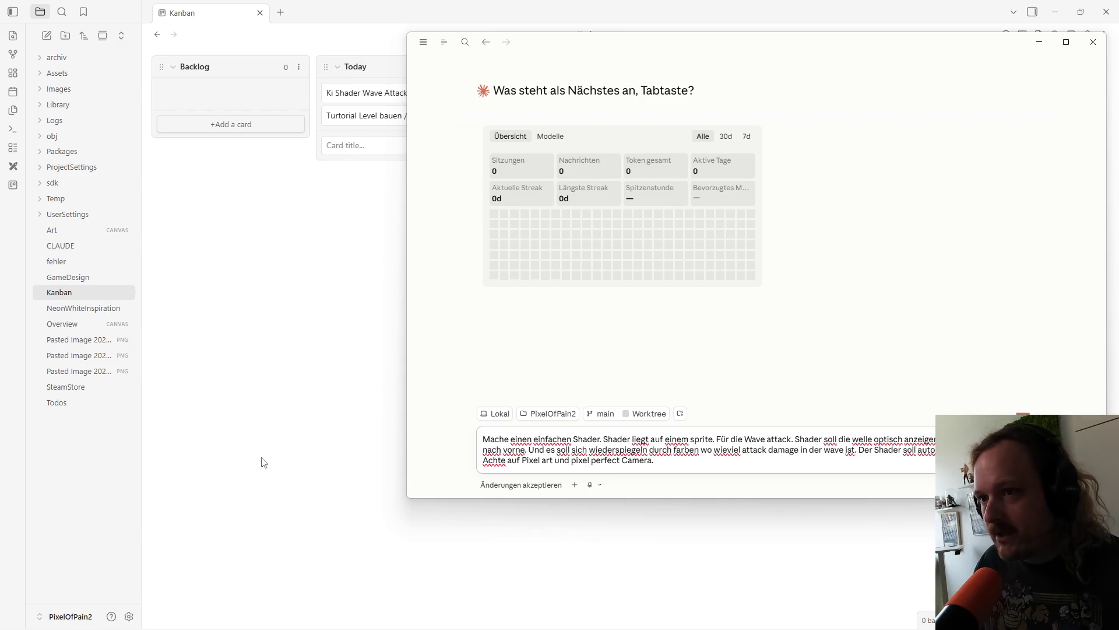
Step: Open the CLAUDE note in Obsidian and scroll through its opening sections
{"action": "left_click", "coordinate": [69, 250]}
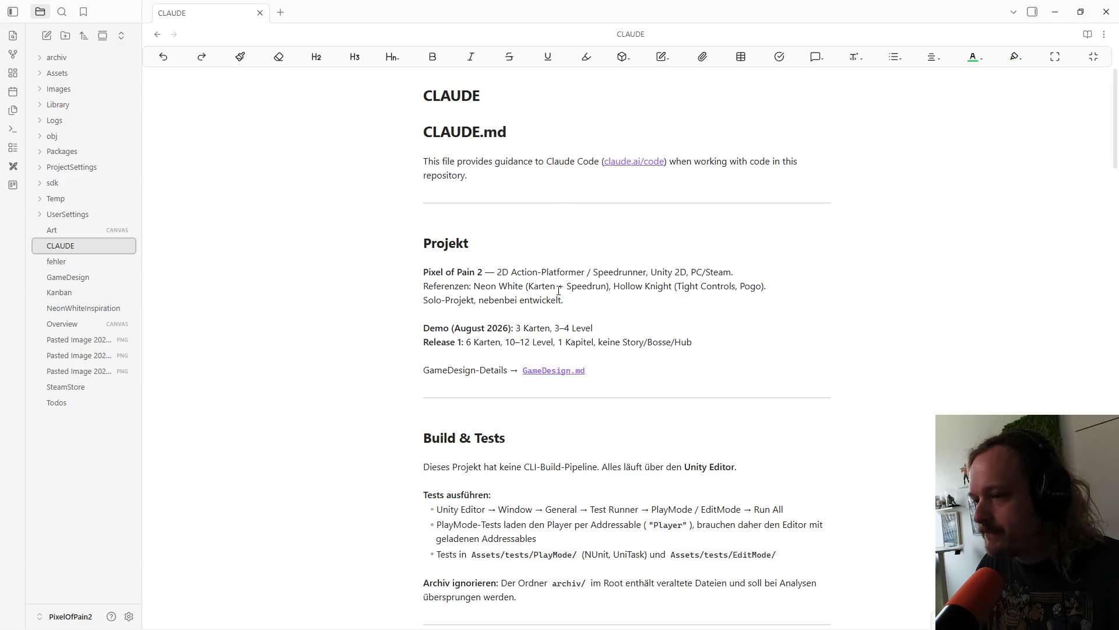
{"action": "scroll", "coordinate": [448, 196], "scroll_direction": "down", "scroll_amount": 2}
{"action": "left_click", "coordinate": [478, 186]}
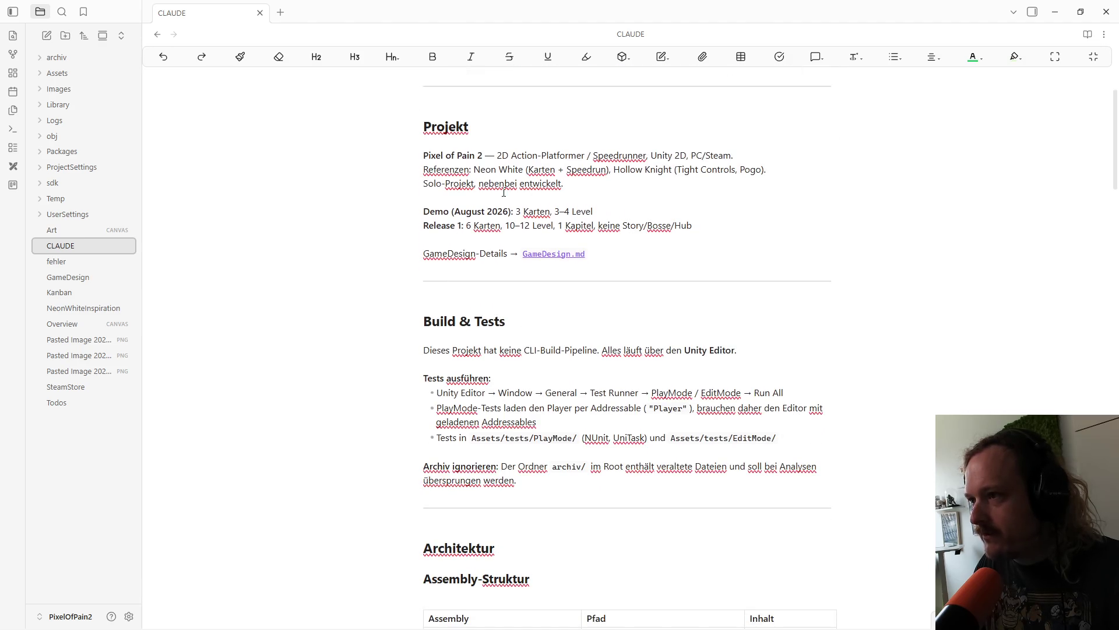
{"action": "scroll", "coordinate": [547, 200], "scroll_direction": "down", "scroll_amount": 9}
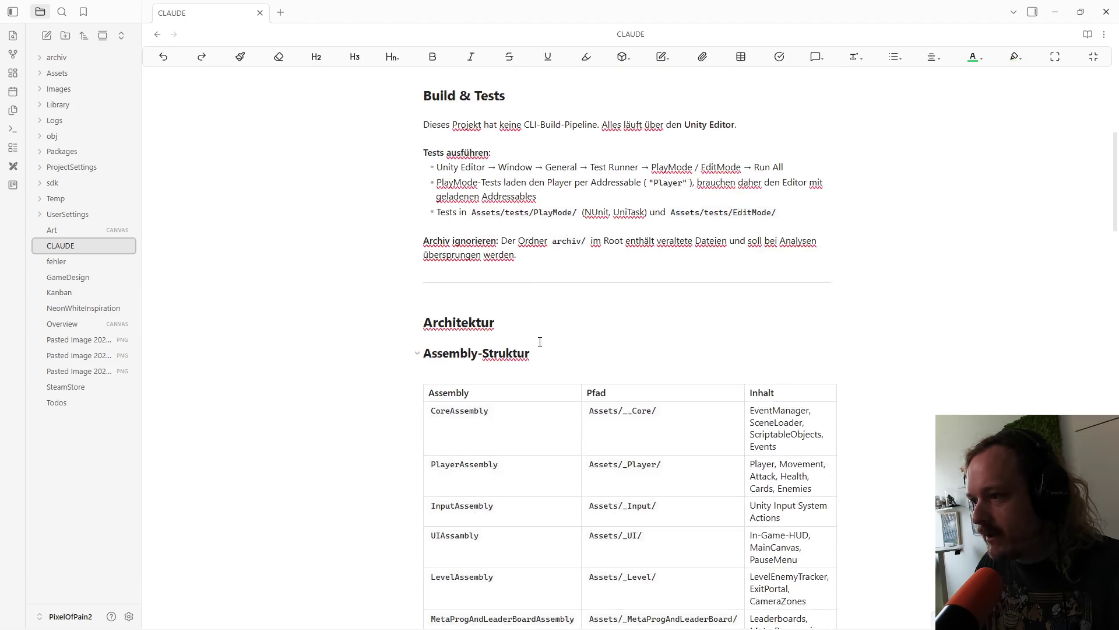
{"action": "scroll", "coordinate": [436, 177], "scroll_direction": "up", "scroll_amount": 1}
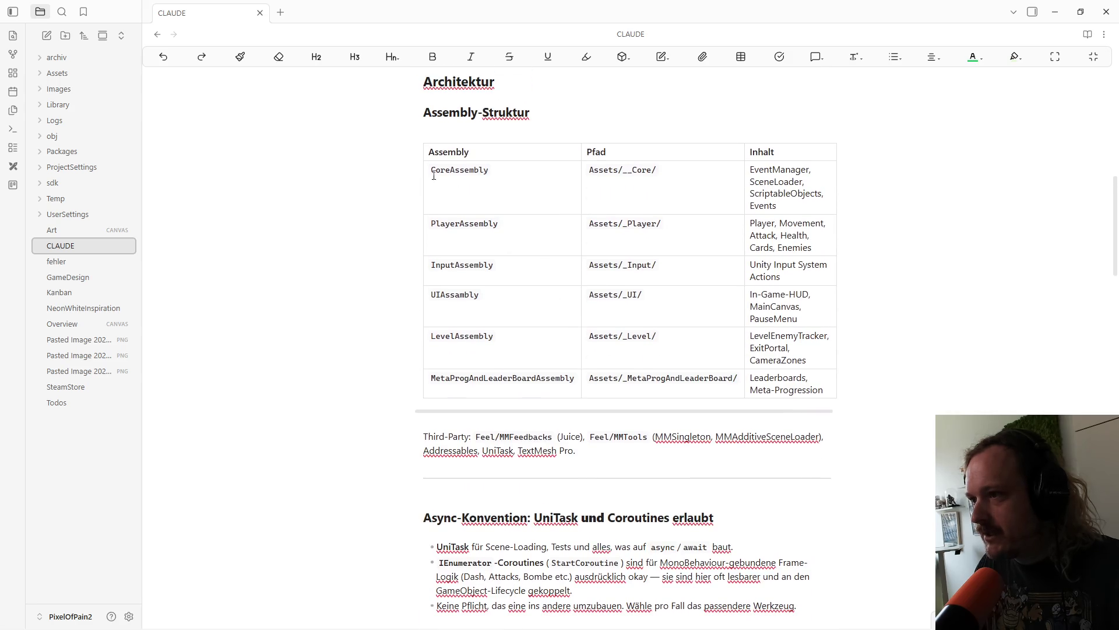
{"action": "scroll", "coordinate": [464, 251], "scroll_direction": "down", "scroll_amount": 4}
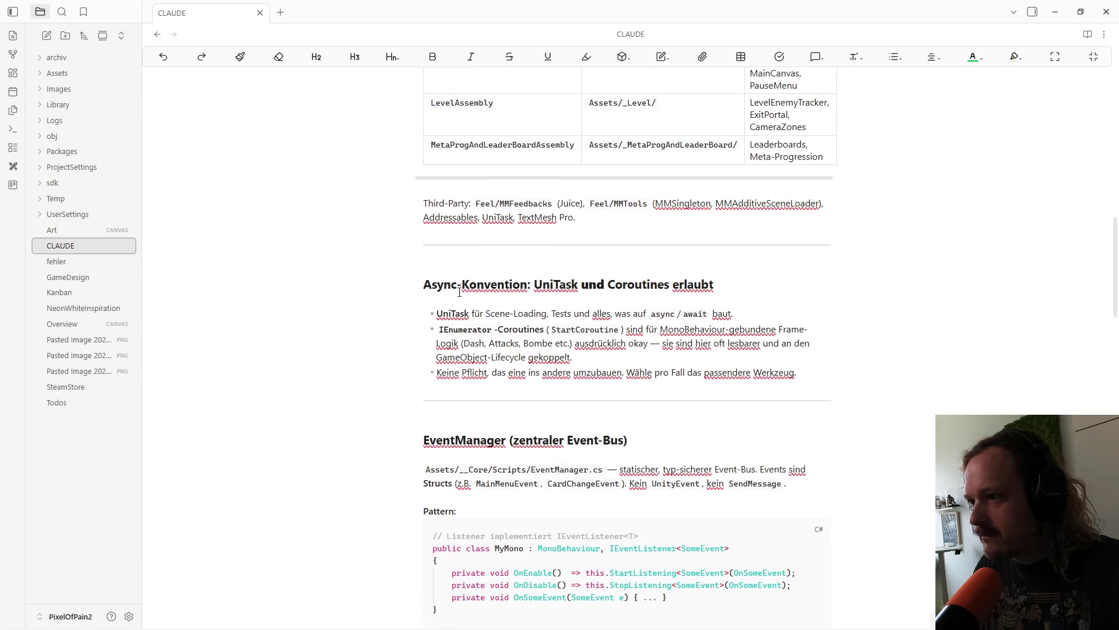
Step: Make the word UniTask bold in the first bullet of the CLAUDE note
{"action": "left_click_drag", "start_coordinate": [437, 314], "coordinate": [474, 320]}
{"action": "key", "text": "ctrl+b"}
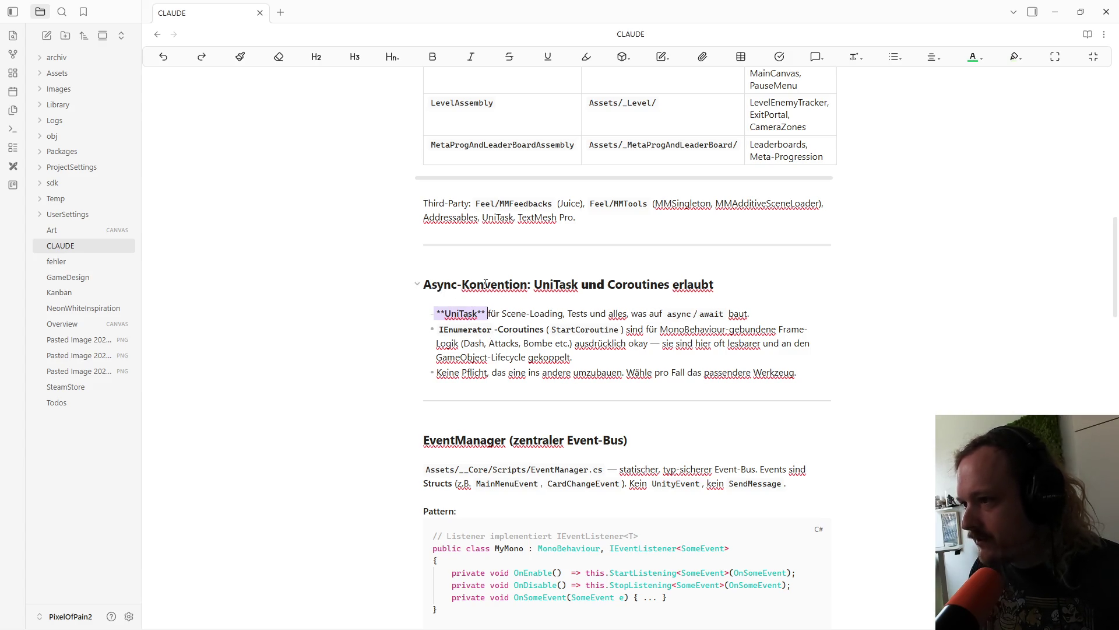
{"action": "left_click", "coordinate": [485, 283]}
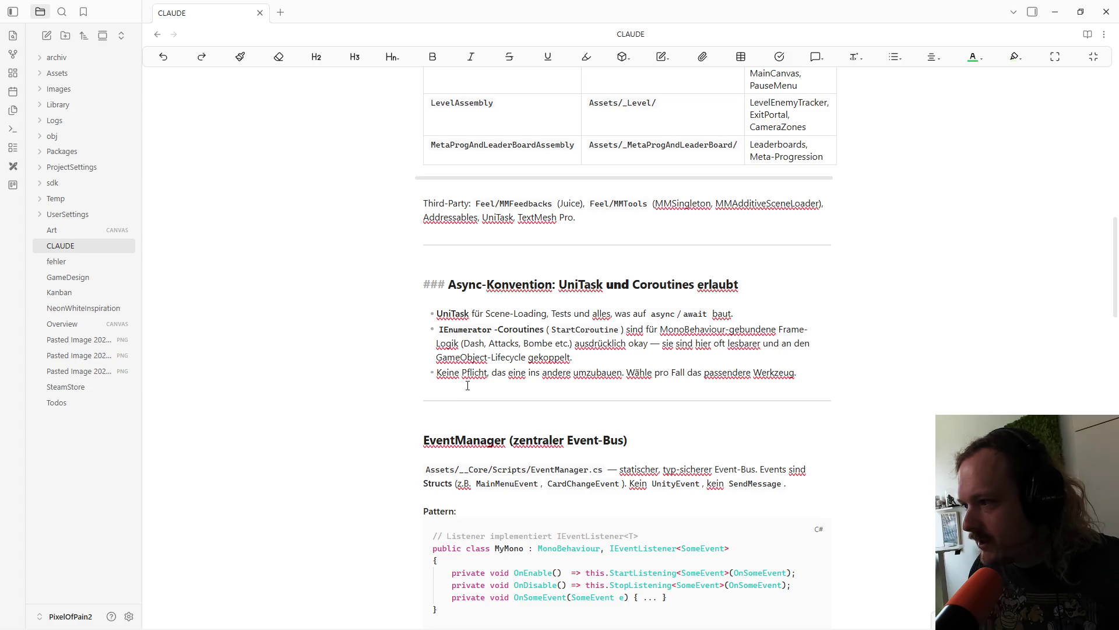
{"action": "scroll", "coordinate": [467, 386], "scroll_direction": "down", "scroll_amount": 1}
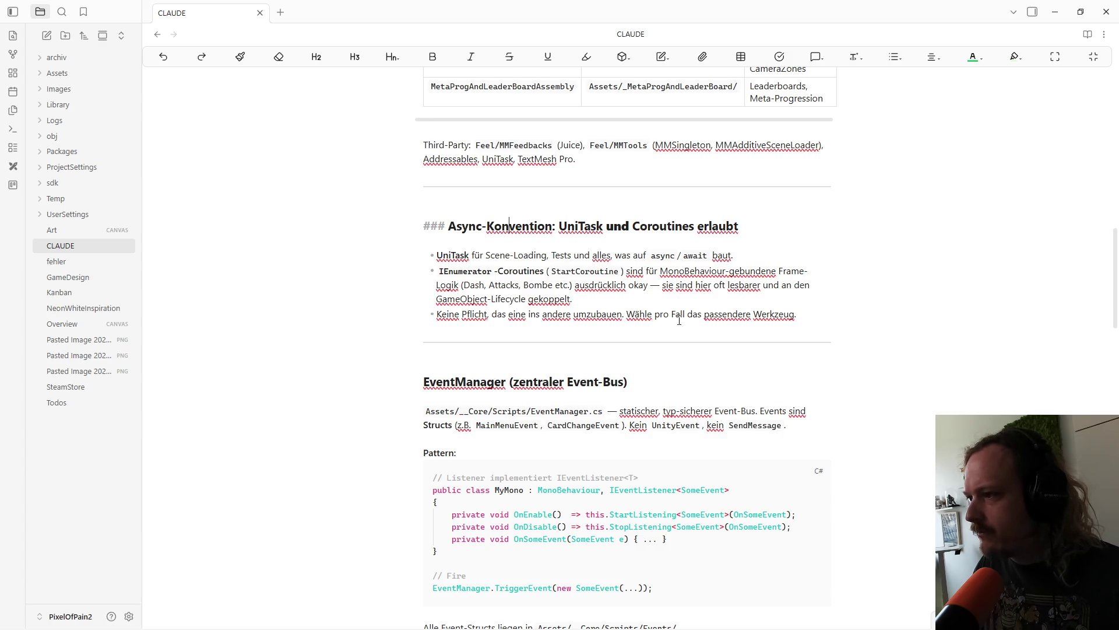
Step: Select the Keine Pflicht bullet line and read further down the note
{"action": "triple_click", "coordinate": [467, 318]}
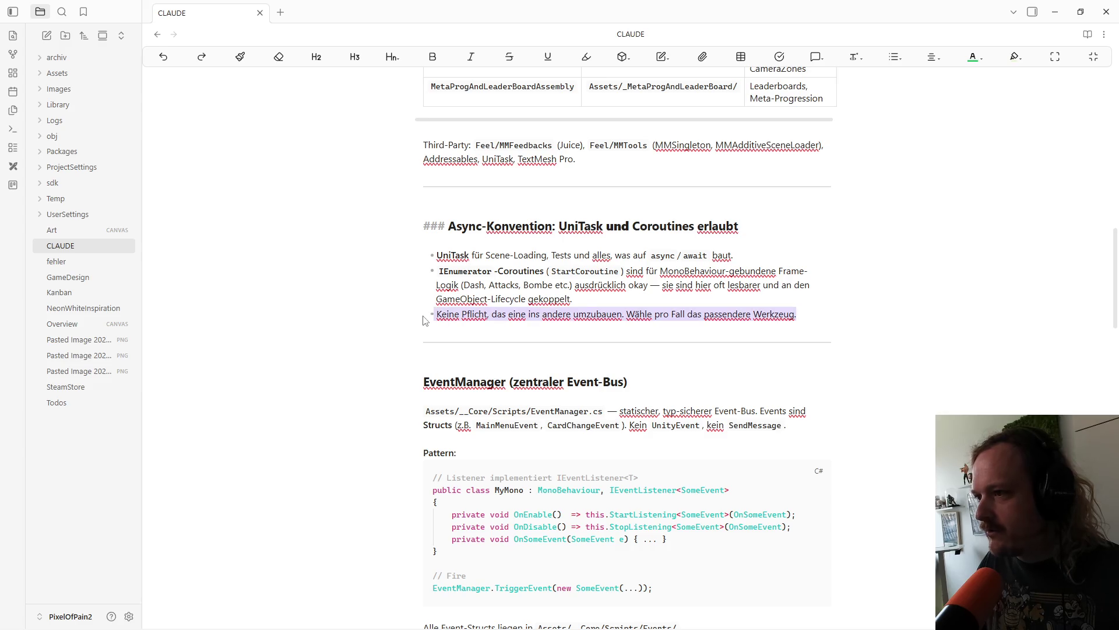
{"action": "scroll", "coordinate": [586, 309], "scroll_direction": "down", "scroll_amount": 4}
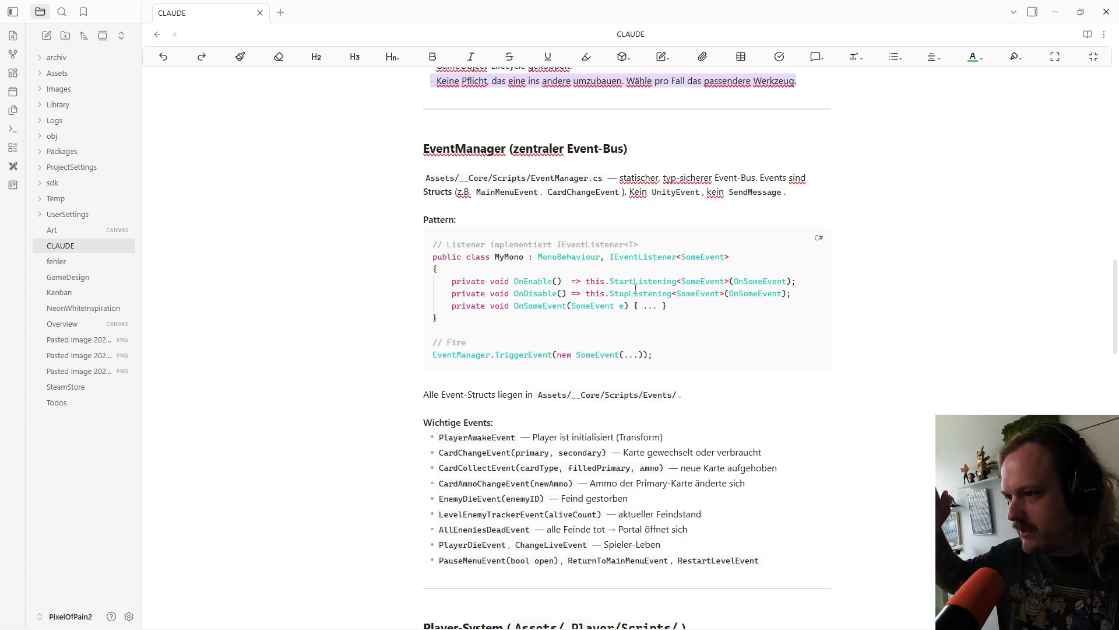
{"action": "scroll", "coordinate": [636, 288], "scroll_direction": "down", "scroll_amount": 7}
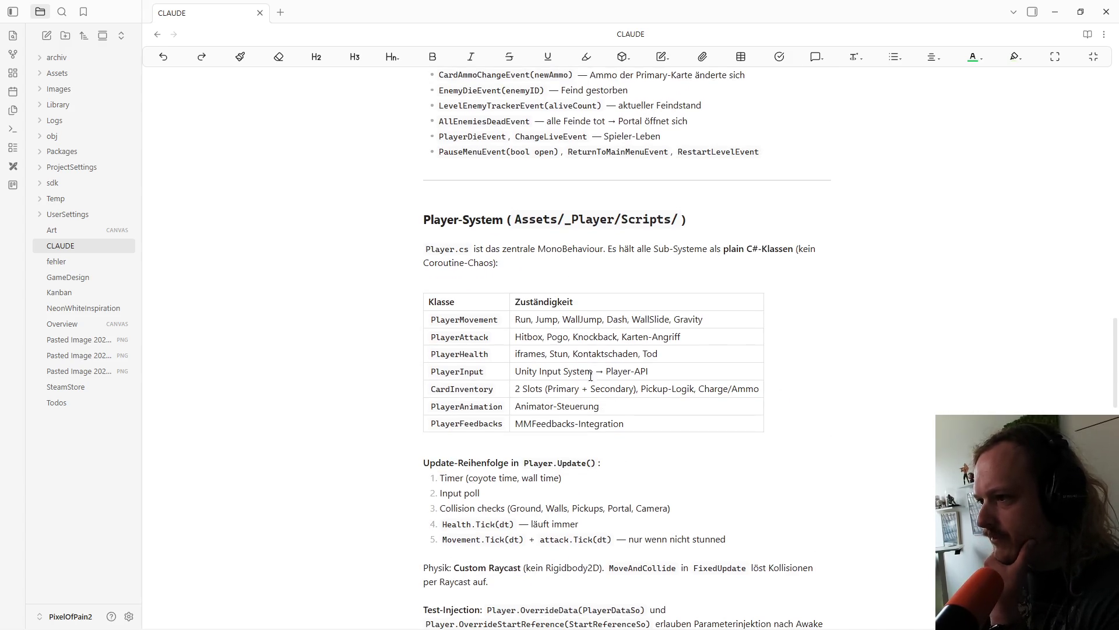
{"action": "scroll", "coordinate": [589, 377], "scroll_direction": "down", "scroll_amount": 2}
{"action": "scroll", "coordinate": [630, 279], "scroll_direction": "down", "scroll_amount": 8}
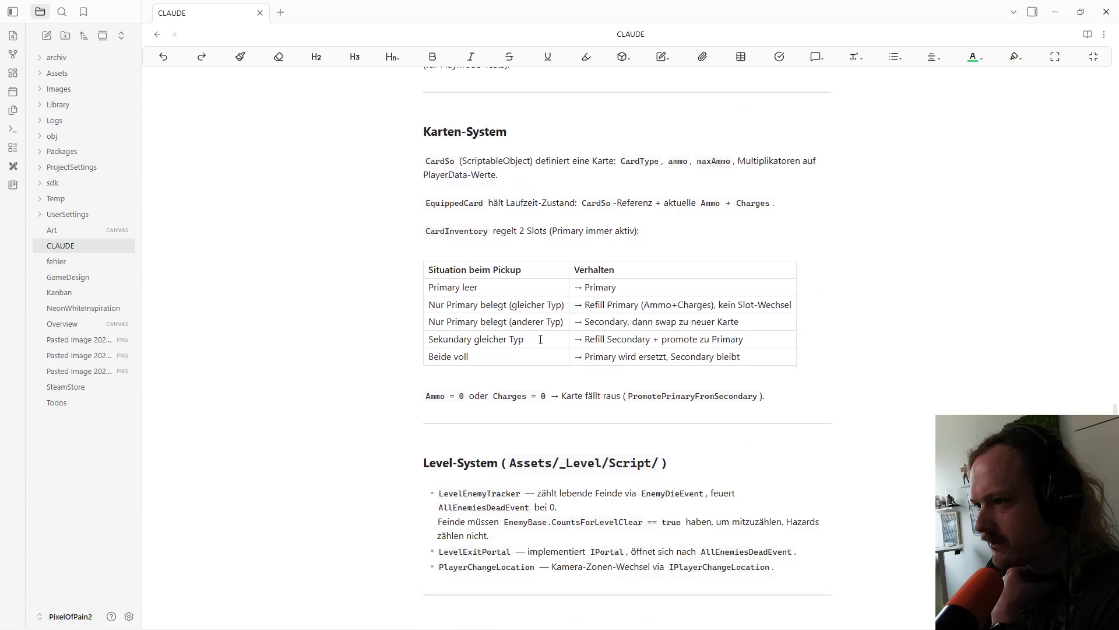
{"action": "scroll", "coordinate": [470, 211], "scroll_direction": "up", "scroll_amount": 6}
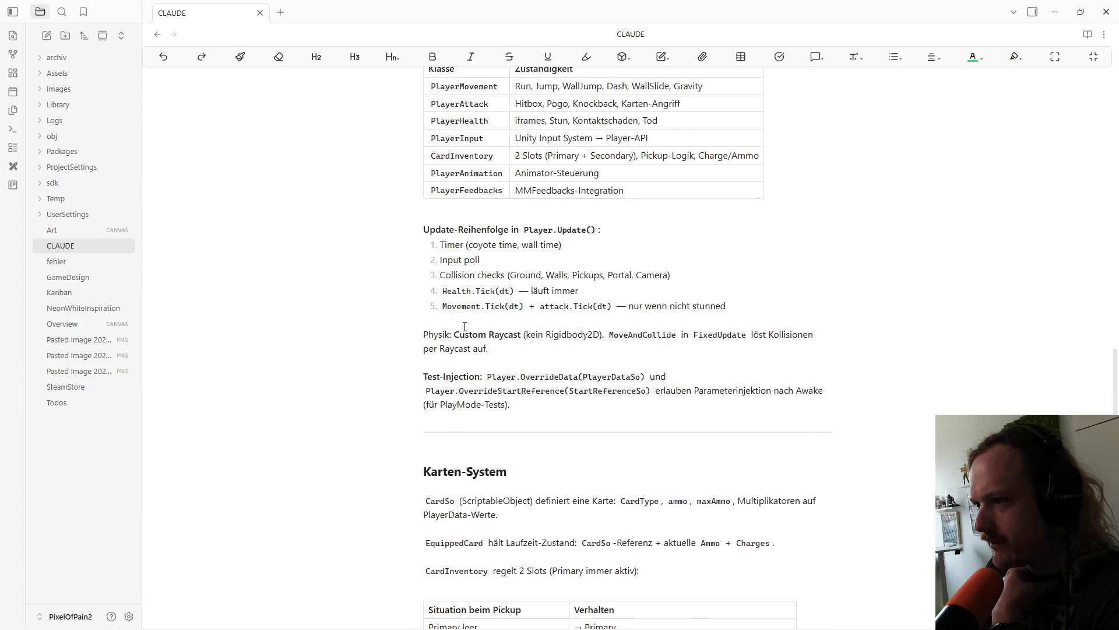
{"action": "scroll", "coordinate": [465, 325], "scroll_direction": "down", "scroll_amount": 6}
Step: Scroll back up to the top of the CLAUDE note and bring Claude forward
{"action": "scroll", "coordinate": [467, 268], "scroll_direction": "down", "scroll_amount": 5}
{"action": "scroll", "coordinate": [478, 288], "scroll_direction": "down", "scroll_amount": 10}
{"action": "scroll", "coordinate": [496, 303], "scroll_direction": "up", "scroll_amount": 11}
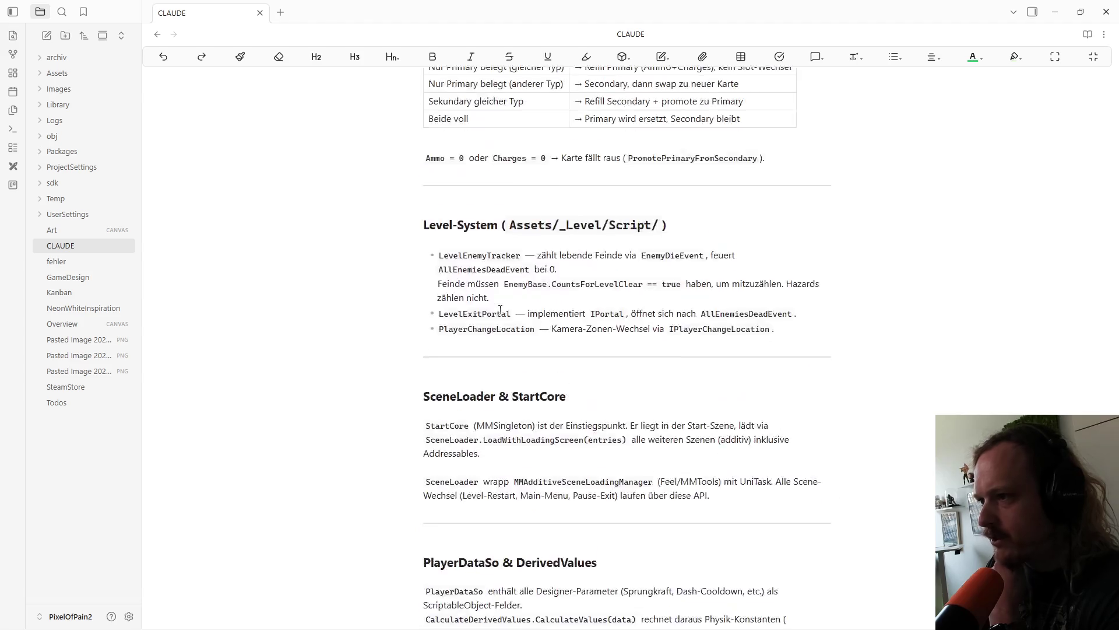
{"action": "scroll", "coordinate": [500, 311], "scroll_direction": "up", "scroll_amount": 20}
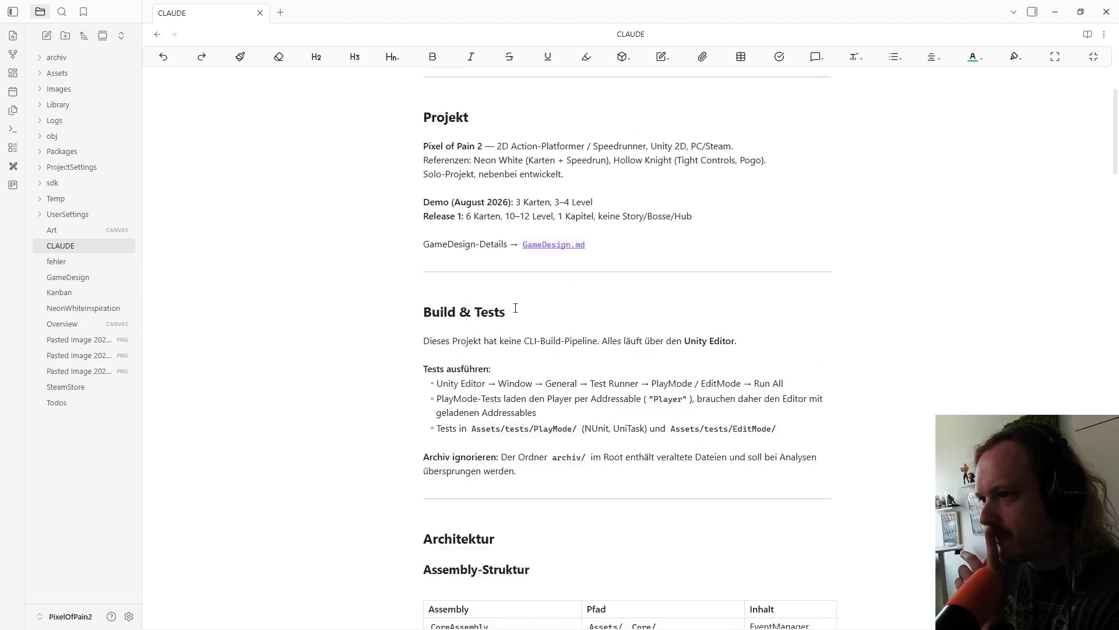
{"action": "scroll", "coordinate": [515, 307], "scroll_direction": "up", "scroll_amount": 2}
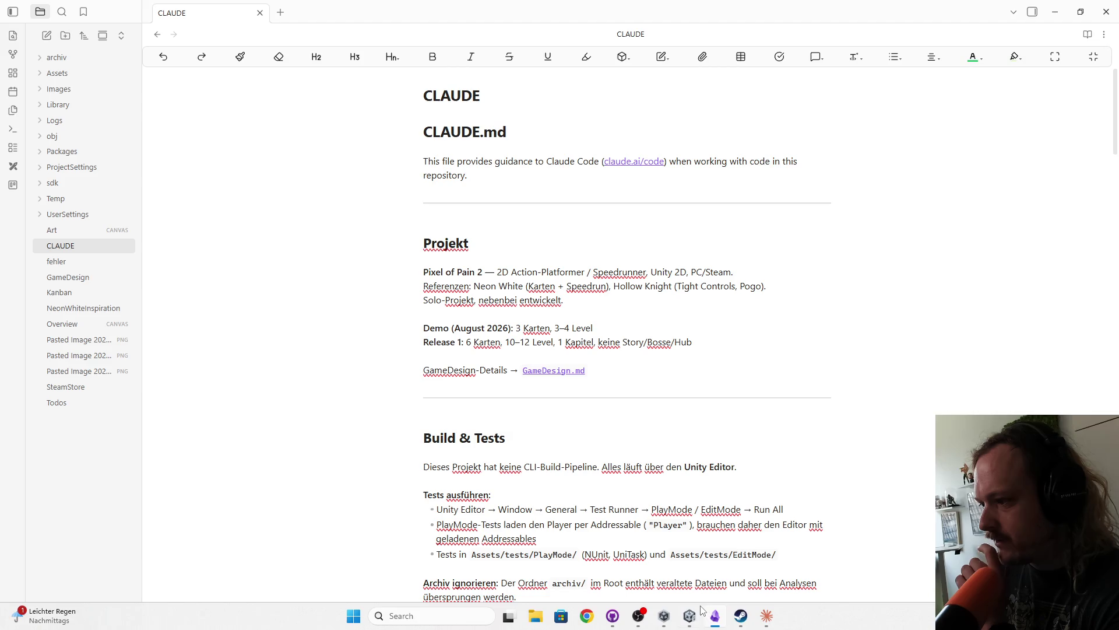
{"action": "left_click", "coordinate": [767, 623]}
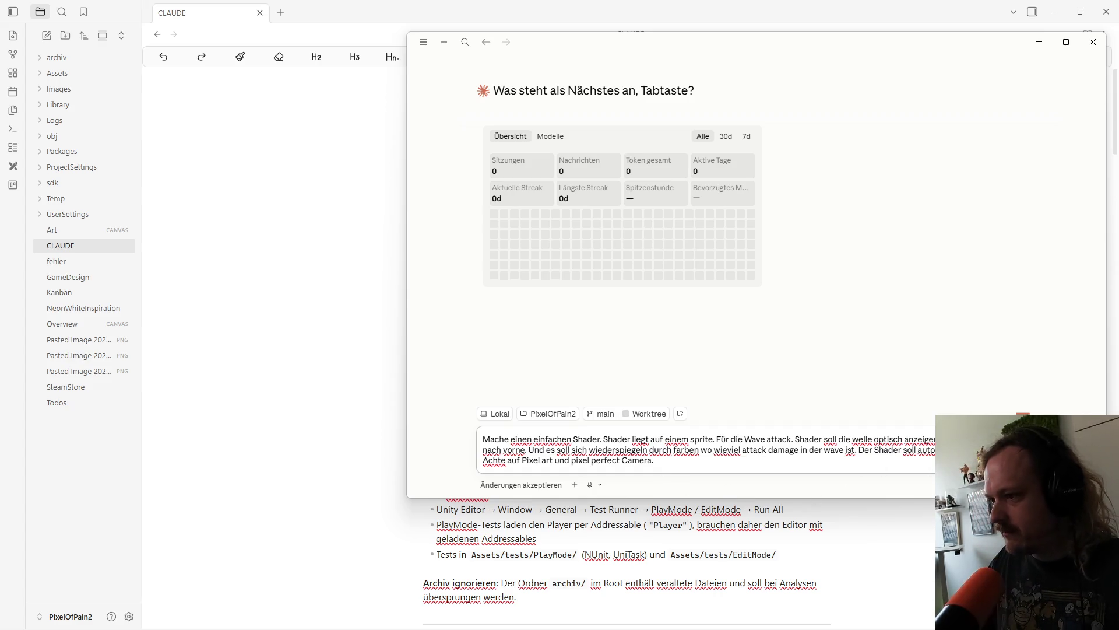
Step: Add to the prompt: scale wave width and distance-based damage falloff from the wave values
{"action": "type", "text": "Werten de"}
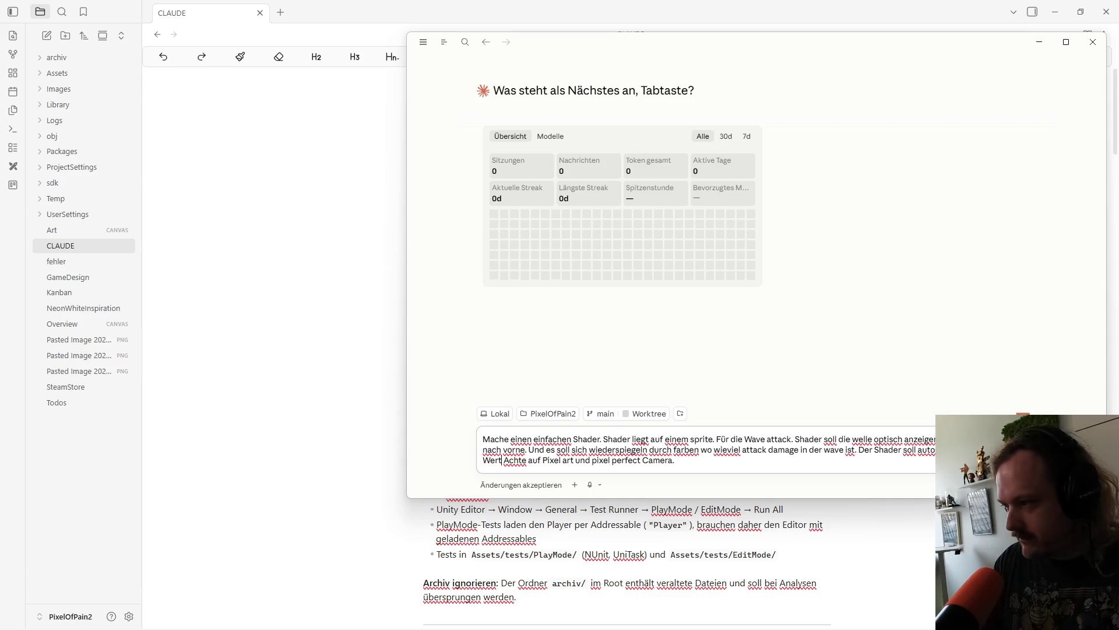
{"action": "type", "text": "r Welle w"}
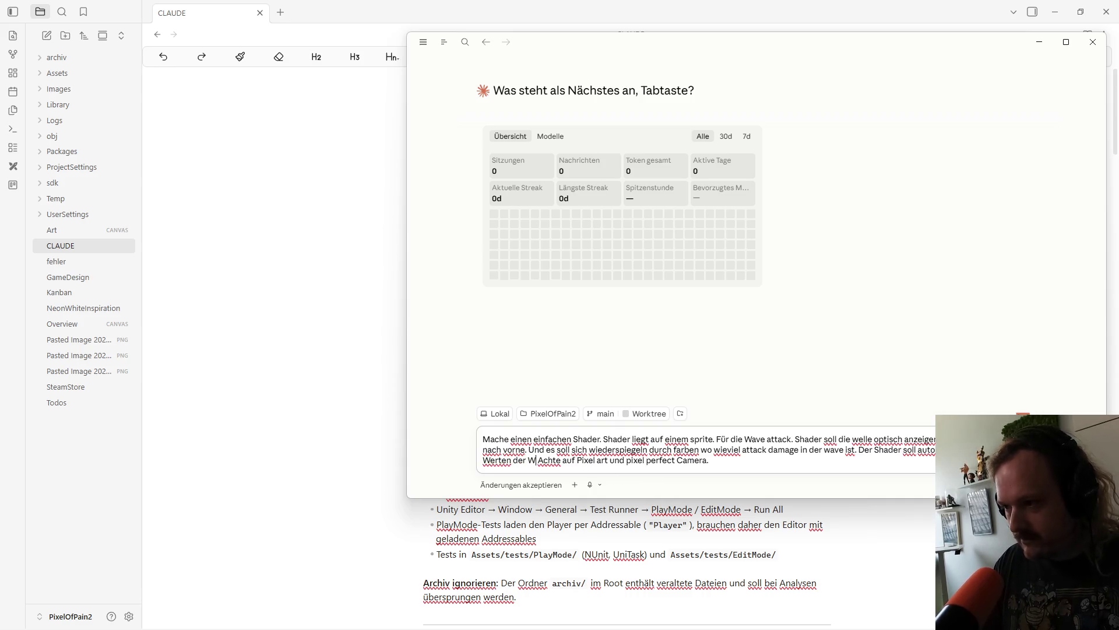
{"action": "type", "text": "ie weite"}
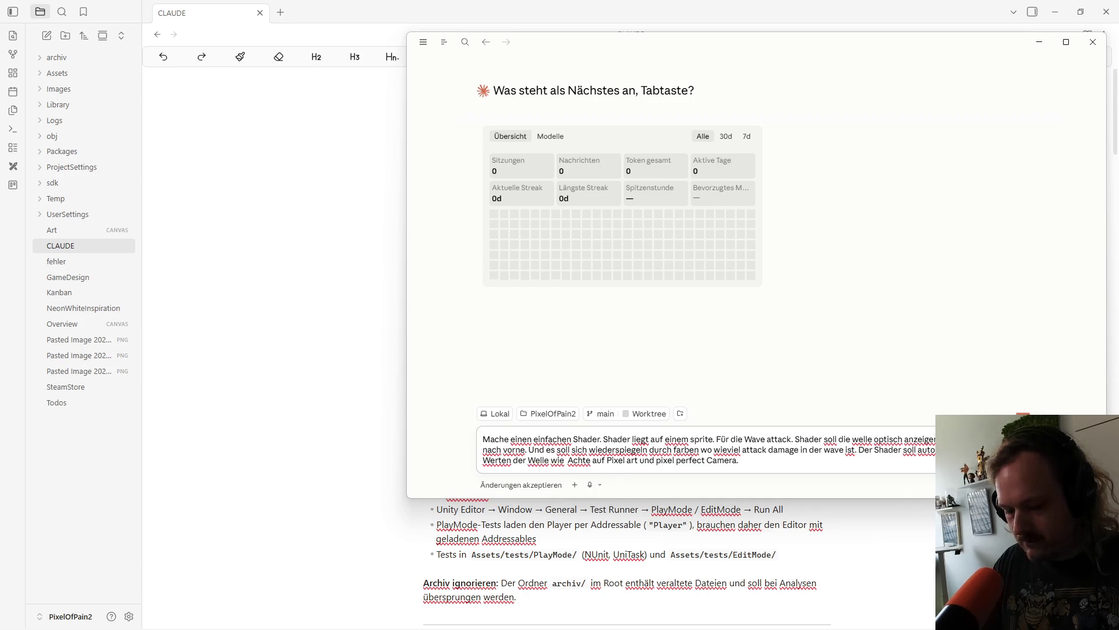
{"action": "type", "text": "."}
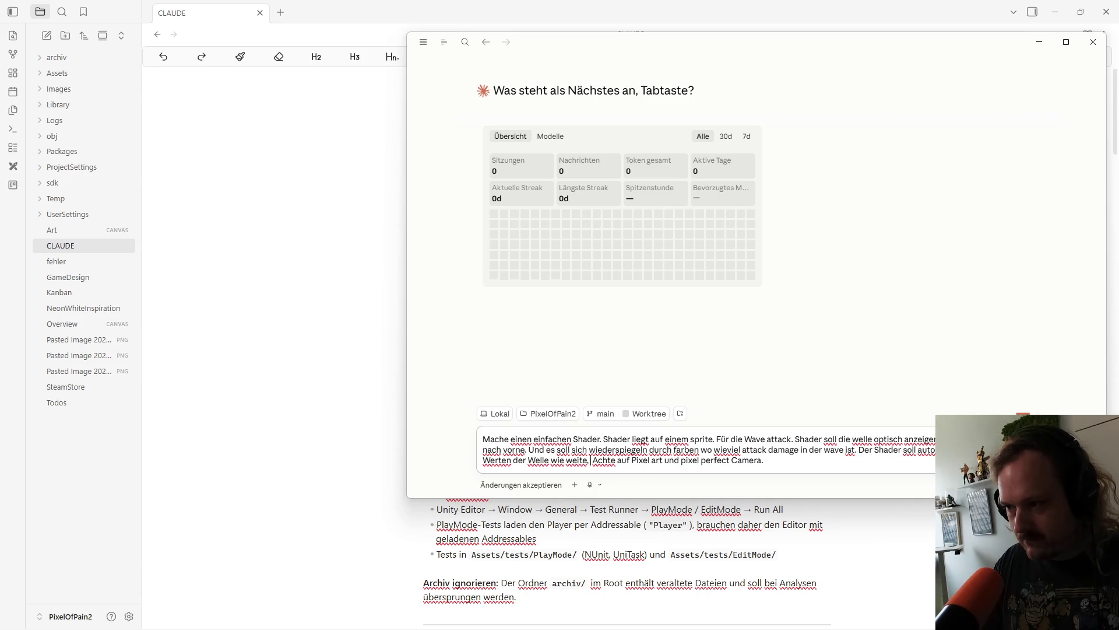
{"action": "type", "text": "w"}
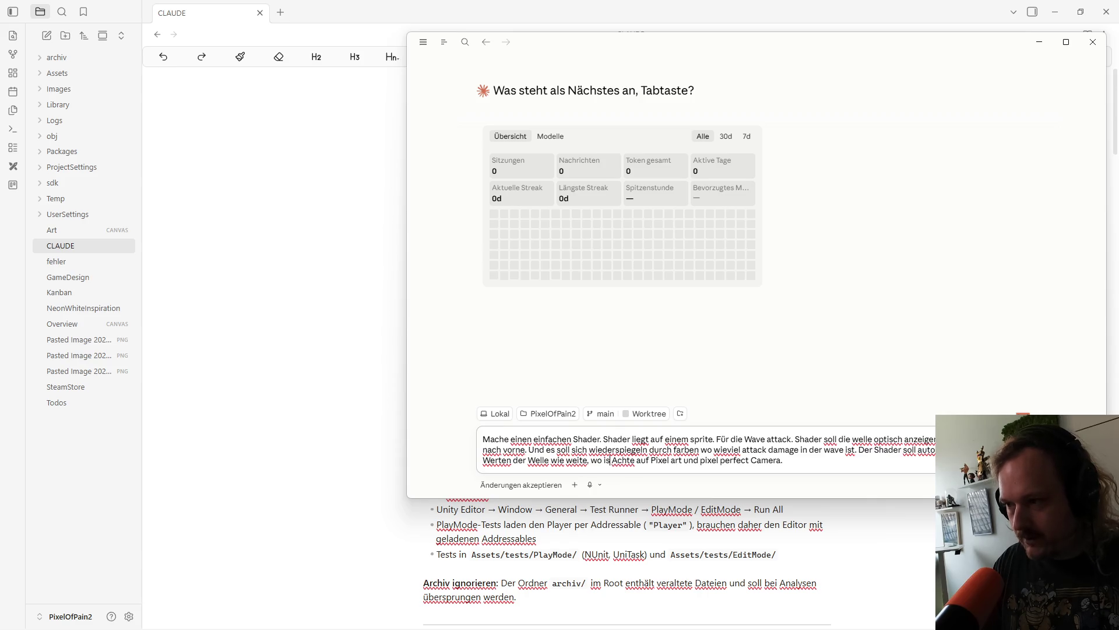
{"action": "key", "text": "BackSpace"}
{"action": "type", "text": "in welchem abstand "}
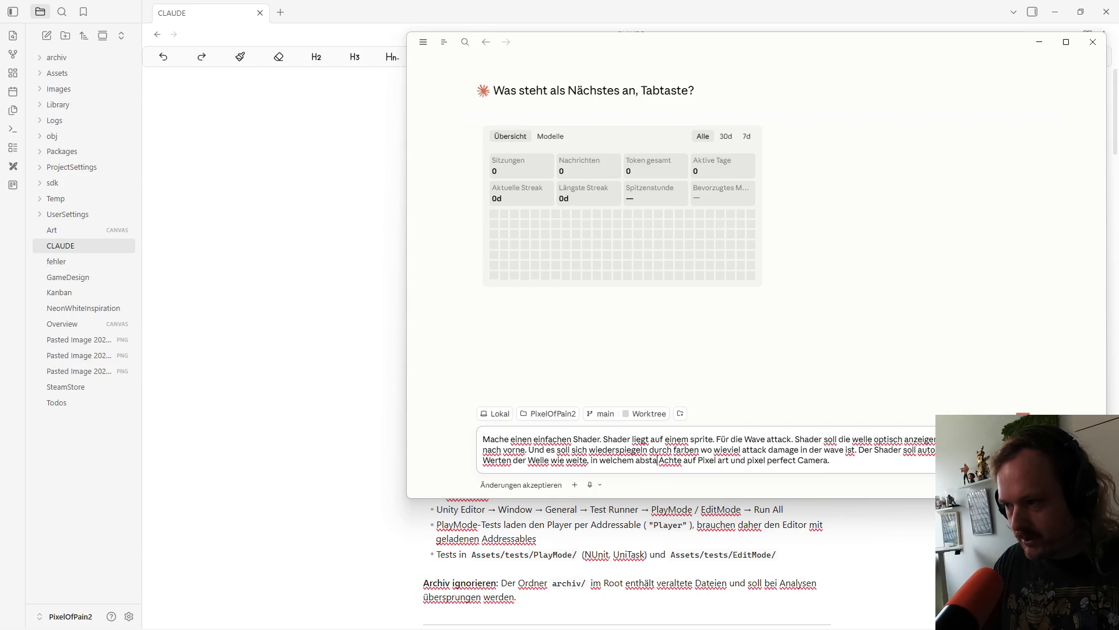
{"action": "type", "text": "wir der schaden weniger etc skalieren."}
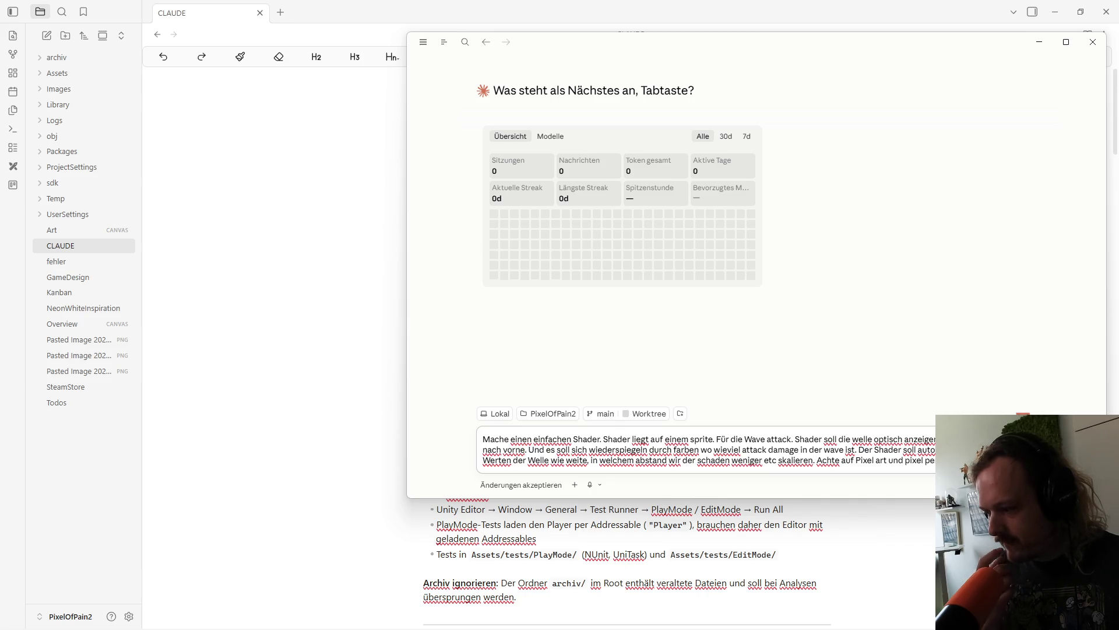
Step: Begin the next prompt sentence with 'Die wave hat keine liniearen'
{"action": "type", "text": "Dire"}
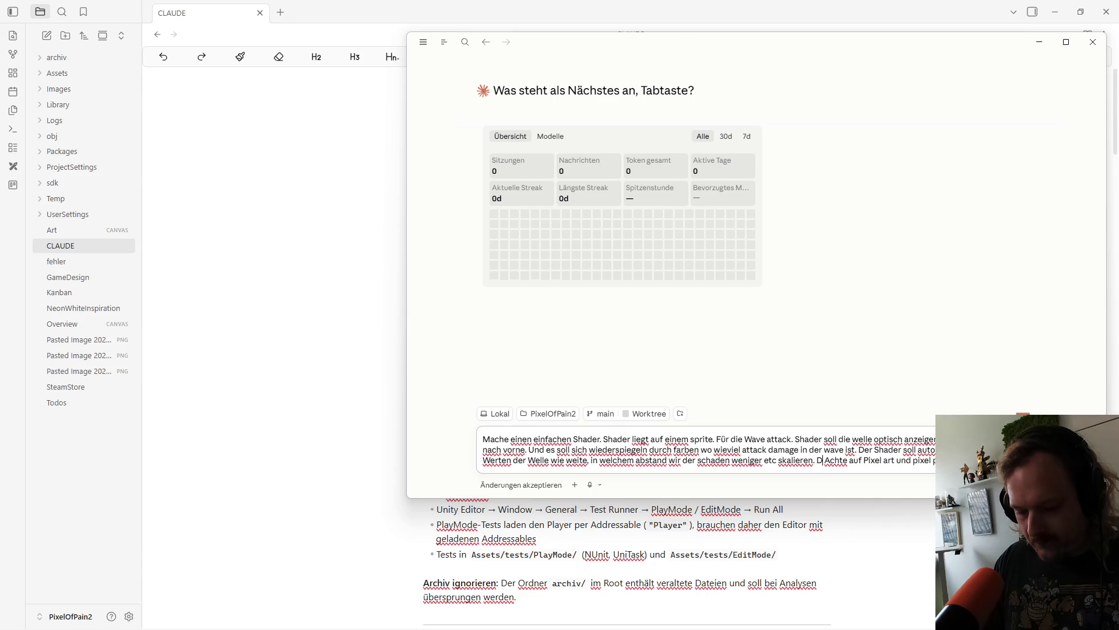
{"action": "key", "text": "BackSpace"}
{"action": "key", "text": "BackSpace"}
{"action": "type", "text": "e w"}
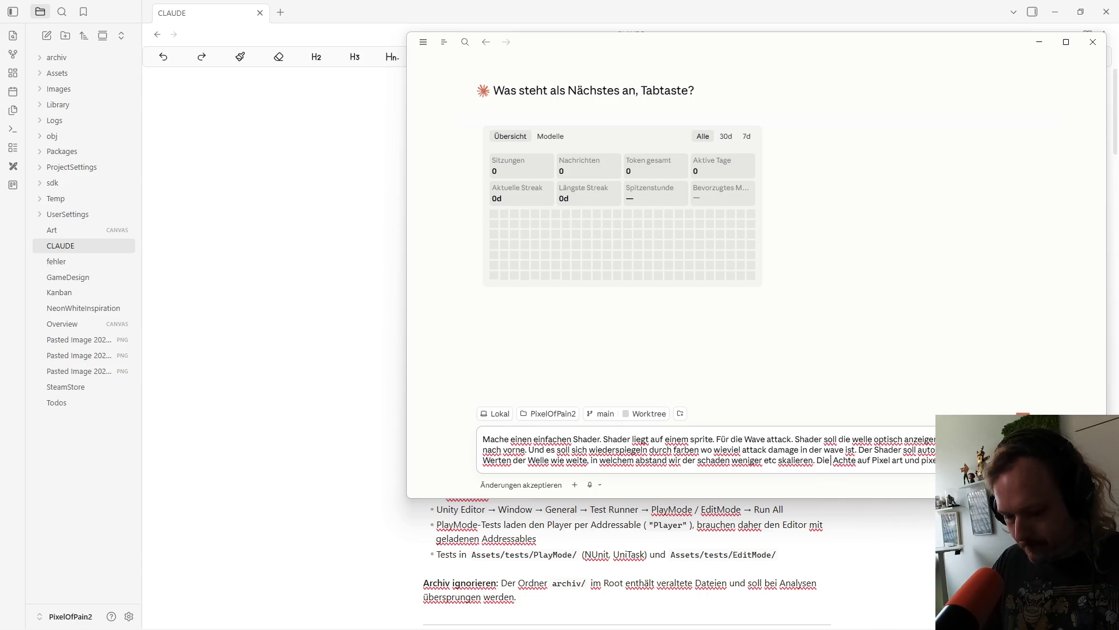
{"action": "type", "text": "afe"}
{"action": "key", "text": "BackSpace"}
{"action": "key", "text": "BackSpace"}
{"action": "key", "text": "BackSpace"}
{"action": "type", "text": "ve hat e"}
{"action": "key", "text": "BackSpace"}
{"action": "type", "text": "keine  "}
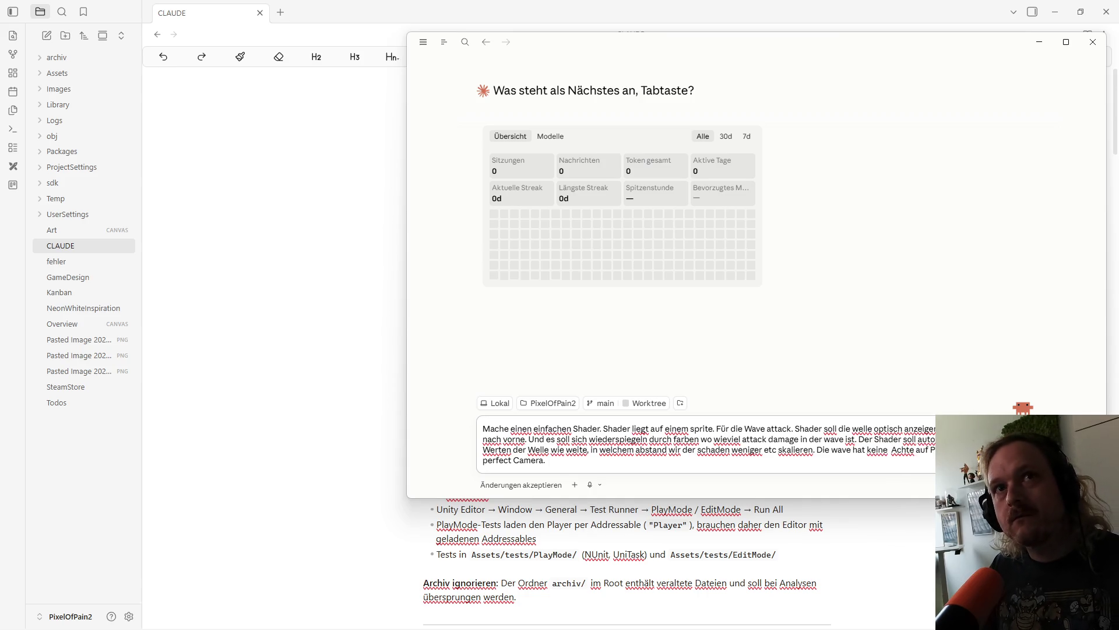
{"action": "type", "text": "liniearen"}
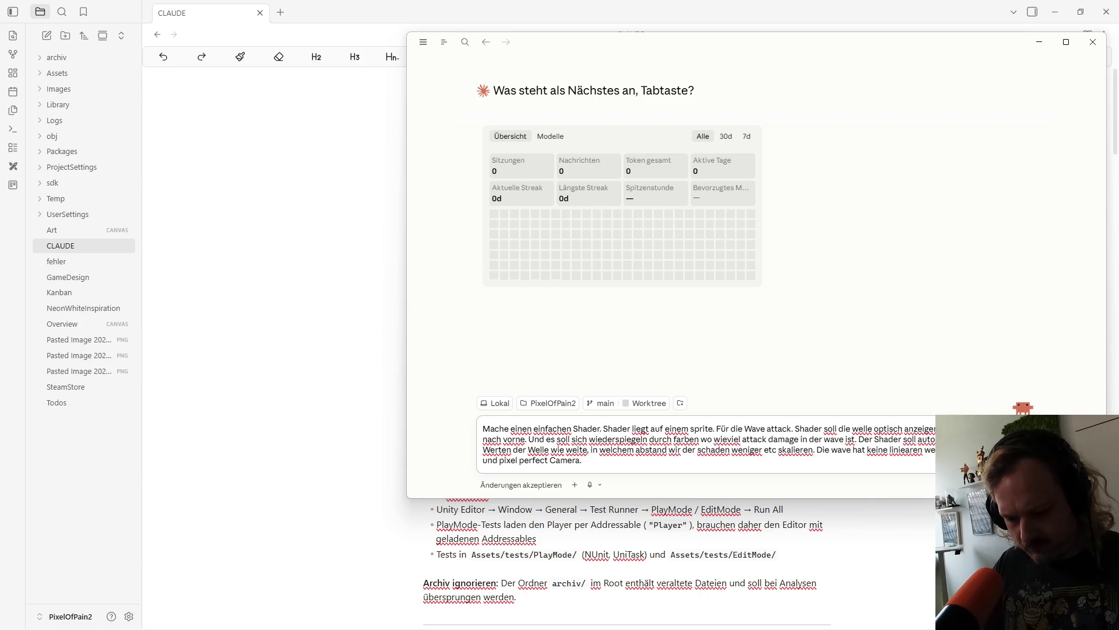
Step: Finish the prompt with integer damage zones (near 3, middle 2, far 1) and send it
{"action": "type", "text": "art "}
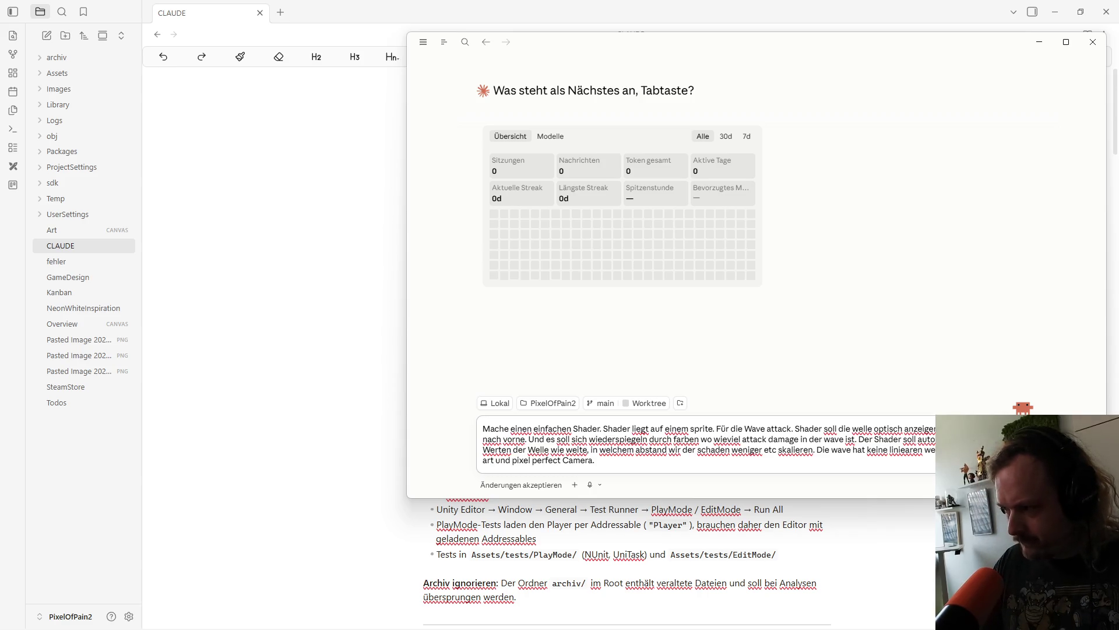
{"action": "type", "text": "Achte auf Pixel "}
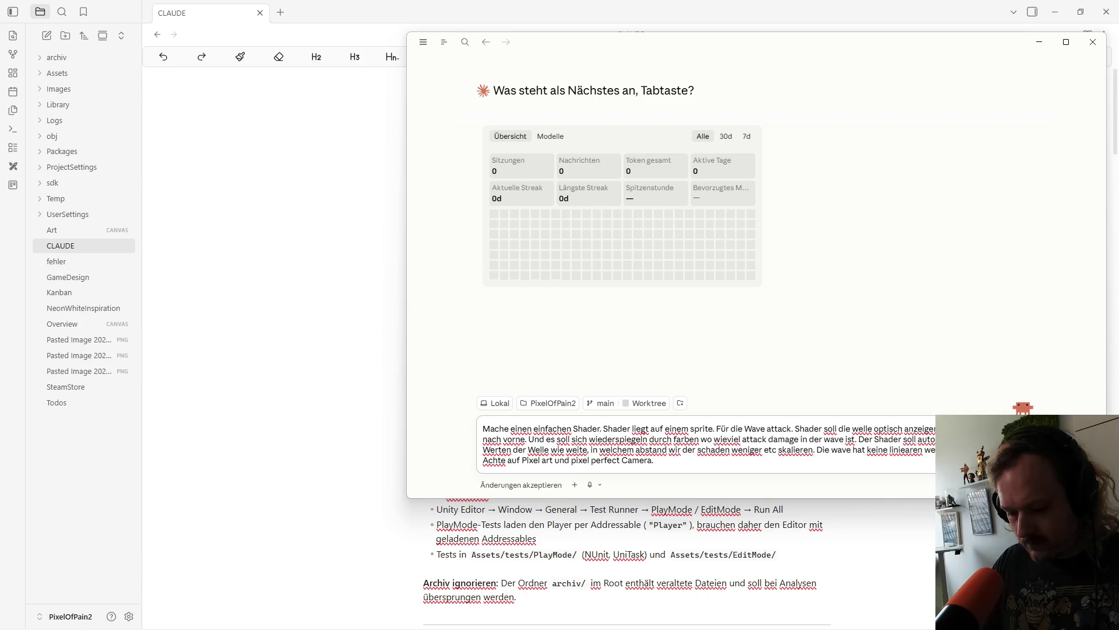
{"action": "type", "text": "kein flot"}
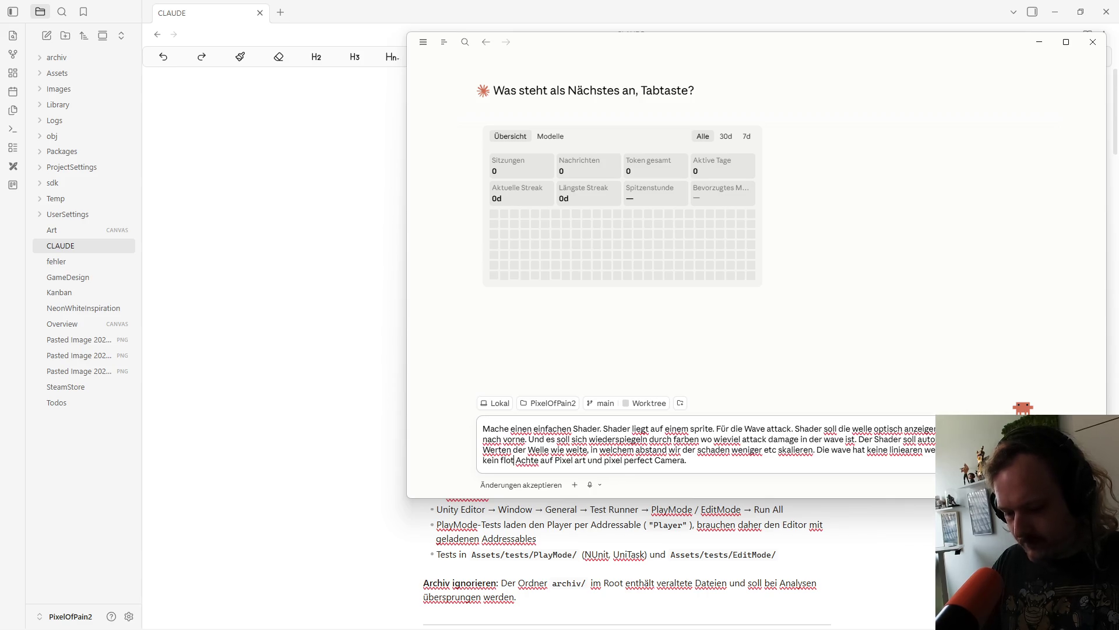
{"action": "type", "text": " sonder ein"}
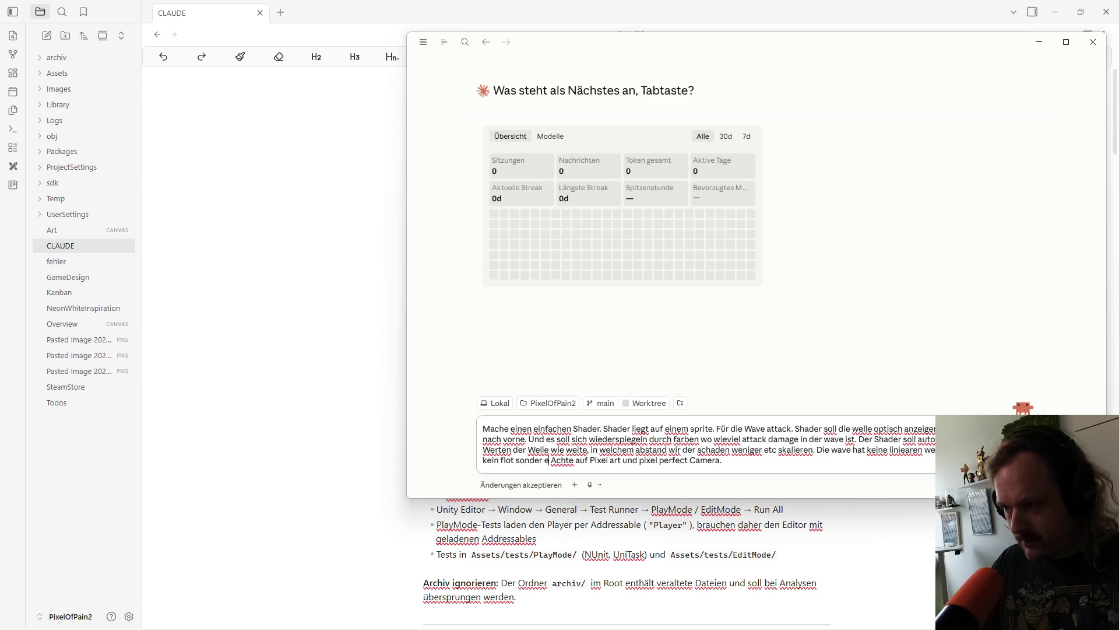
{"action": "type", "text": " int und"}
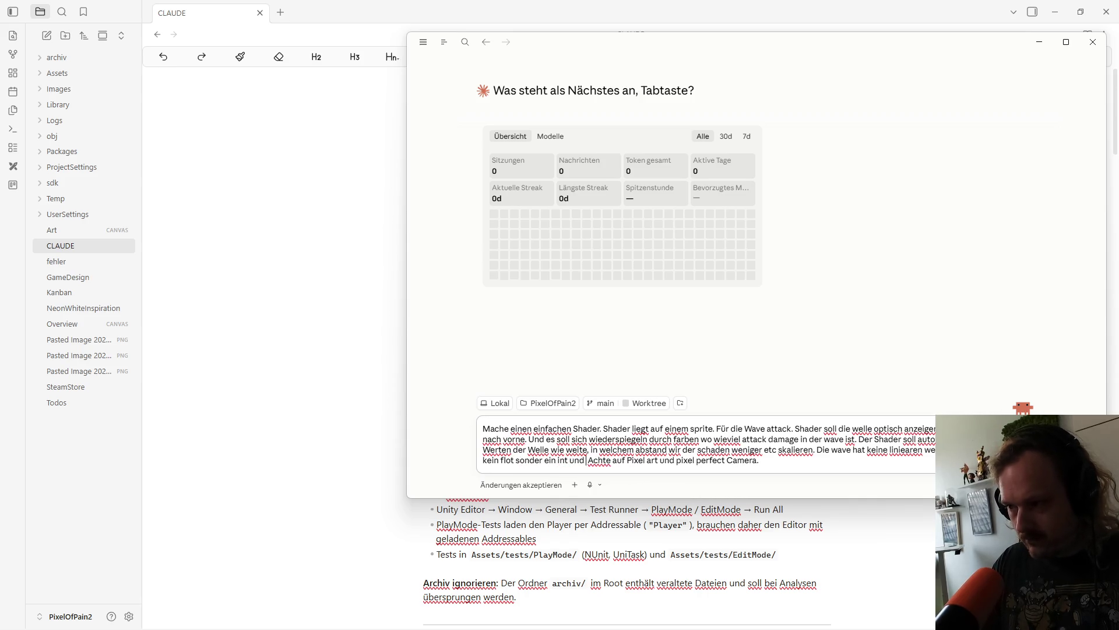
{"action": "type", "text": " hat "}
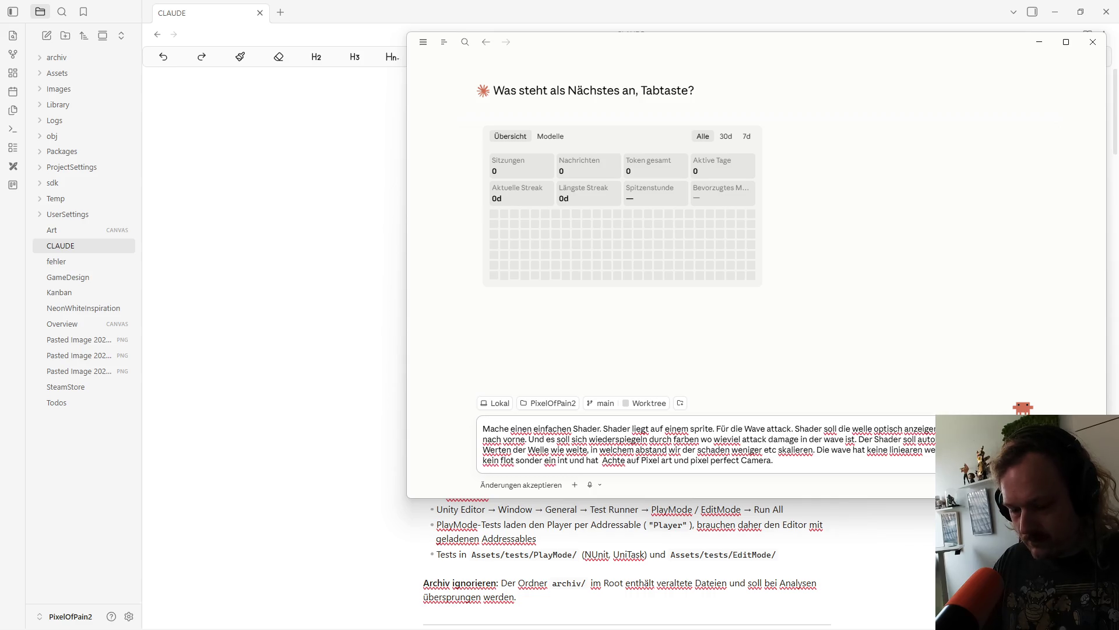
{"action": "type", "text": "3 oder 4 sw"}
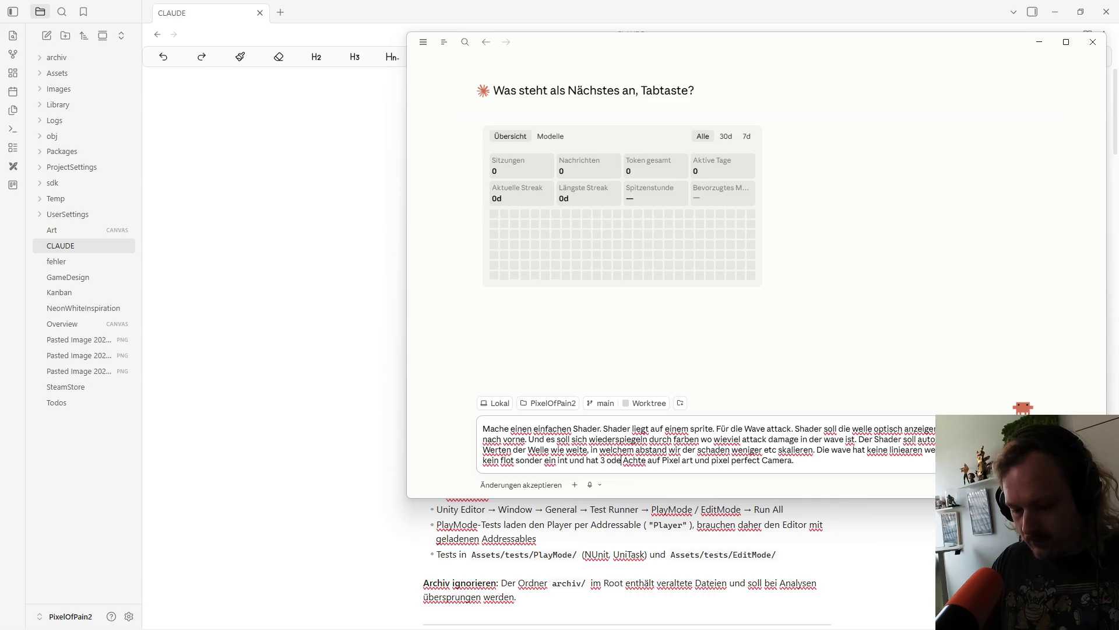
{"action": "key", "text": "BackSpace"}
{"action": "key", "text": "BackSpace"}
{"action": "type", "text": "schadenbereiche"}
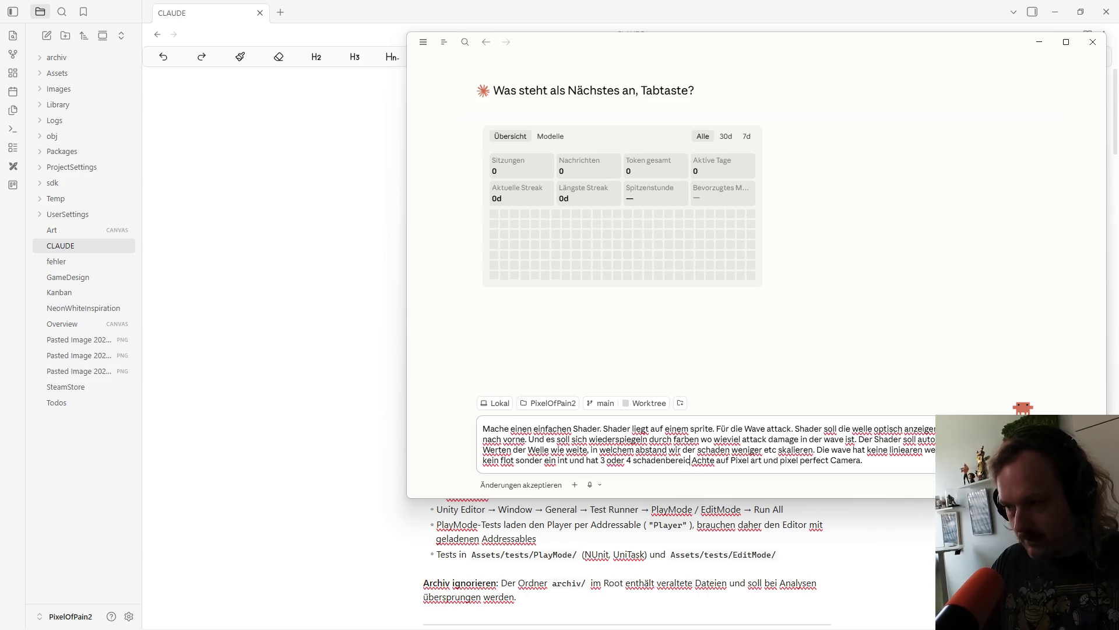
{"action": "type", "text": ". Nah"}
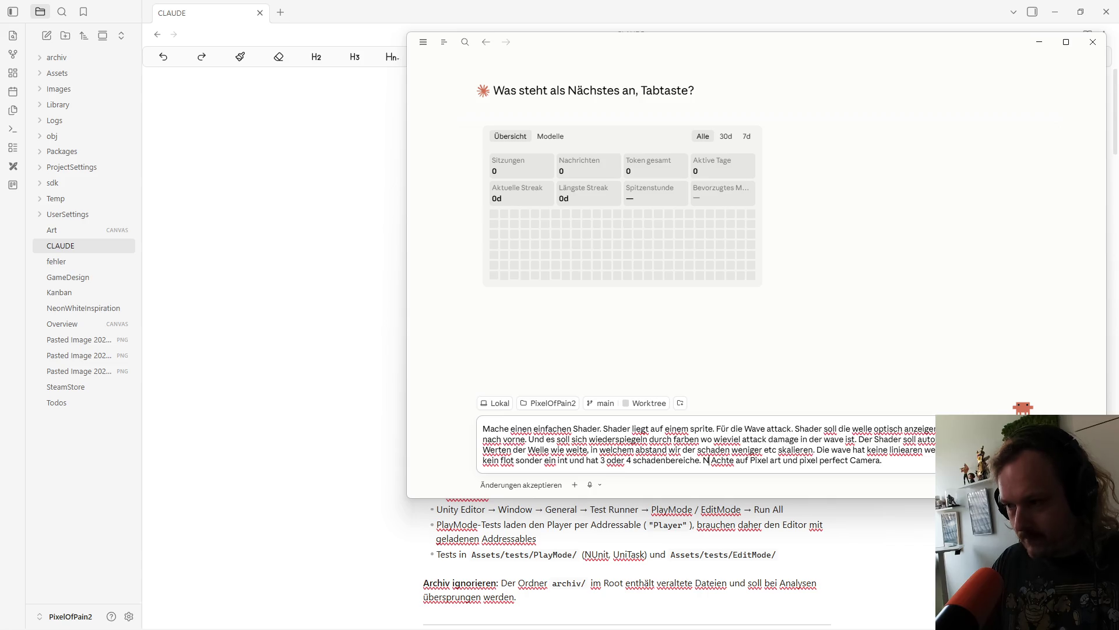
{"action": "type", "text": " 3 schaden"}
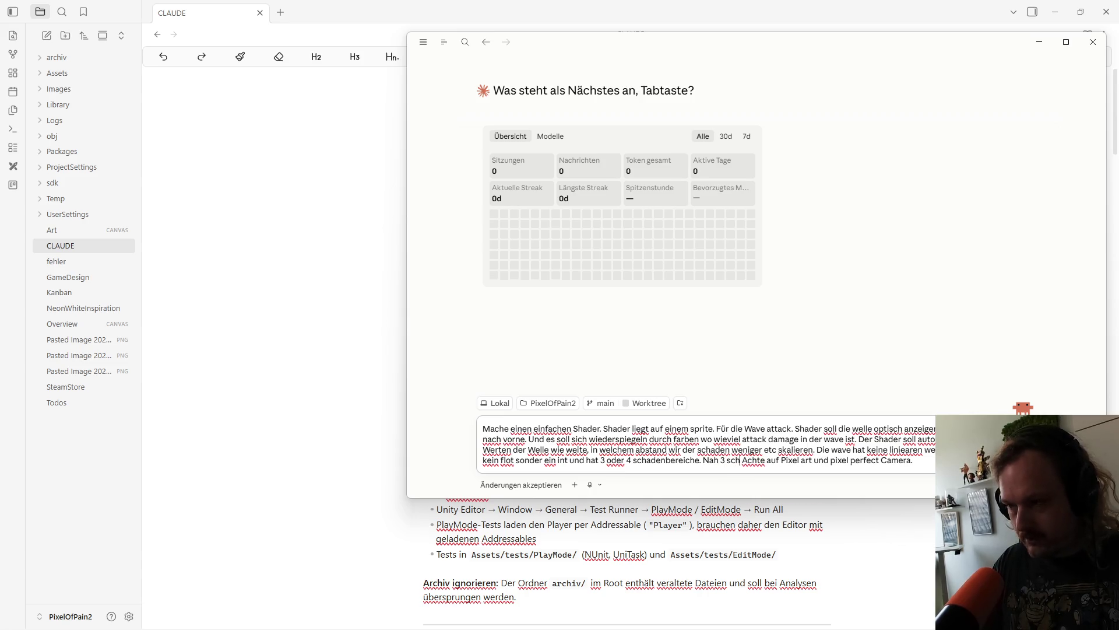
{"action": "type", "text": " mitte 2"}
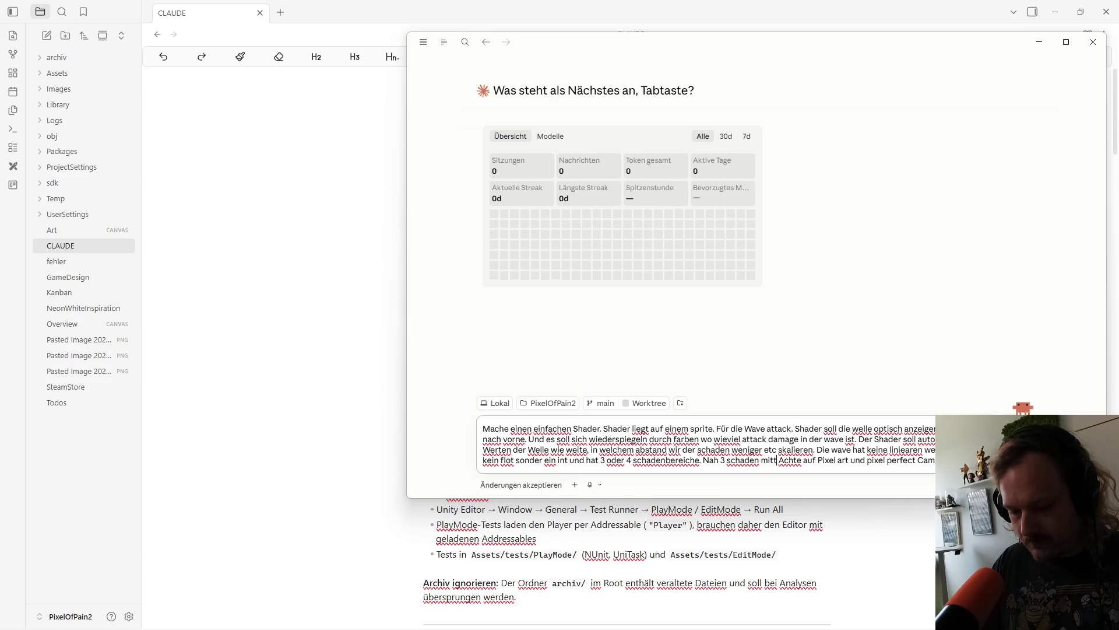
{"action": "key", "text": "BackSpace"}
{"action": "key", "text": "BackSpace"}
{"action": "type", "text": "2 schaden 1"}
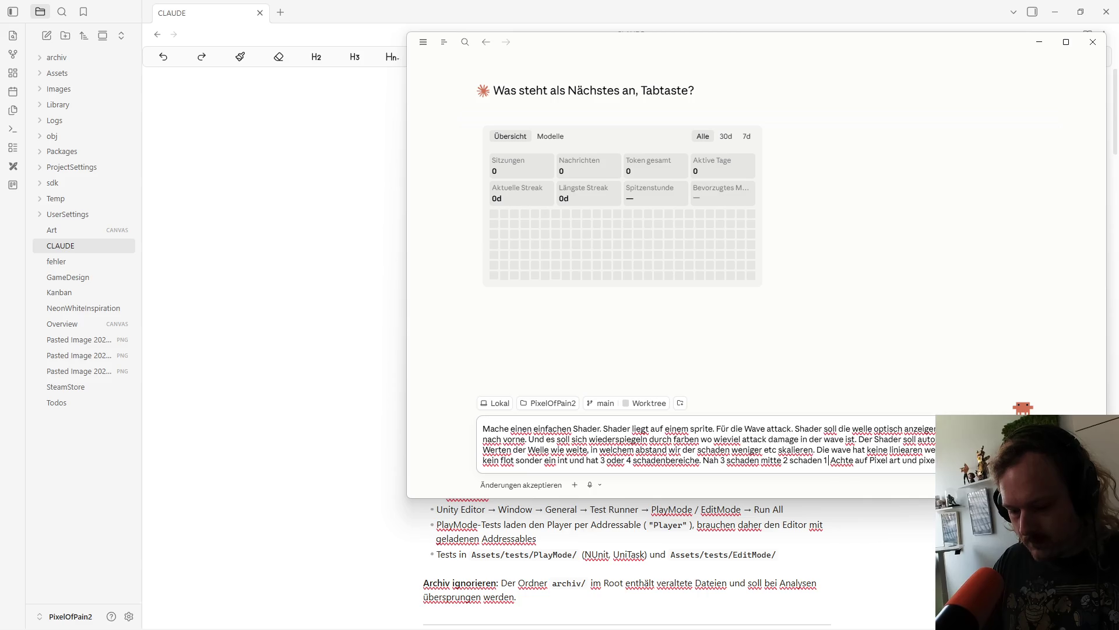
{"action": "type", "text": " ferner schaen"}
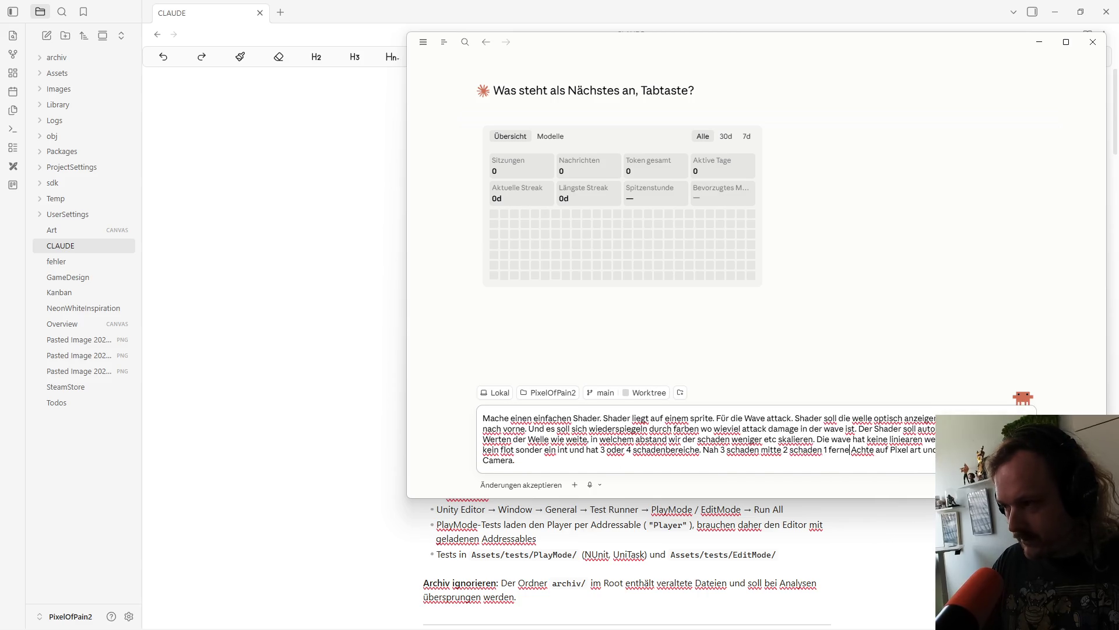
{"action": "key", "text": "BackSpace"}
{"action": "key", "text": "BackSpace"}
{"action": "type", "text": "den aös"}
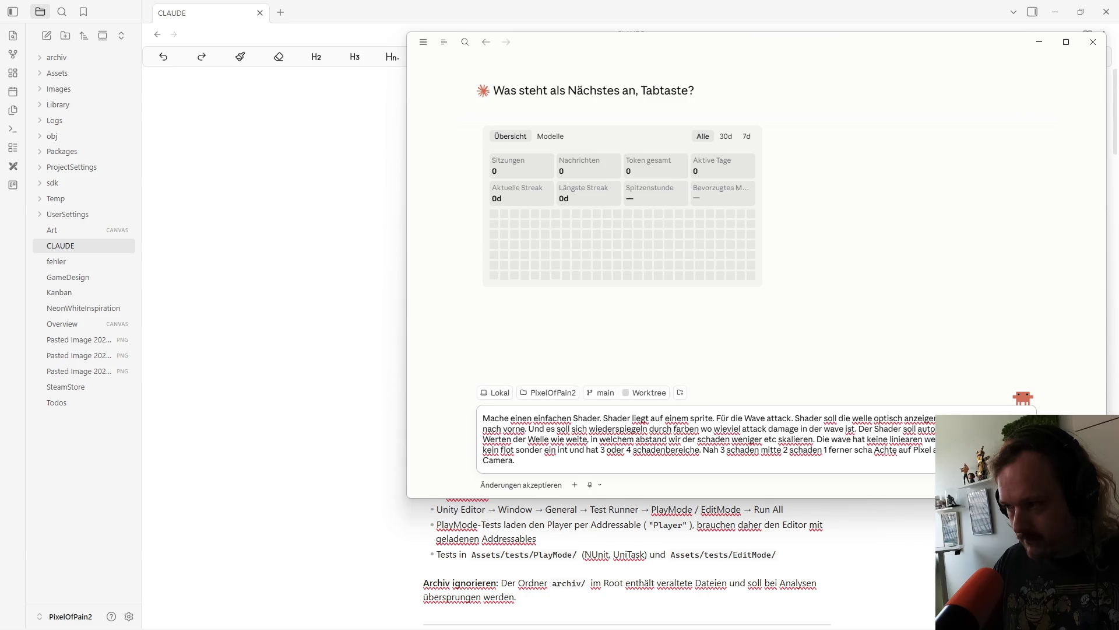
{"action": "key", "text": "BackSpace"}
{"action": "key", "text": "BackSpace"}
{"action": "type", "text": "ls beispiel."}
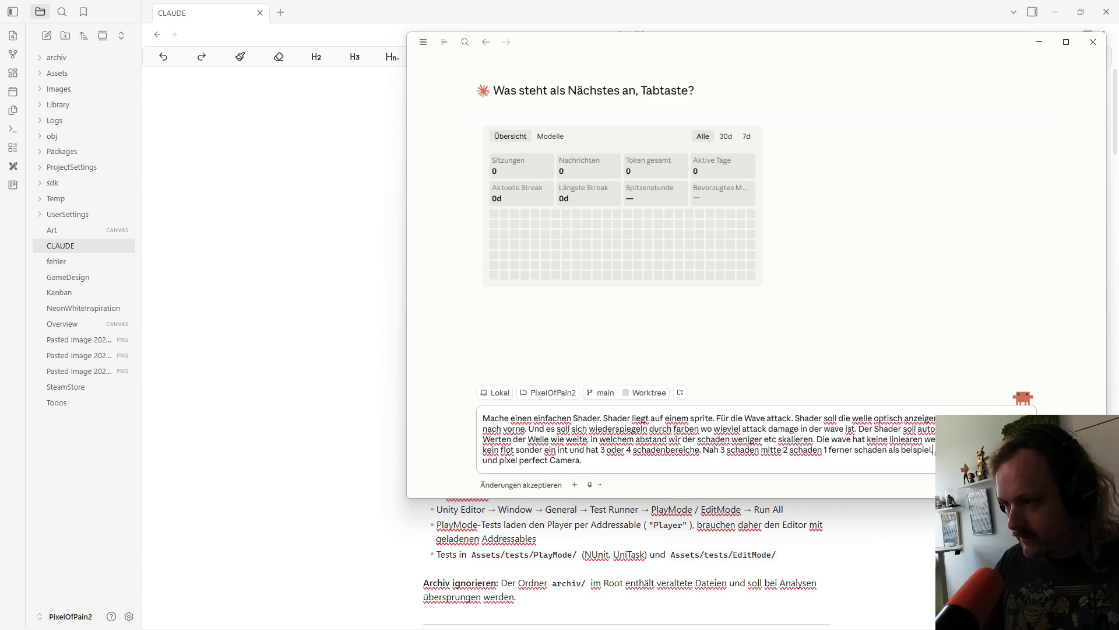
{"action": "key", "text": "Return"}
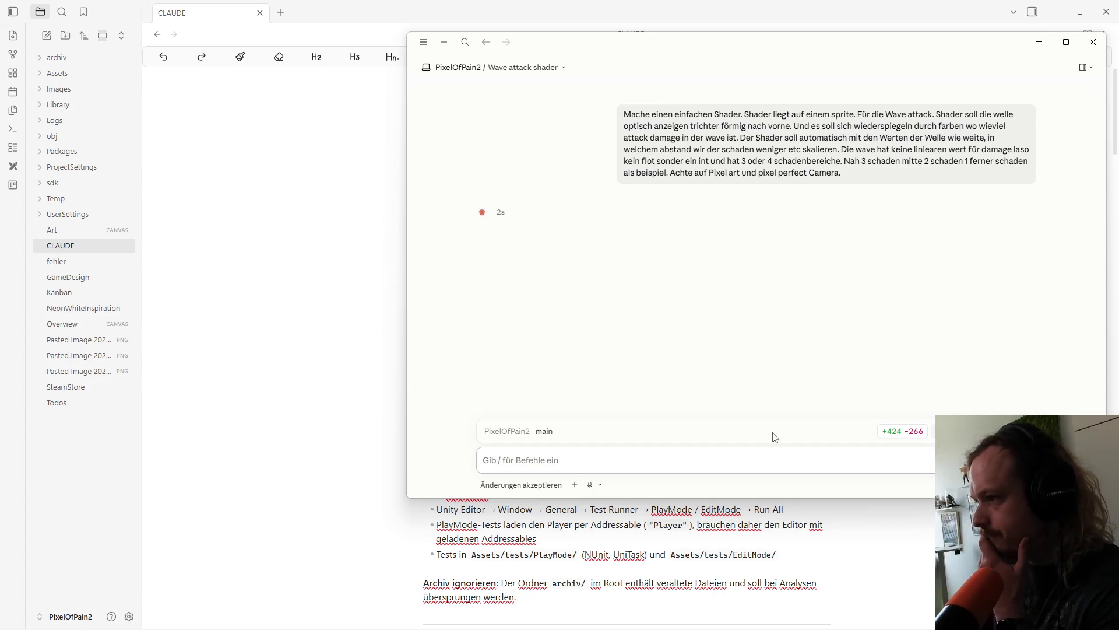
{"action": "key", "text": "ctrl+period"}
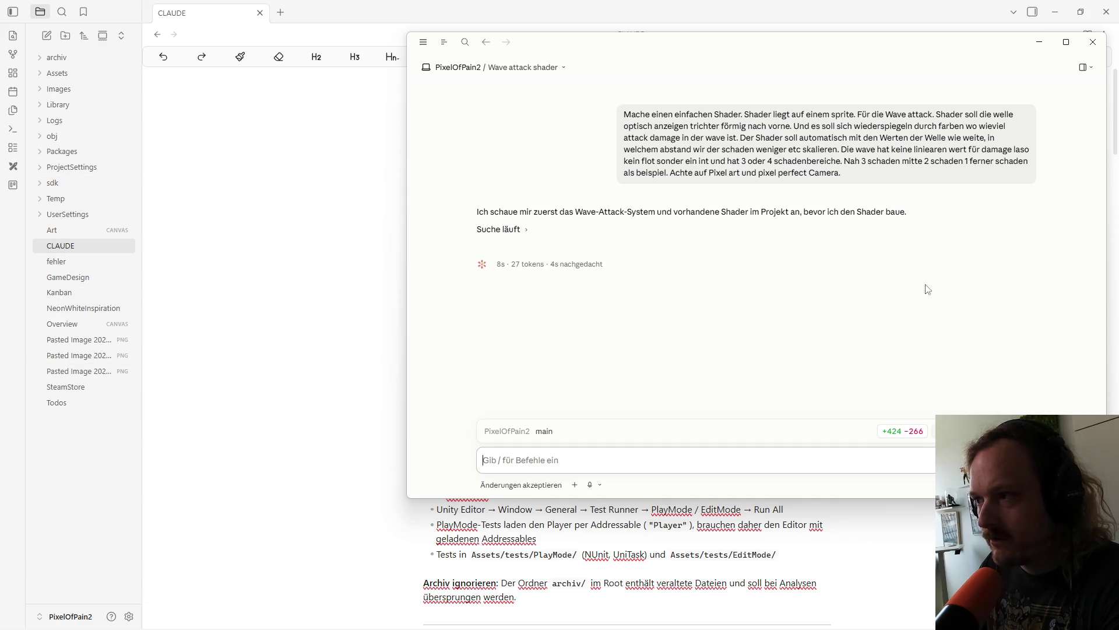
Step: Move the Ki Shader Wave Attack test and Turtorial Level bauen / Playtest cards into In Work
{"action": "left_click", "coordinate": [91, 301]}
{"action": "left_click", "coordinate": [92, 299]}
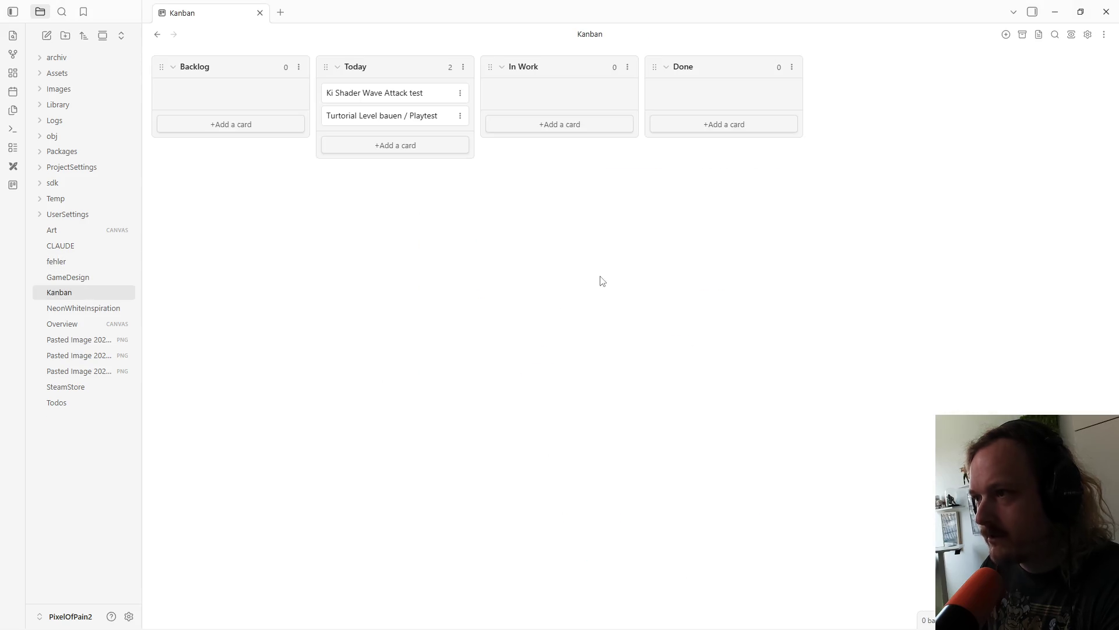
{"action": "left_click_drag", "start_coordinate": [379, 101], "coordinate": [536, 102]}
{"action": "mouse_move", "coordinate": [376, 99]}
{"action": "left_mouse_down"}
{"action": "mouse_move", "coordinate": [517, 113]}
{"action": "mouse_move", "coordinate": [537, 137]}
{"action": "left_mouse_up"}
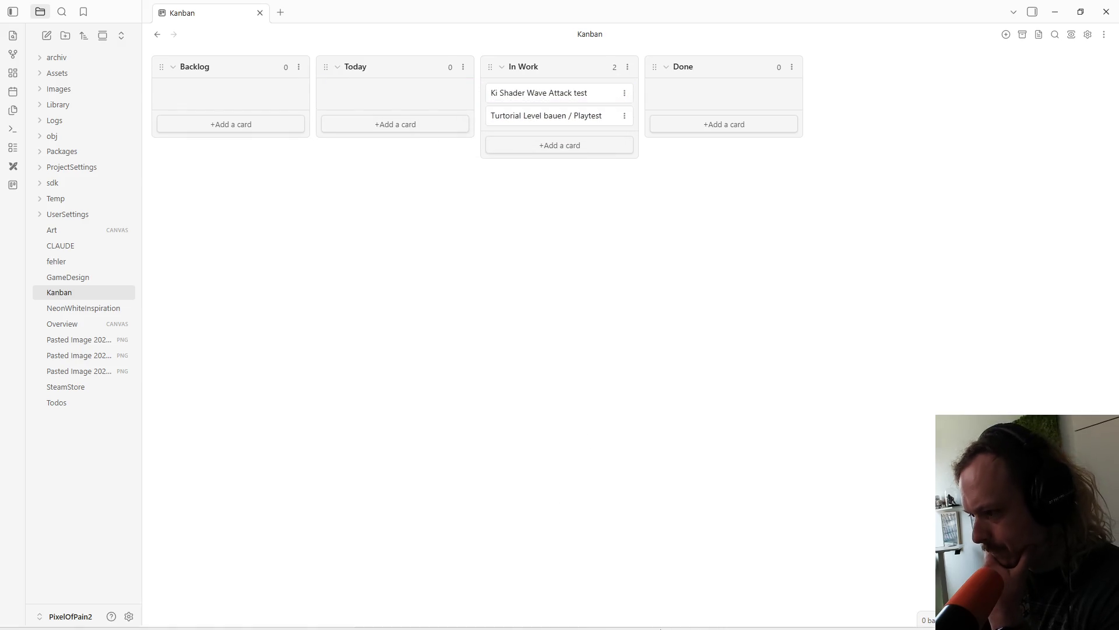
Step: Switch to the Unity editor with the game running in play mode
{"action": "mouse_move", "coordinate": [660, 628]}
{"action": "mouse_move", "coordinate": [739, 625]}
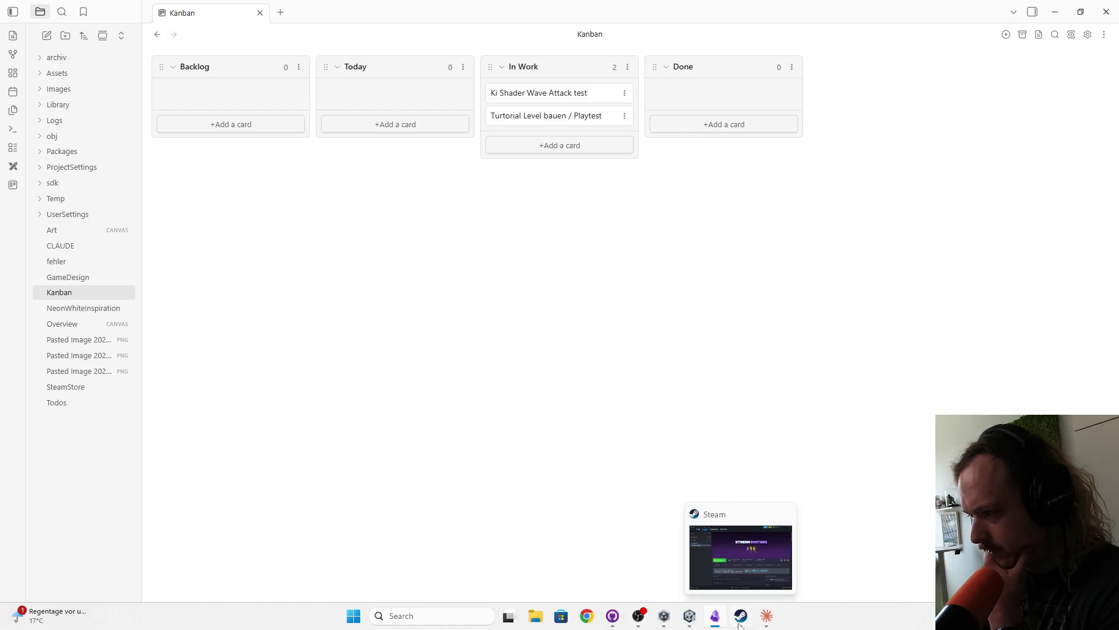
{"action": "left_click", "coordinate": [690, 616]}
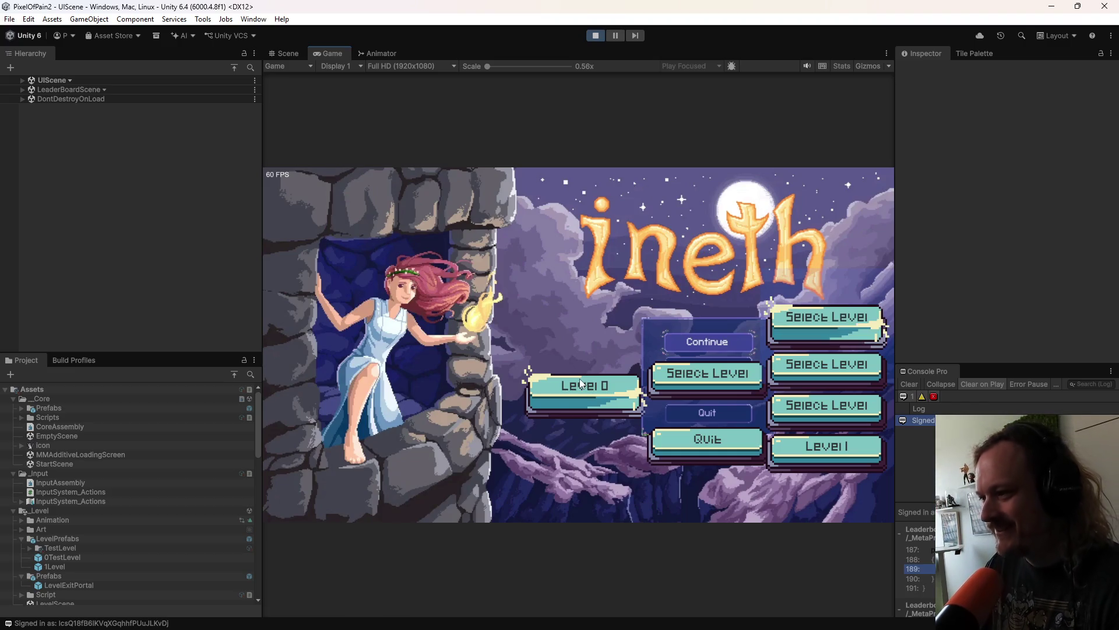
Step: Test arrow-key navigation across the Select Level and Quit buttons, then stop play mode
{"action": "key", "text": "Down"}
{"action": "key", "text": "Down"}
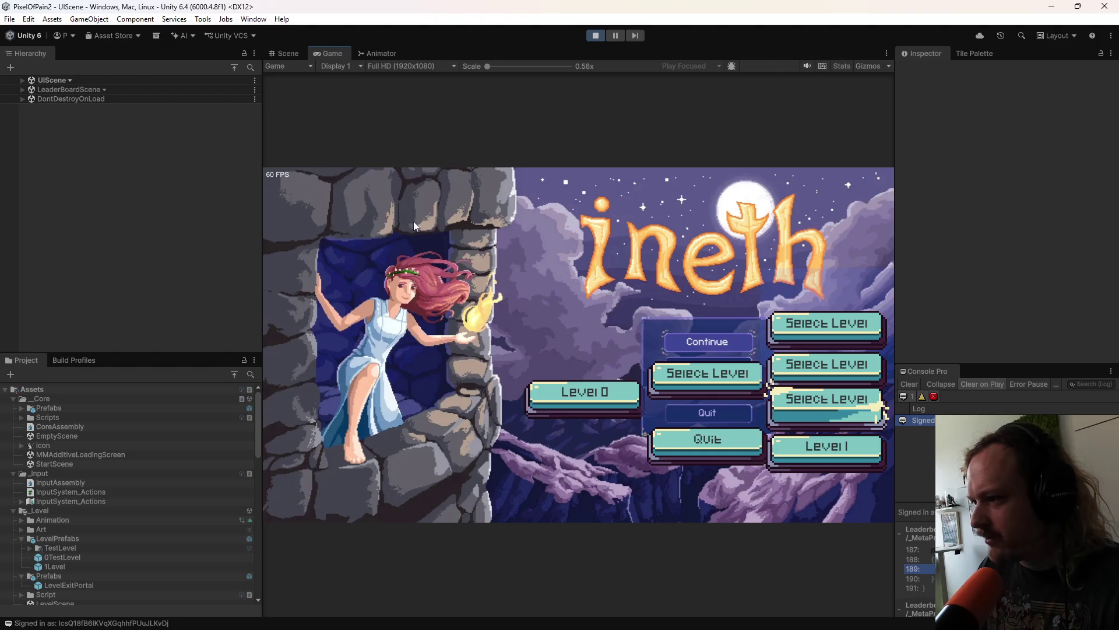
{"action": "key", "text": "Up"}
{"action": "key", "text": "Up"}
{"action": "key", "text": "Up"}
{"action": "key", "text": "Down"}
{"action": "key", "text": "Down"}
{"action": "key", "text": "Up"}
{"action": "key", "text": "Down"}
{"action": "key", "text": "Down"}
{"action": "key", "text": "Left"}
{"action": "key", "text": "Right"}
{"action": "key", "text": "Up"}
{"action": "key", "text": "Down"}
{"action": "key", "text": "Down"}
{"action": "key", "text": "Down"}
{"action": "key", "text": "Left"}
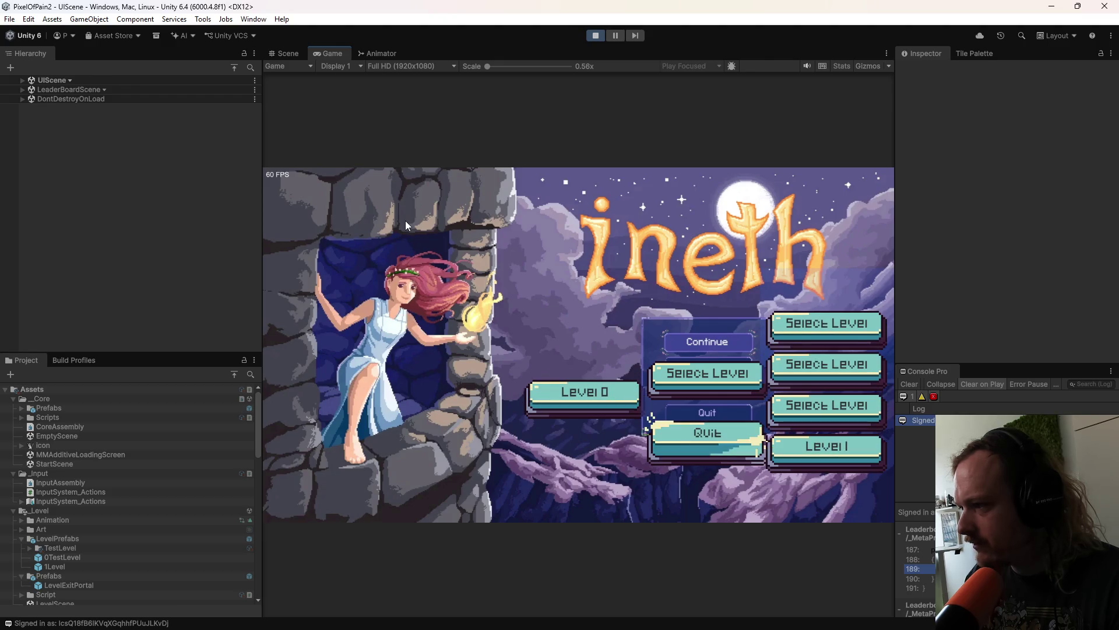
{"action": "key", "text": "Up"}
{"action": "key", "text": "Down"}
{"action": "key", "text": "Down"}
{"action": "key", "text": "Up"}
{"action": "key", "text": "Left"}
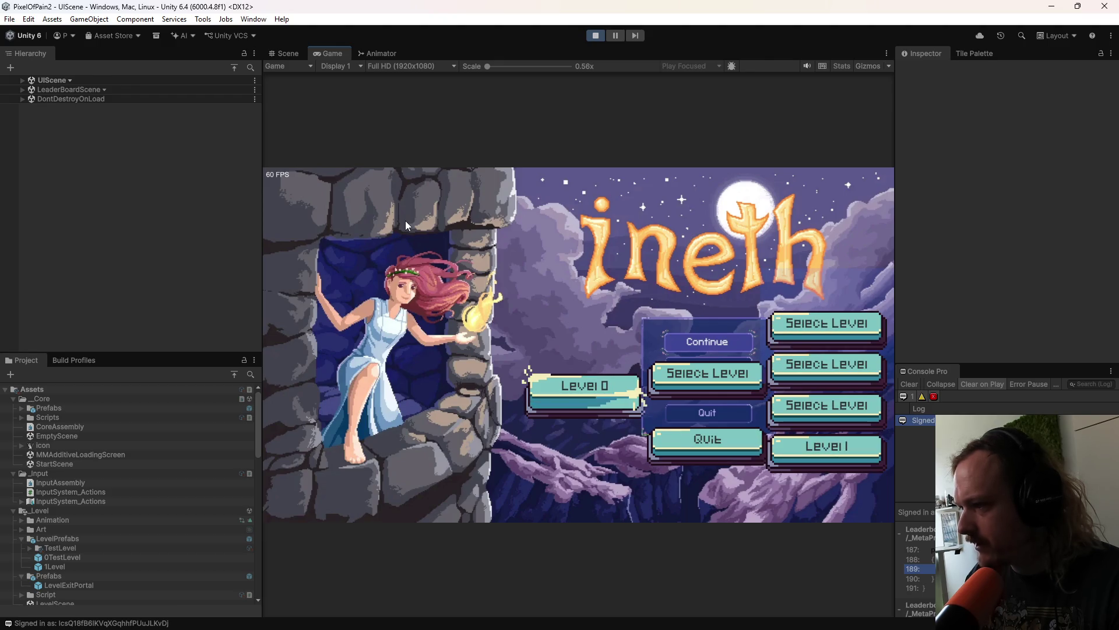
{"action": "key", "text": "Right"}
{"action": "key", "text": "Right"}
{"action": "key", "text": "Down"}
{"action": "key", "text": "Down"}
{"action": "key", "text": "Down"}
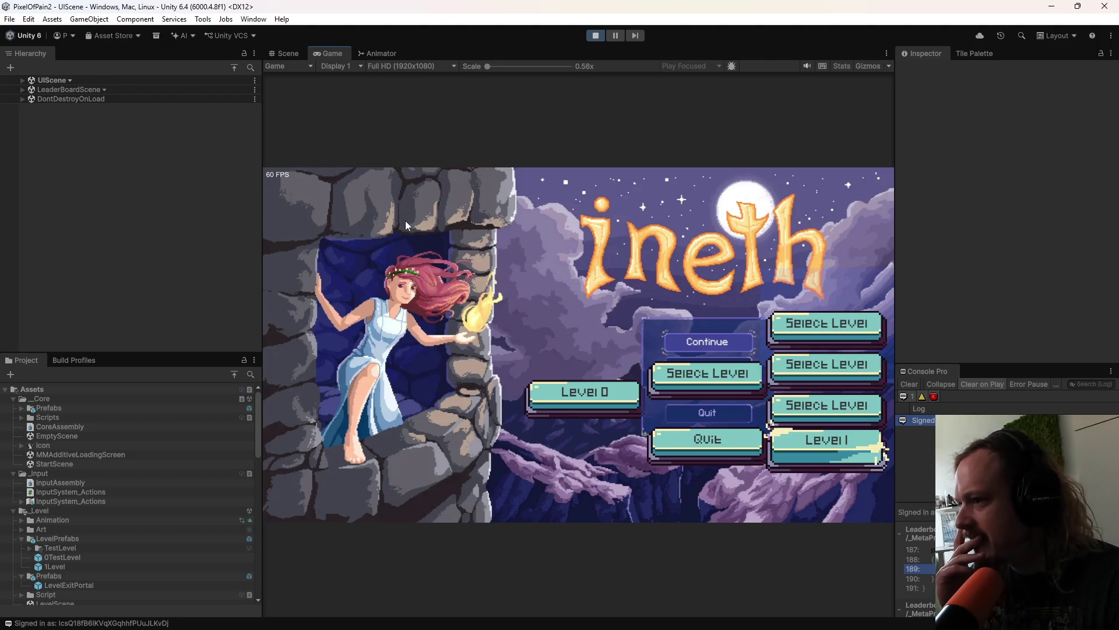
{"action": "key", "text": "Left"}
{"action": "key", "text": "Up"}
{"action": "key", "text": "Down"}
{"action": "key", "text": "Down"}
{"action": "key", "text": "Down"}
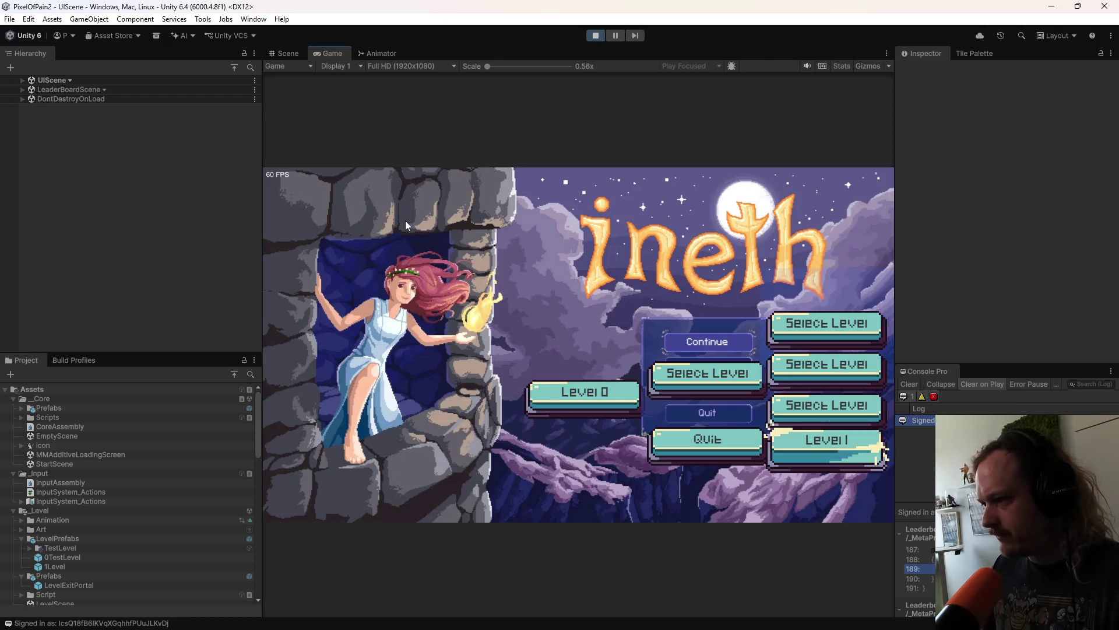
{"action": "key", "text": "Left"}
{"action": "key", "text": "Right"}
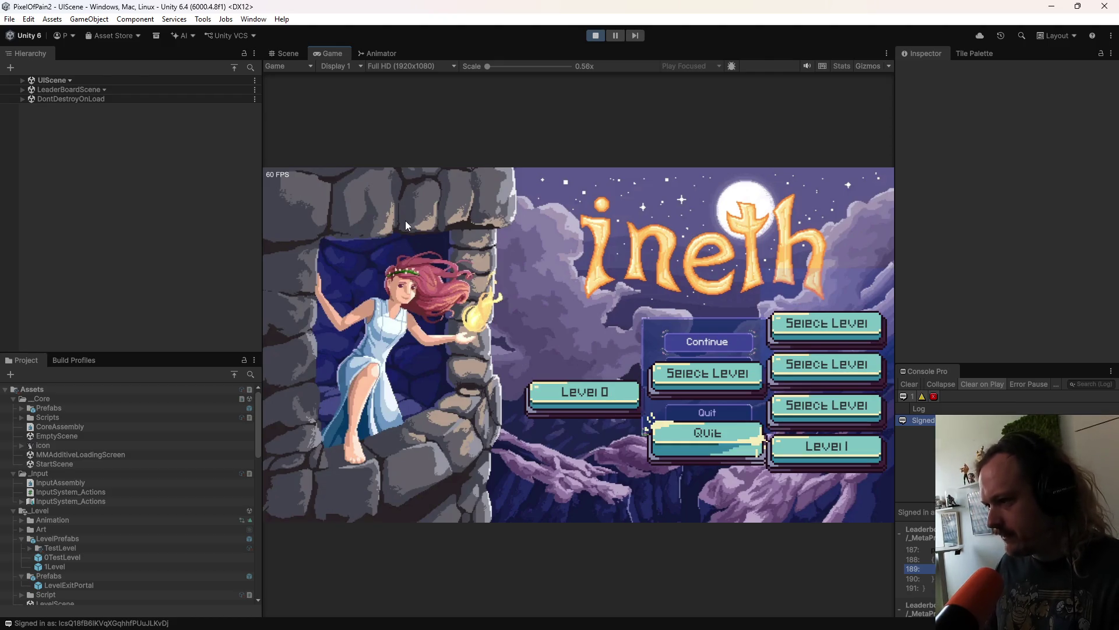
{"action": "left_click", "coordinate": [596, 36]}
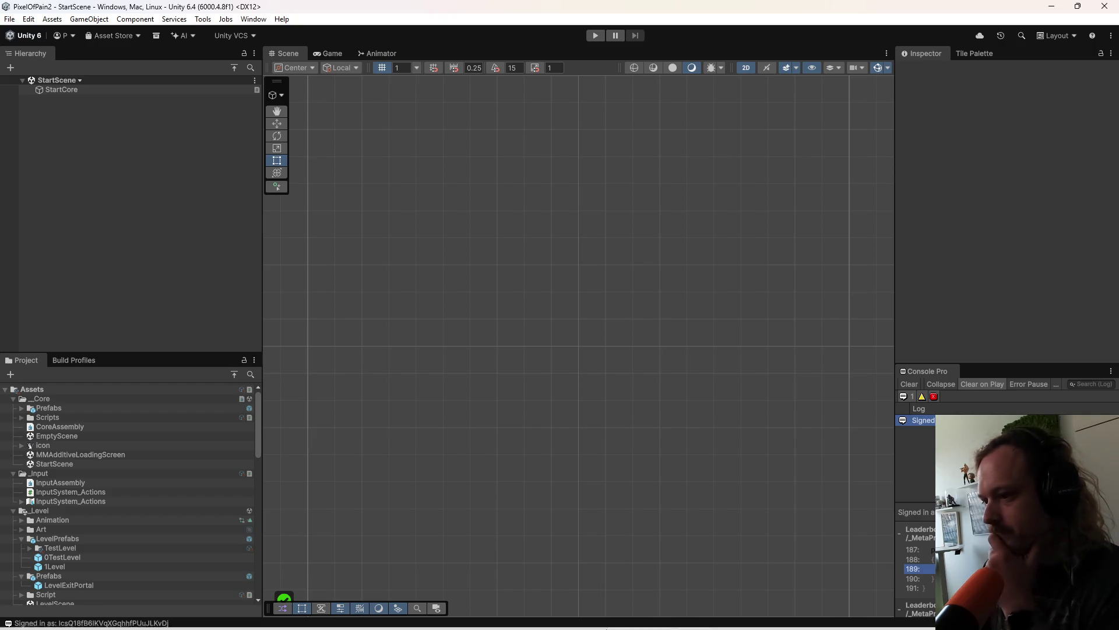
{"action": "mouse_move", "coordinate": [618, 617]}
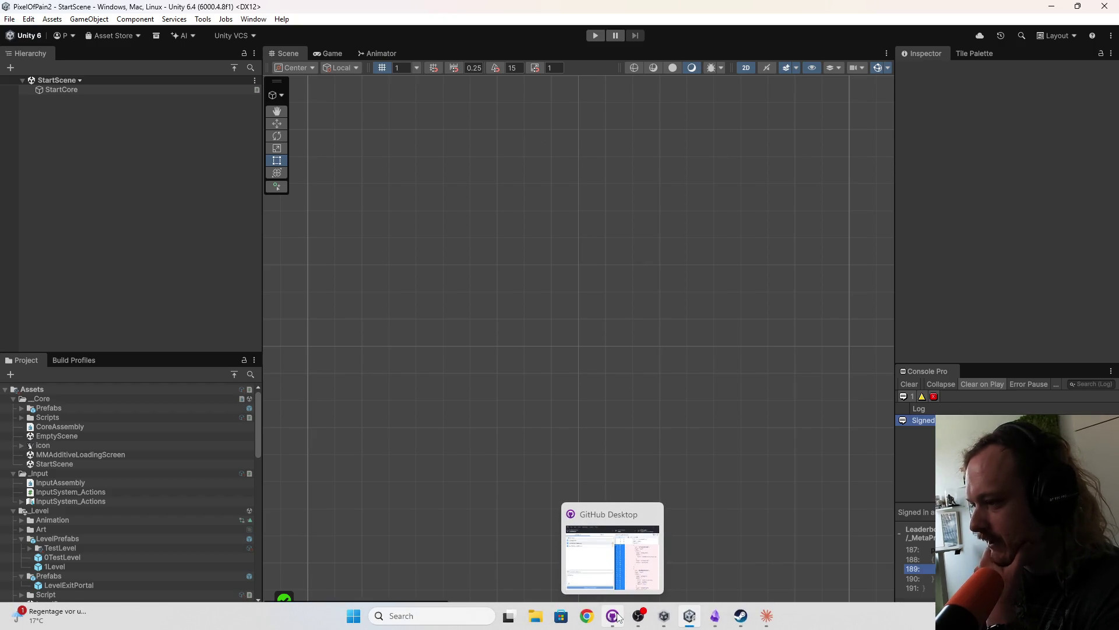
{"action": "mouse_move", "coordinate": [733, 623]}
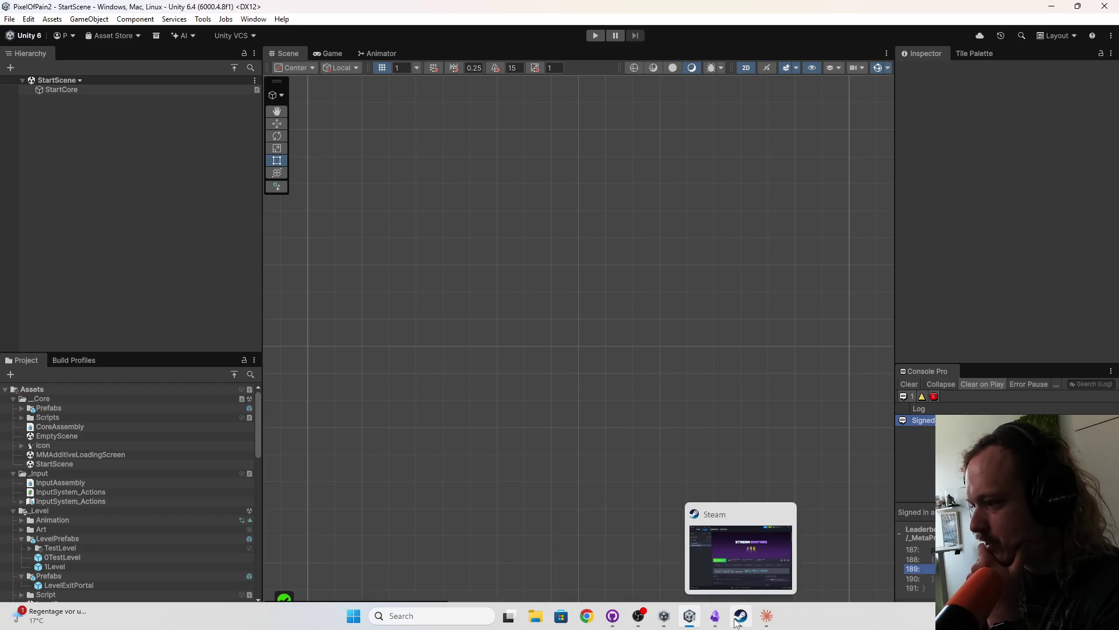
{"action": "key", "text": "super"}
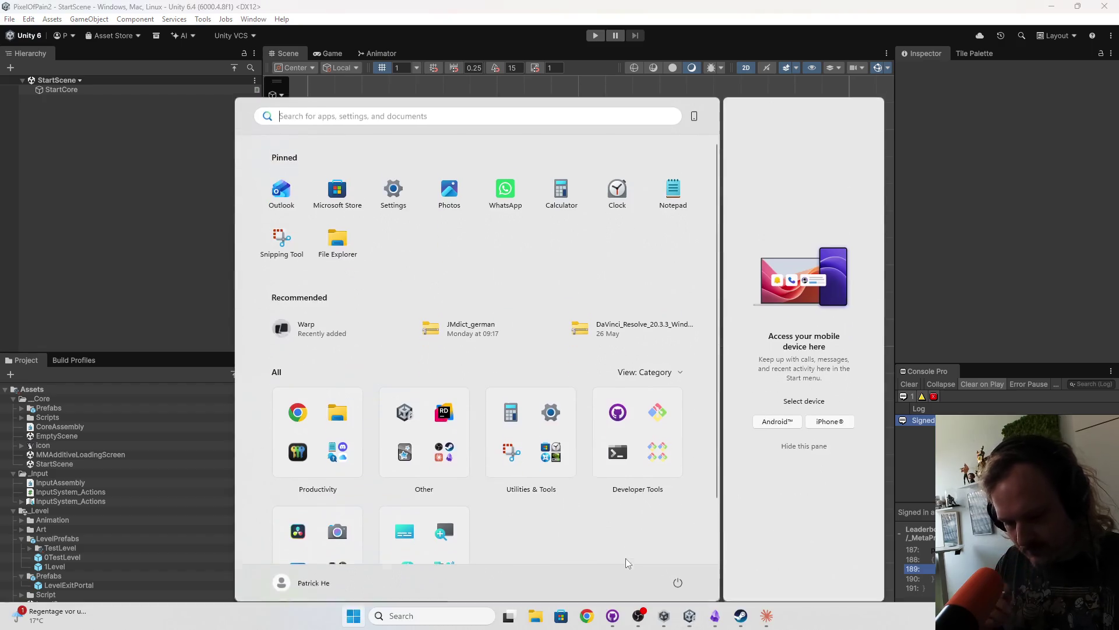
{"action": "type", "text": "discord"}
{"action": "key", "text": "Return"}
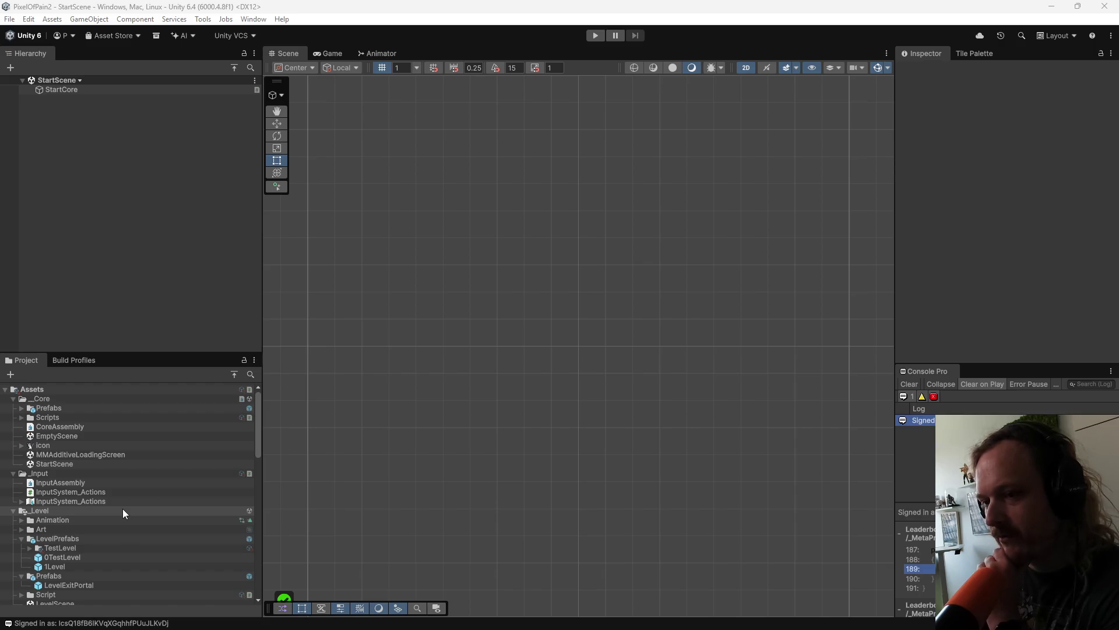
{"action": "scroll", "coordinate": [126, 554], "scroll_direction": "down", "scroll_amount": 2}
{"action": "scroll", "coordinate": [126, 554], "scroll_direction": "up", "scroll_amount": 2}
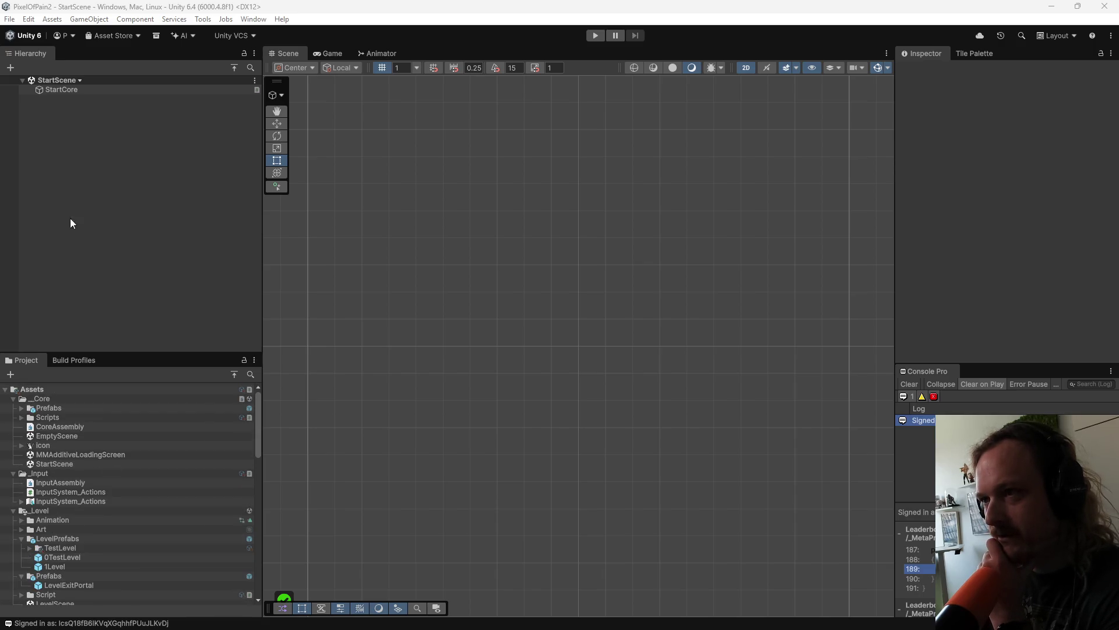
{"action": "left_click", "coordinate": [595, 35]}
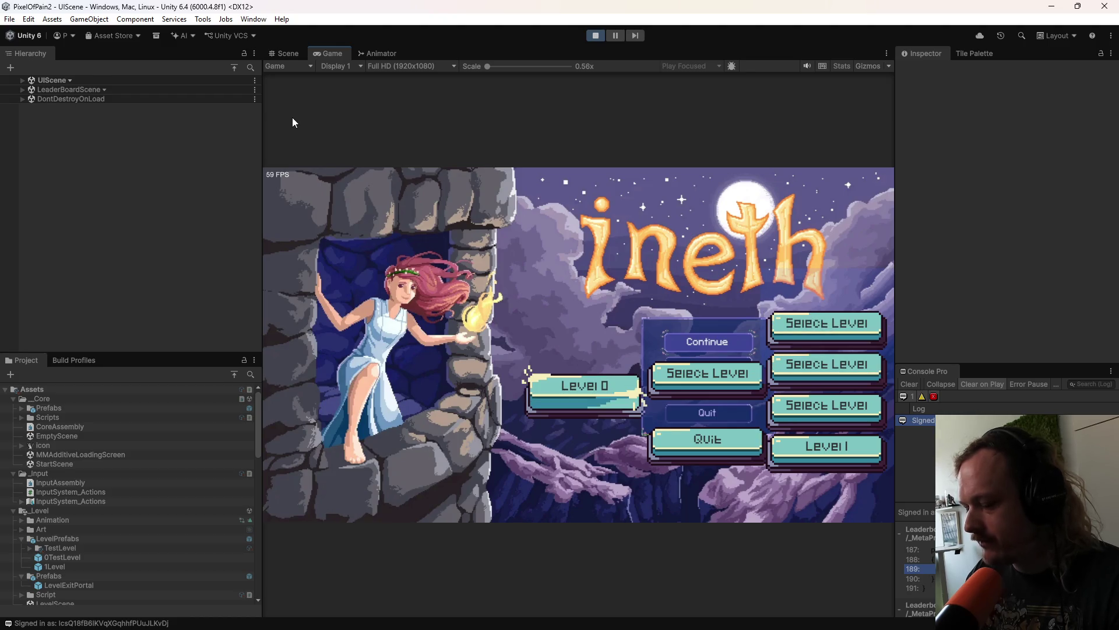
Step: Start the level from the title menu and swing three melee attacks with J
{"action": "key", "text": "Return"}
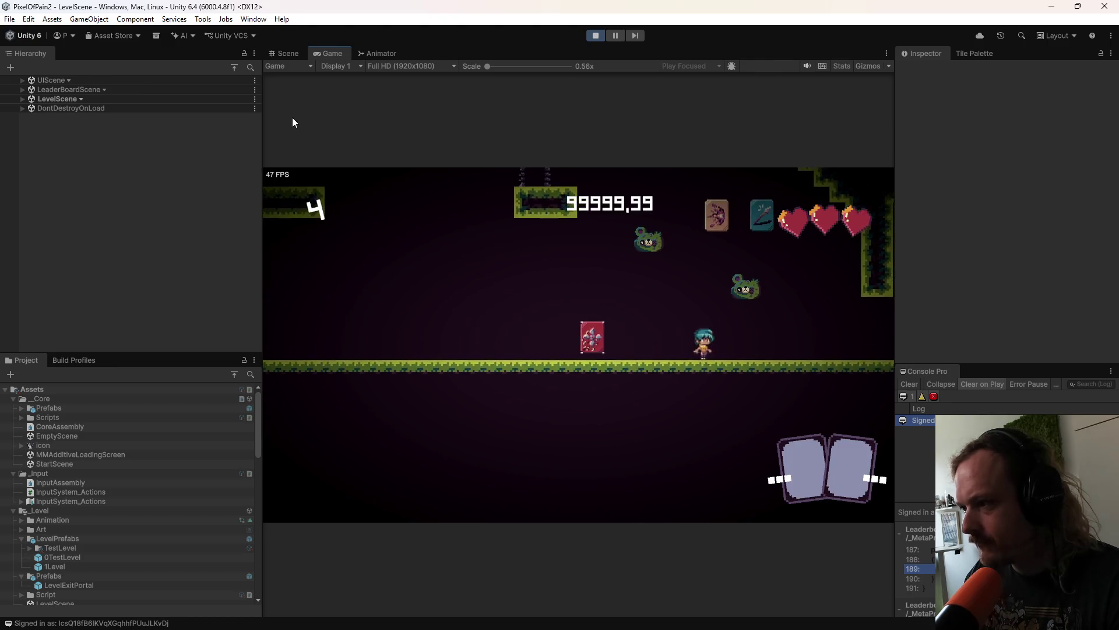
{"action": "key", "text": "j"}
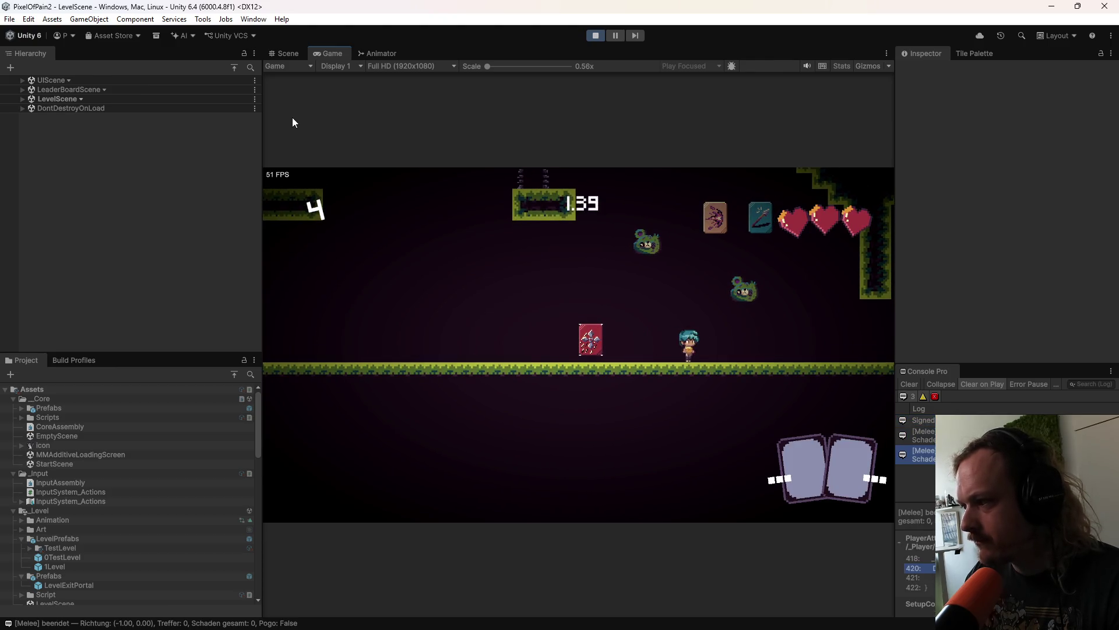
{"action": "key", "text": "j"}
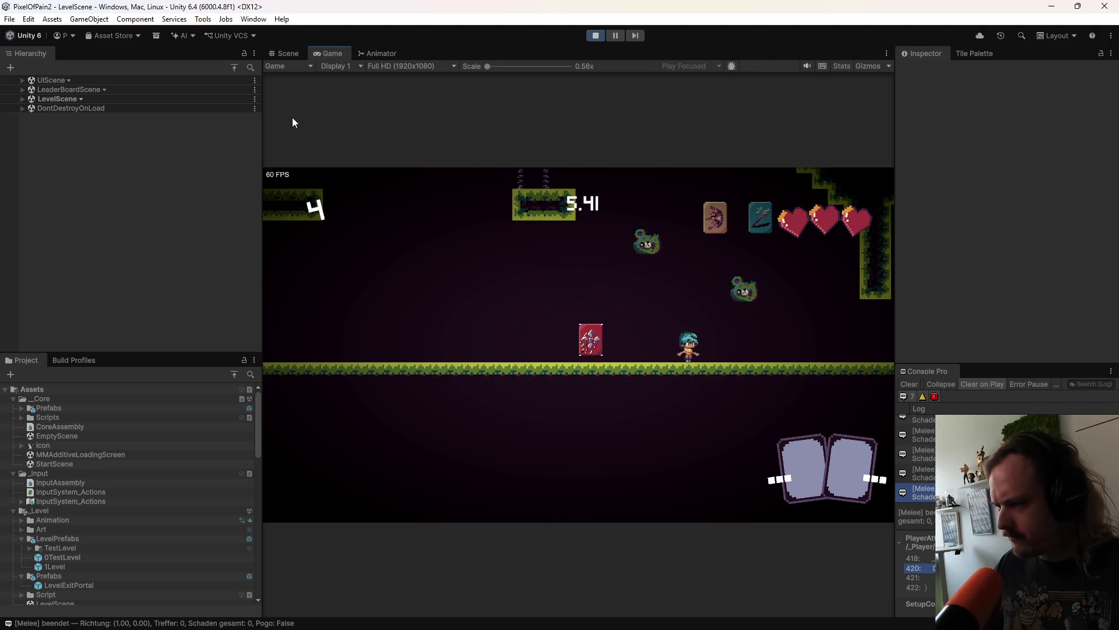
{"action": "key", "text": "j"}
{"action": "key", "text": "j"}
{"action": "key", "text": "j"}
{"action": "key", "text": "j"}
Step: Bring up the Windows Start menu over the running game
{"action": "key", "text": "super"}
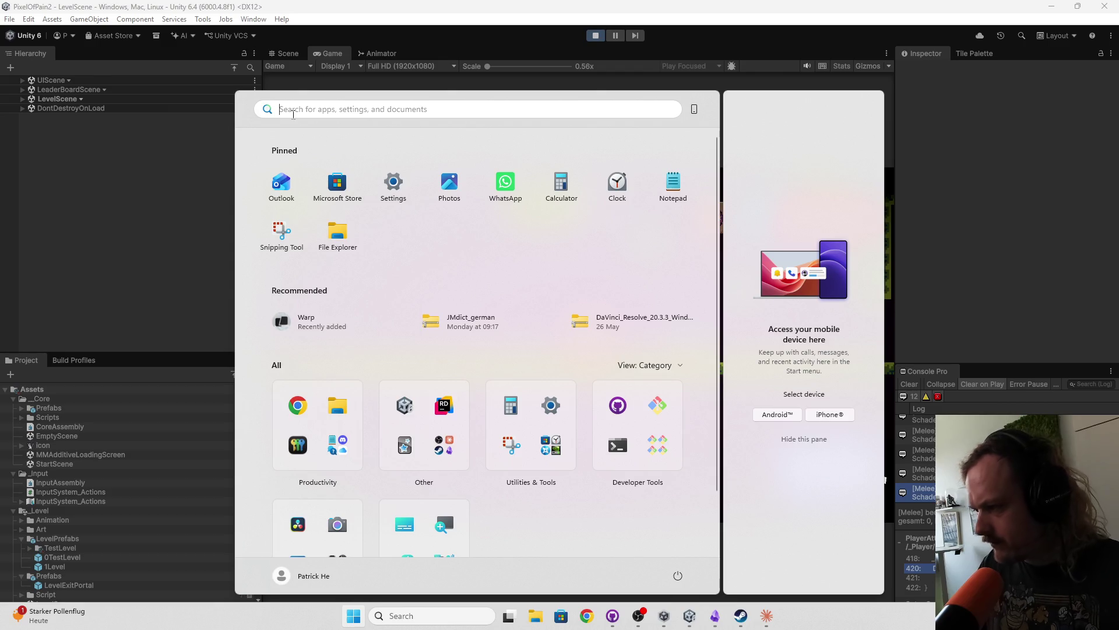
{"action": "left_click", "coordinate": [884, 480]}
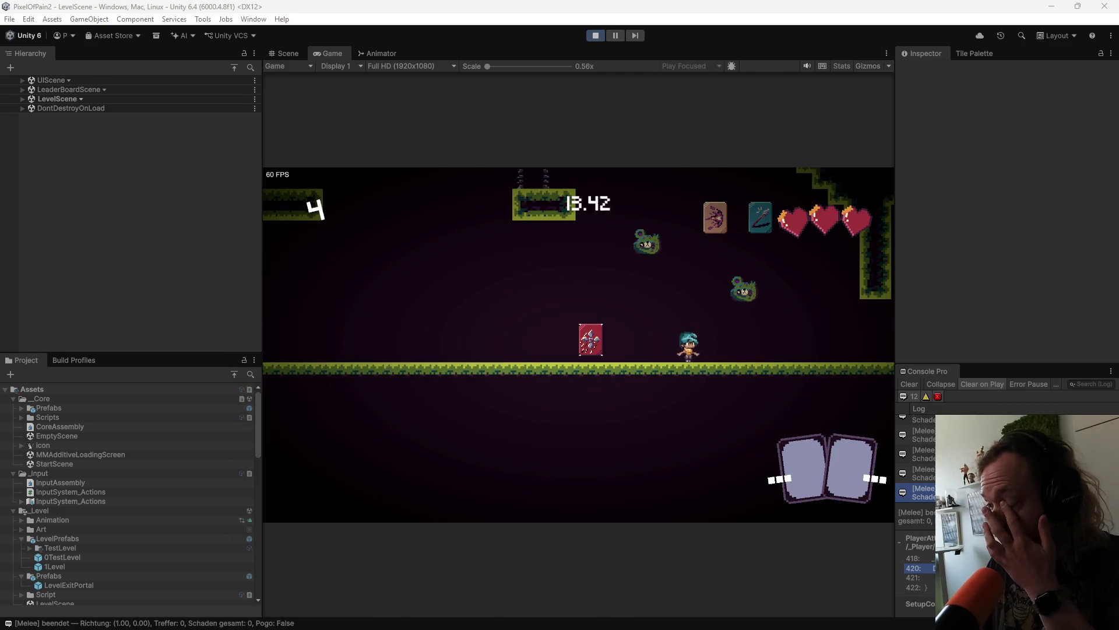
{"action": "key", "text": "super"}
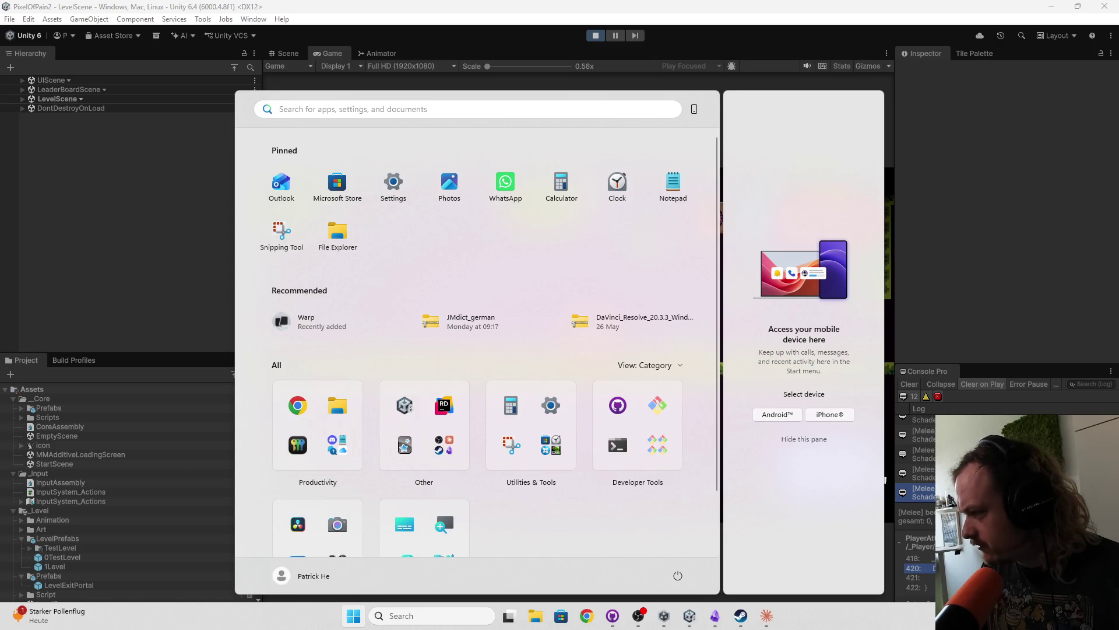
Step: Open the Windows Sound settings page
{"action": "key", "text": "super+a"}
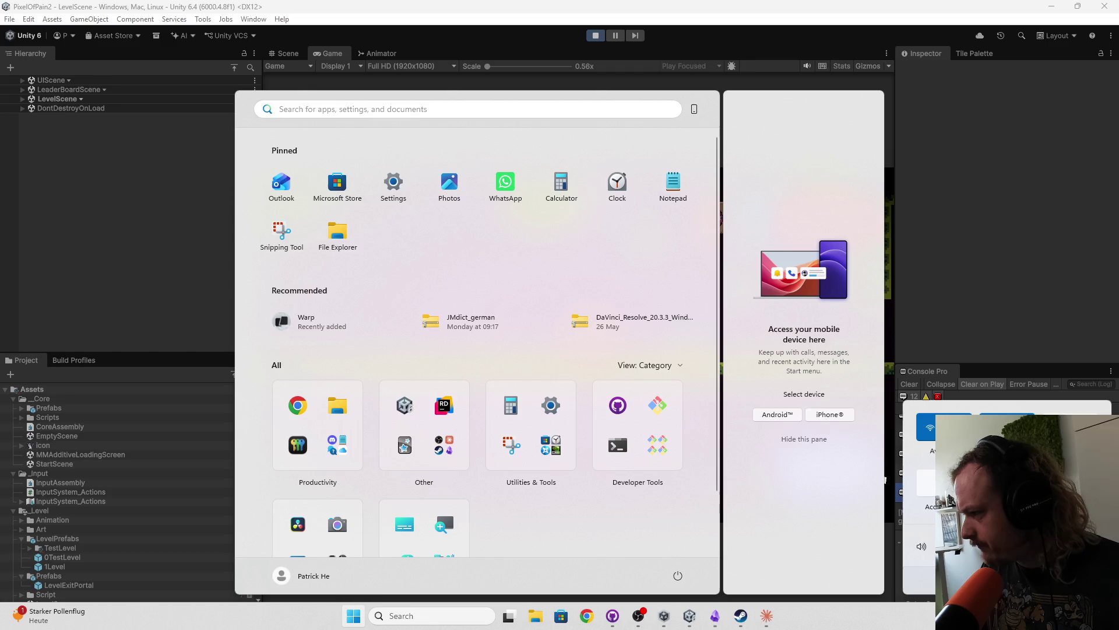
{"action": "key", "text": "super+i"}
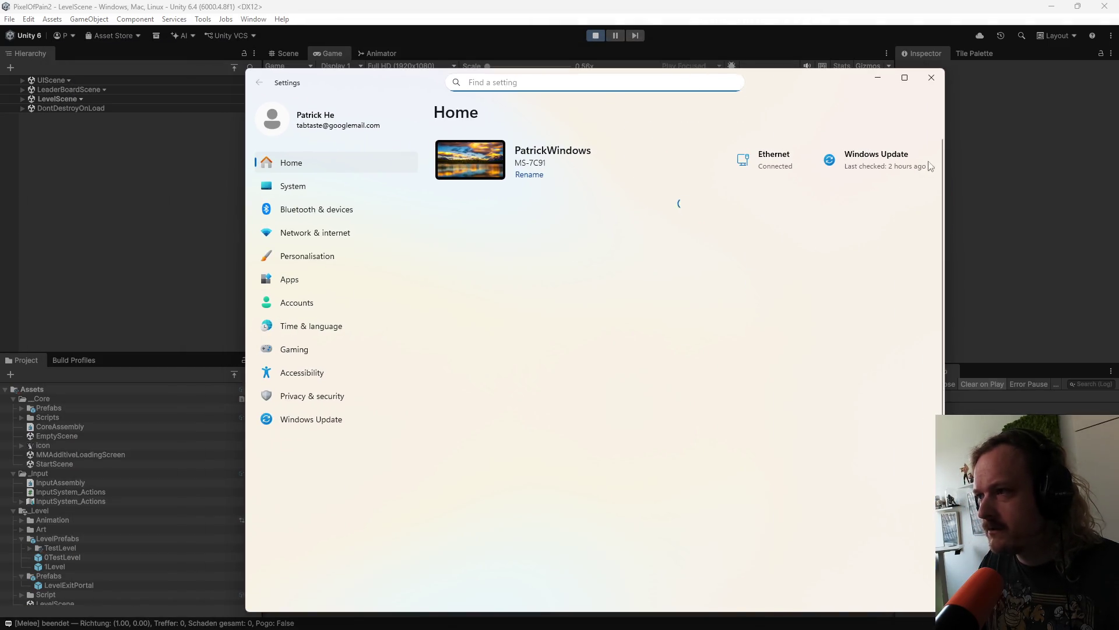
{"action": "key", "text": "alt+F4"}
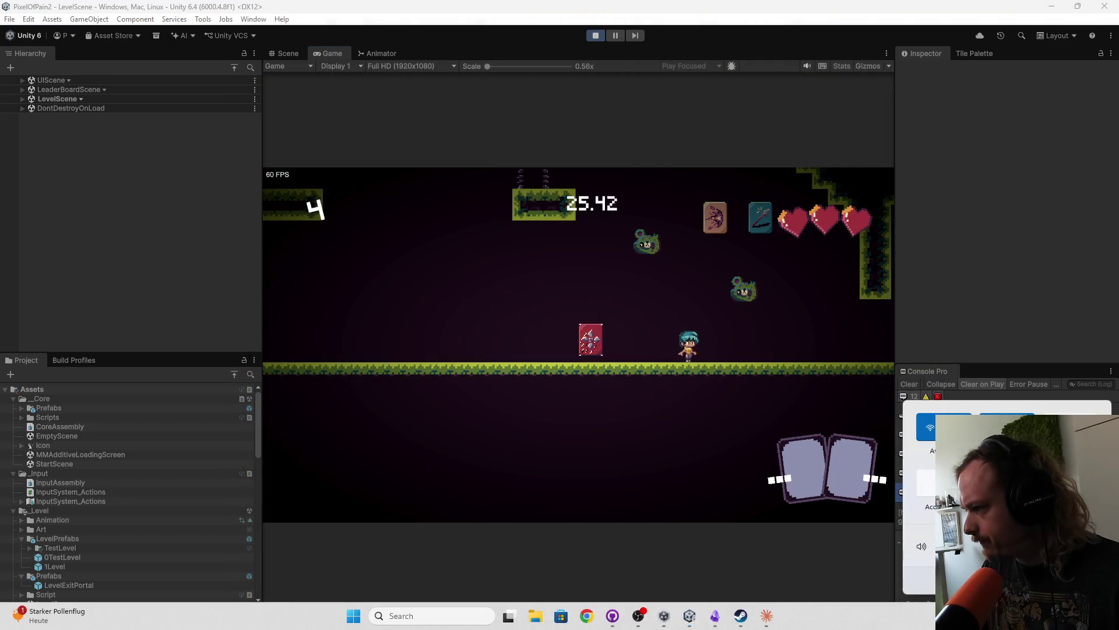
{"action": "key", "text": "super+a"}
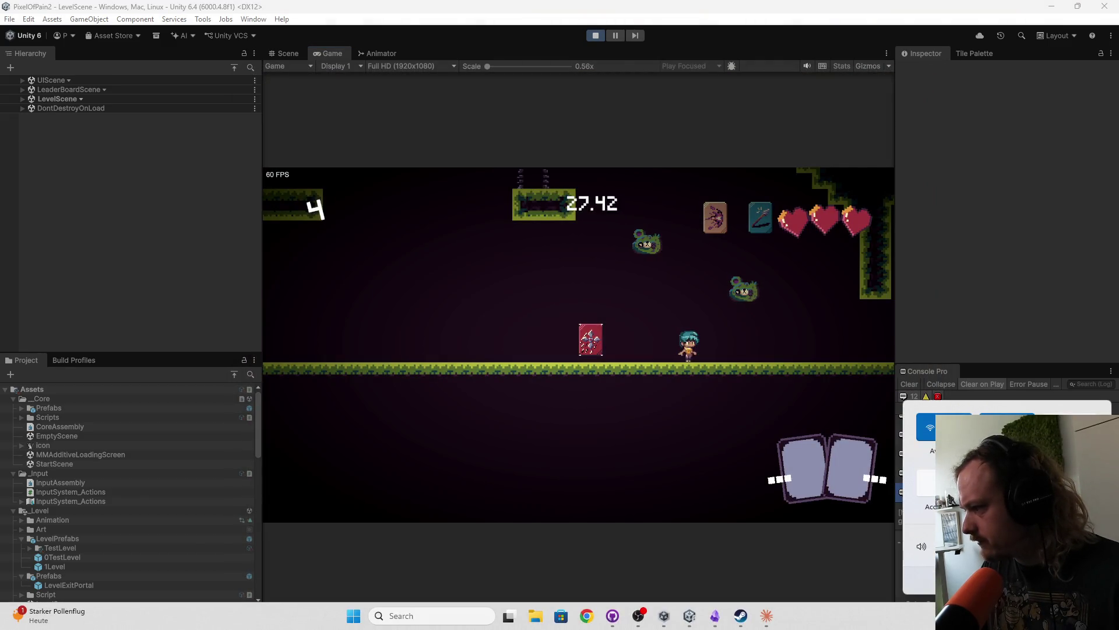
{"action": "key", "text": "super+ctrl+v"}
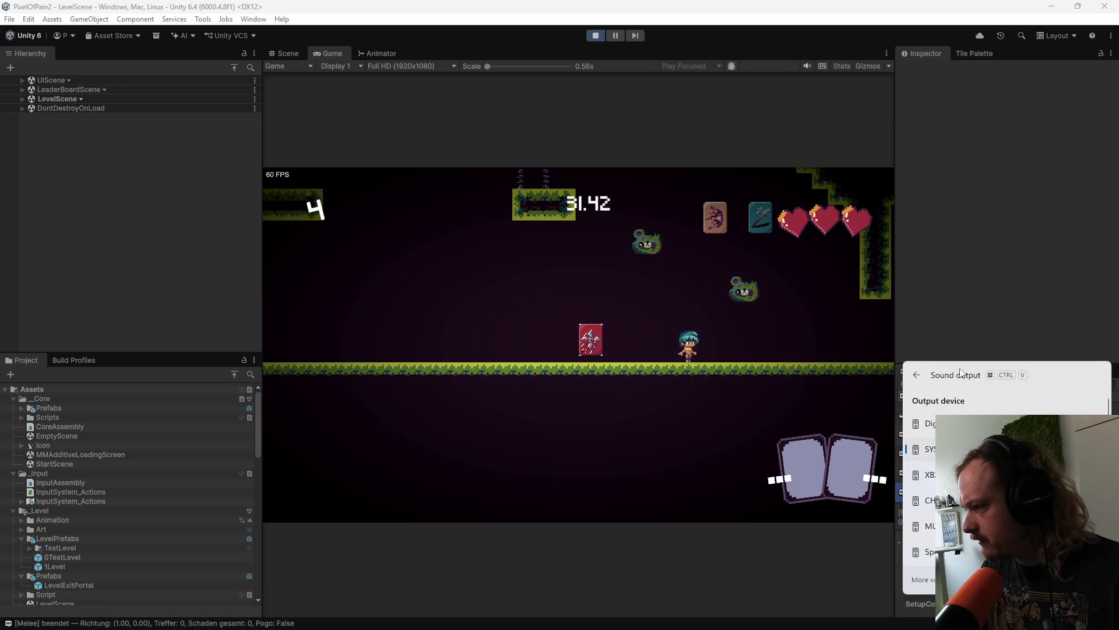
{"action": "key", "text": "super+i"}
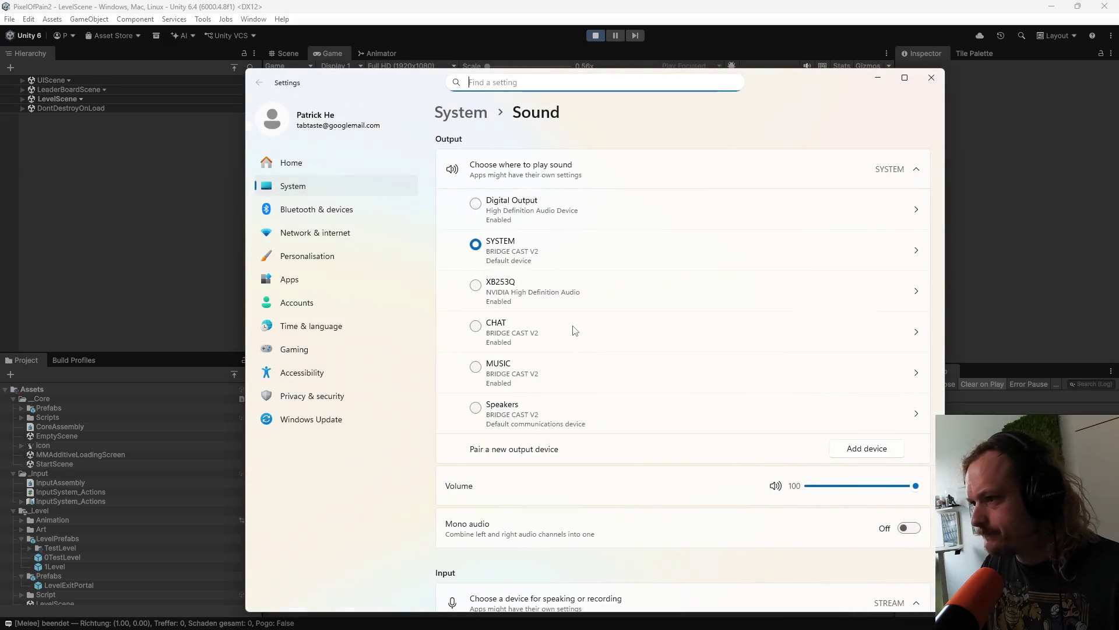
{"action": "scroll", "coordinate": [542, 326], "scroll_direction": "down", "scroll_amount": 5}
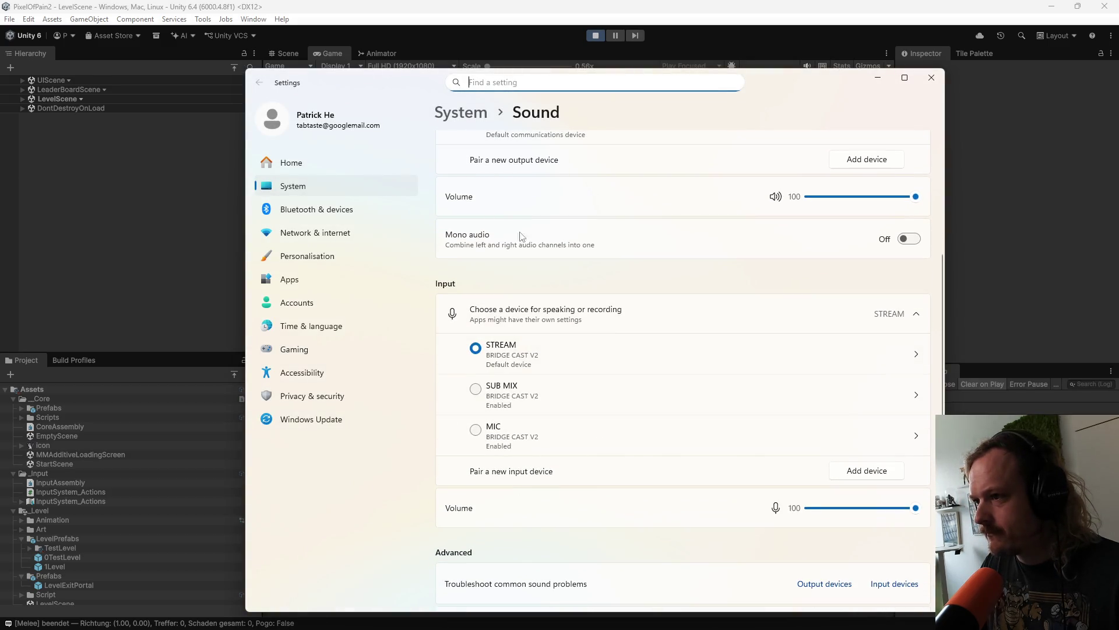
{"action": "scroll", "coordinate": [521, 235], "scroll_direction": "down", "scroll_amount": 4}
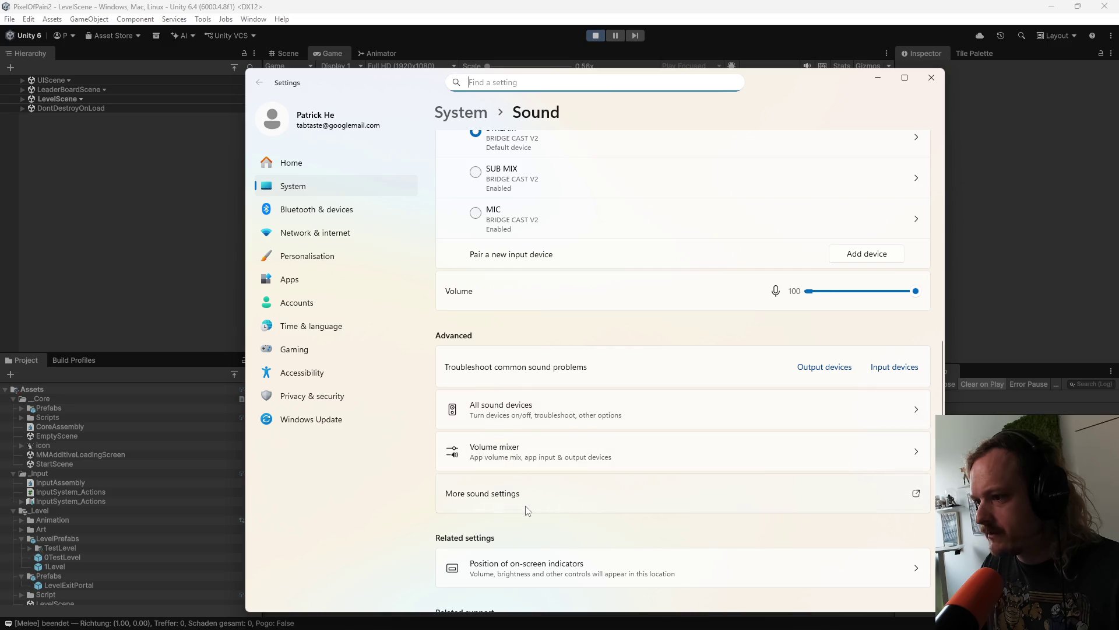
{"action": "left_click", "coordinate": [510, 494]}
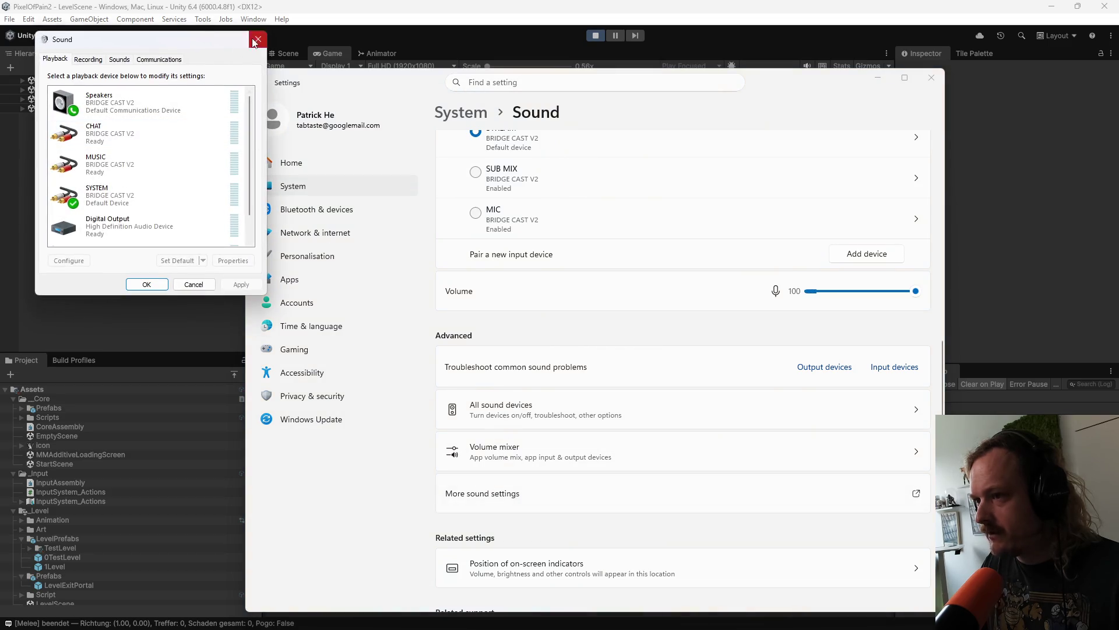
{"action": "key", "text": "Escape"}
Step: In the Volume mixer, route Unity's output to Speakers (BRIDGE CAST V2) and minimise Settings
{"action": "left_click", "coordinate": [582, 452]}
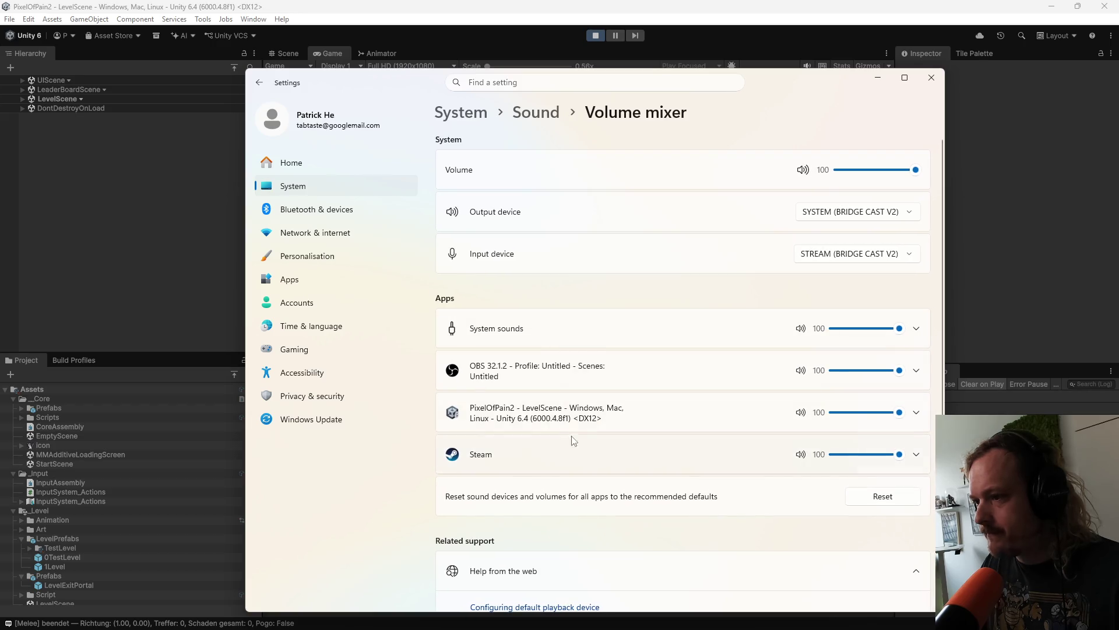
{"action": "left_click", "coordinate": [916, 412]}
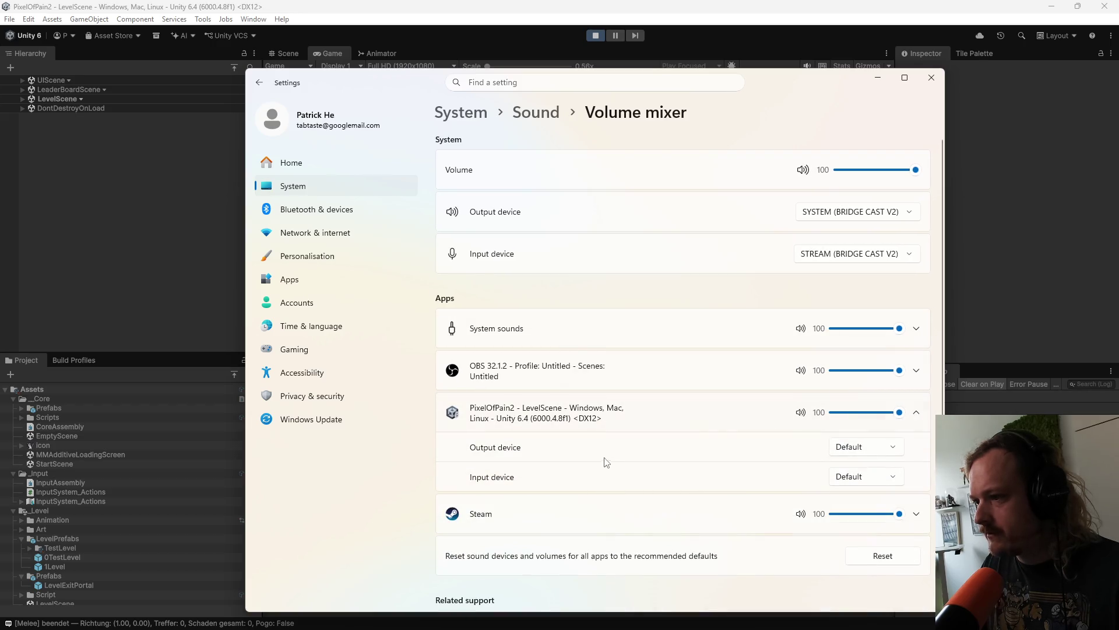
{"action": "left_click", "coordinate": [862, 450]}
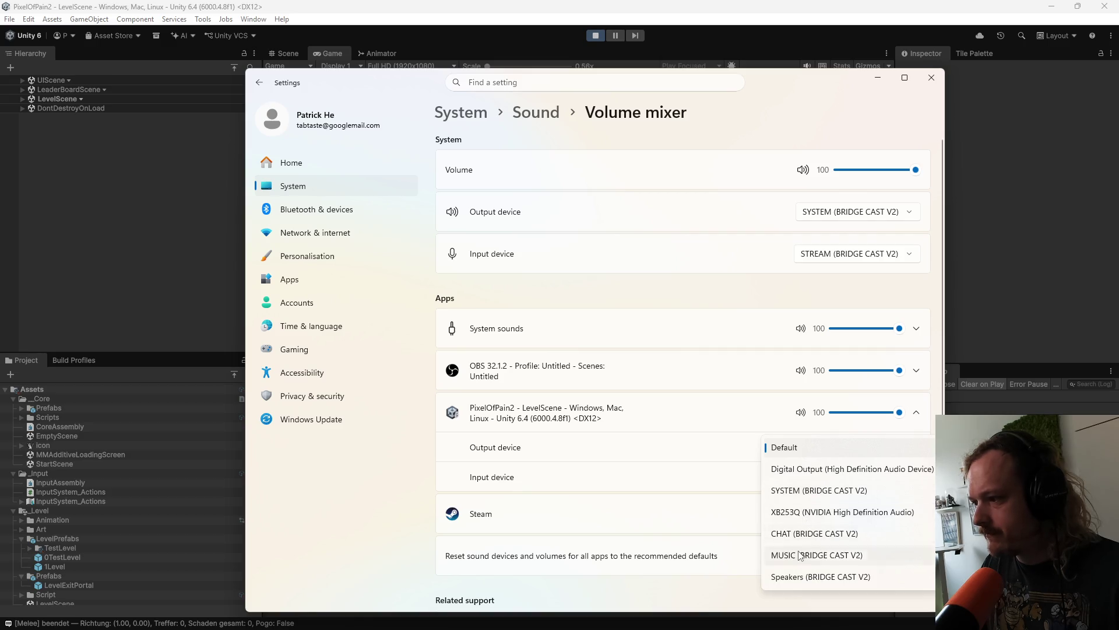
{"action": "left_click", "coordinate": [803, 577]}
{"action": "left_click", "coordinate": [878, 78]}
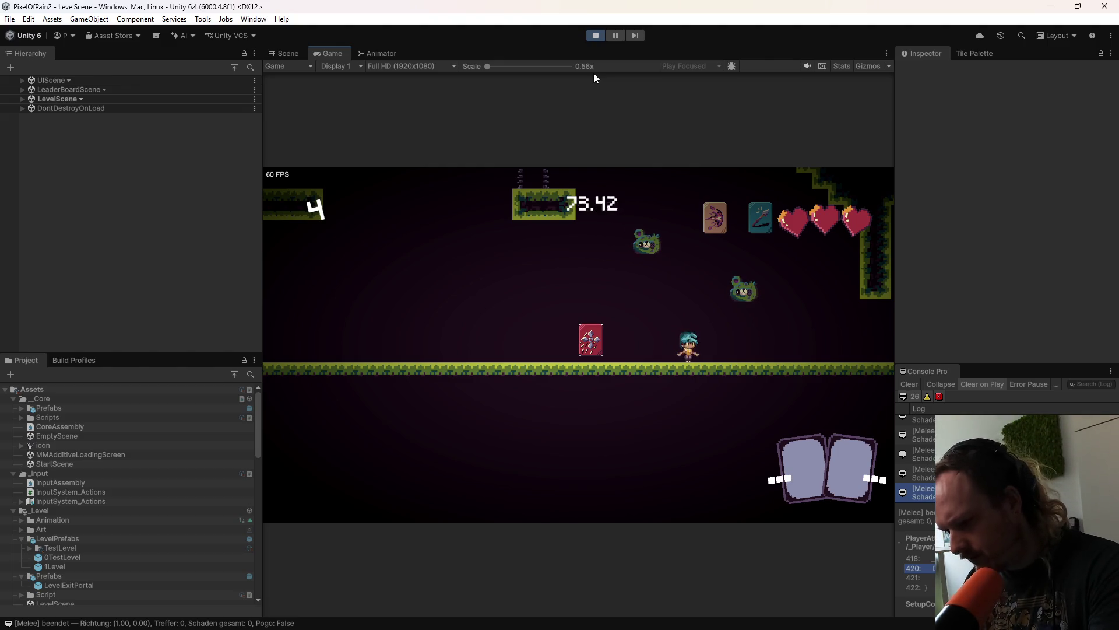
Step: Search the Start menu for 'br' to launch BRIDGE CAST
{"action": "key", "text": "super"}
{"action": "type", "text": "br"}
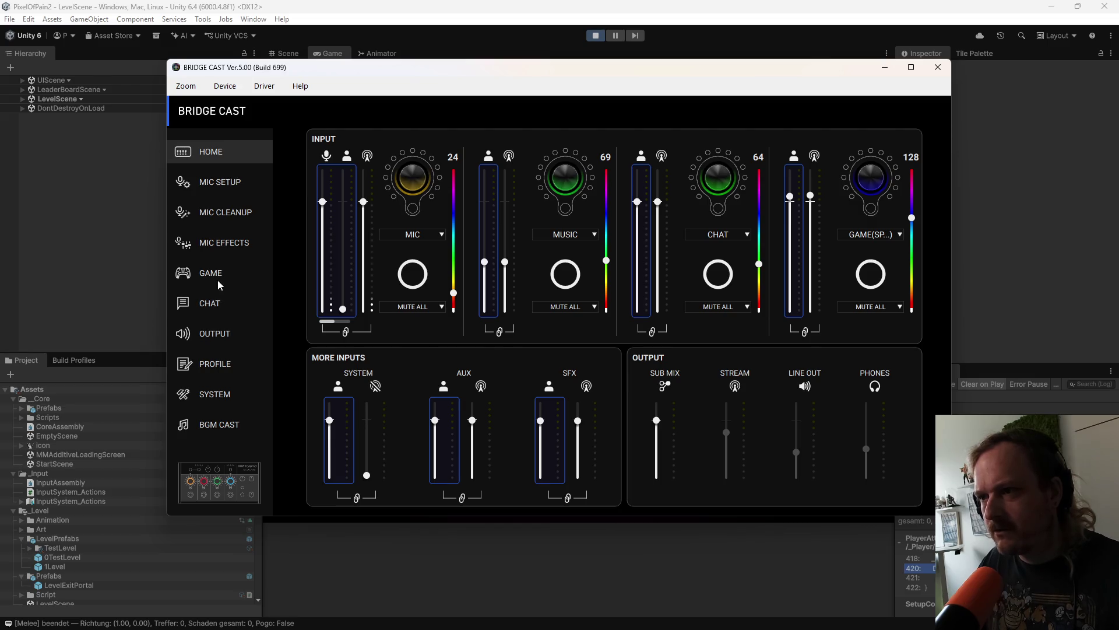
Step: Lower the BRIDGE CAST mic gain from 53dB to 49dB and leave the mixer
{"action": "left_click", "coordinate": [224, 243]}
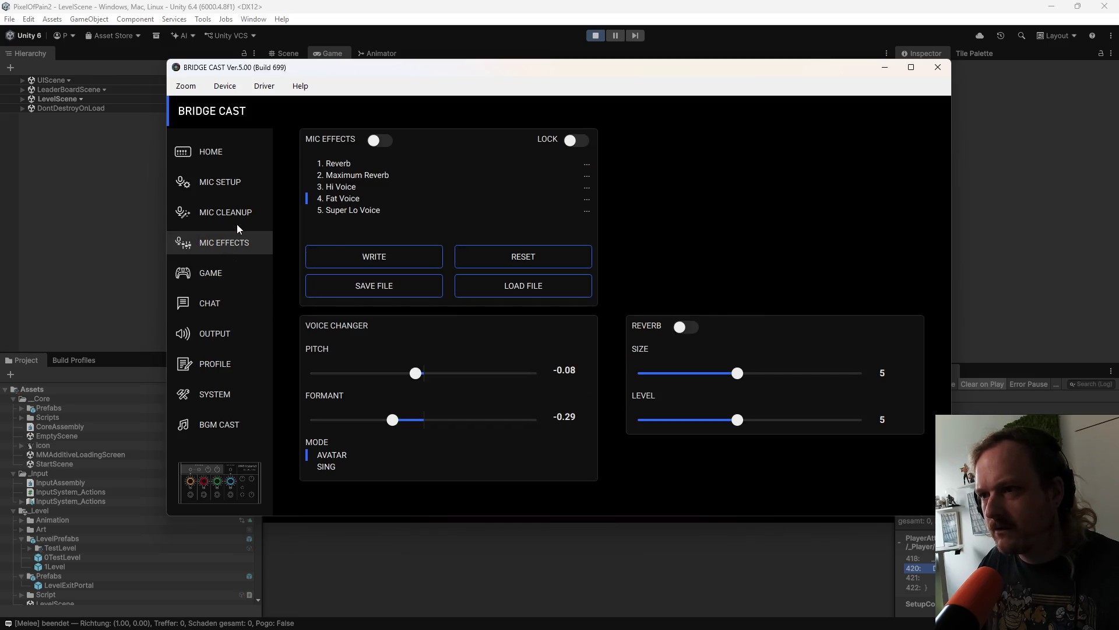
{"action": "left_click", "coordinate": [237, 220]}
{"action": "left_click", "coordinate": [239, 183]}
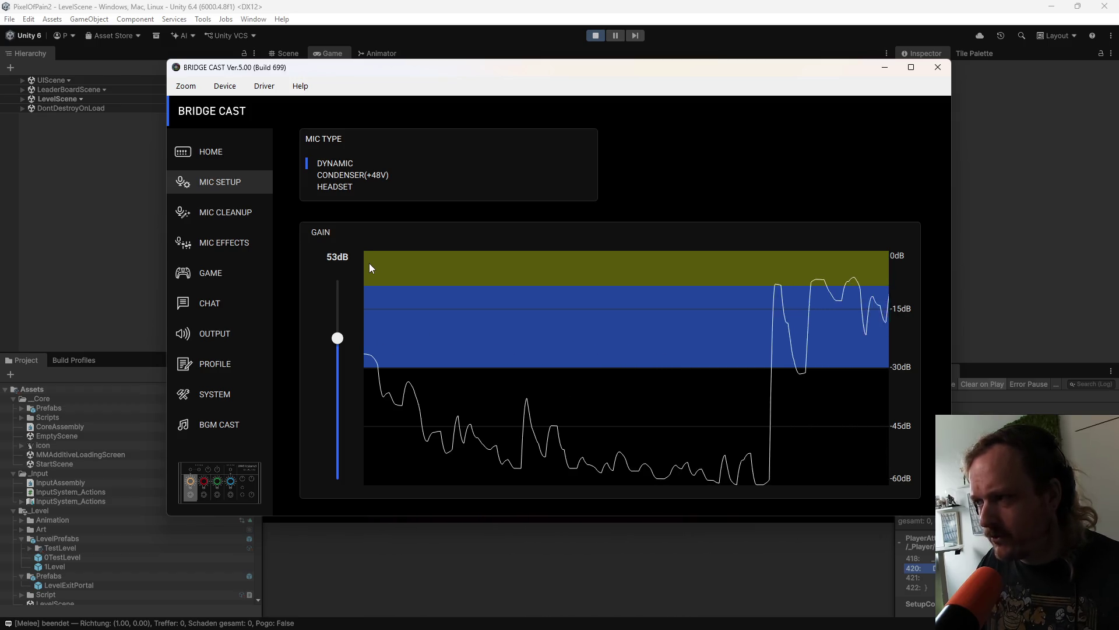
{"action": "left_click_drag", "start_coordinate": [338, 342], "coordinate": [338, 354]}
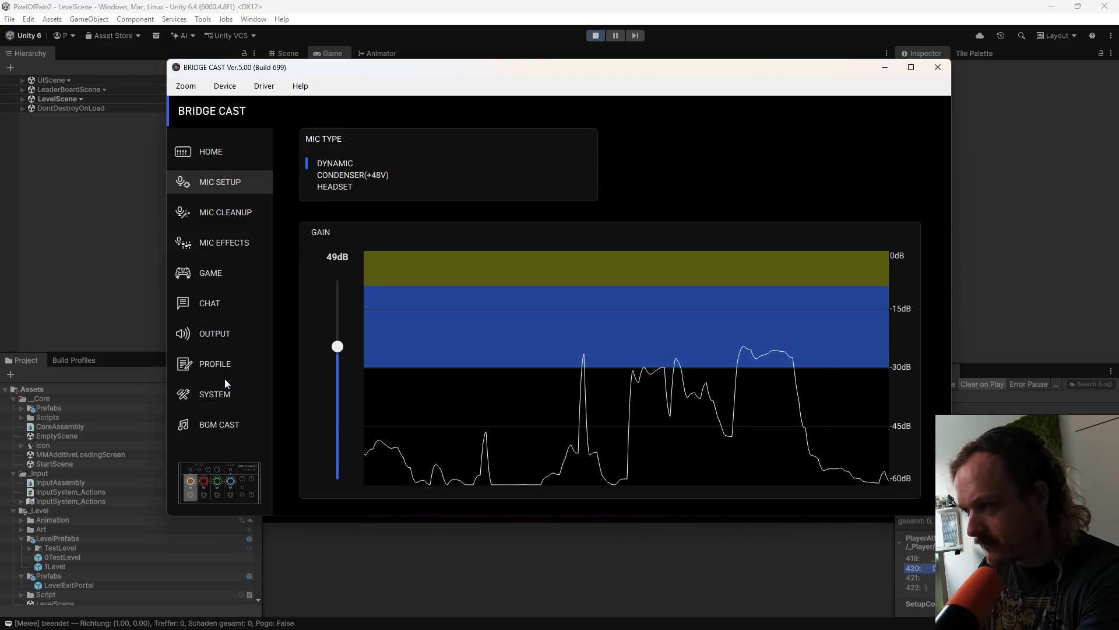
{"action": "key", "text": "alt+Tab"}
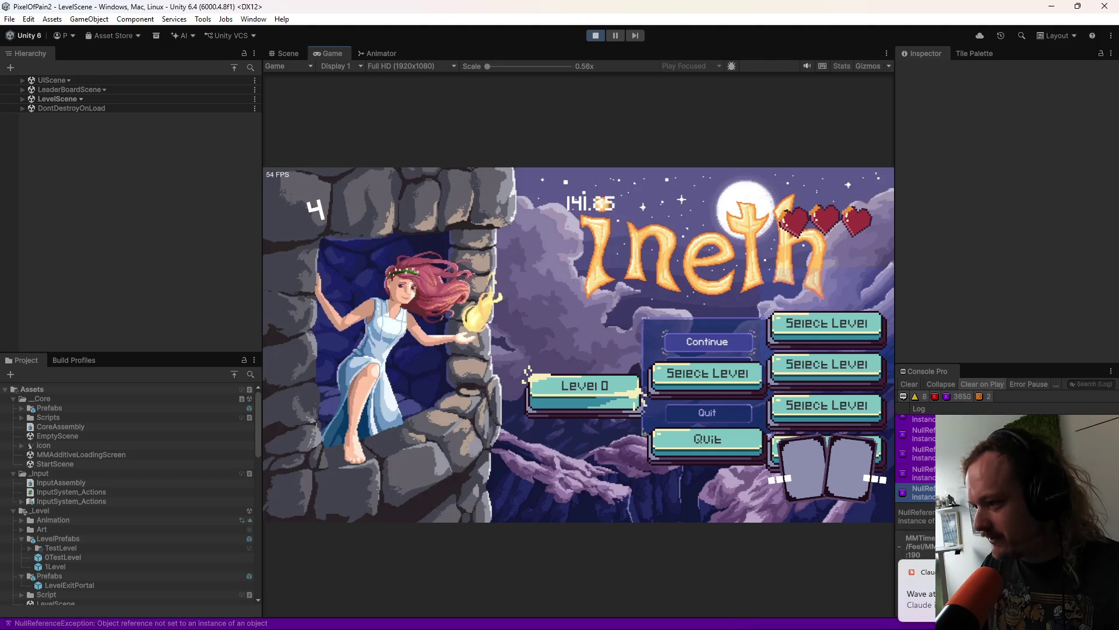
Step: Check the Wave attack shader chat in Claude, then return to Unity and stop play mode
{"action": "left_click", "coordinate": [918, 589]}
{"action": "scroll", "coordinate": [609, 360], "scroll_direction": "up", "scroll_amount": 15}
{"action": "mouse_move", "coordinate": [444, 42]}
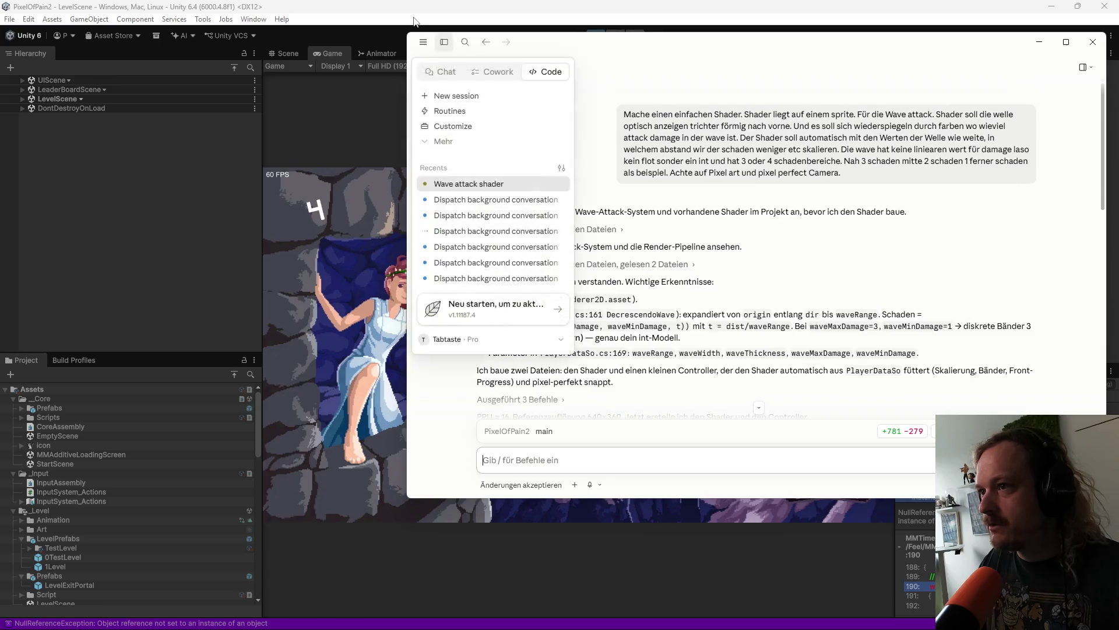
{"action": "left_click", "coordinate": [415, 21]}
{"action": "left_click", "coordinate": [596, 36]}
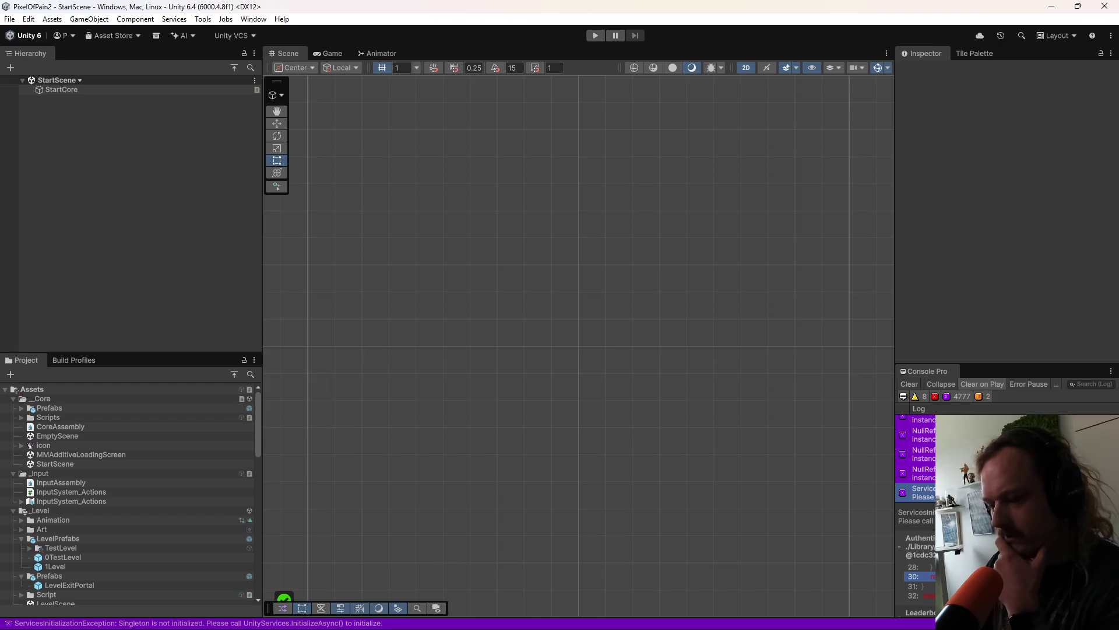
Step: In GitHub Desktop, step through the first changed files: styles.css, workspace.json and PlayerAttack.cs
{"action": "left_click", "coordinate": [587, 616]}
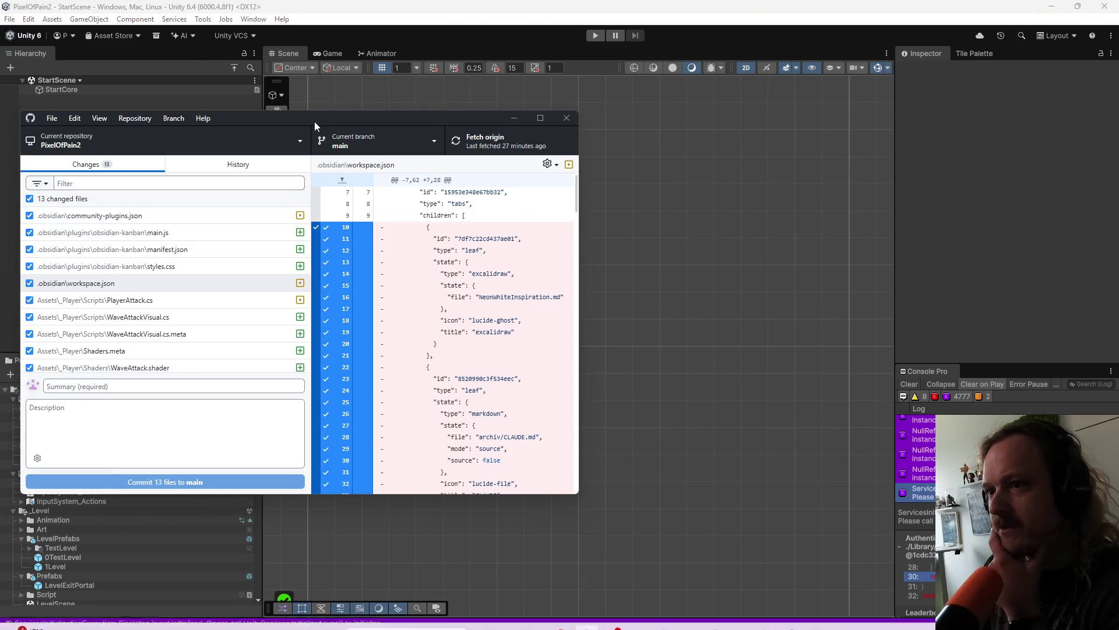
{"action": "left_click_drag", "start_coordinate": [332, 123], "coordinate": [522, 122]}
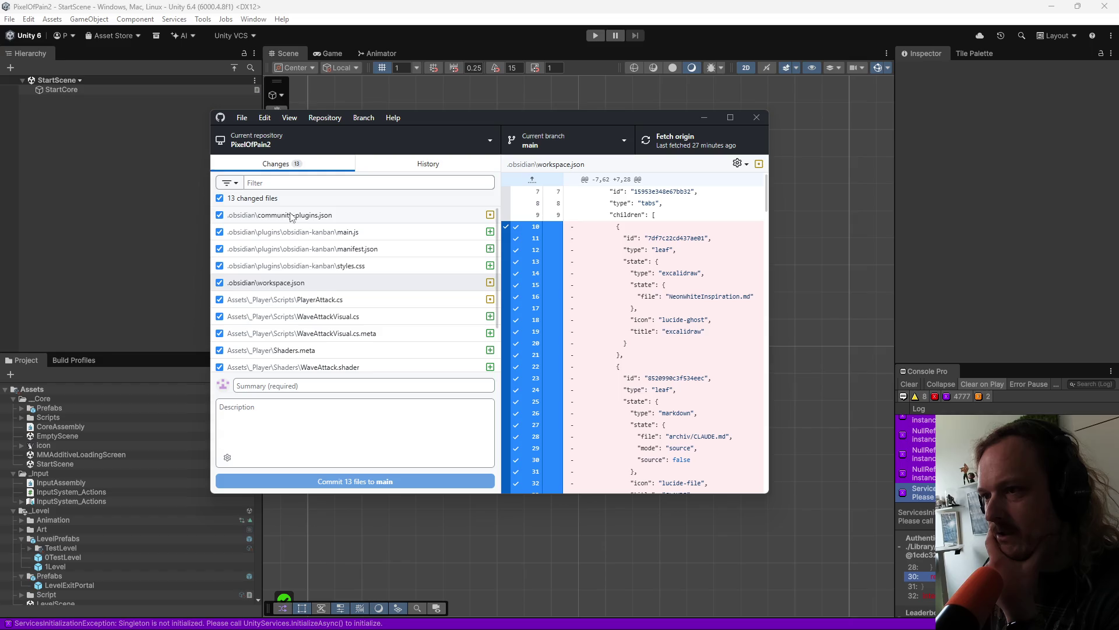
{"action": "left_click", "coordinate": [309, 231]}
{"action": "left_click", "coordinate": [326, 248]}
{"action": "left_click", "coordinate": [336, 265]}
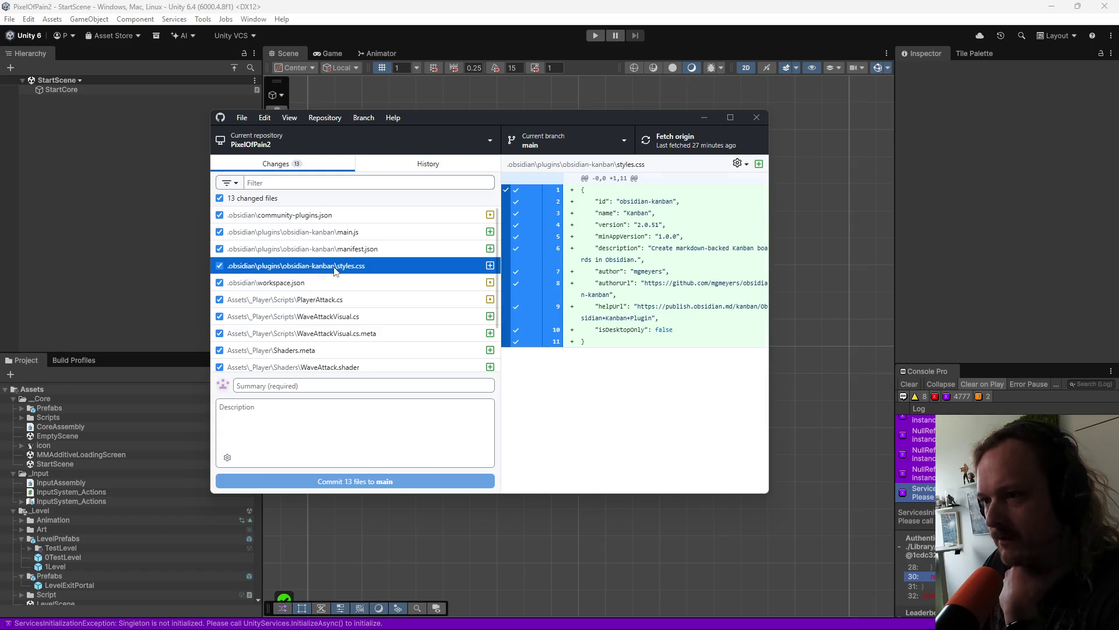
{"action": "left_click", "coordinate": [338, 283]}
{"action": "scroll", "coordinate": [338, 287], "scroll_direction": "down", "scroll_amount": 1}
{"action": "left_click", "coordinate": [341, 245]}
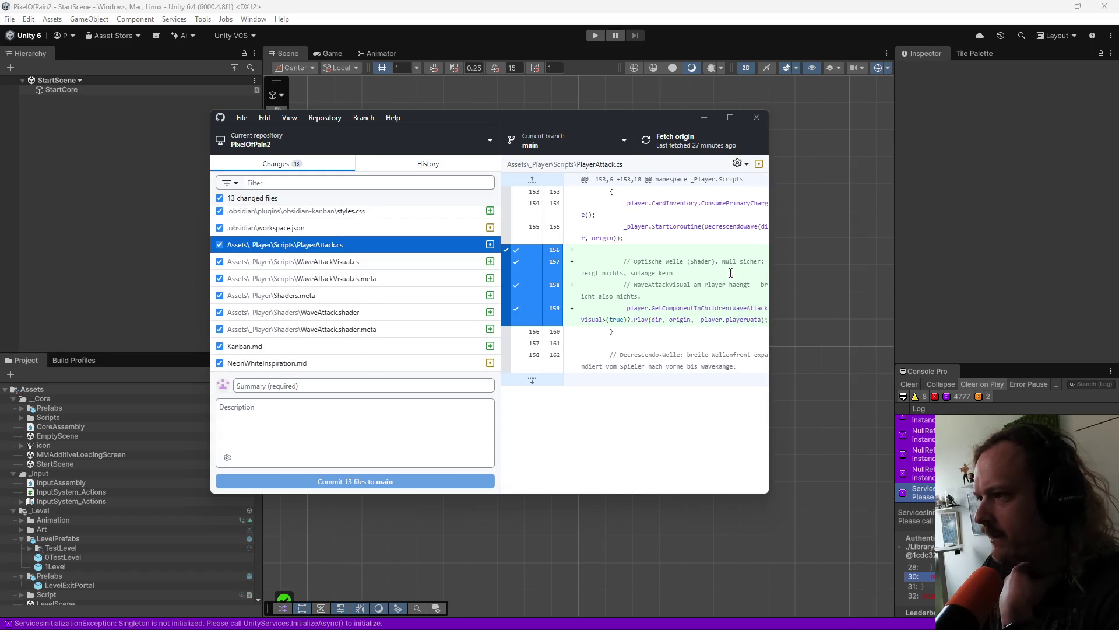
Step: Widen and reposition the window, then compare the PlayerAttack.cs and WaveAttackVisual.cs diffs
{"action": "mouse_move", "coordinate": [771, 233]}
{"action": "left_mouse_down"}
{"action": "mouse_move", "coordinate": [1069, 230]}
{"action": "mouse_move", "coordinate": [1033, 231]}
{"action": "left_mouse_up"}
{"action": "left_click_drag", "start_coordinate": [834, 125], "coordinate": [726, 110]}
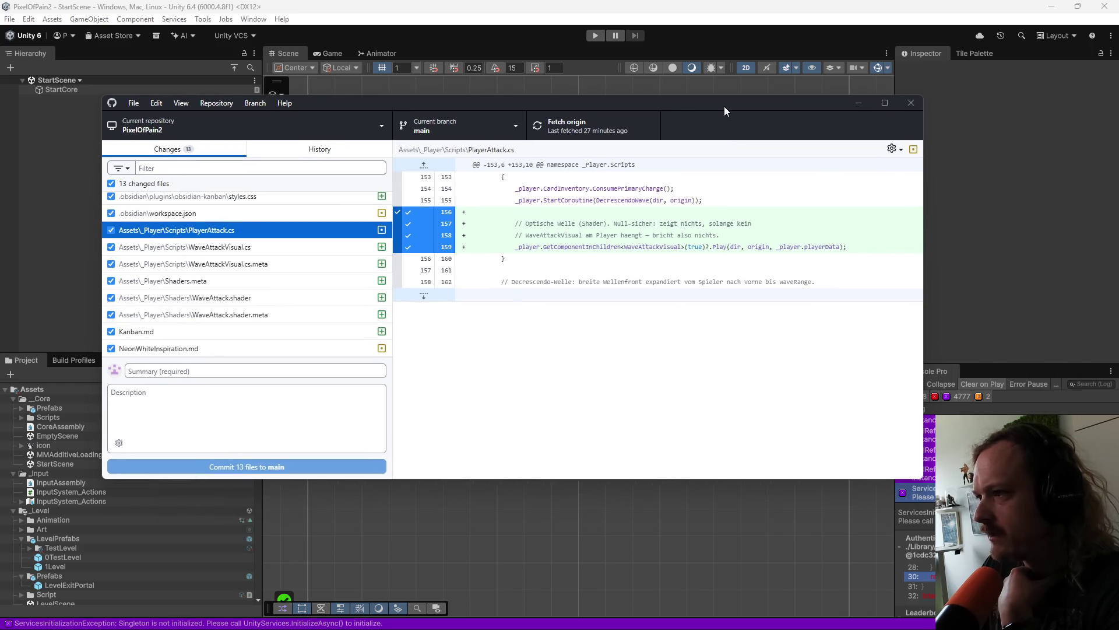
{"action": "left_click", "coordinate": [259, 240]}
{"action": "left_click", "coordinate": [266, 229]}
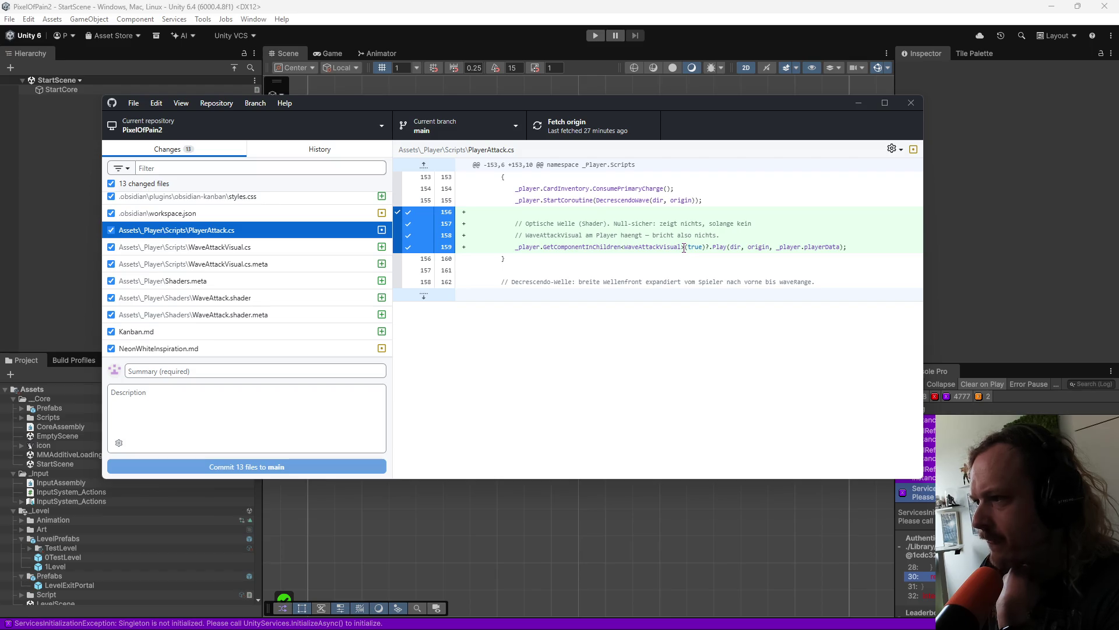
Step: Scroll through the new WaveAttackVisual.cs file's diff
{"action": "left_click", "coordinate": [320, 251]}
{"action": "left_click", "coordinate": [265, 267]}
{"action": "left_click", "coordinate": [262, 248]}
{"action": "scroll", "coordinate": [609, 293], "scroll_direction": "down", "scroll_amount": 3}
{"action": "scroll", "coordinate": [609, 292], "scroll_direction": "down", "scroll_amount": 15}
{"action": "scroll", "coordinate": [608, 323], "scroll_direction": "down", "scroll_amount": 4}
{"action": "scroll", "coordinate": [603, 330], "scroll_direction": "up", "scroll_amount": 6}
{"action": "scroll", "coordinate": [603, 330], "scroll_direction": "up", "scroll_amount": 15}
{"action": "scroll", "coordinate": [597, 328], "scroll_direction": "down", "scroll_amount": 5}
{"action": "scroll", "coordinate": [633, 319], "scroll_direction": "up", "scroll_amount": 3}
Step: Review the Shaders.meta changes and scroll through the new WaveAttack.shader file
{"action": "left_click", "coordinate": [272, 280]}
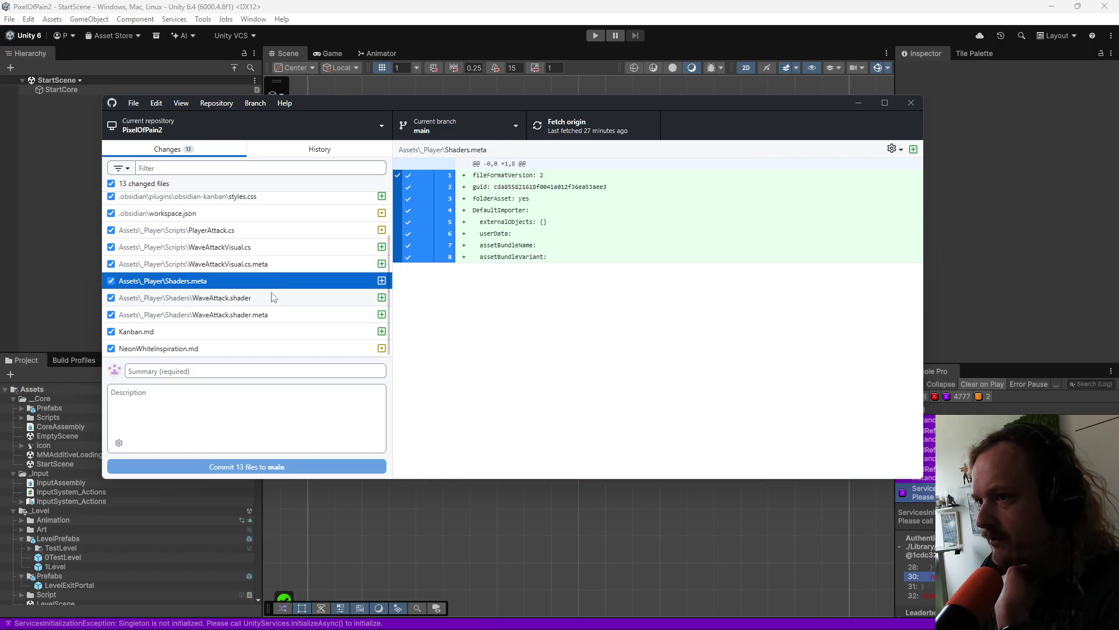
{"action": "left_click", "coordinate": [221, 298]}
{"action": "scroll", "coordinate": [667, 351], "scroll_direction": "down", "scroll_amount": 20}
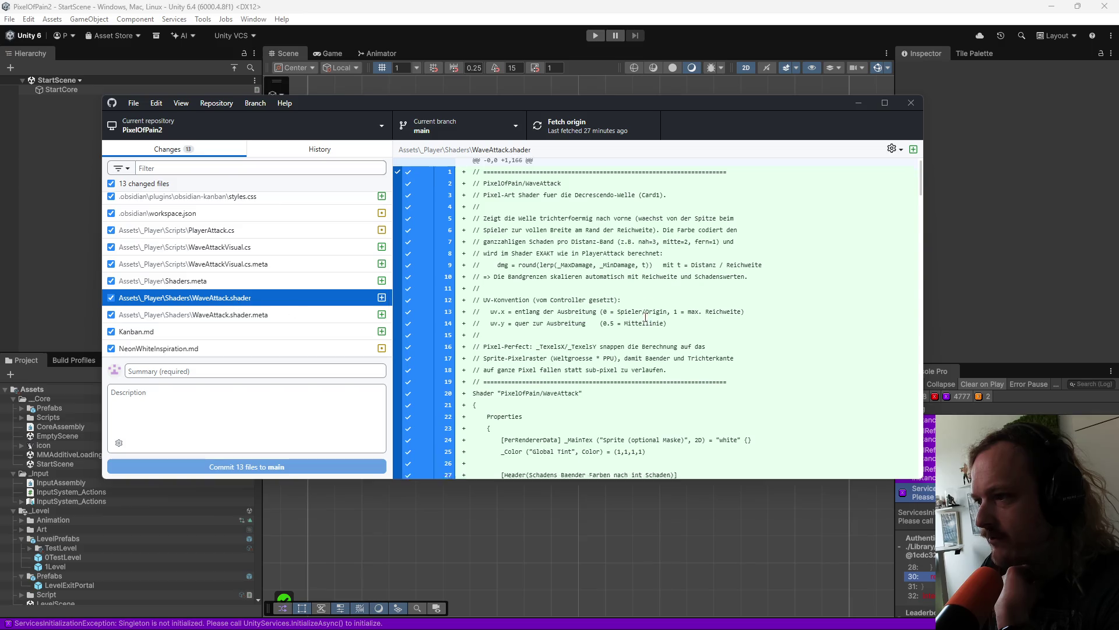
{"action": "scroll", "coordinate": [666, 351], "scroll_direction": "down", "scroll_amount": 2}
{"action": "scroll", "coordinate": [667, 353], "scroll_direction": "up", "scroll_amount": 10}
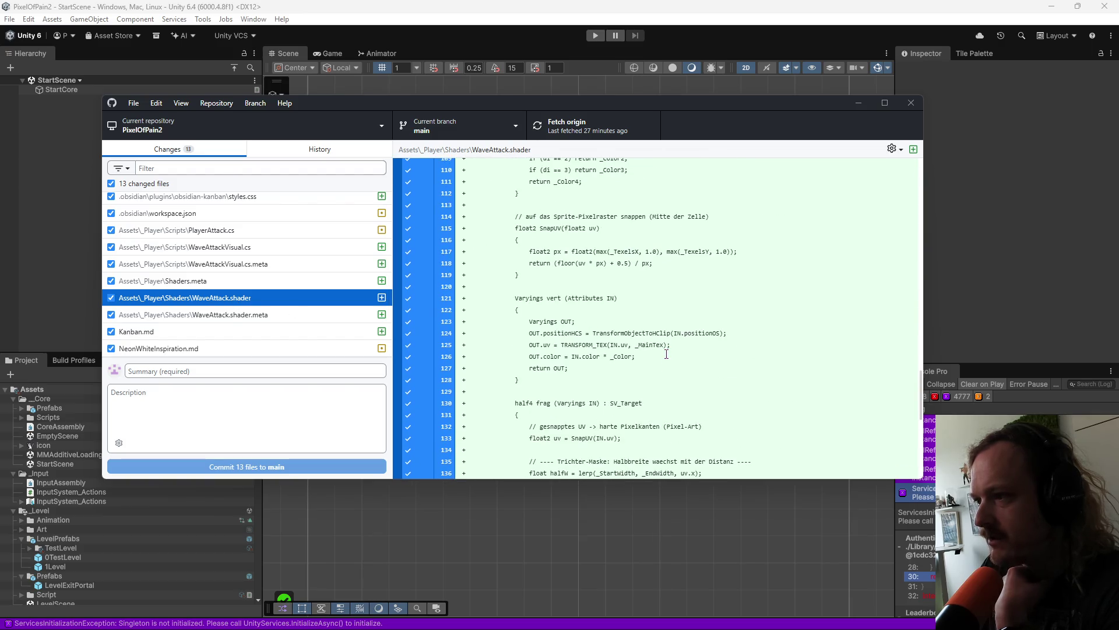
{"action": "scroll", "coordinate": [664, 351], "scroll_direction": "up", "scroll_amount": 10}
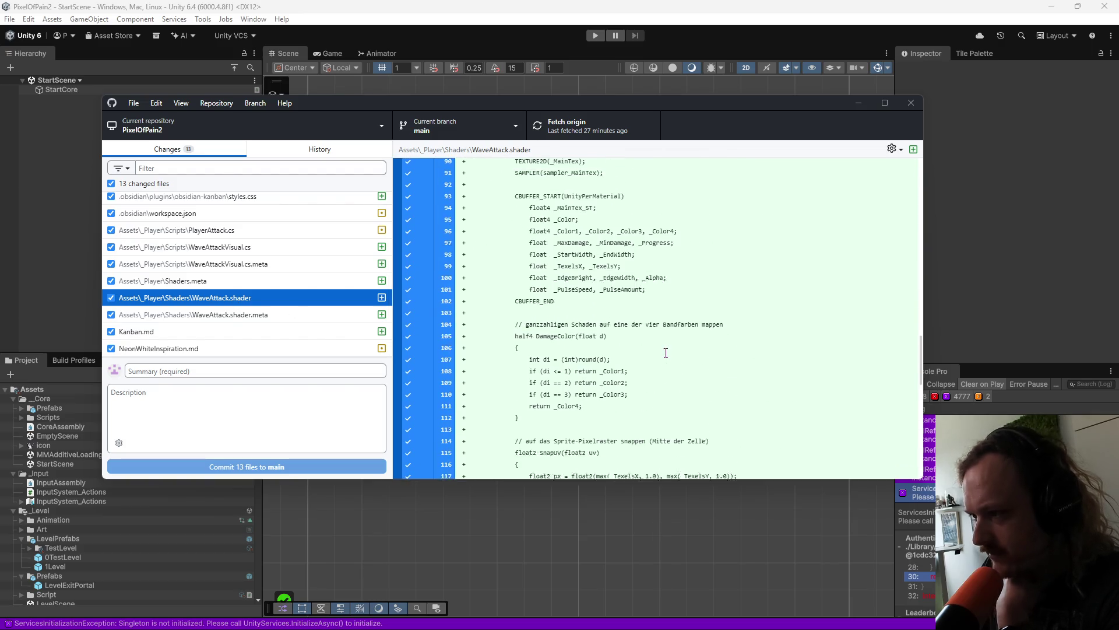
Step: View WaveAttack.shader.meta and Kanban.md, then scroll through the NeonWhiteInspiration.md diff
{"action": "left_click", "coordinate": [252, 318]}
{"action": "left_click", "coordinate": [209, 332]}
{"action": "left_click", "coordinate": [213, 349]}
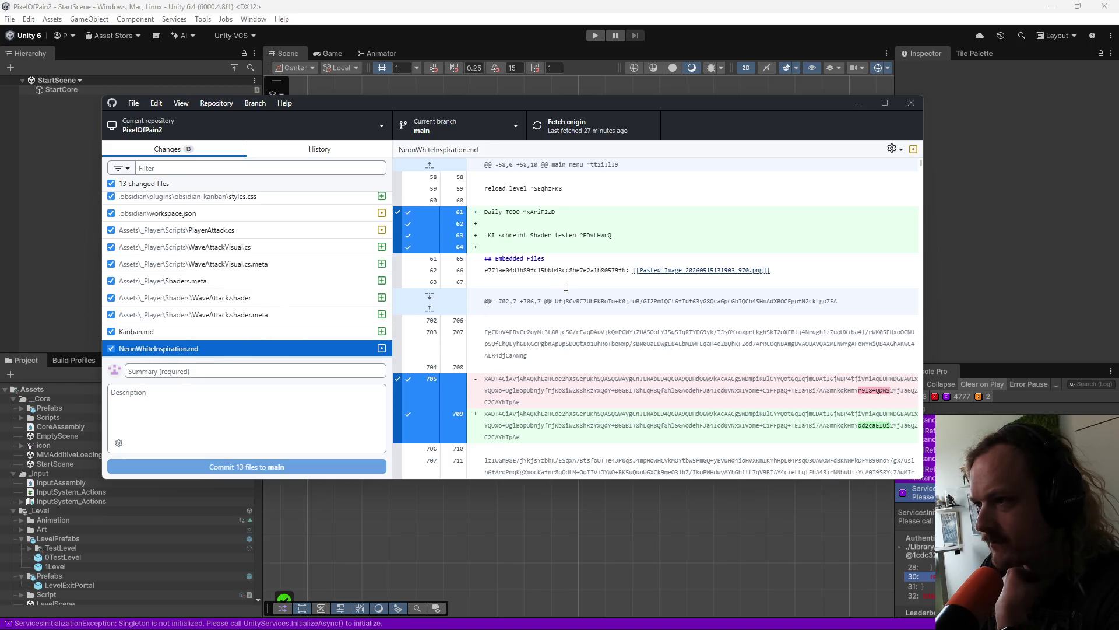
{"action": "scroll", "coordinate": [566, 285], "scroll_direction": "down", "scroll_amount": 3}
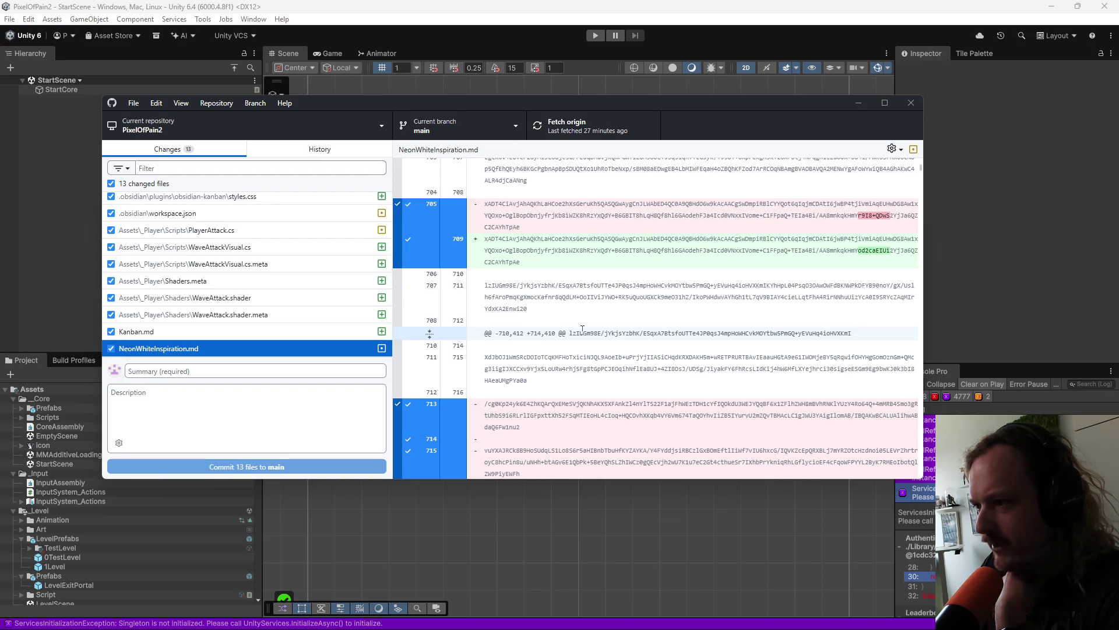
{"action": "scroll", "coordinate": [608, 345], "scroll_direction": "down", "scroll_amount": 15}
{"action": "scroll", "coordinate": [609, 345], "scroll_direction": "down", "scroll_amount": 20}
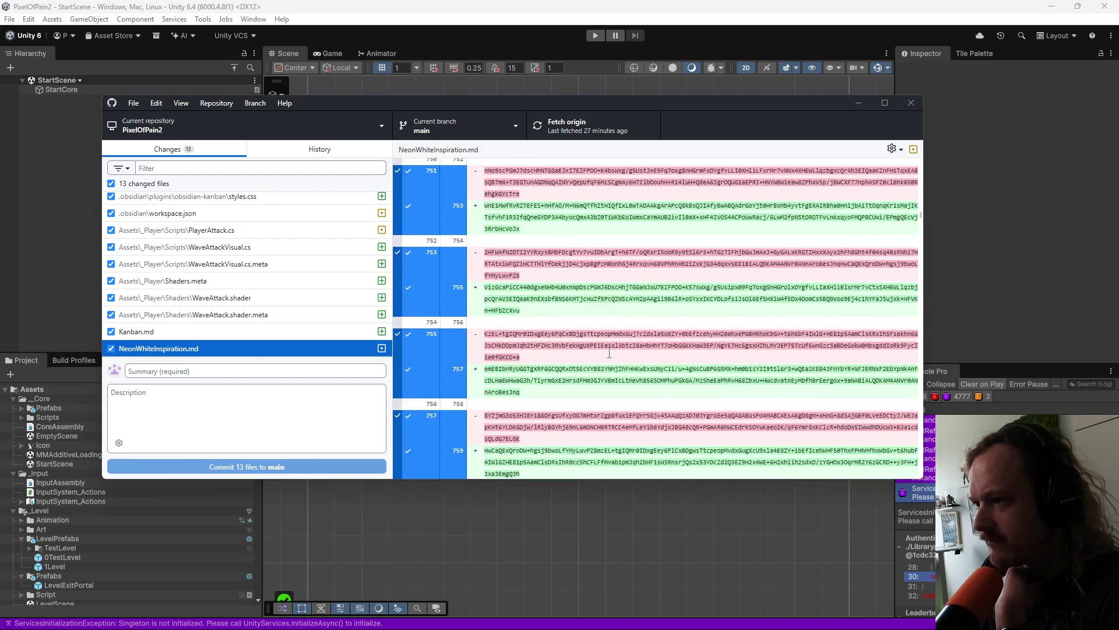
{"action": "mouse_move", "coordinate": [635, 628]}
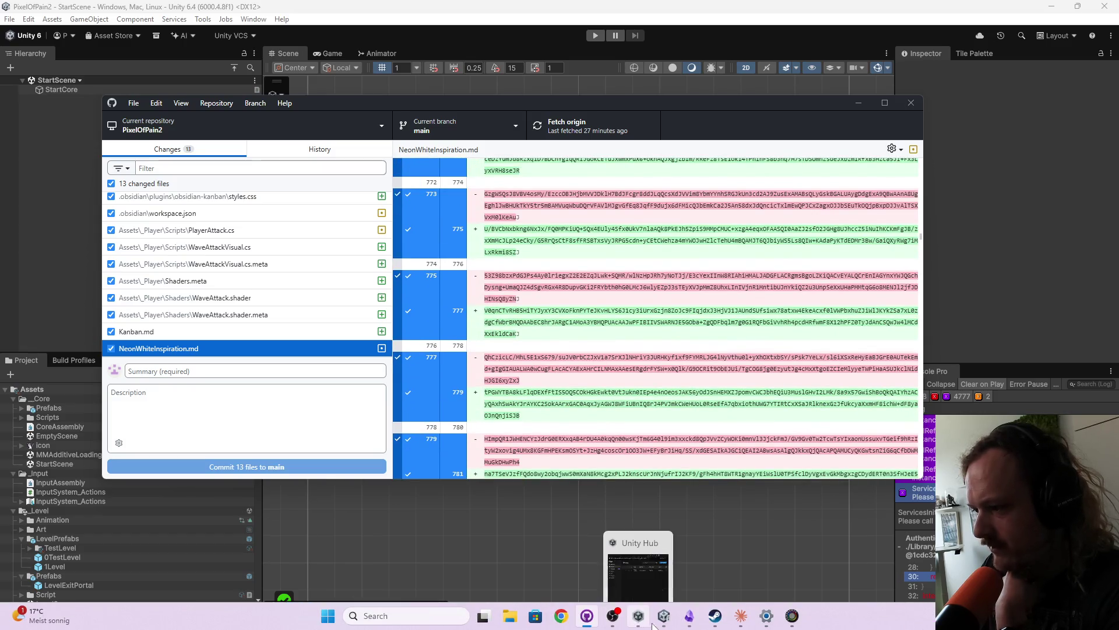
Step: Open the NeonWhiteInspiration canvas in Obsidian, then minimize Obsidian
{"action": "left_click", "coordinate": [690, 615]}
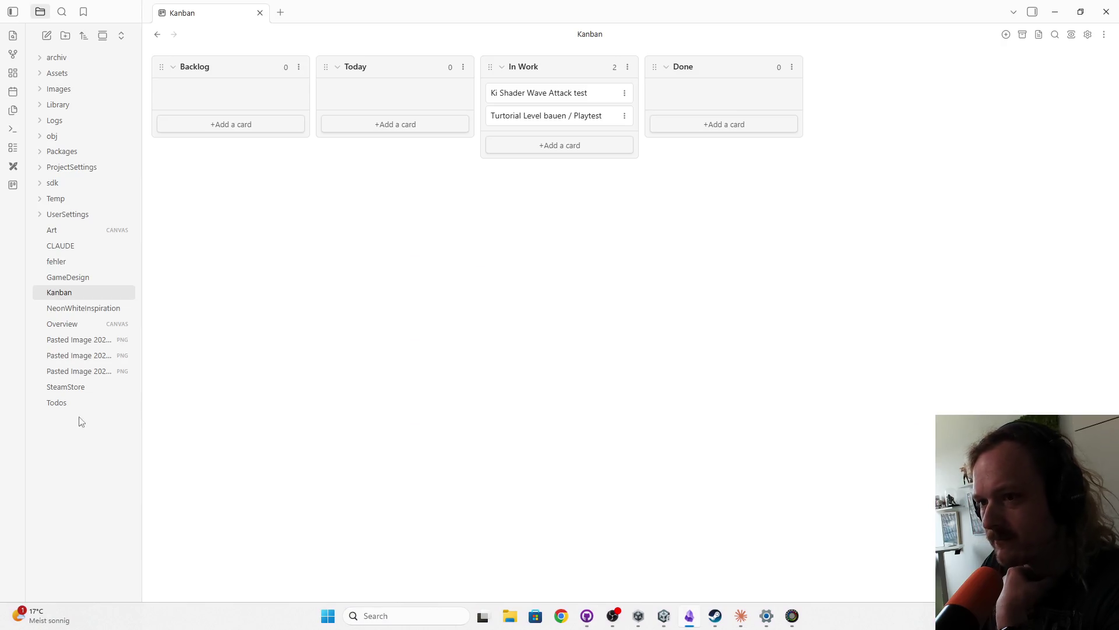
{"action": "left_click", "coordinate": [83, 308]}
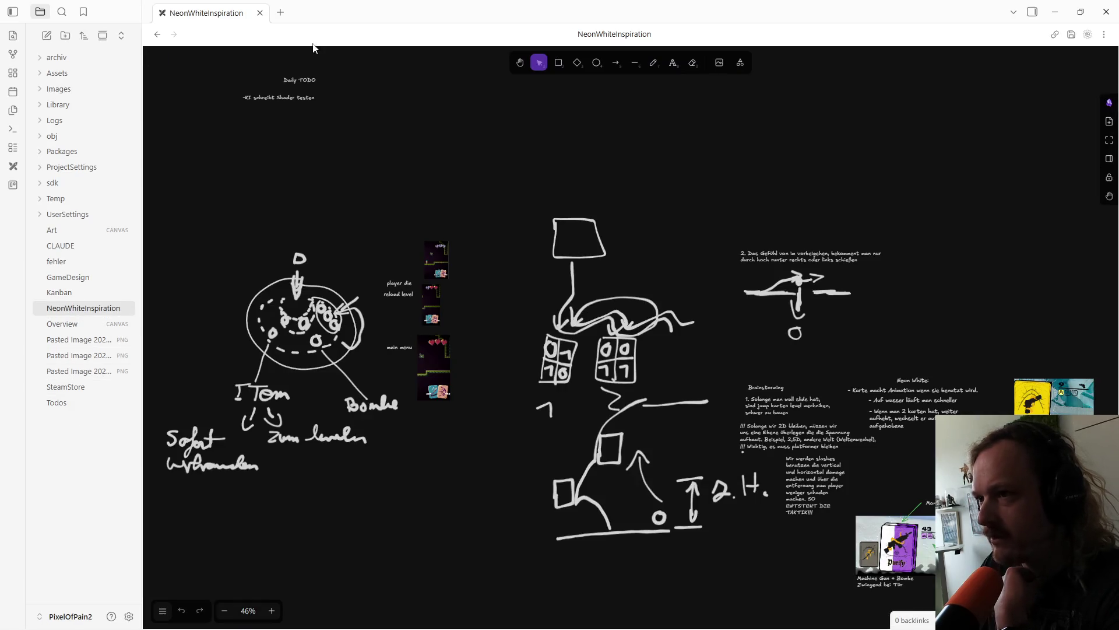
{"action": "left_click", "coordinate": [1056, 13]}
Step: Back in GitHub Desktop, view the Kanban.md diff
{"action": "scroll", "coordinate": [219, 344], "scroll_direction": "up", "scroll_amount": 2}
{"action": "scroll", "coordinate": [213, 335], "scroll_direction": "down", "scroll_amount": 2}
{"action": "left_click", "coordinate": [207, 330]}
Step: Recheck the WaveAttack.shader.meta, WaveAttackVisual.cs and WaveAttack.shader diffs, ending on PlayerAttack.cs
{"action": "left_click", "coordinate": [270, 314]}
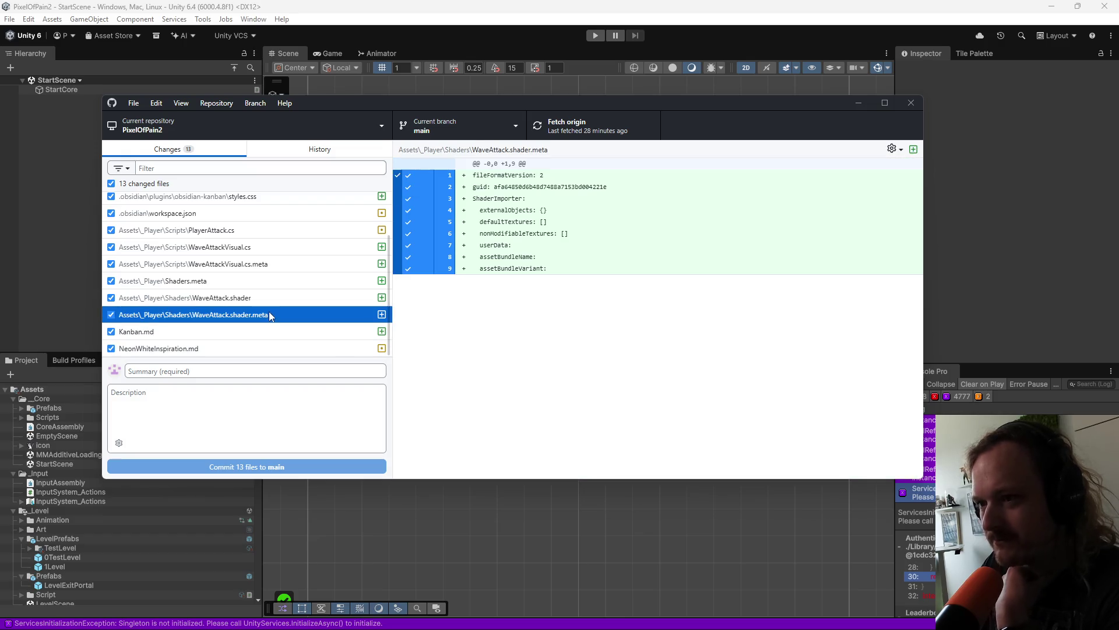
{"action": "scroll", "coordinate": [266, 304], "scroll_direction": "up", "scroll_amount": 2}
{"action": "left_click", "coordinate": [251, 284]}
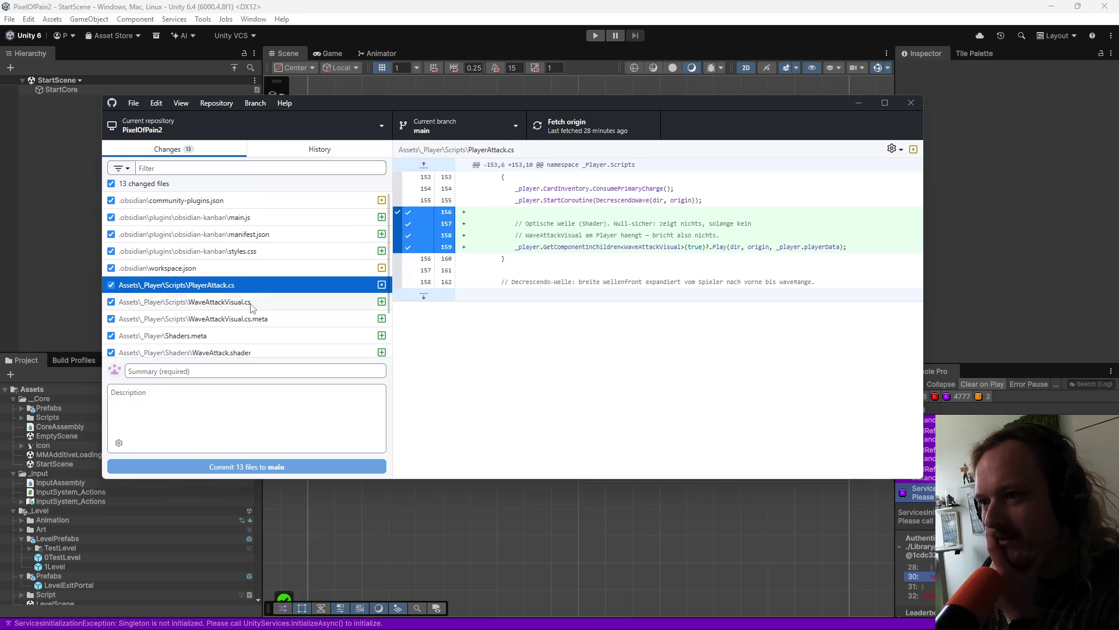
{"action": "left_click", "coordinate": [251, 305]}
{"action": "left_click", "coordinate": [259, 352]}
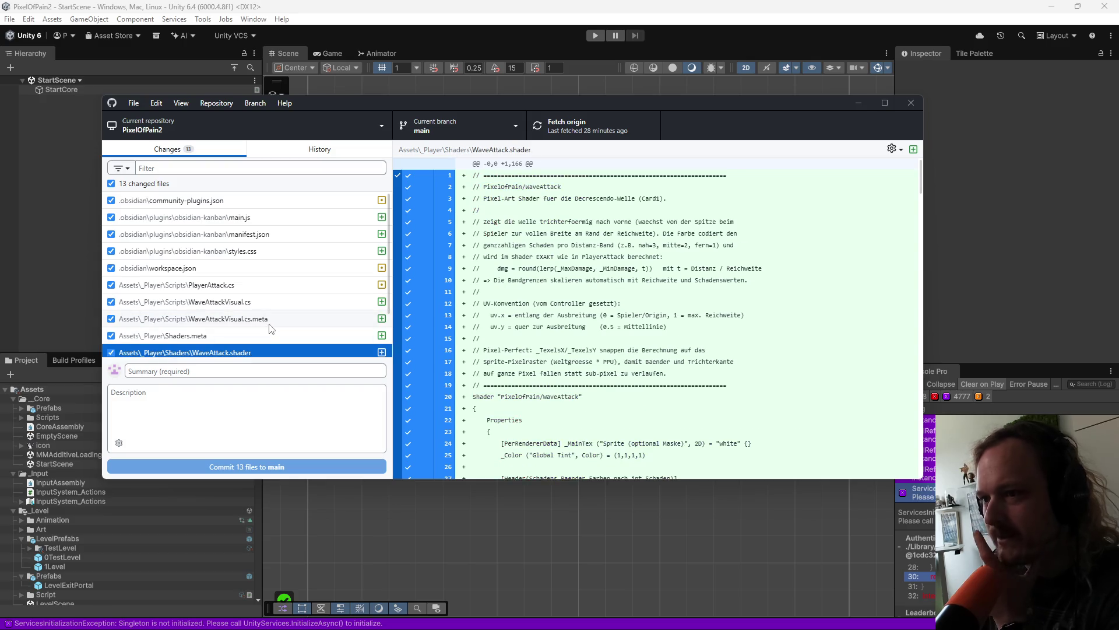
{"action": "left_click", "coordinate": [260, 286]}
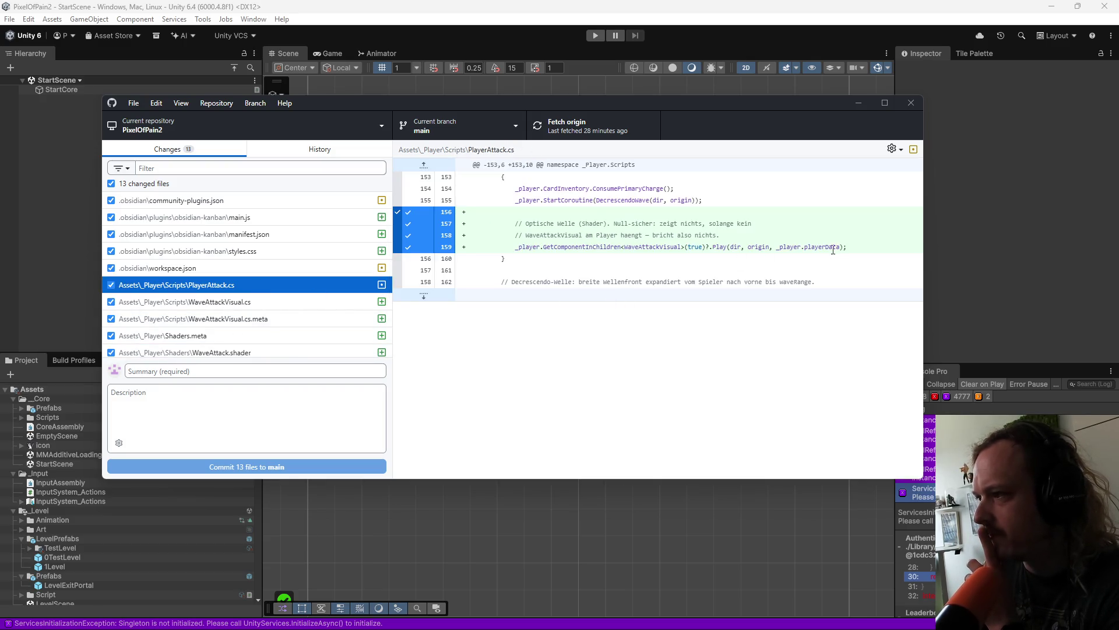
Step: Highlight PlayerAttack.cs lines 157–159 on the WaveAttackVisual call, then return to Unity
{"action": "left_click_drag", "start_coordinate": [846, 247], "coordinate": [510, 246]}
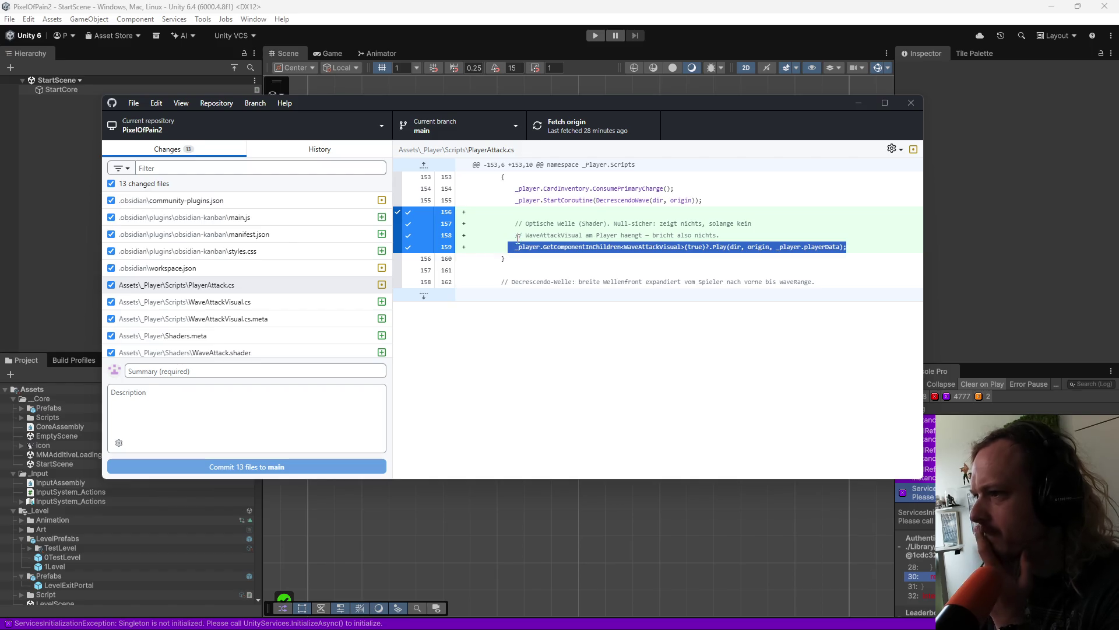
{"action": "left_click_drag", "start_coordinate": [762, 231], "coordinate": [513, 223]}
{"action": "left_click", "coordinate": [585, 249]}
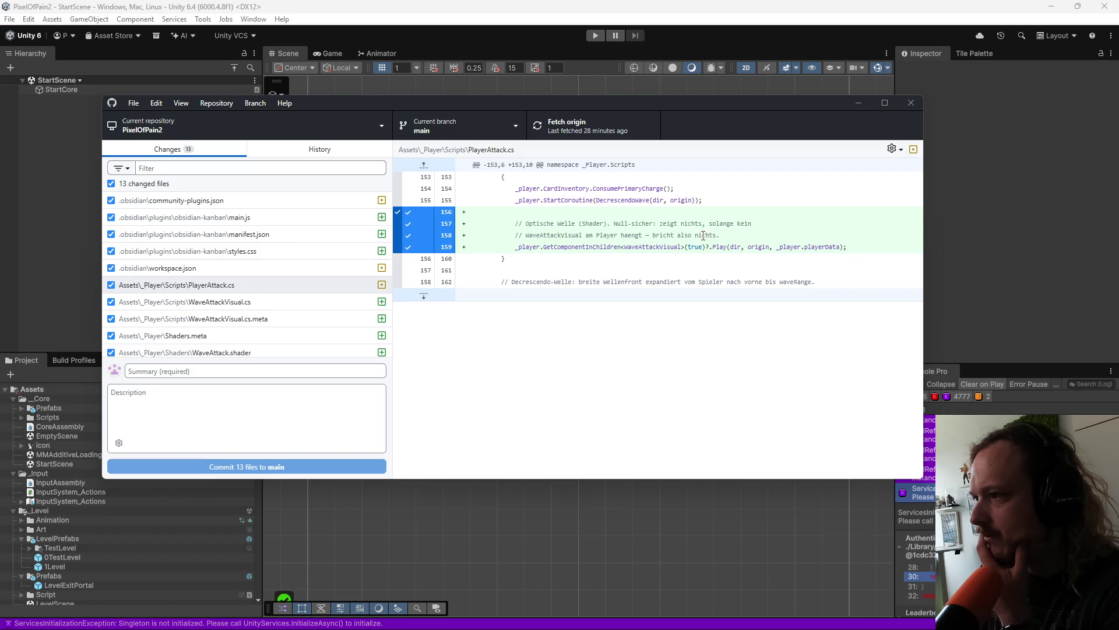
{"action": "mouse_move", "coordinate": [514, 235]}
{"action": "left_mouse_down"}
{"action": "mouse_move", "coordinate": [753, 227]}
{"action": "mouse_move", "coordinate": [731, 240]}
{"action": "left_mouse_up"}
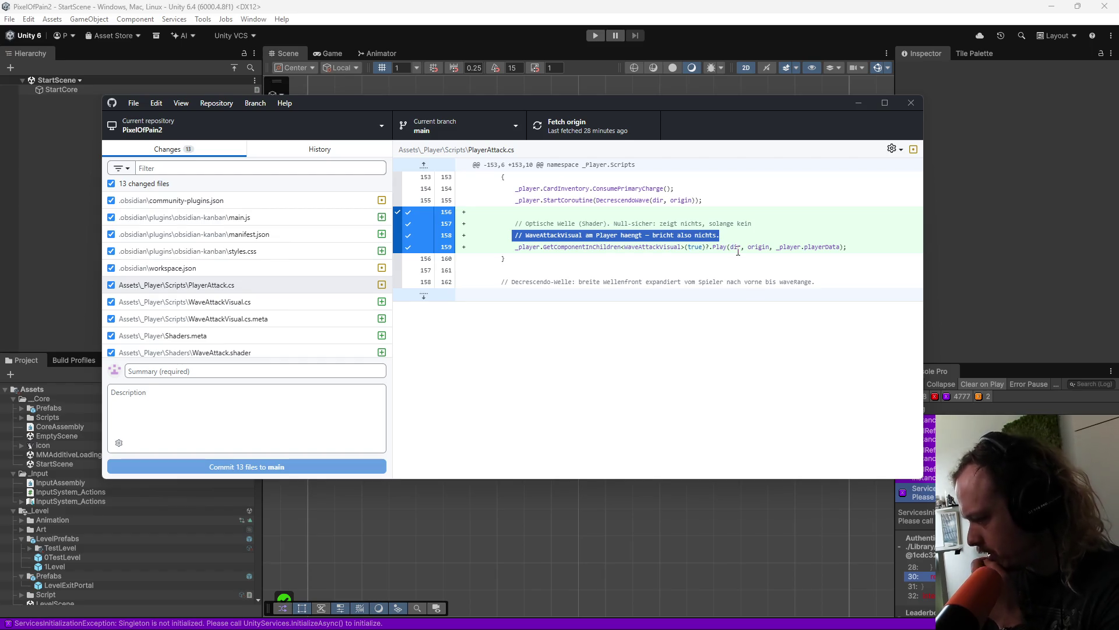
{"action": "left_click", "coordinate": [71, 135]}
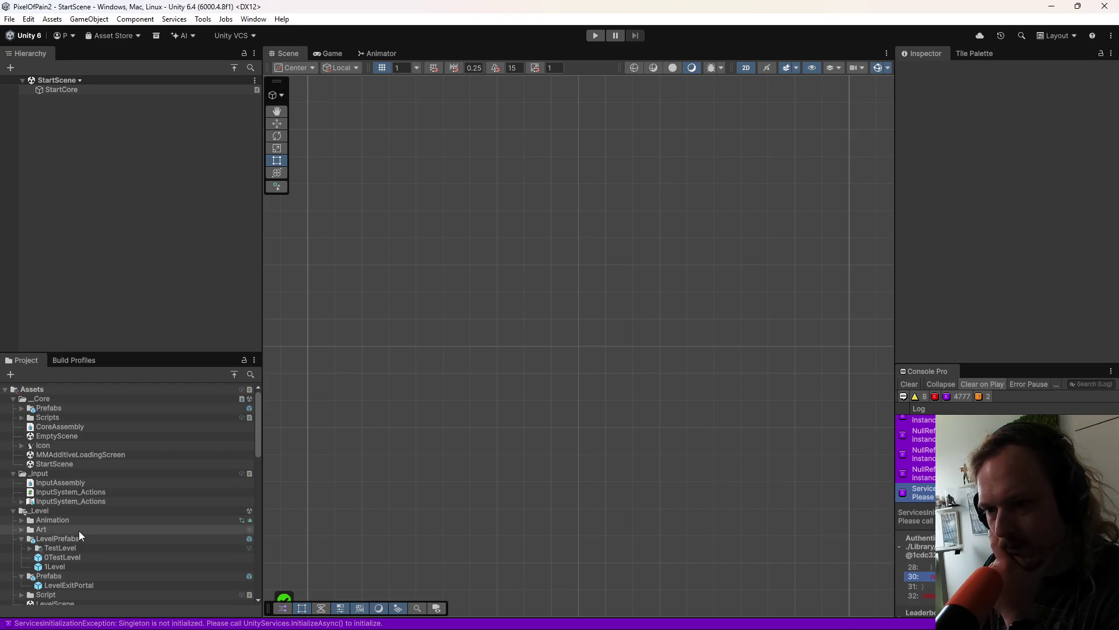
Step: Open the Player prefab, clear the console, and collapse the Visual and PlayerFeedbacks children
{"action": "scroll", "coordinate": [85, 544], "scroll_direction": "down", "scroll_amount": 3}
{"action": "scroll", "coordinate": [71, 528], "scroll_direction": "down", "scroll_amount": 18}
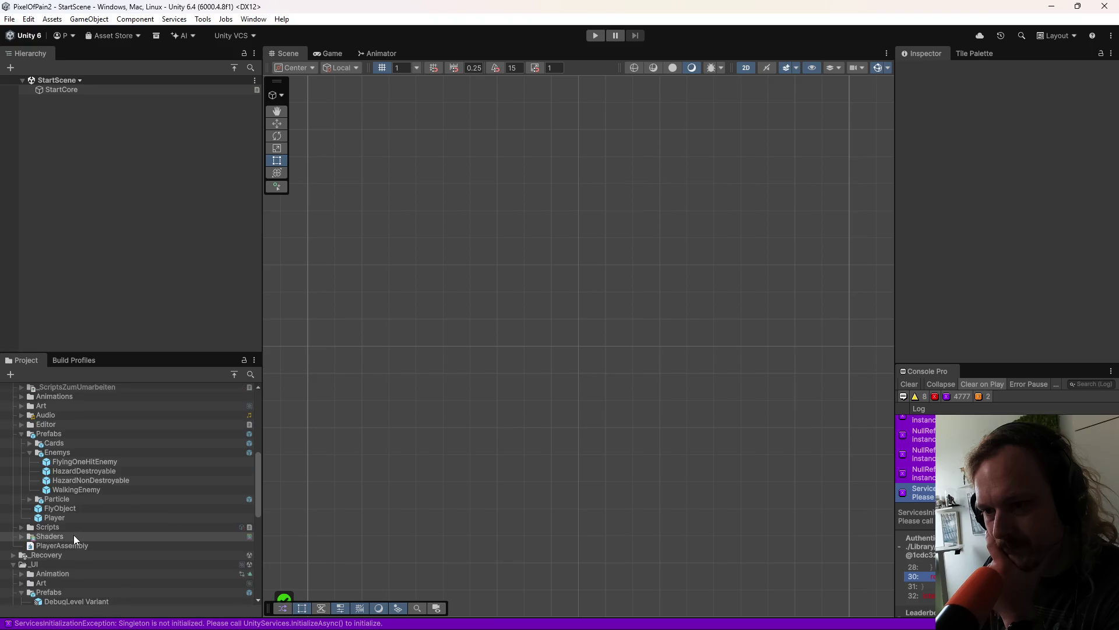
{"action": "left_click", "coordinate": [74, 517]}
{"action": "double_click", "coordinate": [75, 517]}
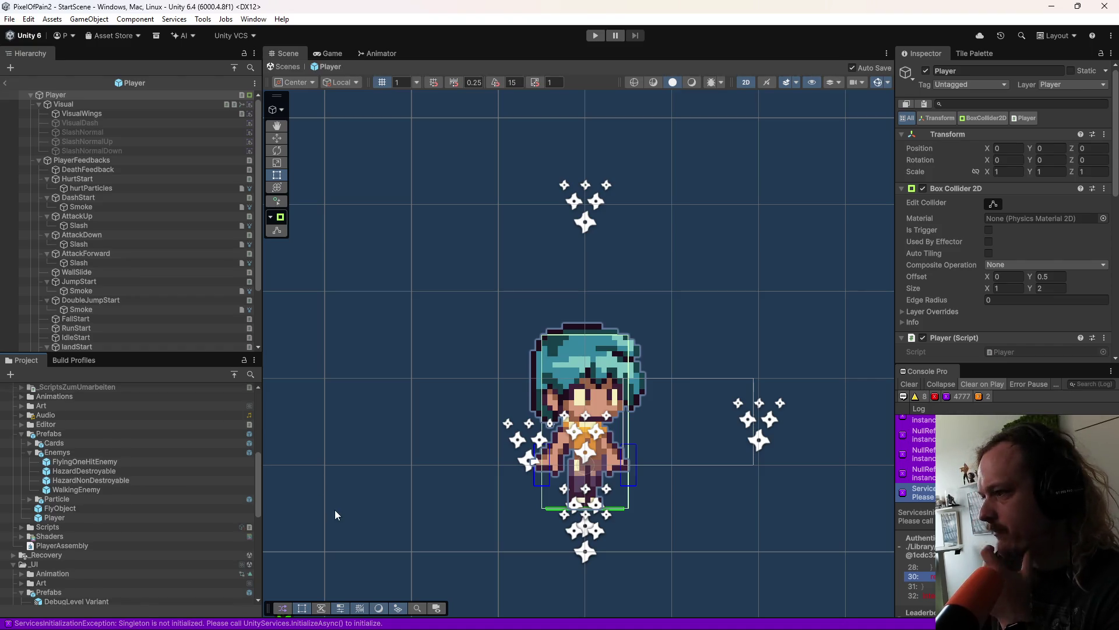
{"action": "left_click", "coordinate": [906, 387]}
{"action": "scroll", "coordinate": [605, 544], "scroll_direction": "up", "scroll_amount": 3}
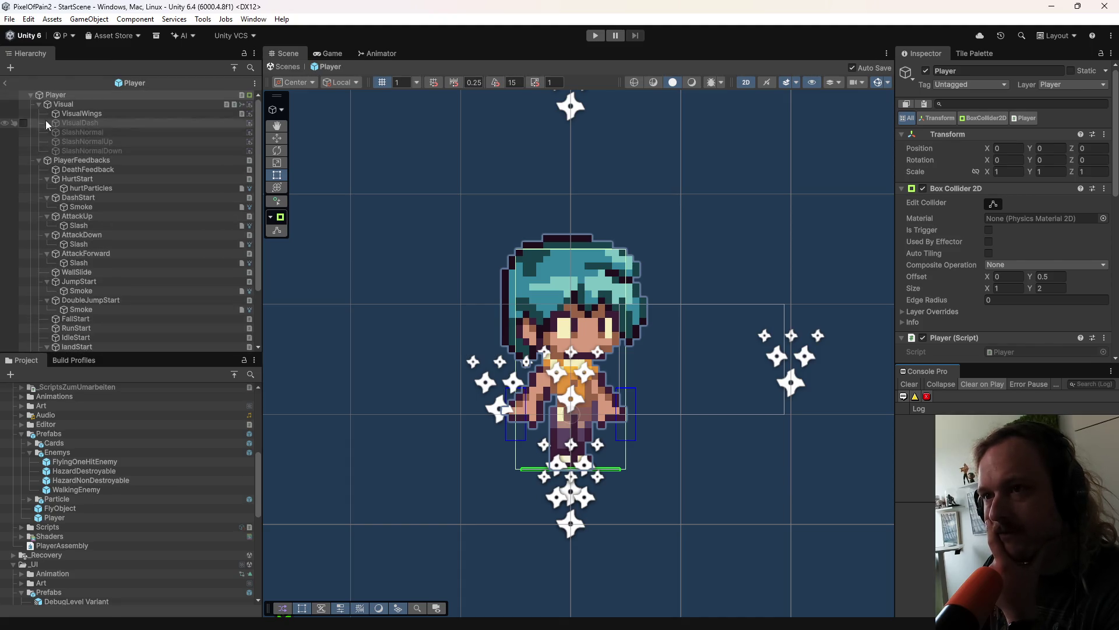
{"action": "left_click", "coordinate": [38, 104]}
{"action": "left_click", "coordinate": [39, 112]}
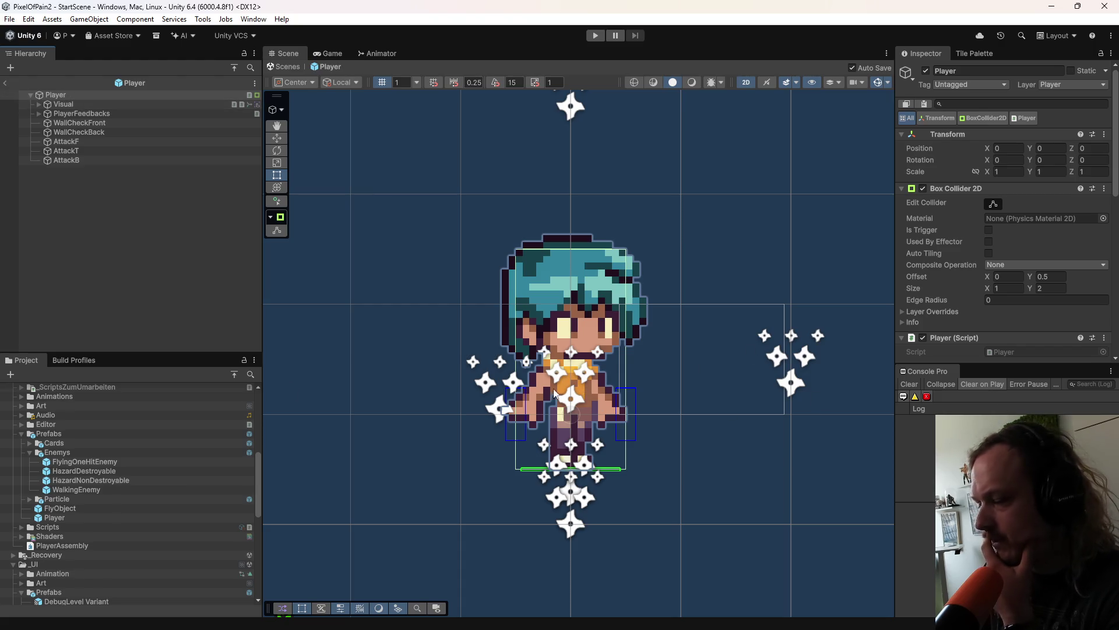
Step: Collapse _Player/Prefabs, expand Scripts and Shaders, and select the WaveAttackVisual script
{"action": "scroll", "coordinate": [107, 502], "scroll_direction": "down", "scroll_amount": 8}
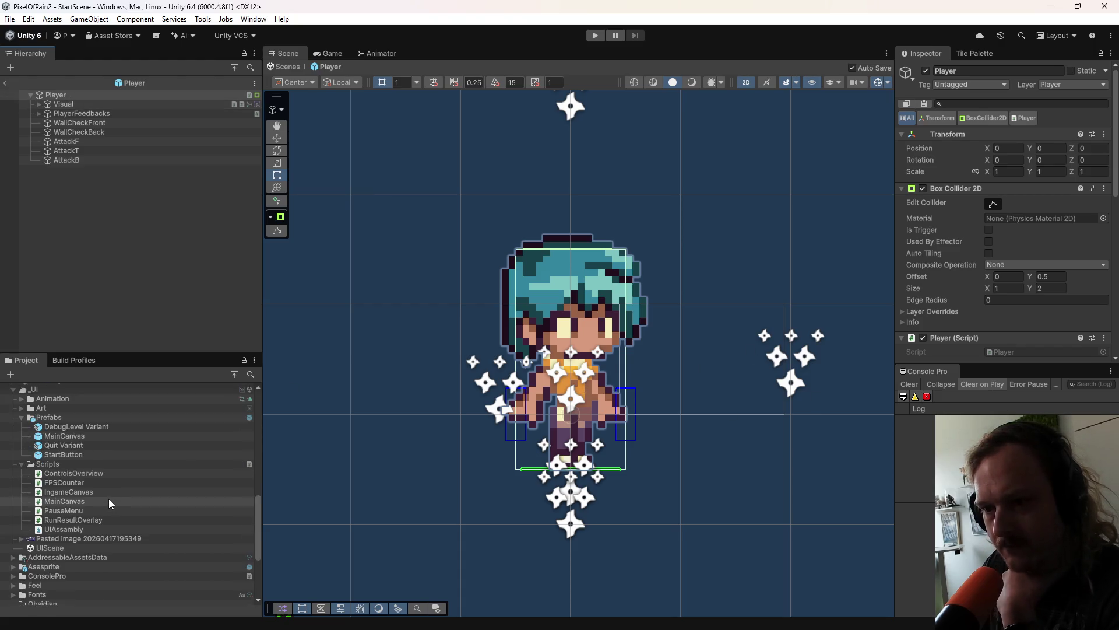
{"action": "scroll", "coordinate": [103, 506], "scroll_direction": "up", "scroll_amount": 8}
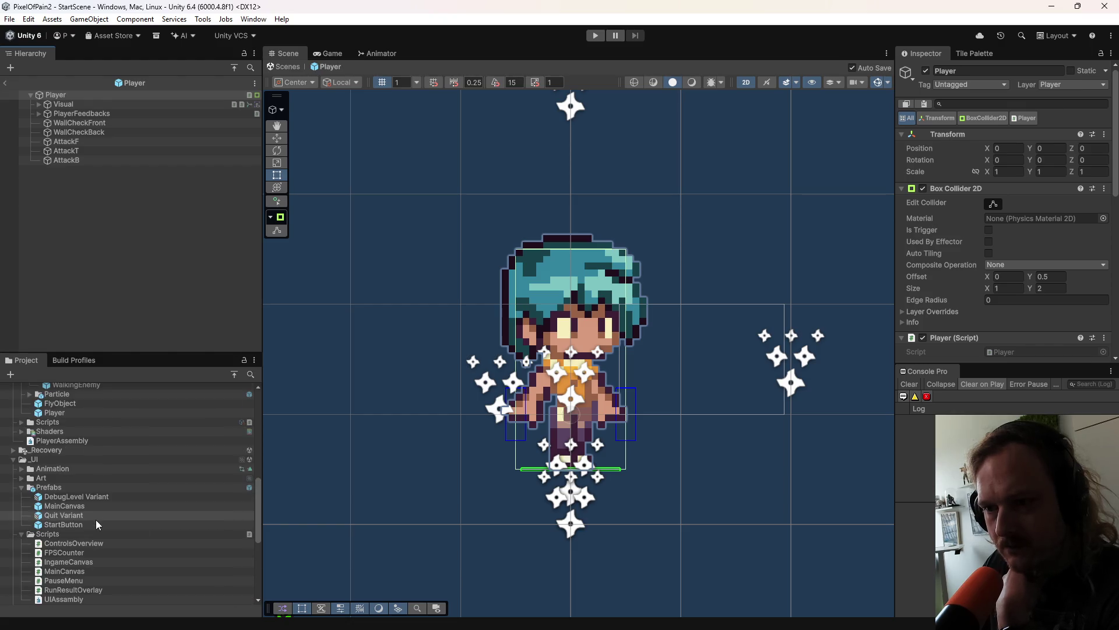
{"action": "scroll", "coordinate": [96, 519], "scroll_direction": "up", "scroll_amount": 7}
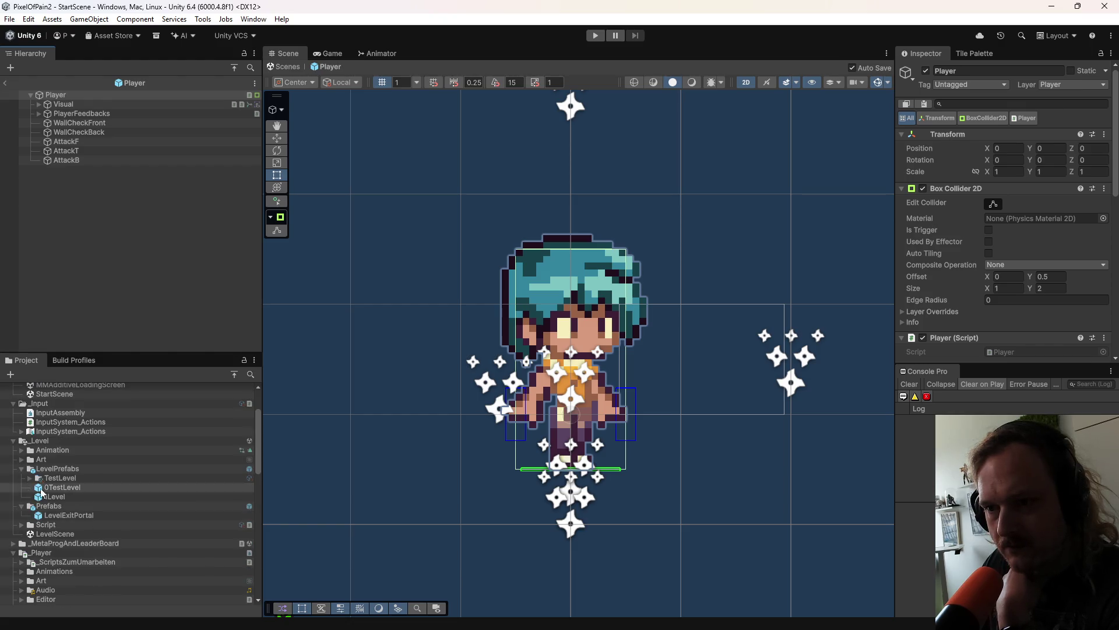
{"action": "scroll", "coordinate": [54, 459], "scroll_direction": "down", "scroll_amount": 3}
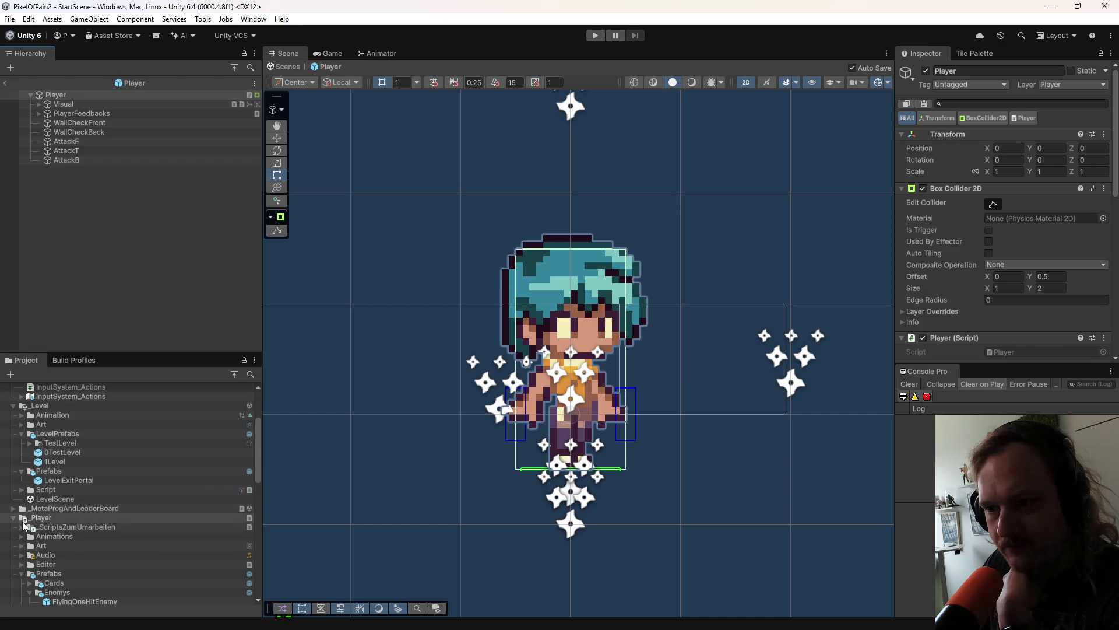
{"action": "scroll", "coordinate": [62, 525], "scroll_direction": "down", "scroll_amount": 5}
{"action": "left_click", "coordinate": [22, 434]}
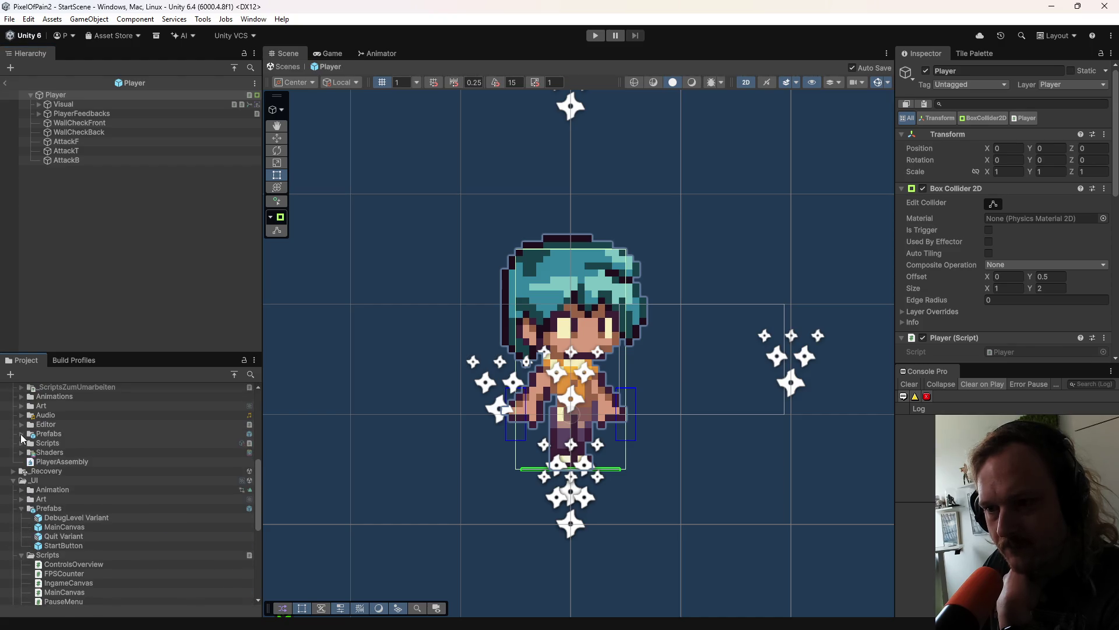
{"action": "left_click", "coordinate": [22, 443]}
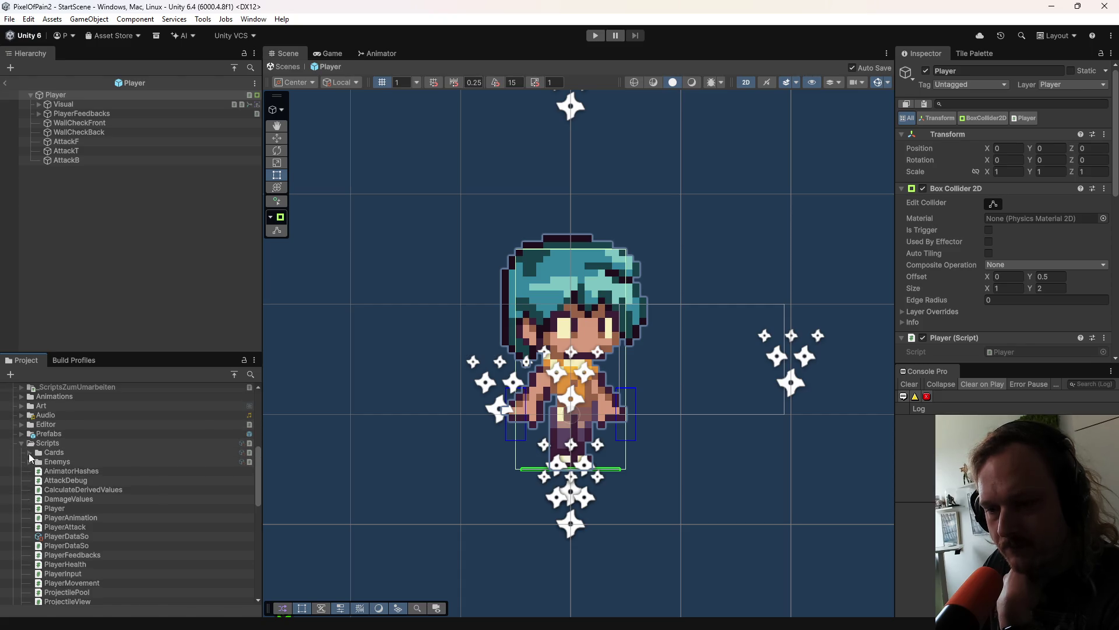
{"action": "scroll", "coordinate": [55, 475], "scroll_direction": "down", "scroll_amount": 3}
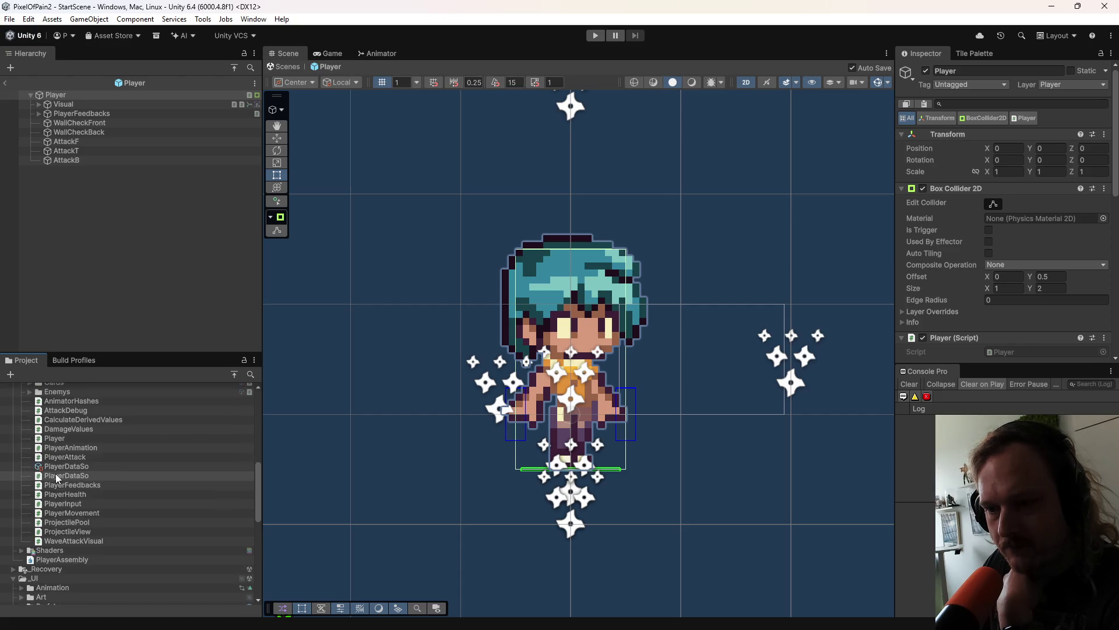
{"action": "left_click", "coordinate": [20, 549]}
{"action": "scroll", "coordinate": [107, 519], "scroll_direction": "down", "scroll_amount": 2}
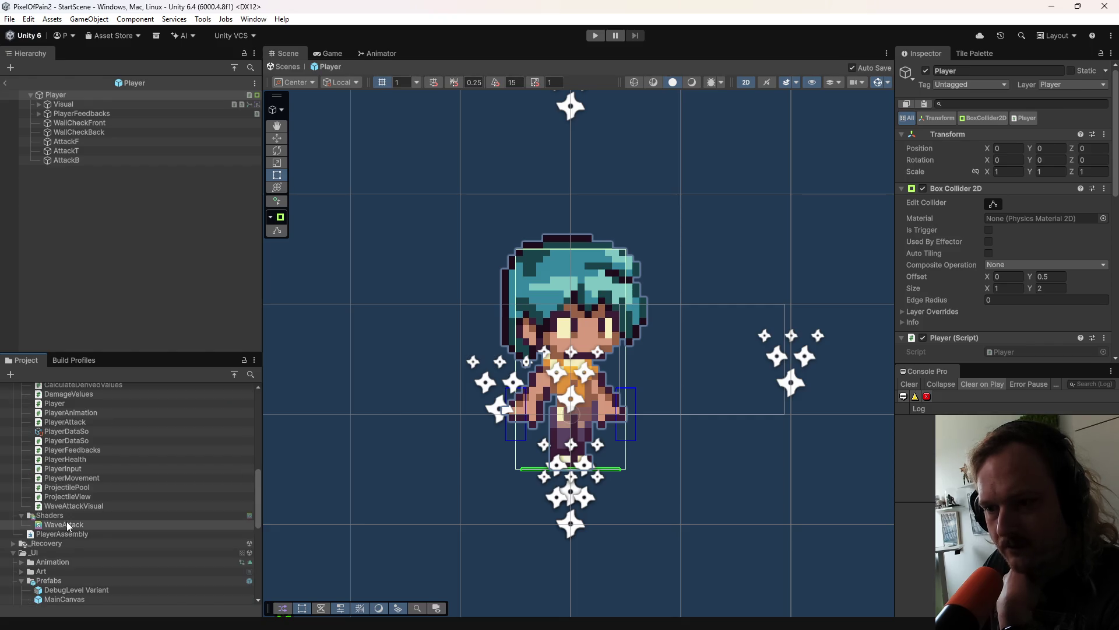
{"action": "scroll", "coordinate": [90, 506], "scroll_direction": "up", "scroll_amount": 2}
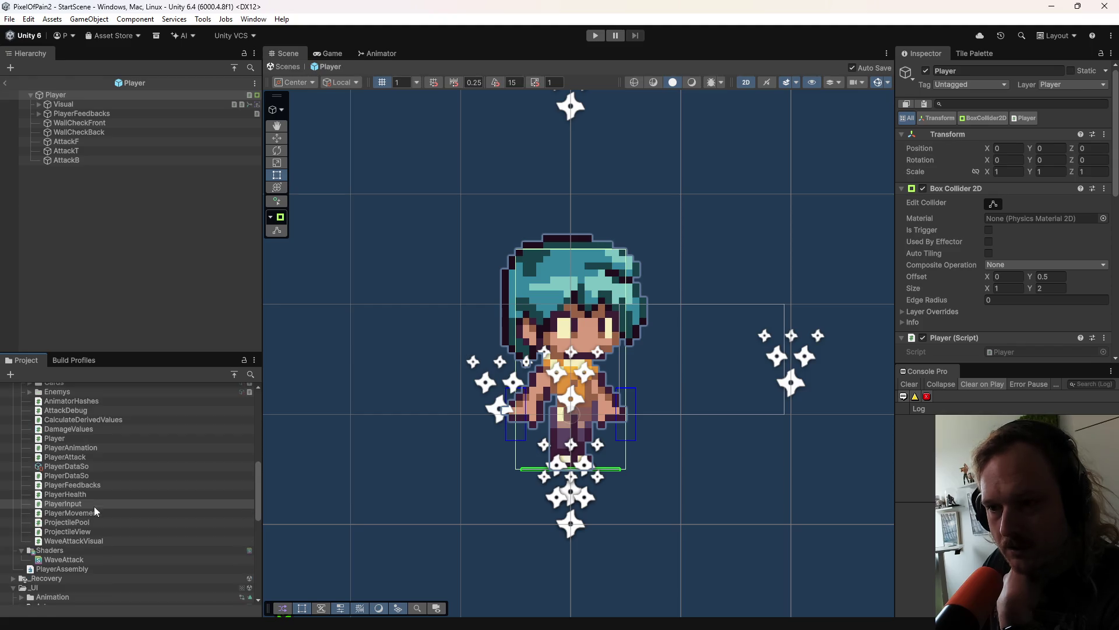
{"action": "left_click", "coordinate": [76, 541]}
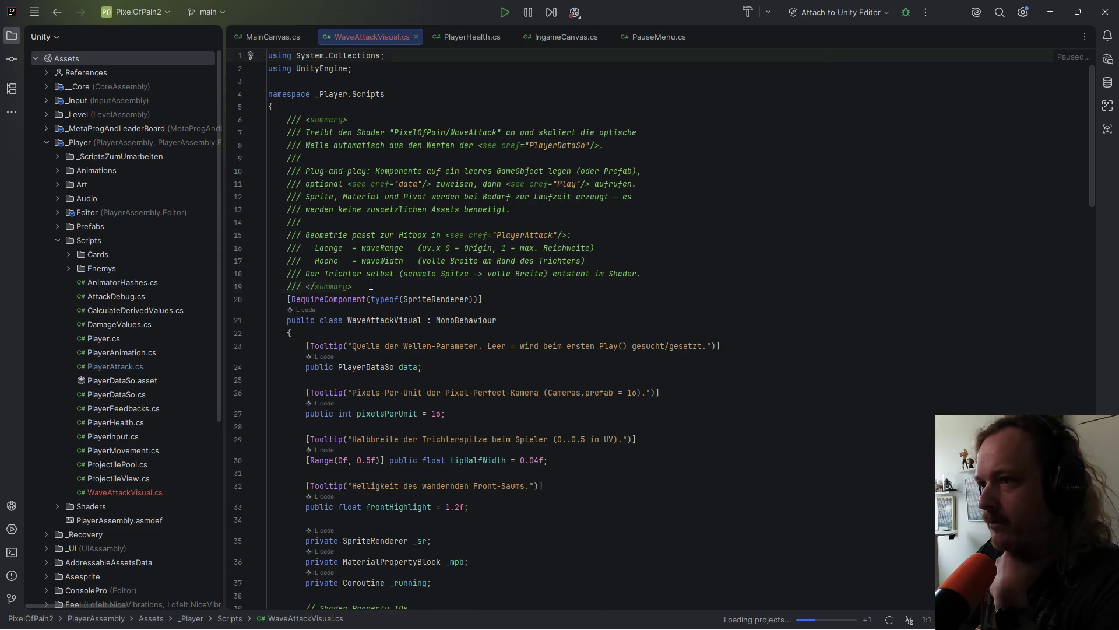
Step: Read WaveAttackVisual.cs in Rider, highlighting summary comment lines 7–13, then Alt+Tab back to Unity
{"action": "left_click_drag", "start_coordinate": [373, 285], "coordinate": [204, 129]}
{"action": "left_click", "coordinate": [399, 184]}
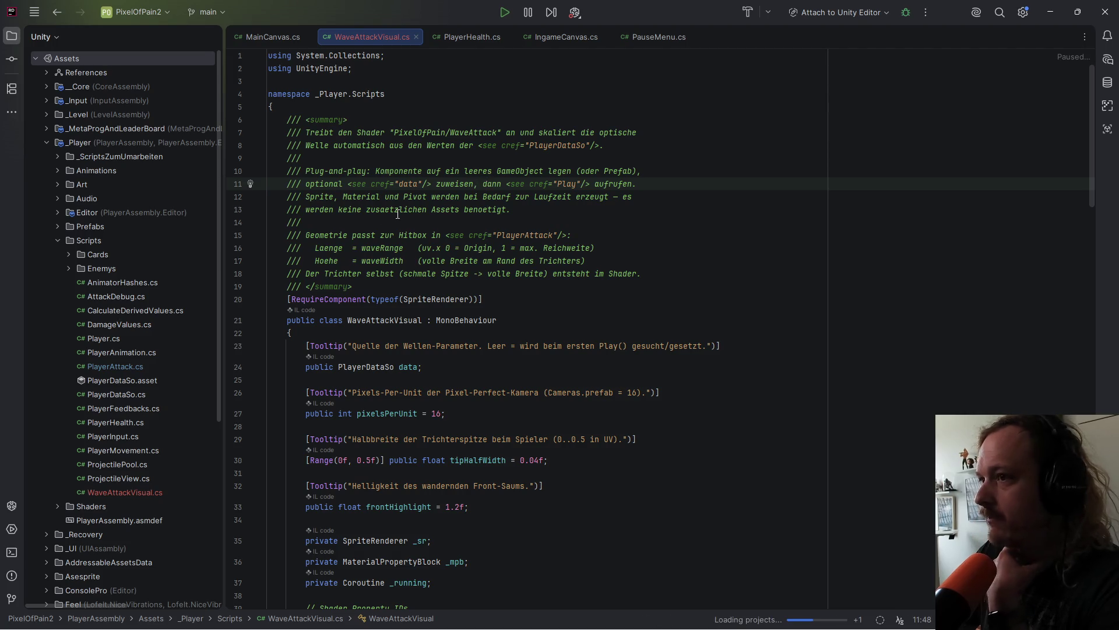
{"action": "mouse_move", "coordinate": [306, 132]}
{"action": "left_mouse_down"}
{"action": "mouse_move", "coordinate": [501, 134]}
{"action": "mouse_move", "coordinate": [533, 207]}
{"action": "left_mouse_up"}
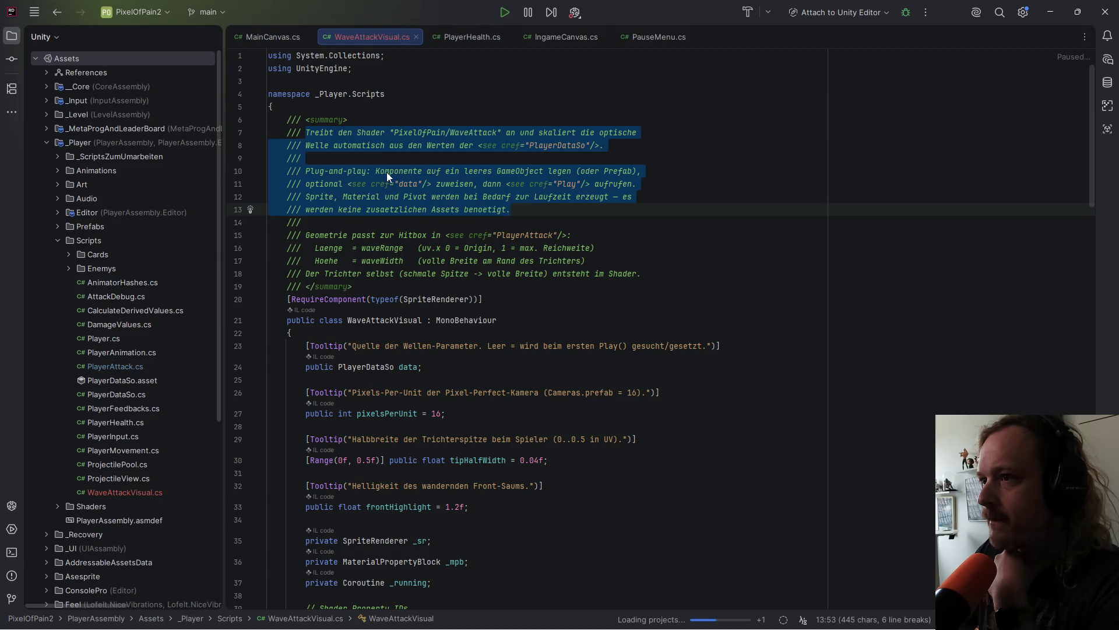
{"action": "left_click", "coordinate": [577, 219]}
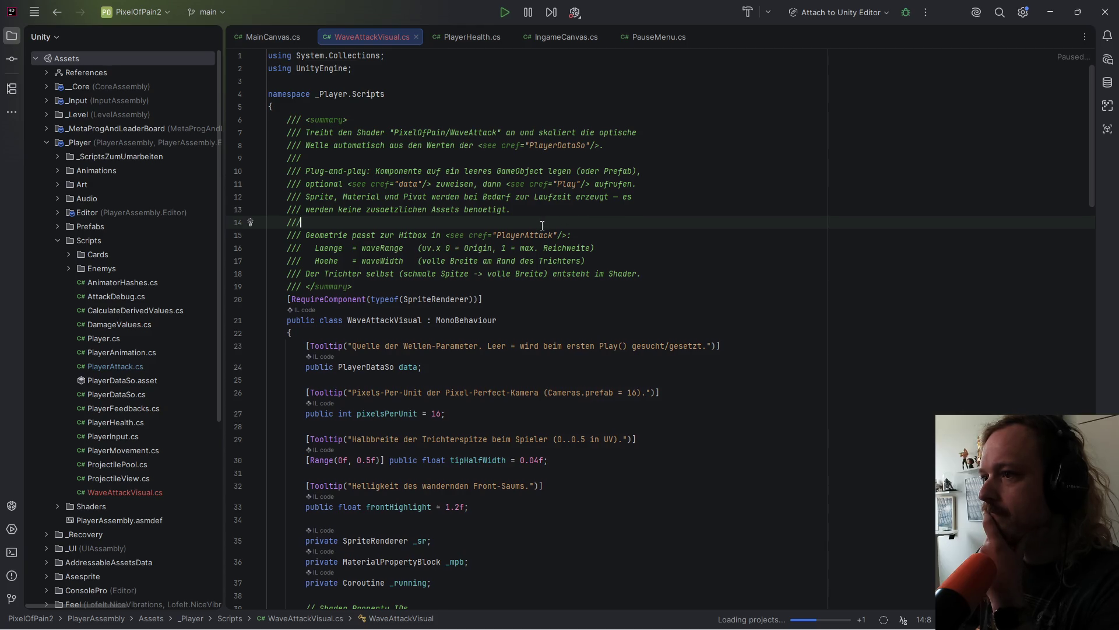
{"action": "scroll", "coordinate": [542, 226], "scroll_direction": "down", "scroll_amount": 1}
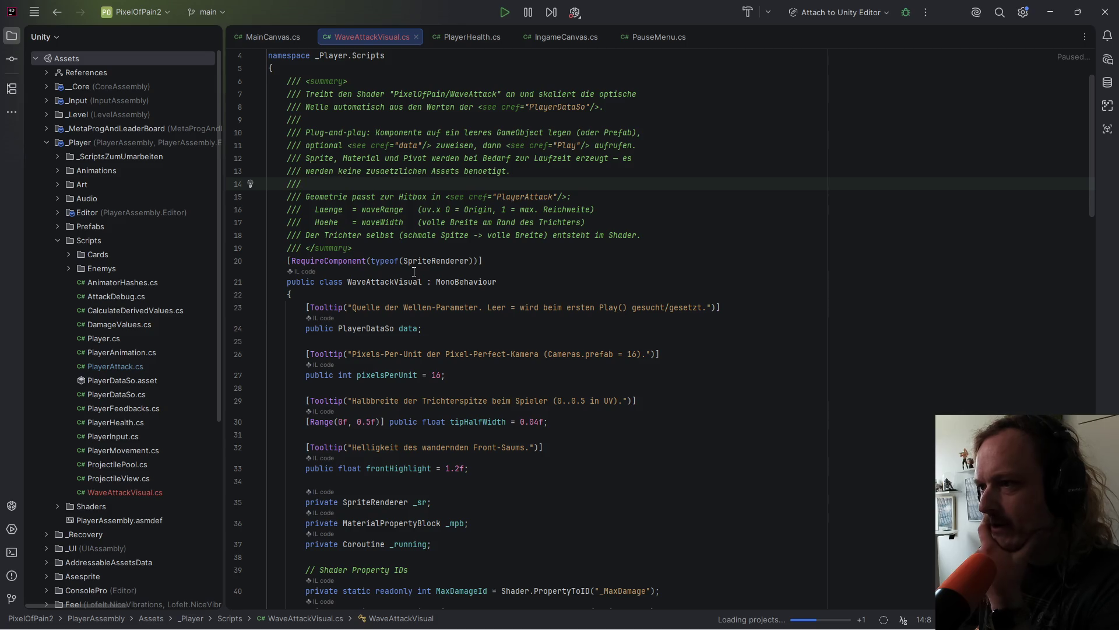
{"action": "left_click", "coordinate": [544, 263]}
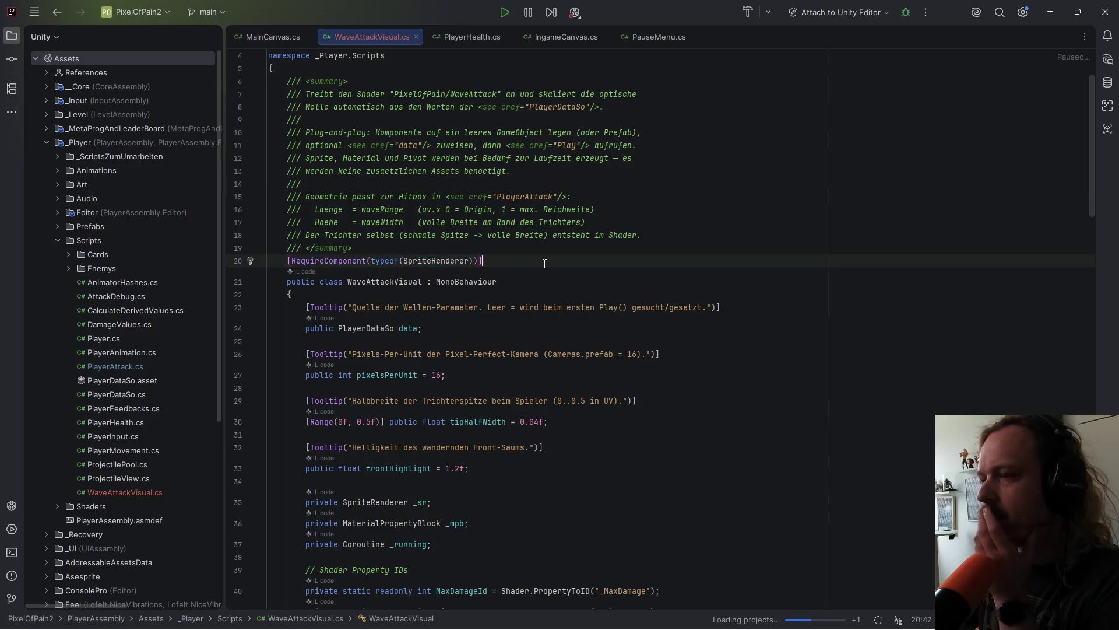
{"action": "mouse_move", "coordinate": [662, 627]}
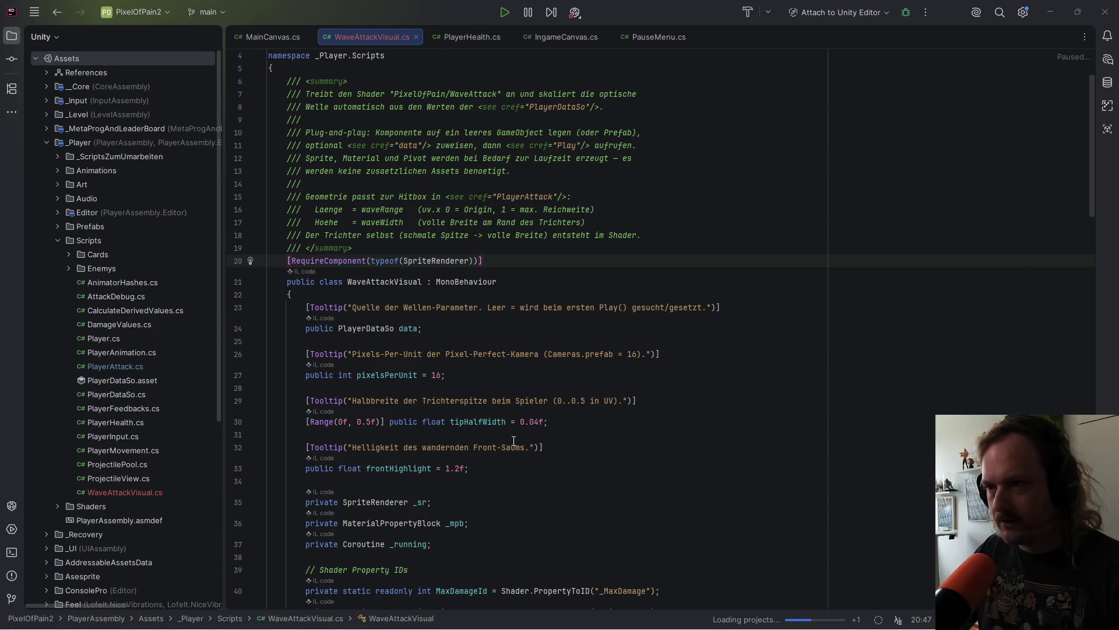
{"action": "key", "text": "alt+Tab"}
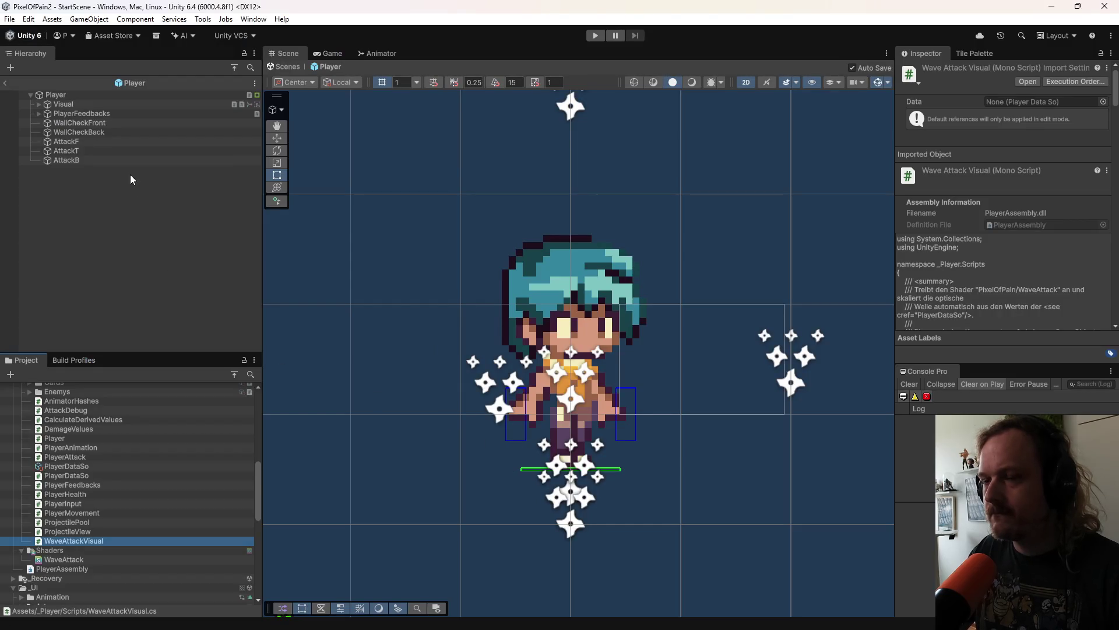
Step: Create an empty child object named WaveAttack under Player's Visual
{"action": "left_click", "coordinate": [38, 104]}
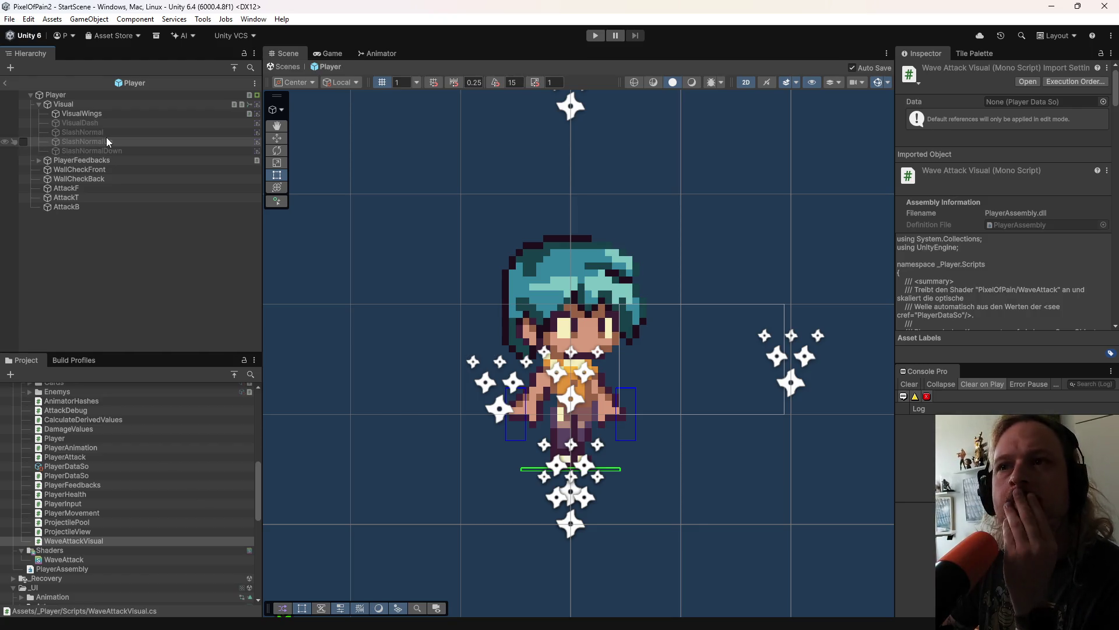
{"action": "right_click", "coordinate": [76, 104]}
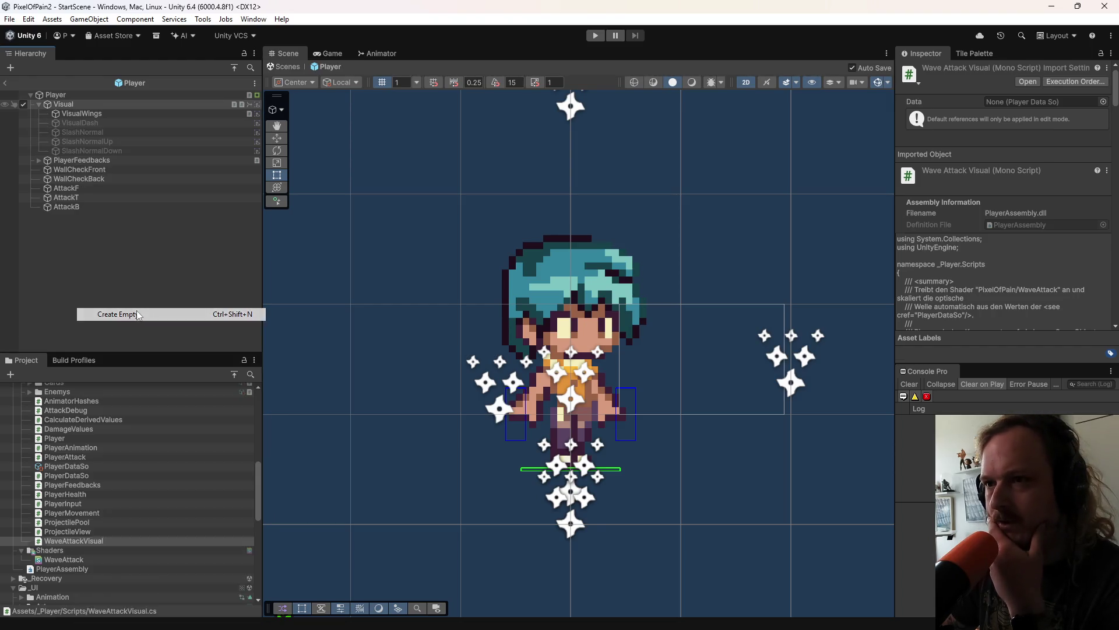
{"action": "left_click", "coordinate": [134, 314]}
{"action": "type", "text": "Wav"}
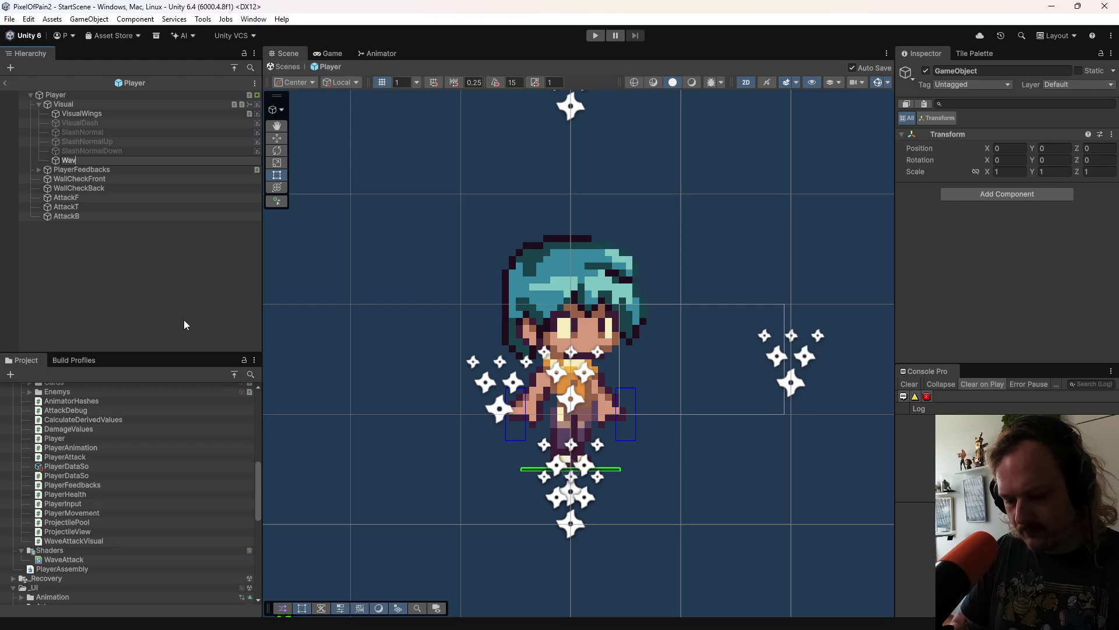
{"action": "type", "text": "eAttack"}
{"action": "key", "text": "Return"}
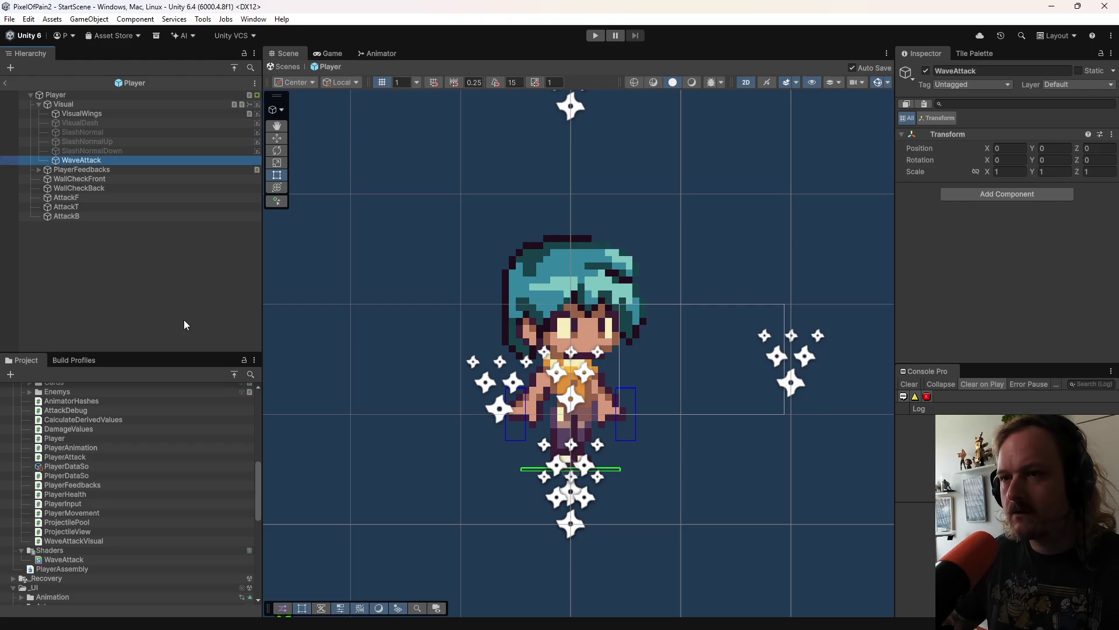
Step: Add a Sprite Renderer and the WaveAttackVisual script to WaveAttack, then dismiss Rider's feedback survey
{"action": "left_click", "coordinate": [1019, 194]}
{"action": "type", "text": "spri"}
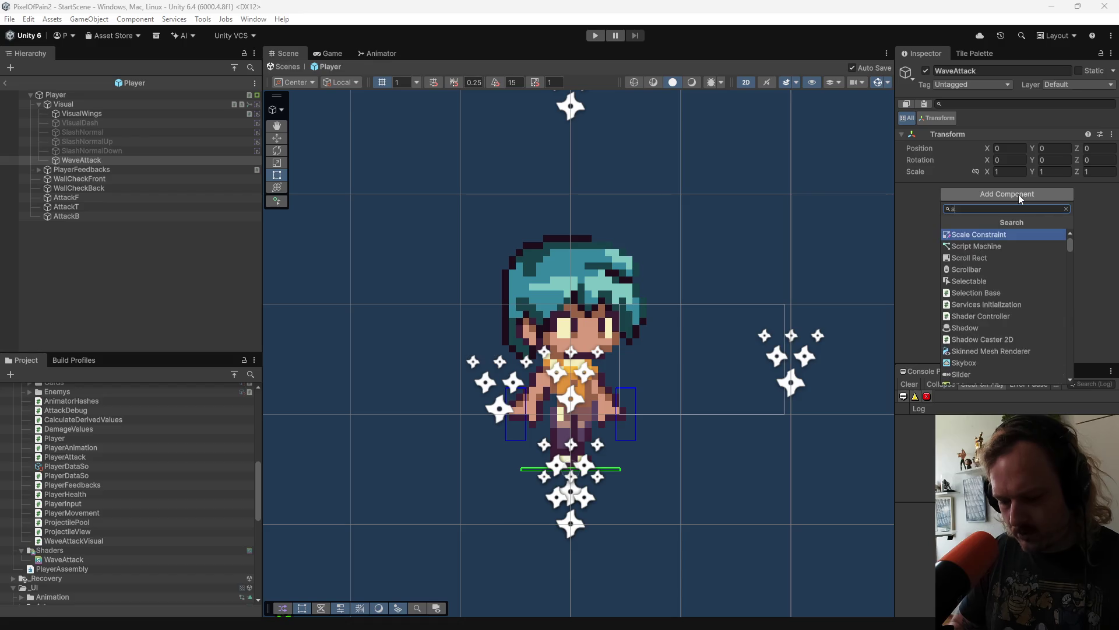
{"action": "key", "text": "Down"}
{"action": "key", "text": "Down"}
{"action": "key", "text": "Down"}
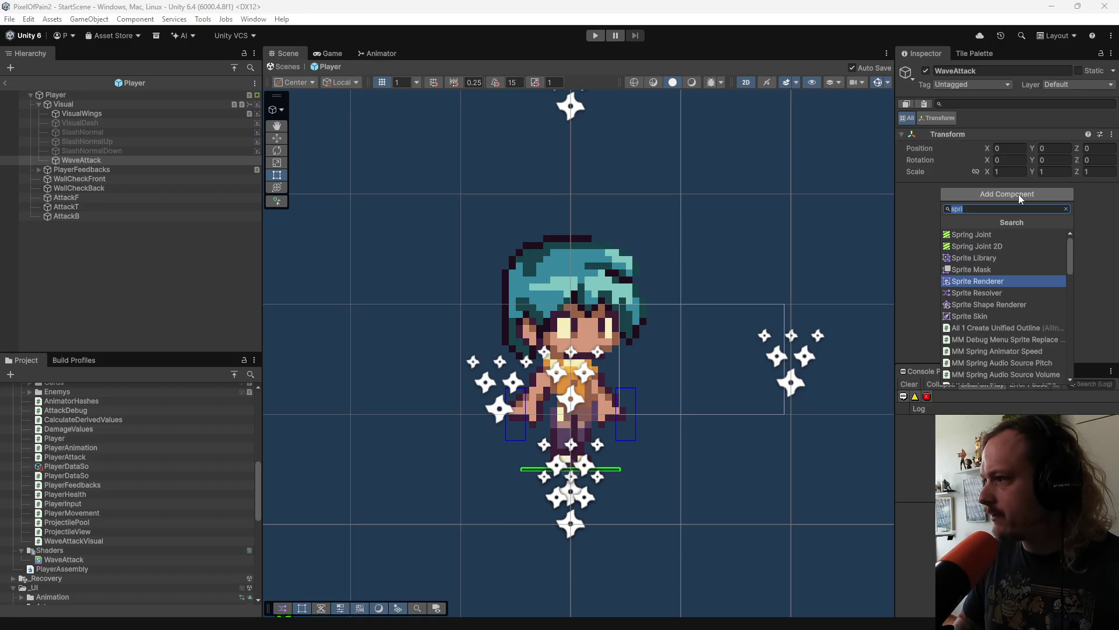
{"action": "key", "text": "Return"}
{"action": "left_click", "coordinate": [973, 185]}
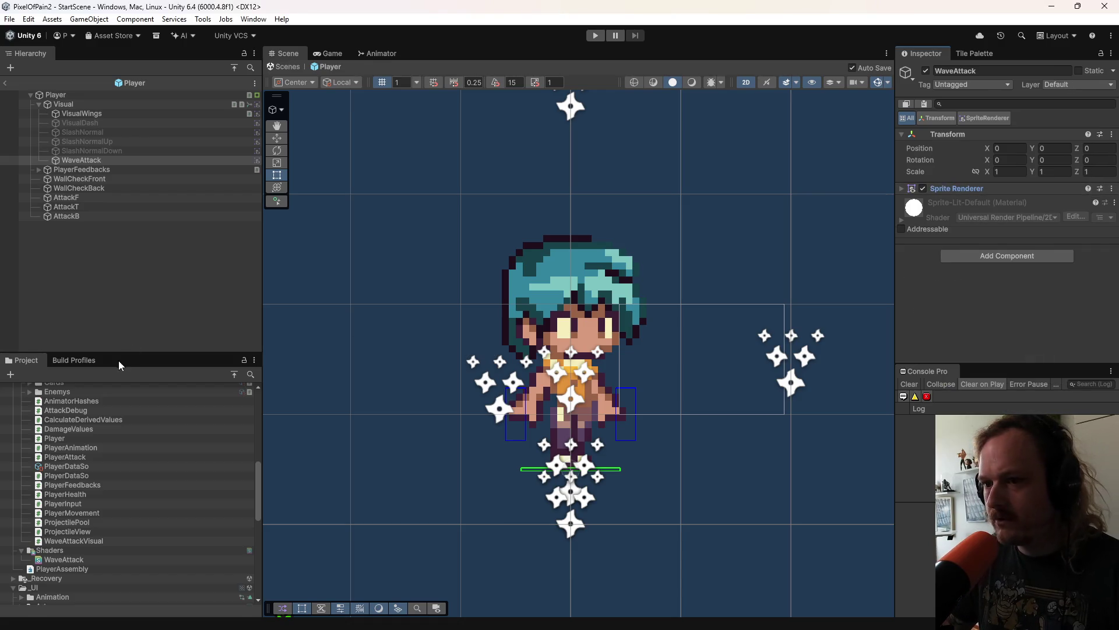
{"action": "left_click_drag", "start_coordinate": [91, 545], "coordinate": [995, 357]}
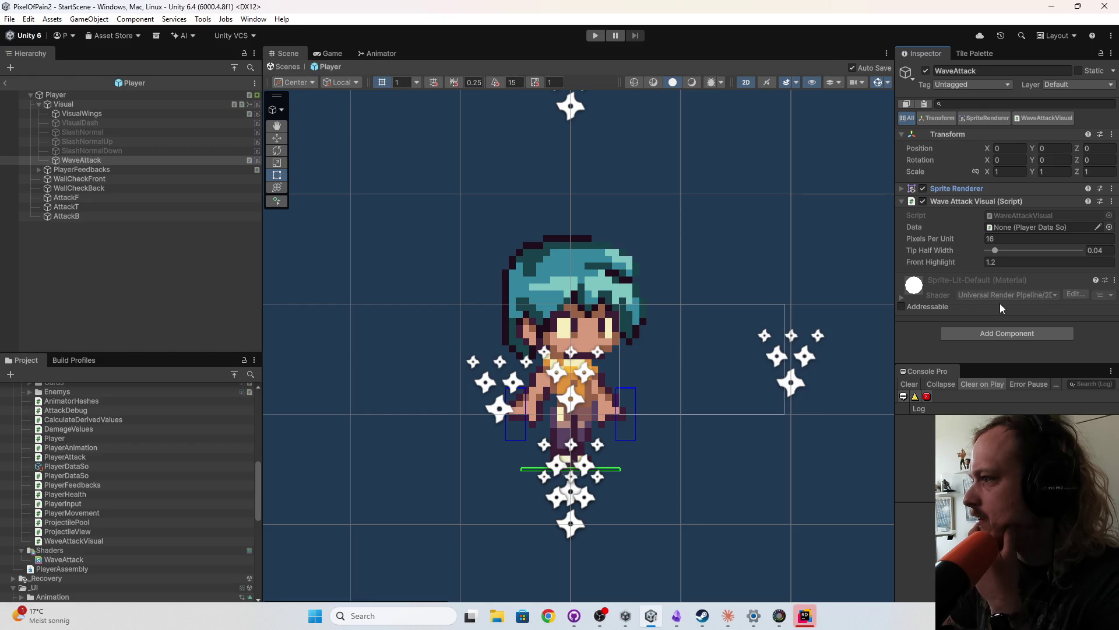
{"action": "left_click", "coordinate": [999, 214]}
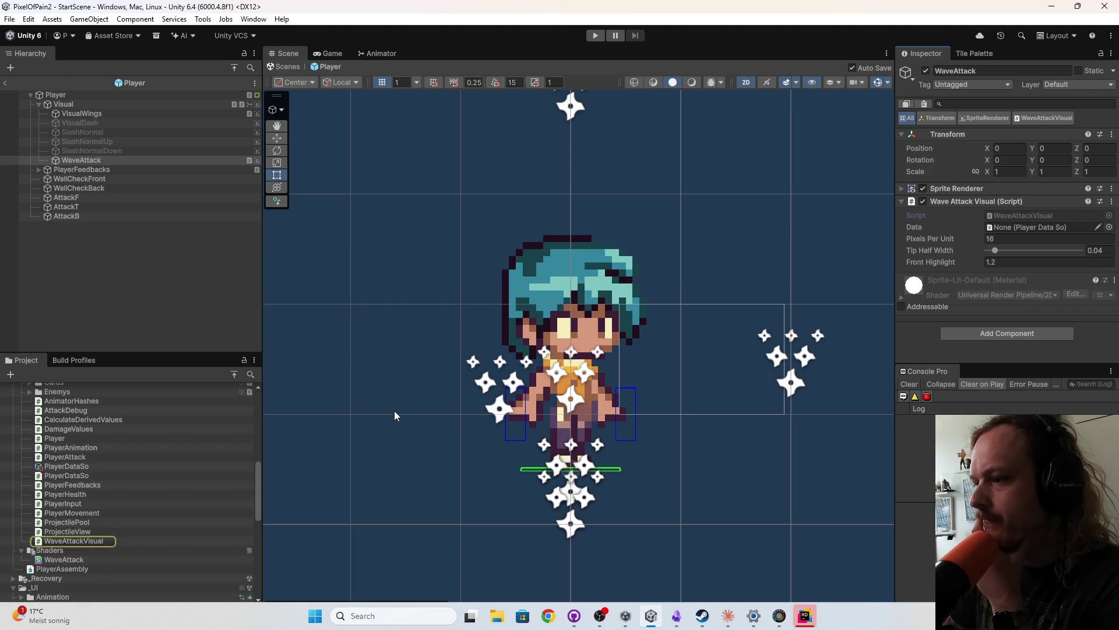
{"action": "left_click", "coordinate": [805, 616]}
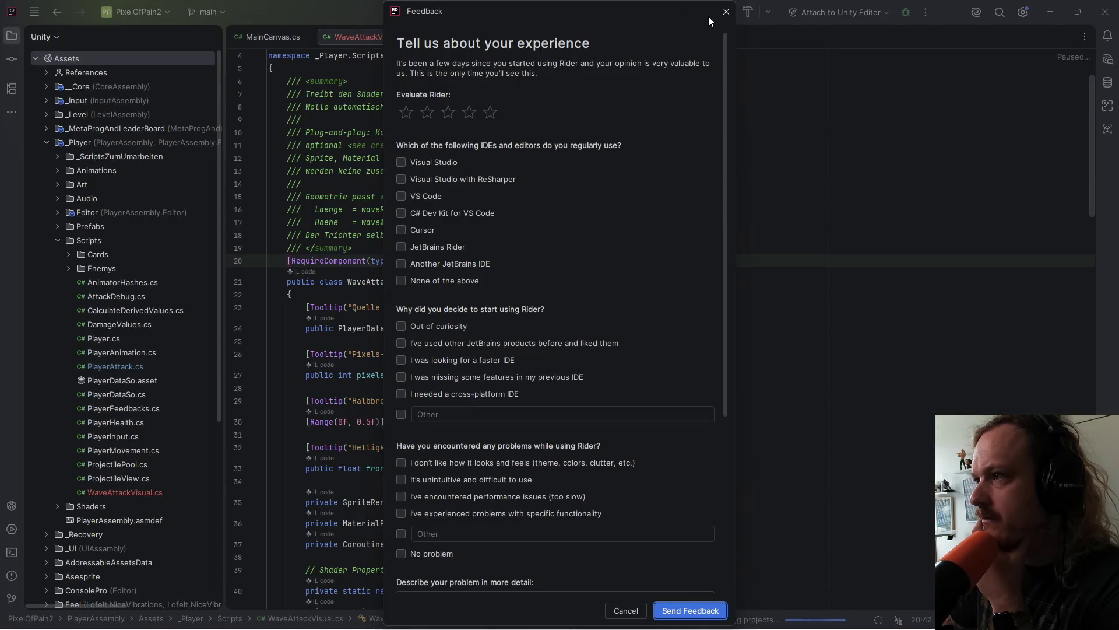
{"action": "left_click", "coordinate": [727, 11]}
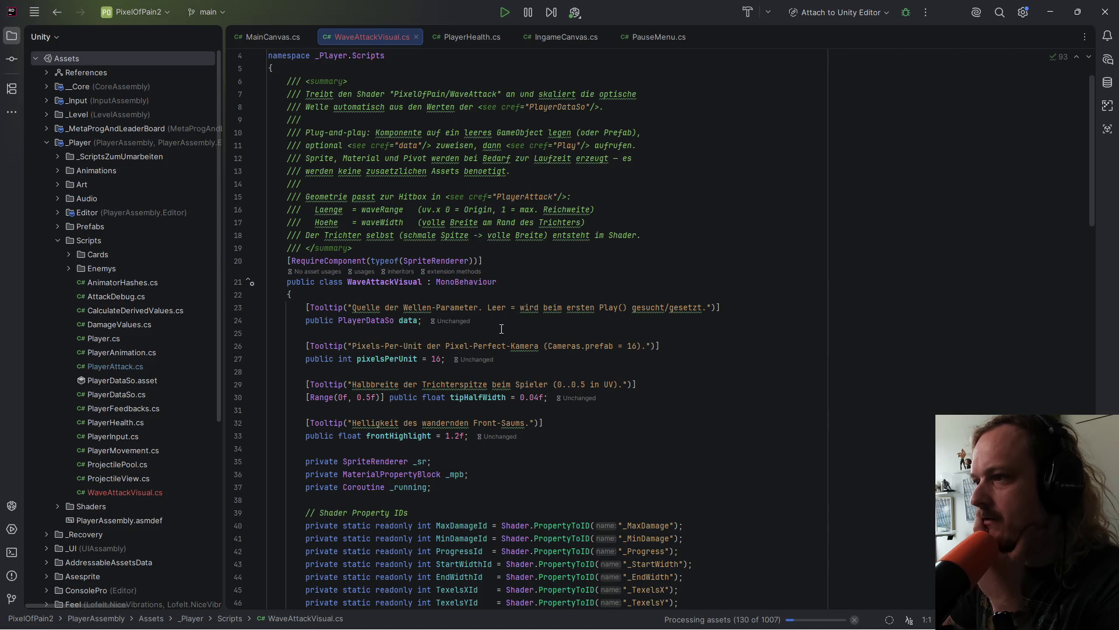
Step: Search WaveAttackVisual.cs for "data" and step through the first matches into Play
{"action": "mouse_move", "coordinate": [454, 322]}
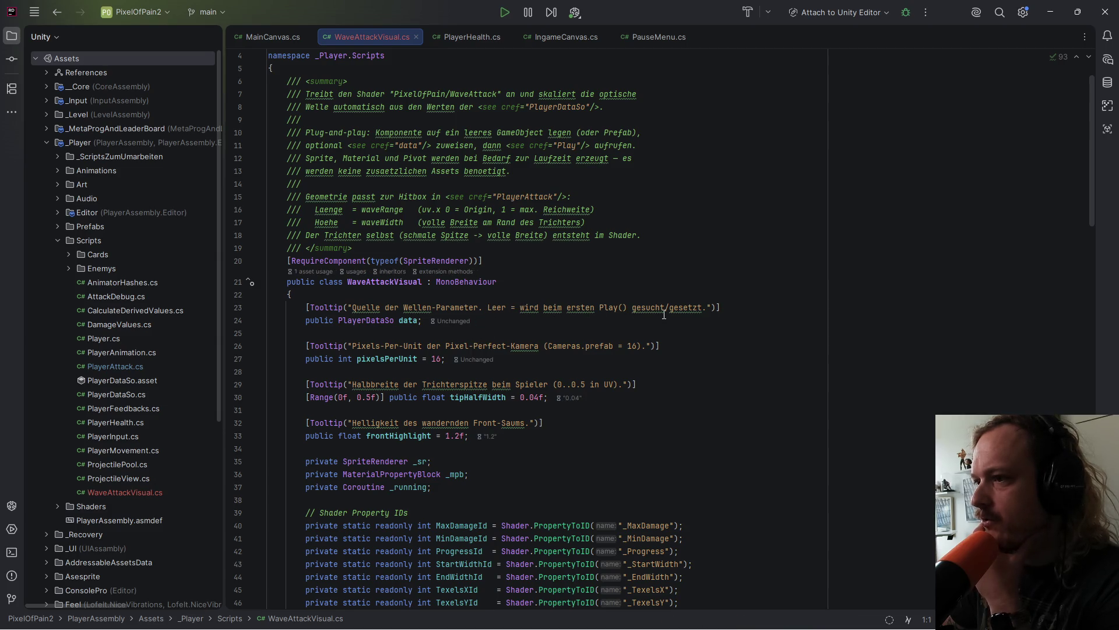
{"action": "scroll", "coordinate": [431, 289], "scroll_direction": "down", "scroll_amount": 2}
{"action": "double_click", "coordinate": [406, 282]}
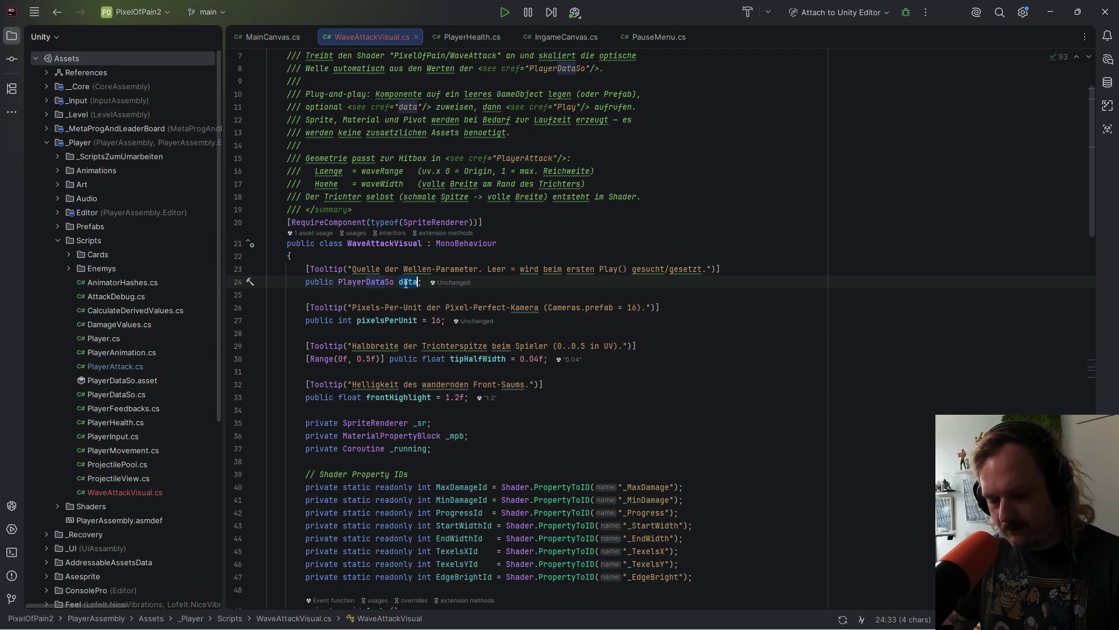
{"action": "key", "text": "ctrl+f"}
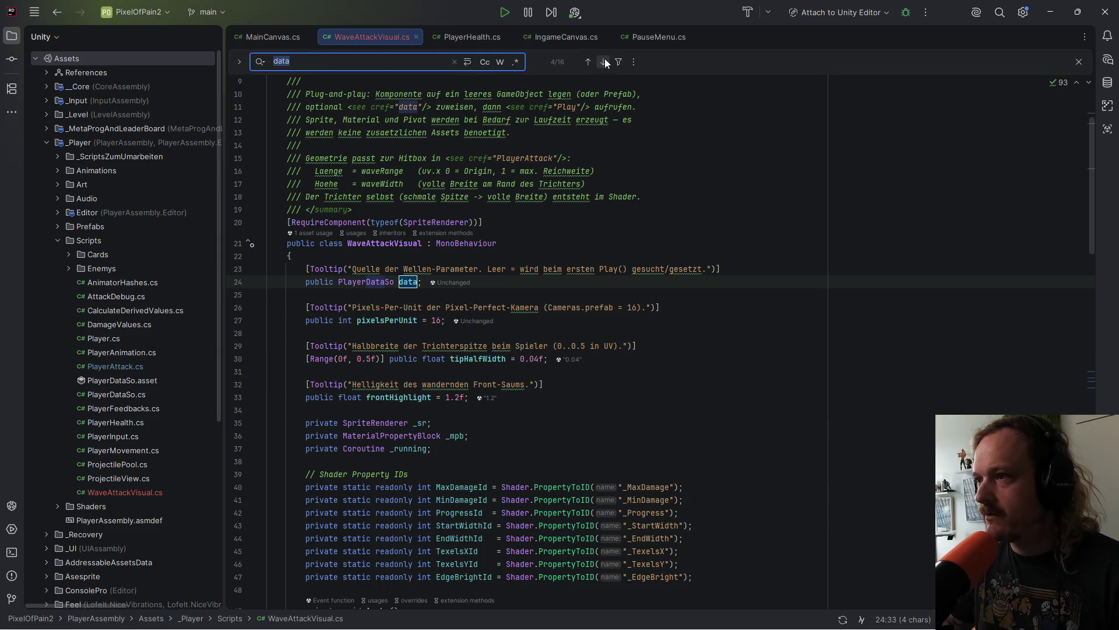
{"action": "left_click", "coordinate": [604, 61]}
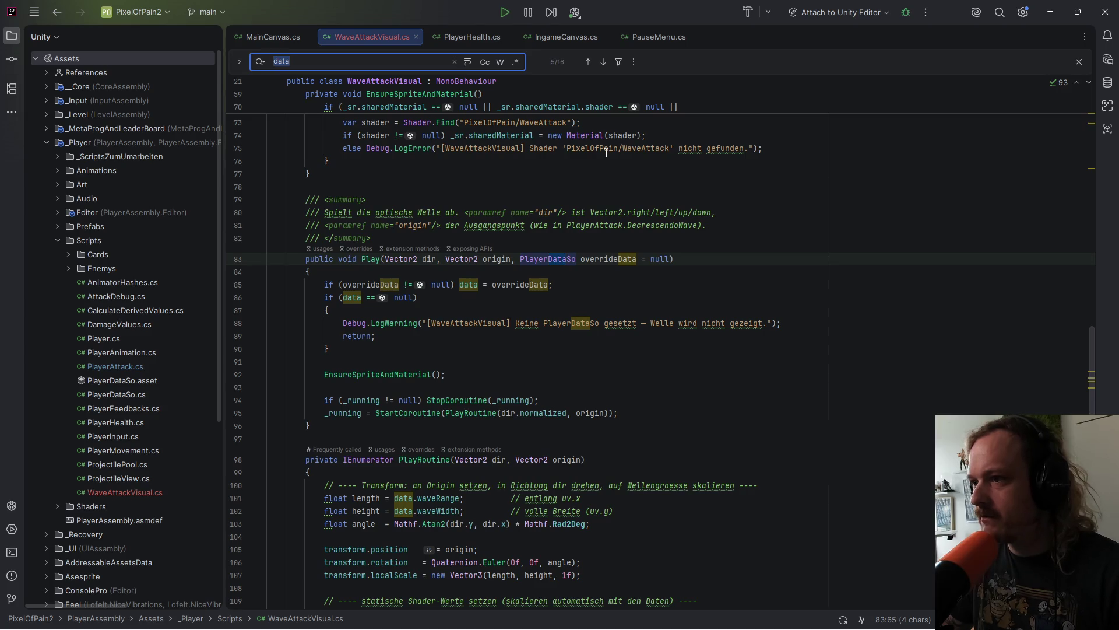
{"action": "left_click", "coordinate": [600, 66]}
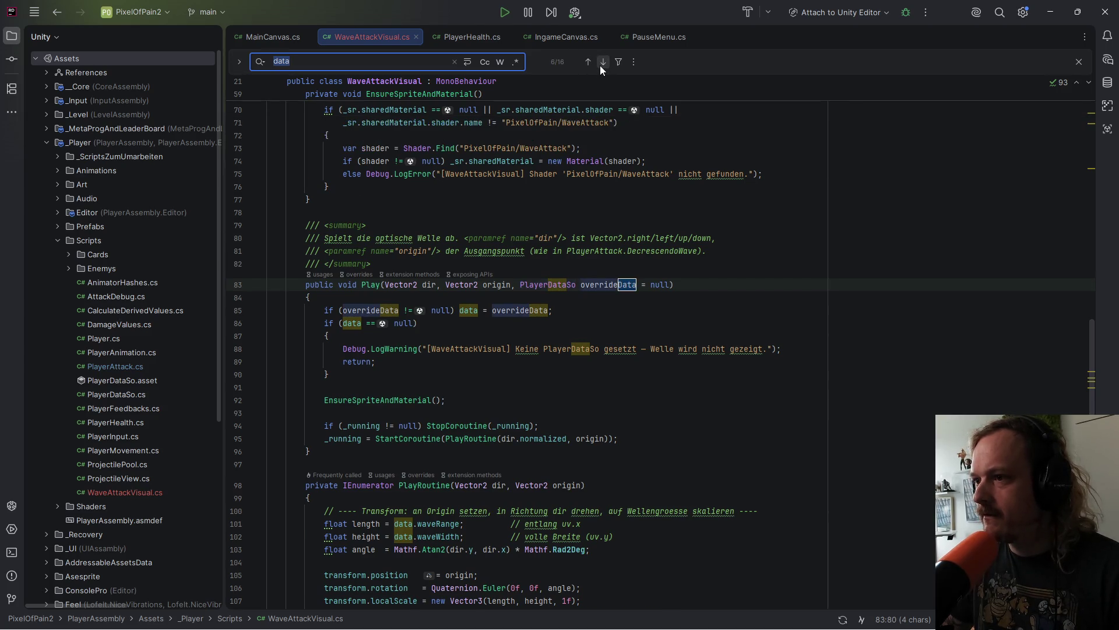
{"action": "left_click", "coordinate": [600, 65]}
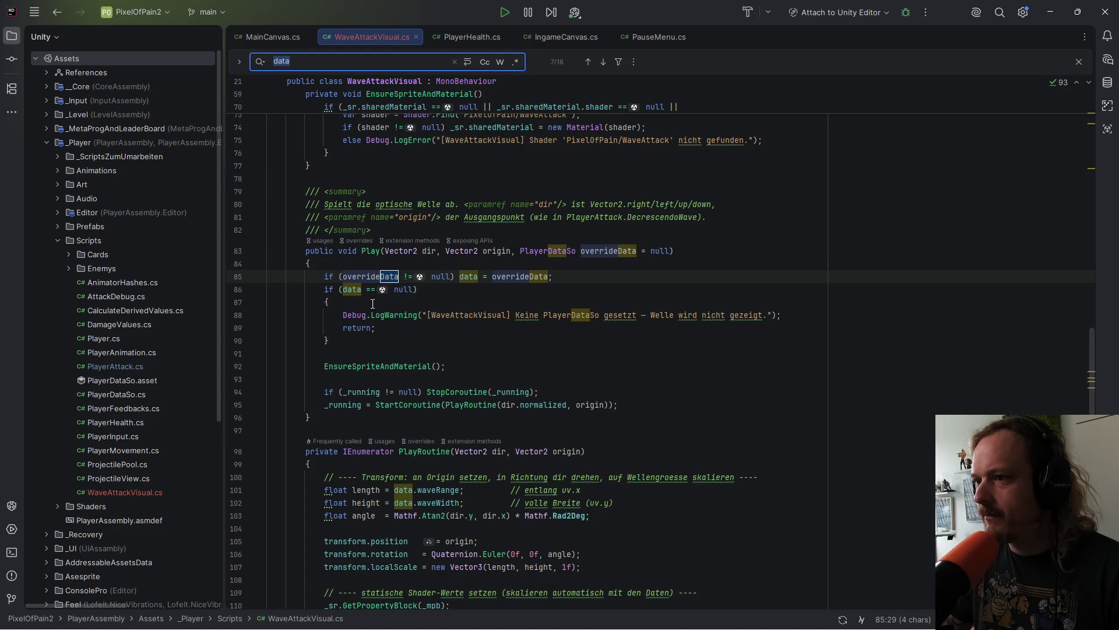
{"action": "left_click", "coordinate": [350, 290]}
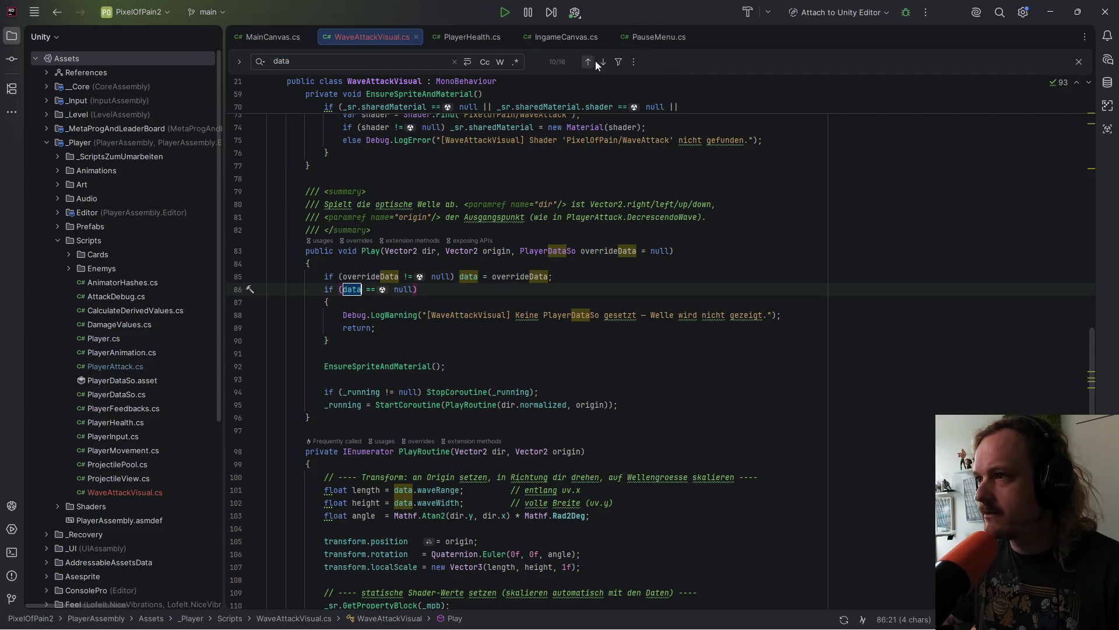
Step: Step back and forward through all 16 "data" matches, ending at the data and pixelsPerUnit fields
{"action": "left_click", "coordinate": [589, 59]}
{"action": "left_click", "coordinate": [589, 59]}
{"action": "left_click", "coordinate": [589, 59]}
{"action": "left_click", "coordinate": [589, 59]}
{"action": "left_click", "coordinate": [589, 60]}
{"action": "left_click", "coordinate": [589, 60]}
{"action": "left_click", "coordinate": [588, 60]}
{"action": "left_click", "coordinate": [589, 59]}
{"action": "left_click", "coordinate": [604, 62]}
{"action": "left_click", "coordinate": [604, 62]}
{"action": "left_click", "coordinate": [604, 62]}
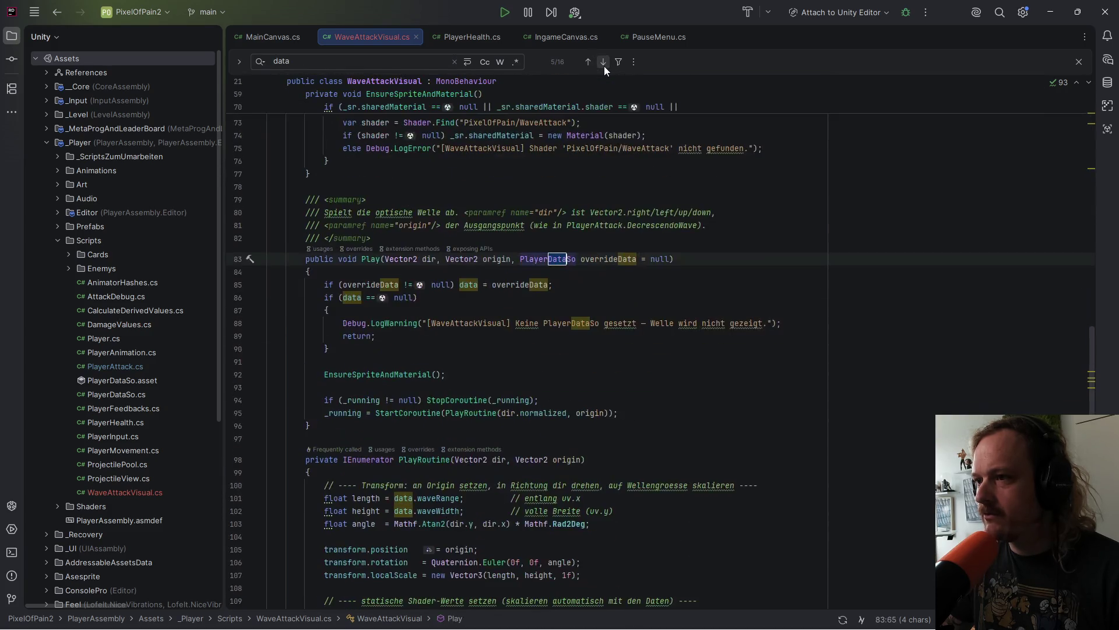
{"action": "left_click", "coordinate": [604, 61]}
{"action": "left_click", "coordinate": [604, 62]}
{"action": "left_click", "coordinate": [604, 62]}
{"action": "left_click", "coordinate": [604, 62]}
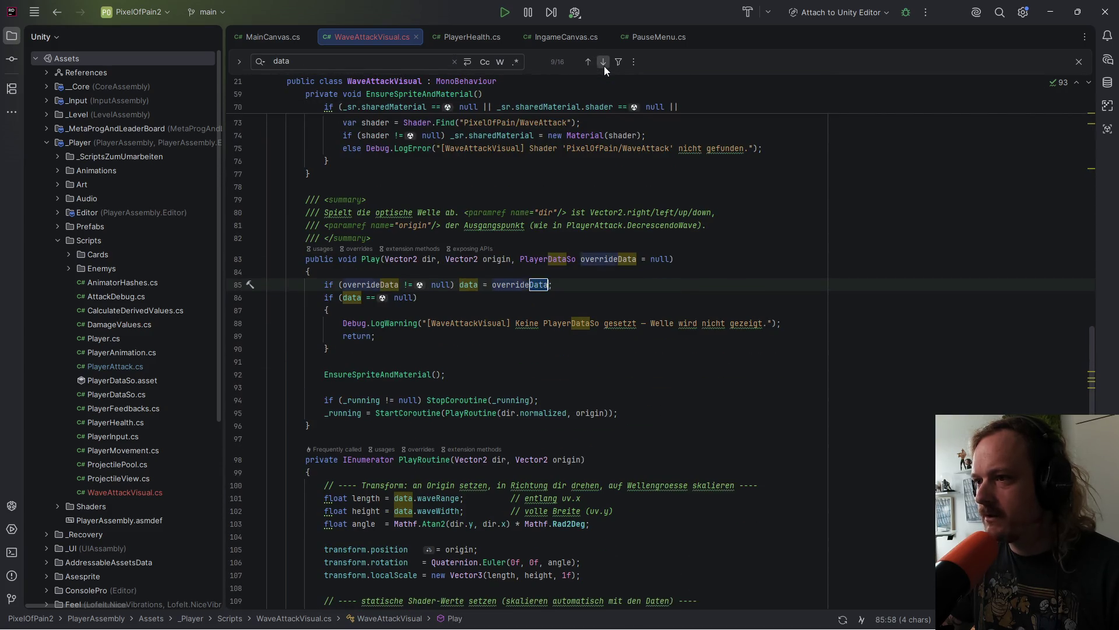
{"action": "left_click", "coordinate": [604, 62]}
{"action": "left_click", "coordinate": [604, 61]}
{"action": "left_click", "coordinate": [604, 62]}
{"action": "left_click", "coordinate": [604, 62]}
{"action": "left_click", "coordinate": [604, 62]}
{"action": "left_click", "coordinate": [604, 62]}
{"action": "left_click", "coordinate": [604, 61]}
{"action": "left_click", "coordinate": [604, 62]}
{"action": "scroll", "coordinate": [505, 290], "scroll_direction": "down", "scroll_amount": 5}
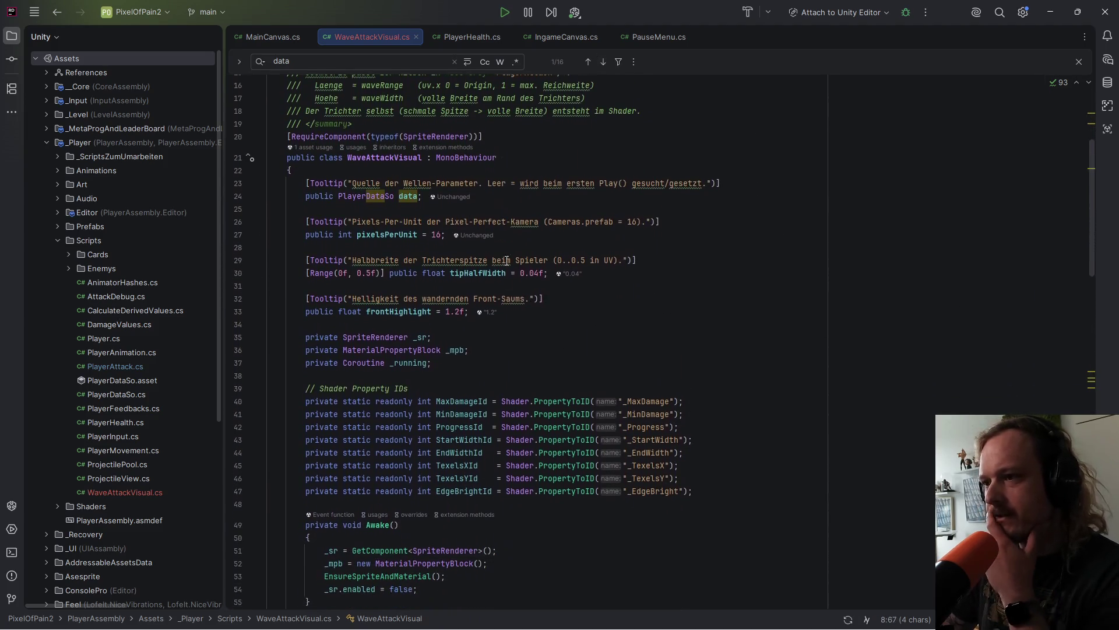
{"action": "scroll", "coordinate": [506, 290], "scroll_direction": "down", "scroll_amount": 5}
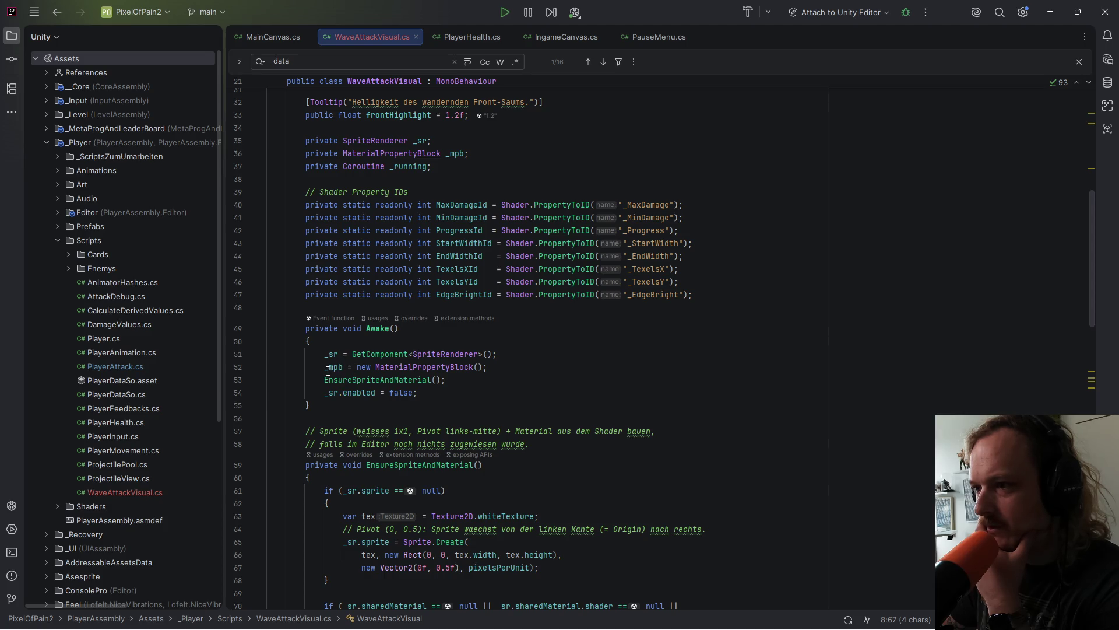
{"action": "left_click_drag", "start_coordinate": [332, 369], "coordinate": [413, 368]}
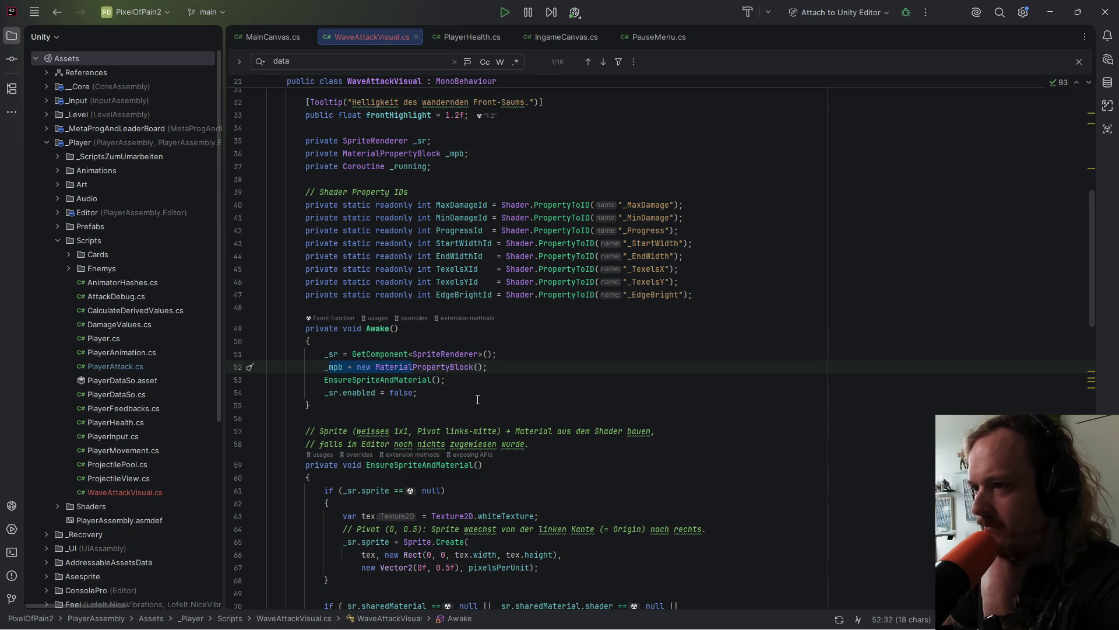
{"action": "left_click", "coordinate": [443, 410]}
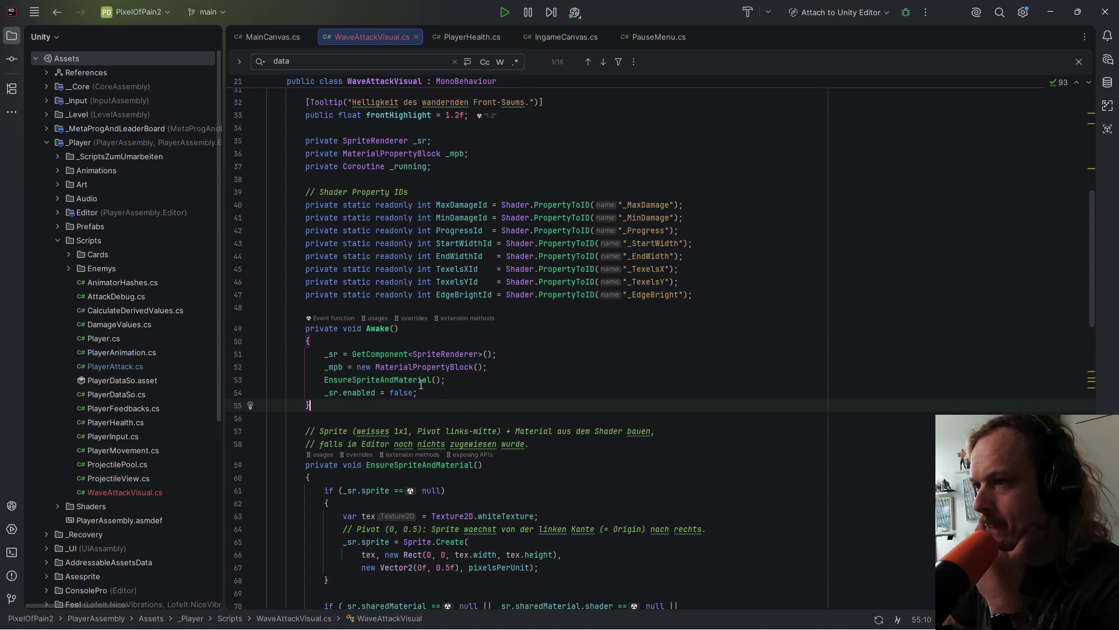
{"action": "scroll", "coordinate": [437, 394], "scroll_direction": "up", "scroll_amount": 1}
{"action": "scroll", "coordinate": [432, 377], "scroll_direction": "down", "scroll_amount": 1}
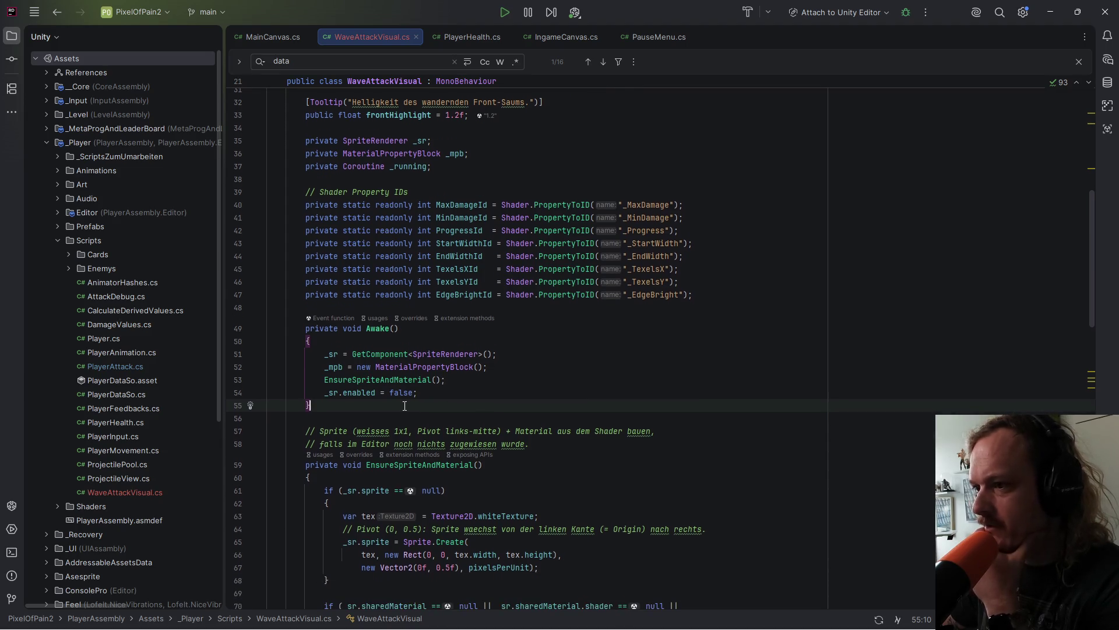
{"action": "scroll", "coordinate": [354, 169], "scroll_direction": "up", "scroll_amount": 5}
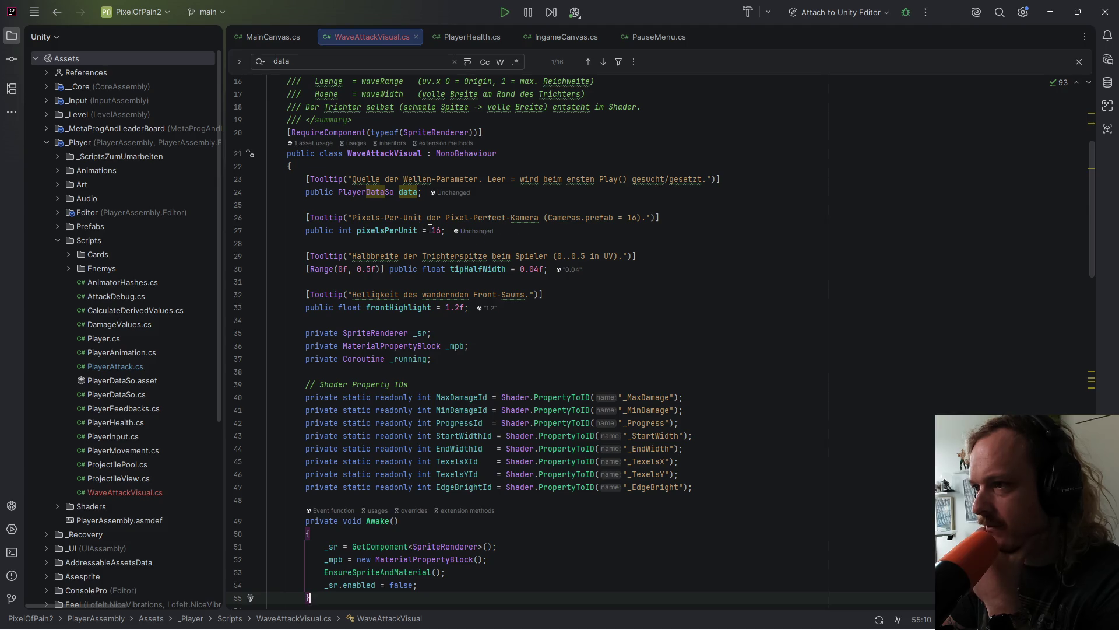
{"action": "left_click", "coordinate": [441, 231]}
Step: Change pixelsPerUnit's default from 16 to 32, reformat the file, and scroll back to the top
{"action": "key", "text": "BackSpace"}
{"action": "key", "text": "BackSpace"}
{"action": "type", "text": "32"}
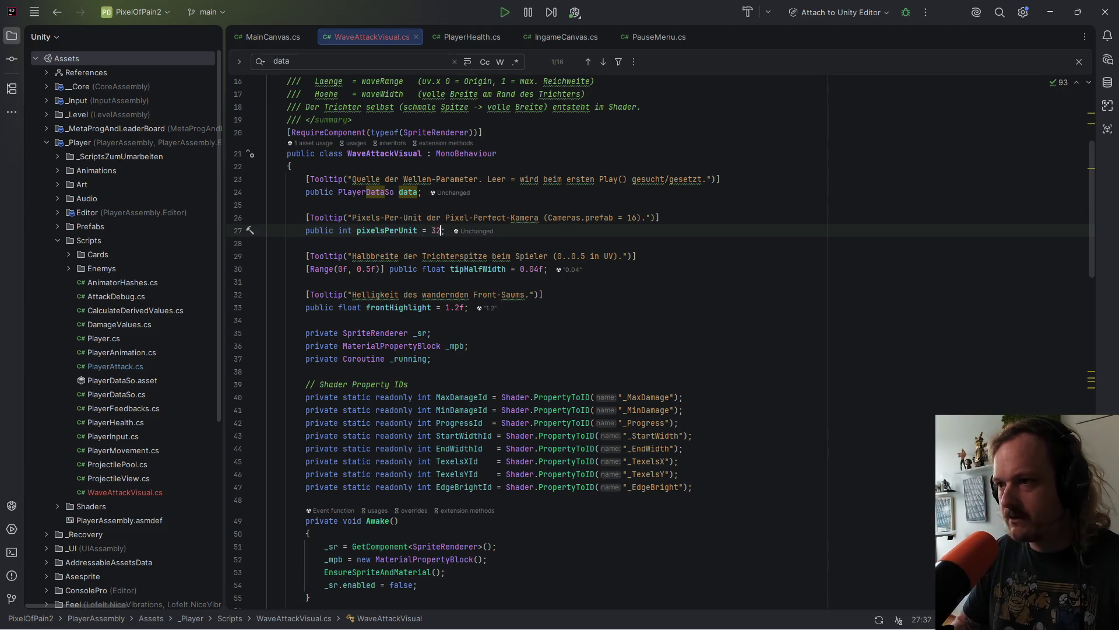
{"action": "left_click", "coordinate": [527, 347]}
{"action": "key", "text": "ctrl+alt+l"}
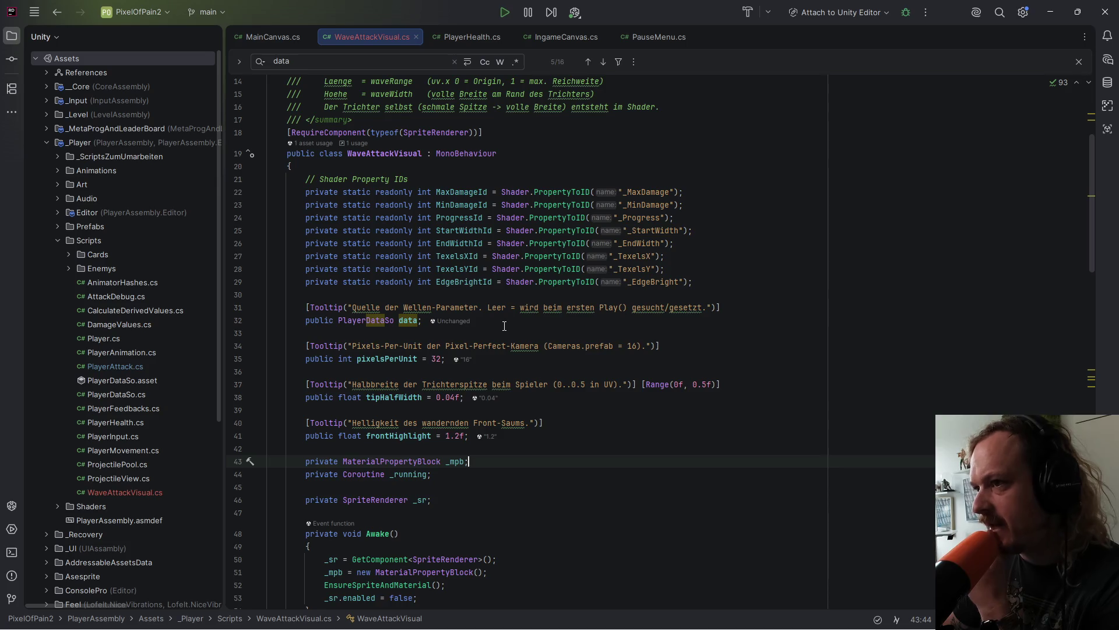
{"action": "scroll", "coordinate": [504, 326], "scroll_direction": "up", "scroll_amount": 5}
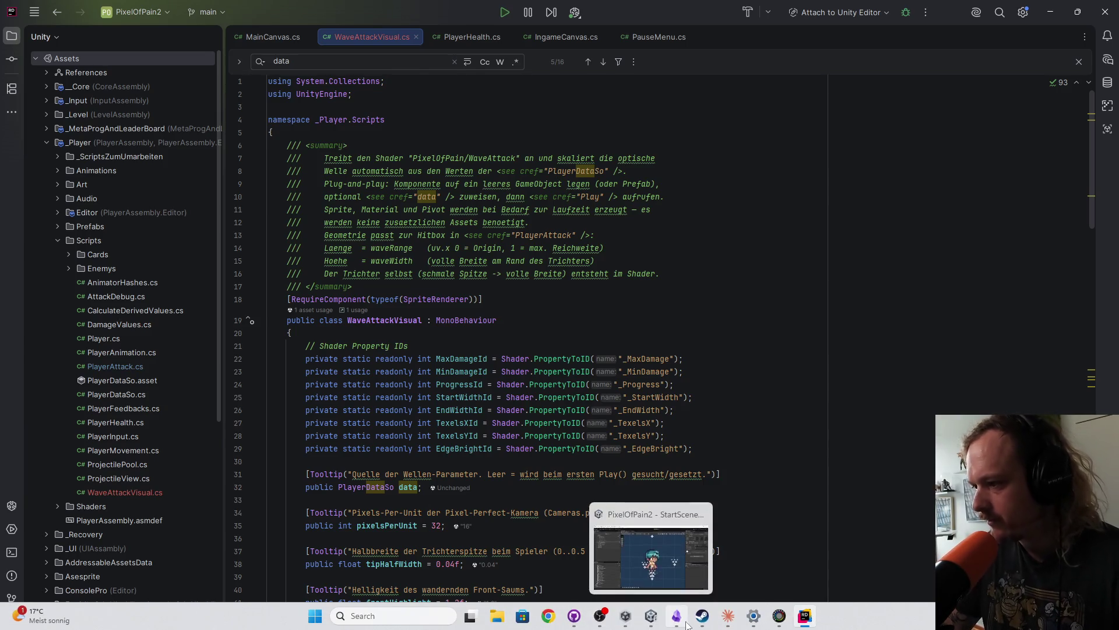
Step: Check the In Work cards on Obsidian's Kanban board, then return to the Unity editor
{"action": "left_click", "coordinate": [687, 625]}
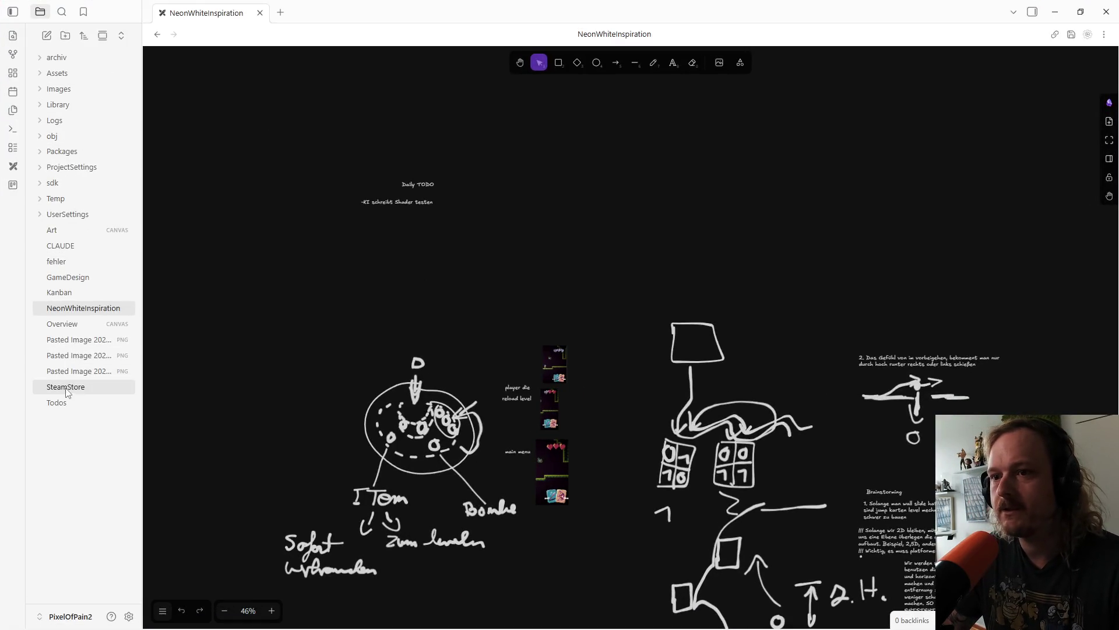
{"action": "left_click", "coordinate": [73, 293]}
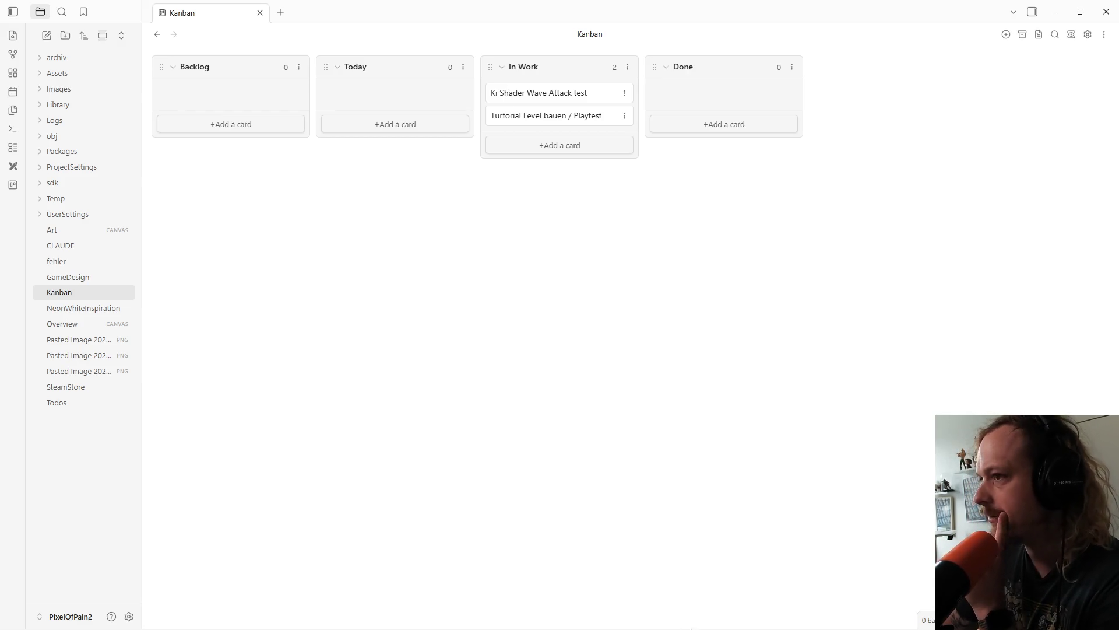
{"action": "mouse_move", "coordinate": [719, 617]}
{"action": "left_click", "coordinate": [654, 618]}
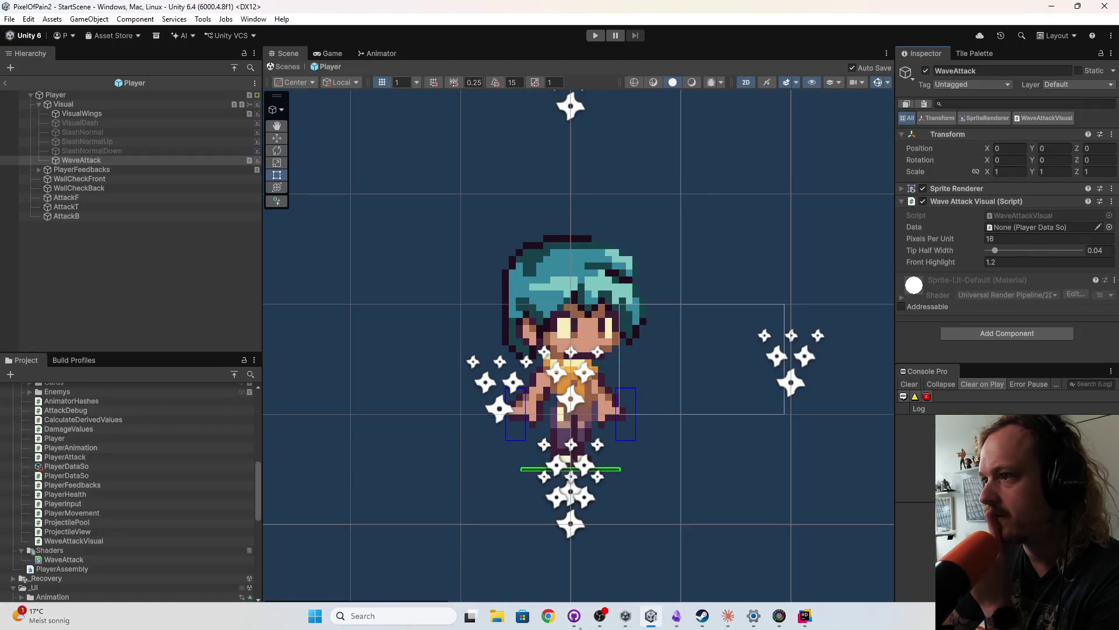
Step: Read through WaveAttackVisual.cs in Rider, scrolling back and forth over the Play method
{"action": "left_click", "coordinate": [805, 616]}
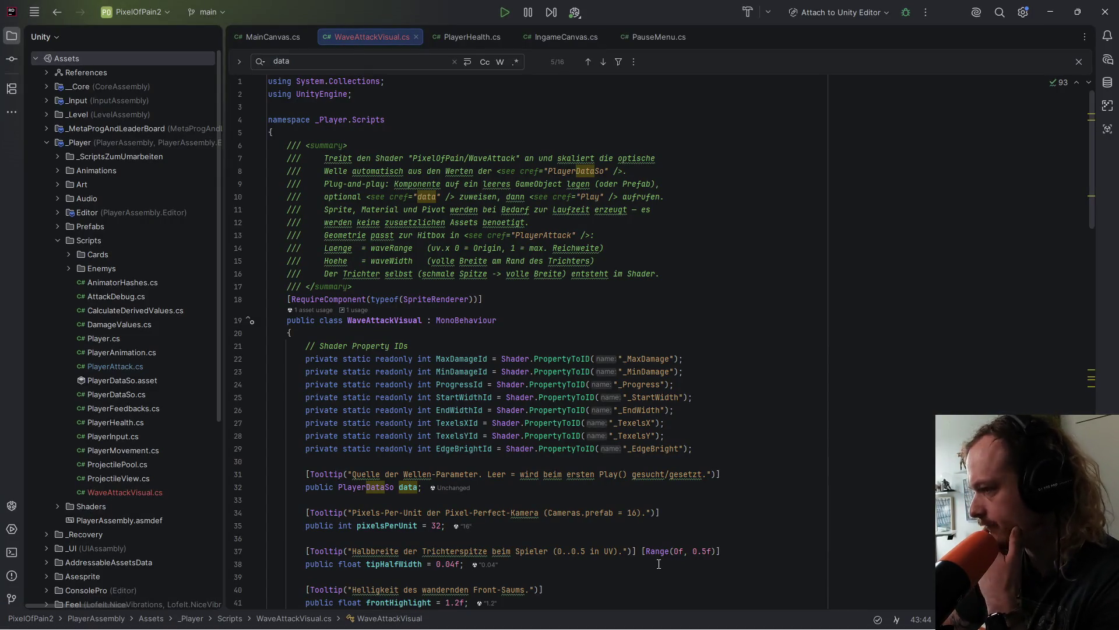
{"action": "scroll", "coordinate": [648, 433], "scroll_direction": "down", "scroll_amount": 2}
{"action": "scroll", "coordinate": [592, 350], "scroll_direction": "up", "scroll_amount": 2}
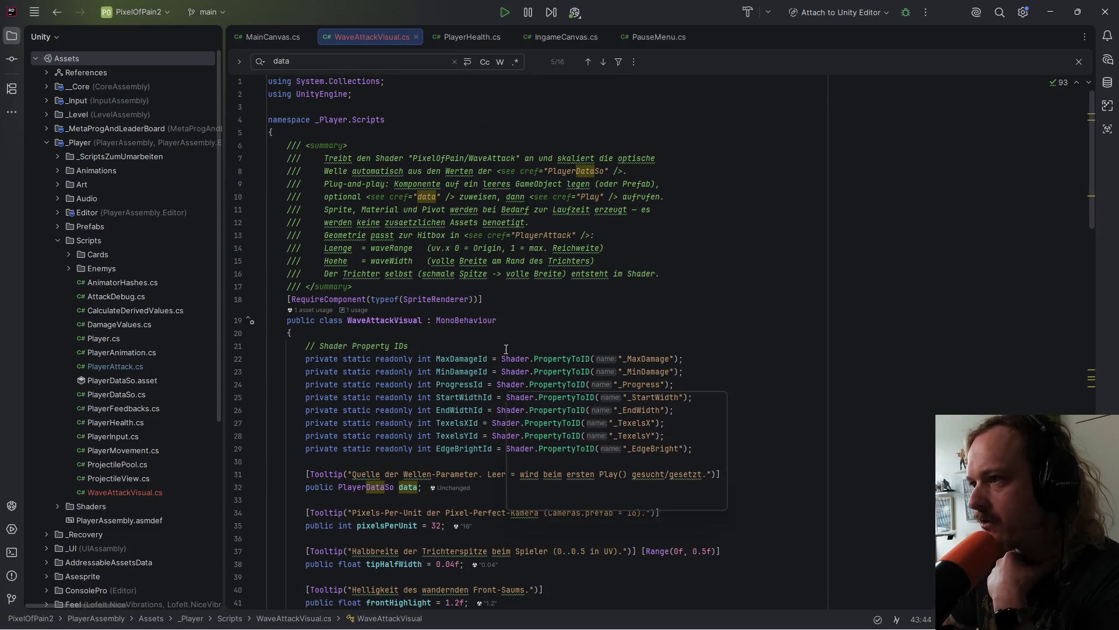
{"action": "scroll", "coordinate": [591, 350], "scroll_direction": "down", "scroll_amount": 2}
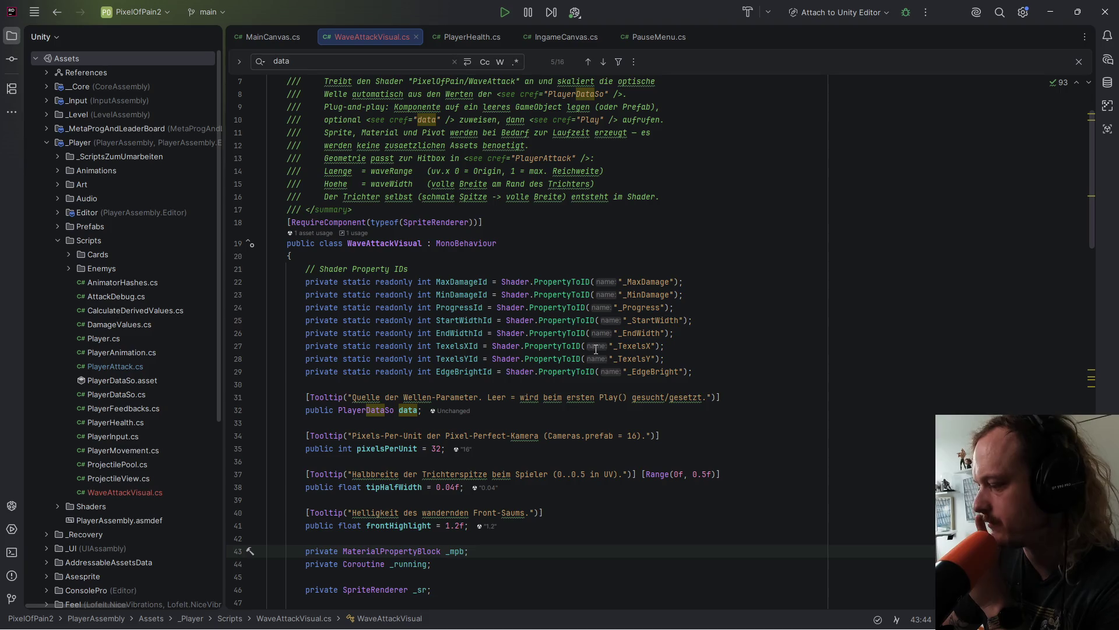
{"action": "scroll", "coordinate": [596, 348], "scroll_direction": "down", "scroll_amount": 3}
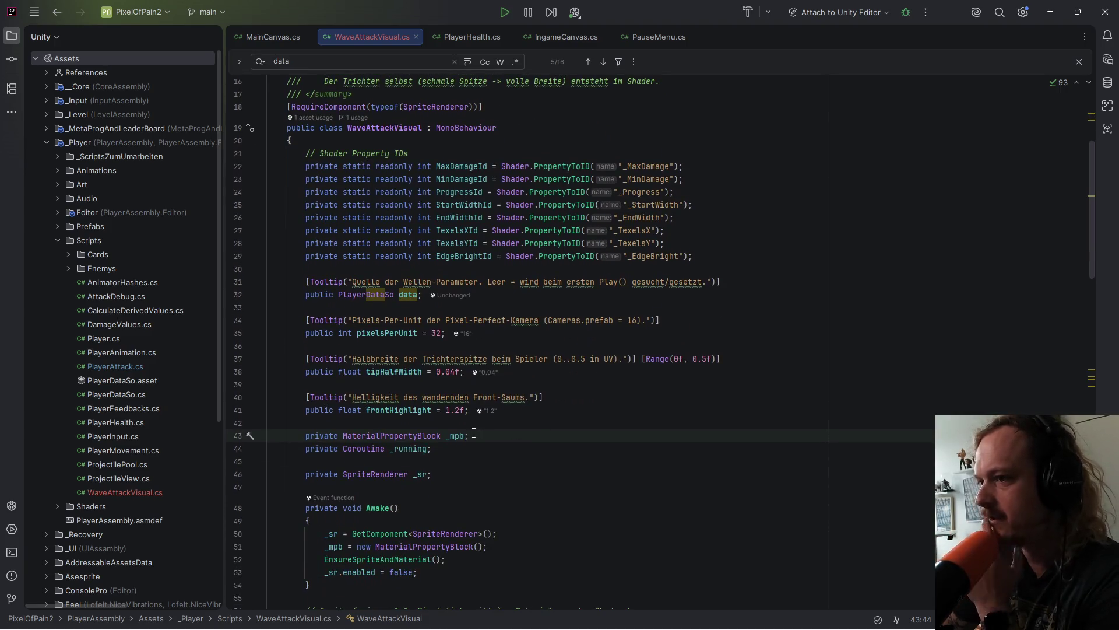
{"action": "scroll", "coordinate": [500, 444], "scroll_direction": "down", "scroll_amount": 2}
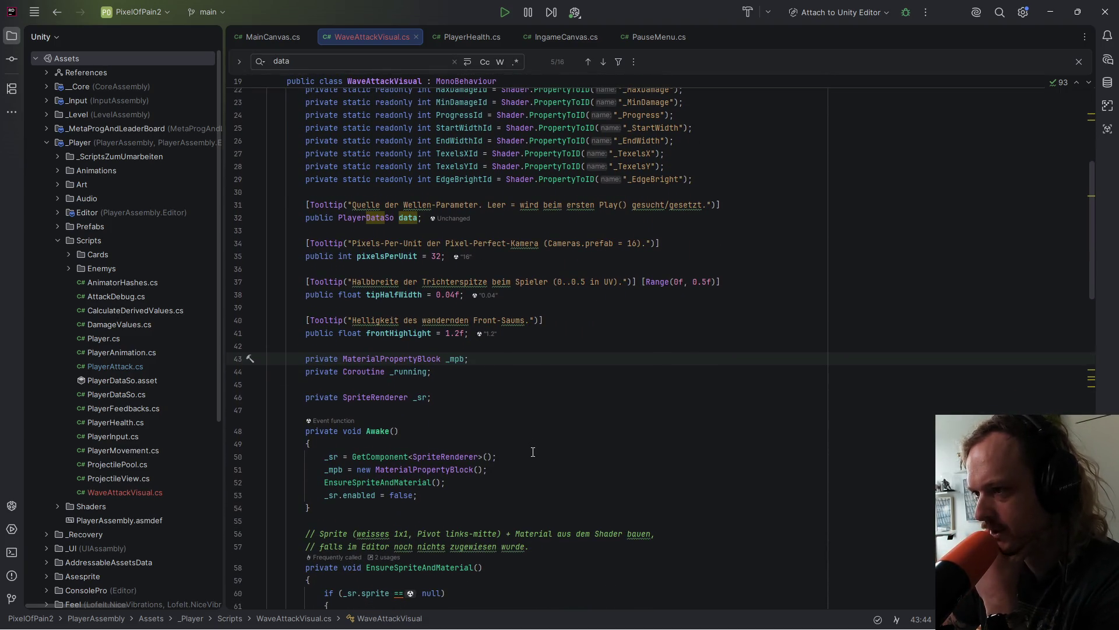
{"action": "scroll", "coordinate": [533, 452], "scroll_direction": "down", "scroll_amount": 1}
{"action": "scroll", "coordinate": [474, 408], "scroll_direction": "down", "scroll_amount": 6}
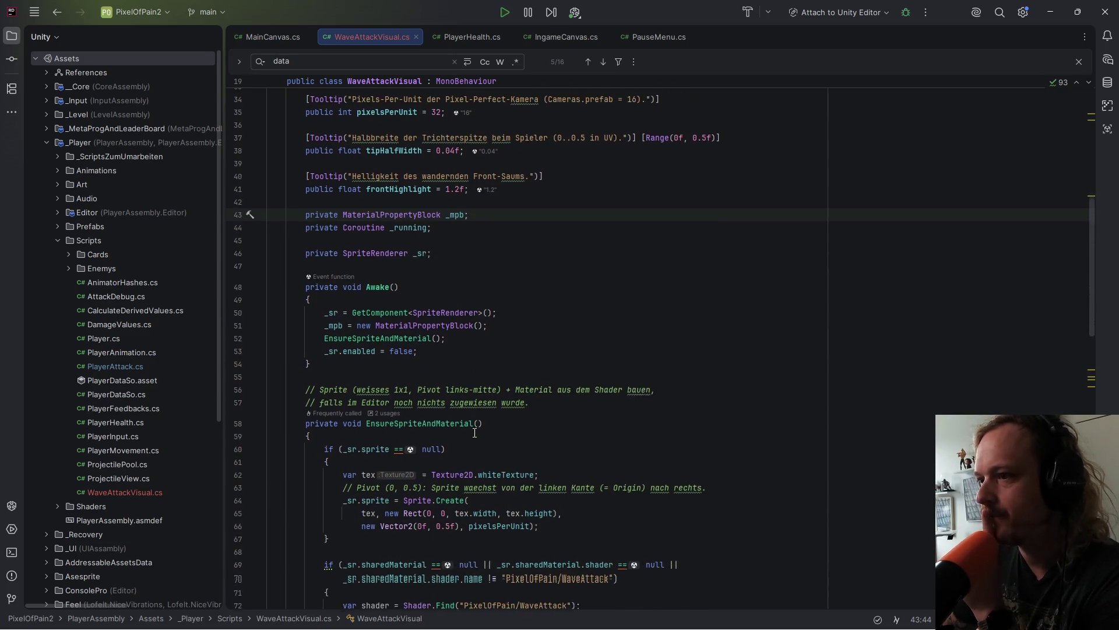
{"action": "scroll", "coordinate": [475, 437], "scroll_direction": "down", "scroll_amount": 13}
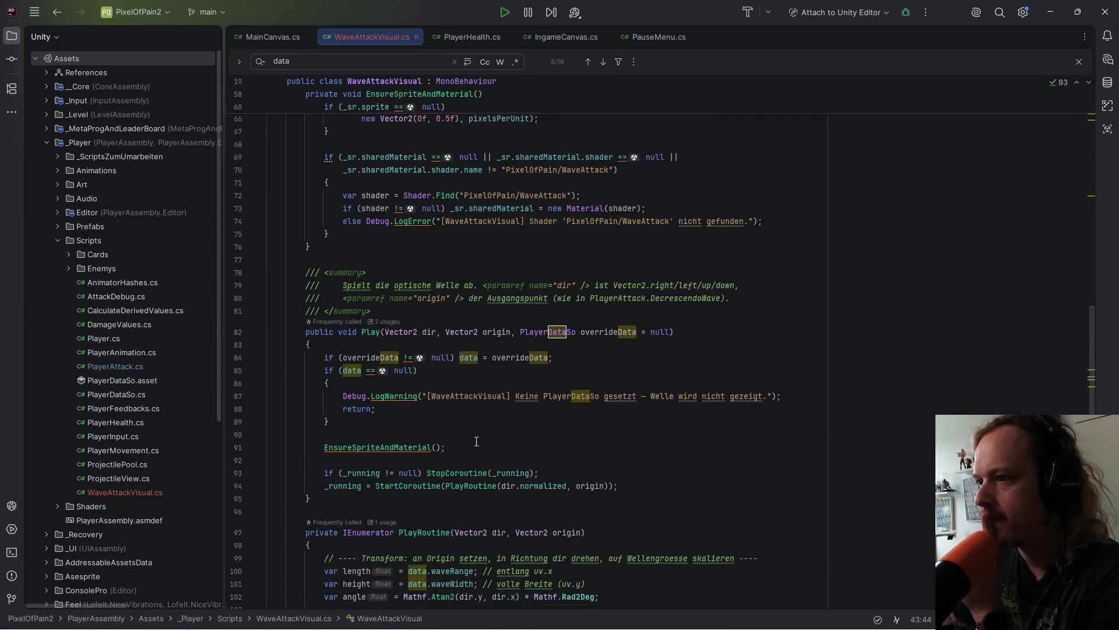
{"action": "scroll", "coordinate": [482, 448], "scroll_direction": "down", "scroll_amount": 9}
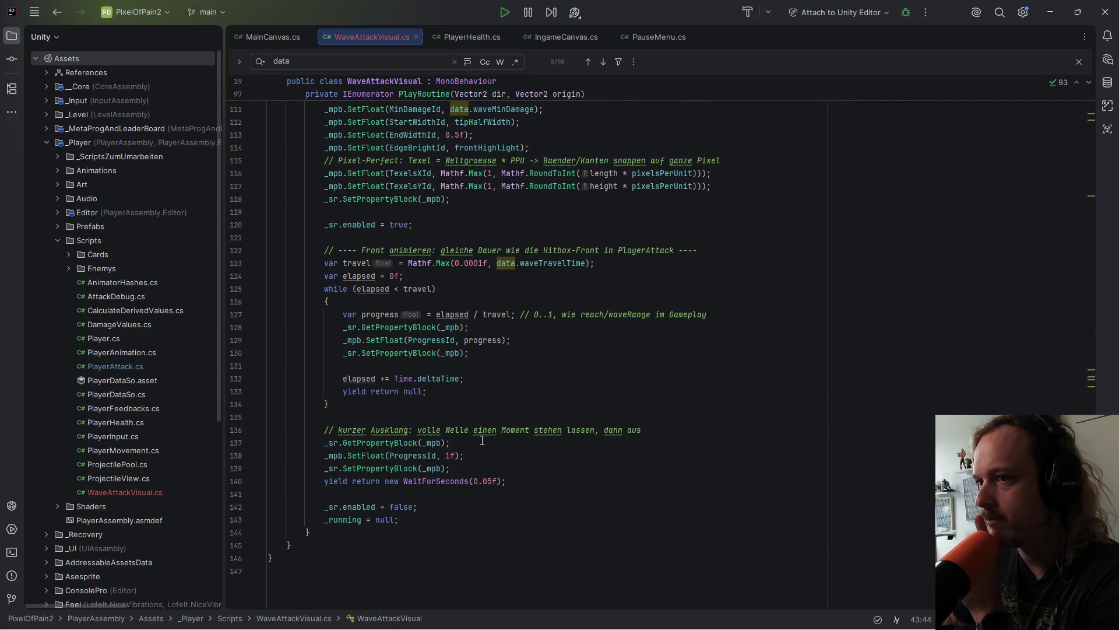
{"action": "scroll", "coordinate": [482, 441], "scroll_direction": "up", "scroll_amount": 3}
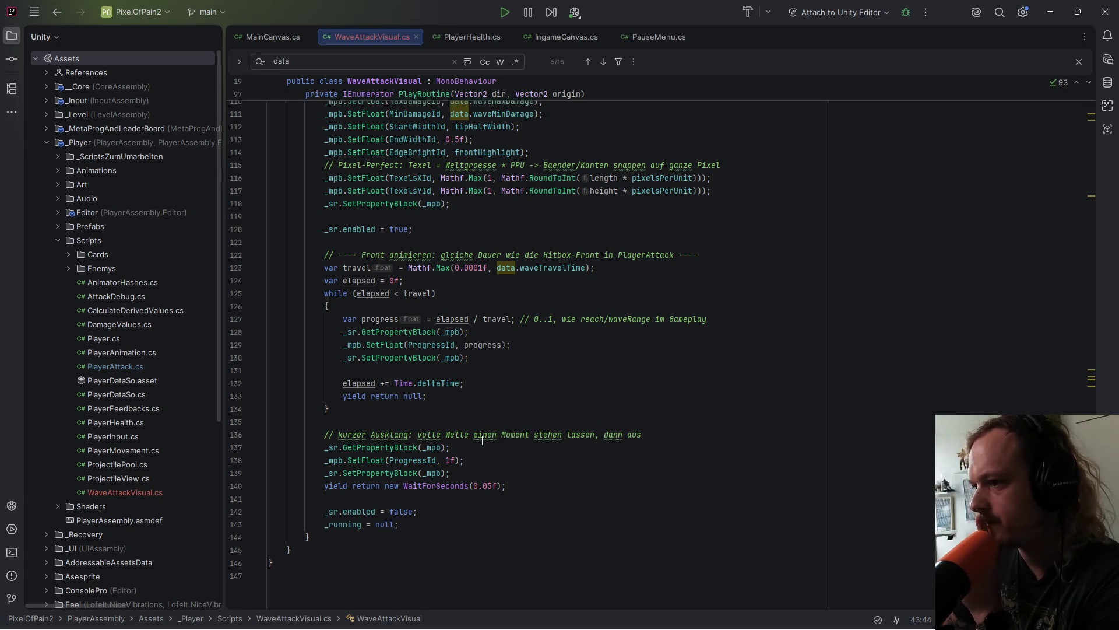
{"action": "scroll", "coordinate": [457, 469], "scroll_direction": "up", "scroll_amount": 20}
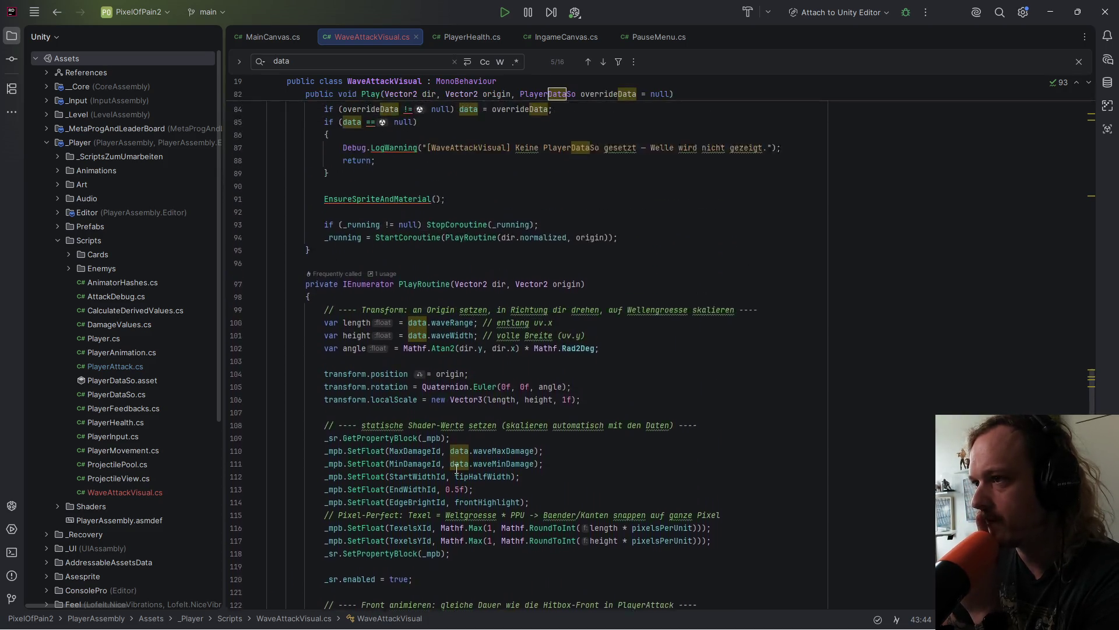
{"action": "scroll", "coordinate": [449, 299], "scroll_direction": "up", "scroll_amount": 9}
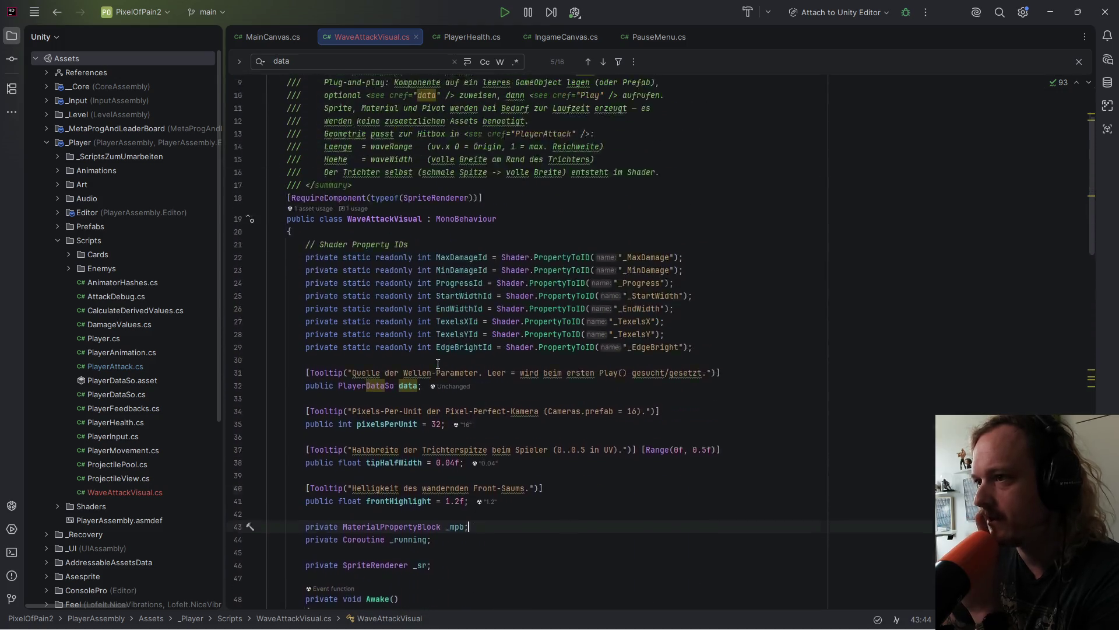
{"action": "scroll", "coordinate": [467, 268], "scroll_direction": "up", "scroll_amount": 1}
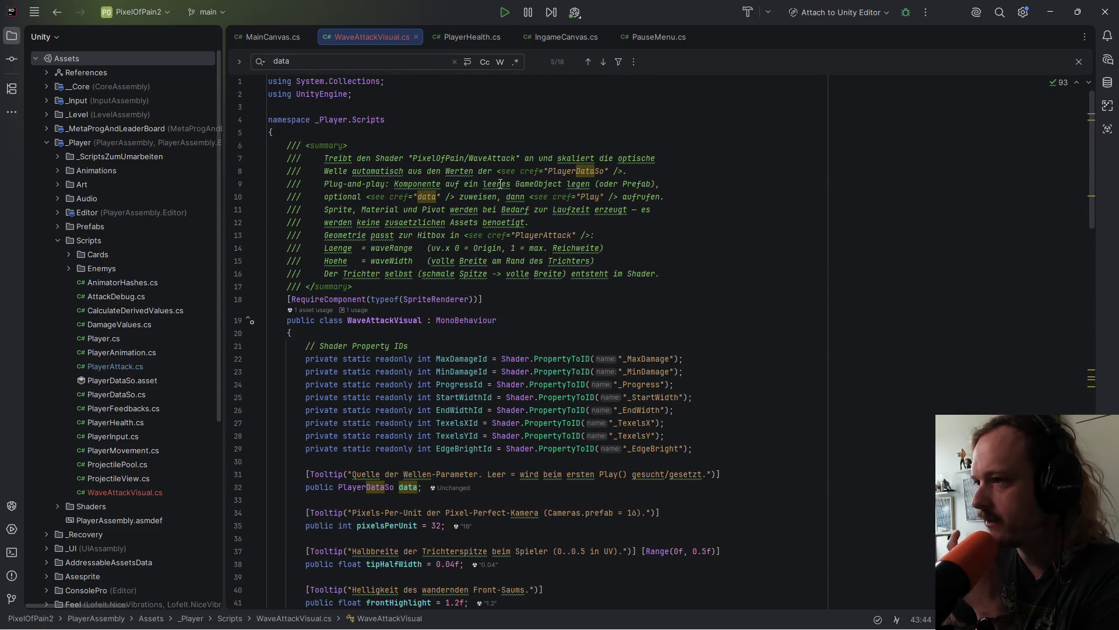
{"action": "scroll", "coordinate": [517, 368], "scroll_direction": "down", "scroll_amount": 6}
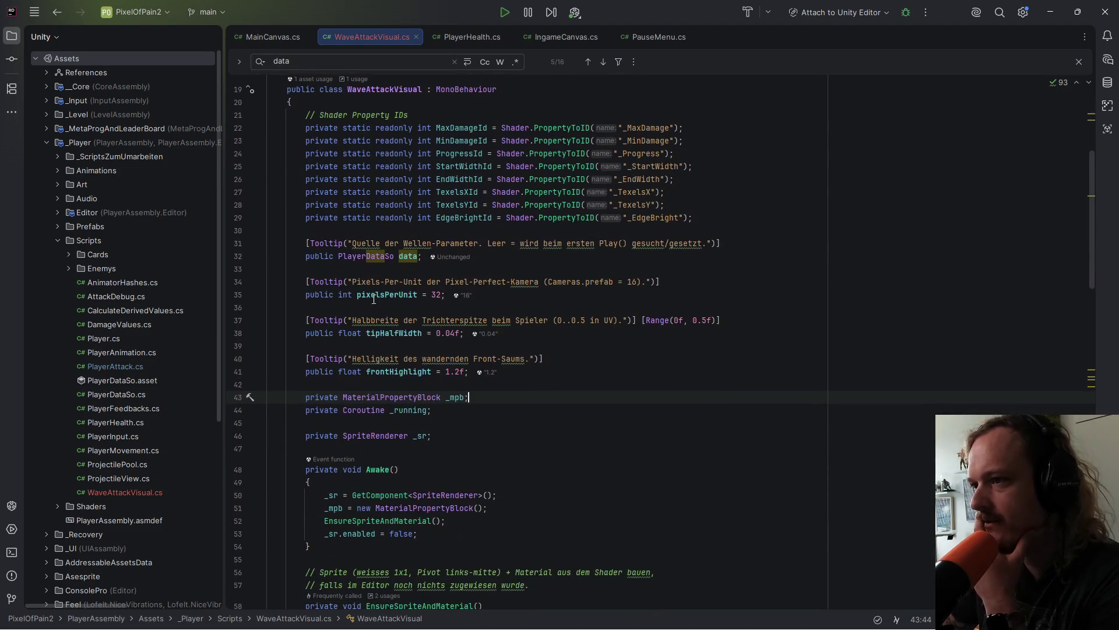
{"action": "scroll", "coordinate": [427, 342], "scroll_direction": "down", "scroll_amount": 2}
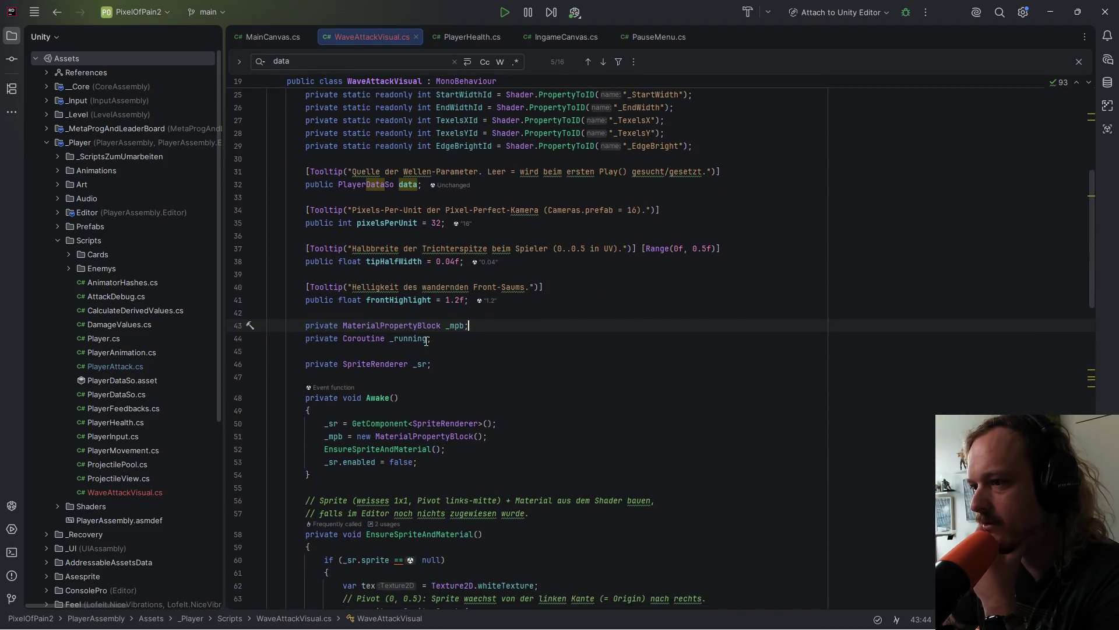
{"action": "scroll", "coordinate": [425, 341], "scroll_direction": "down", "scroll_amount": 2}
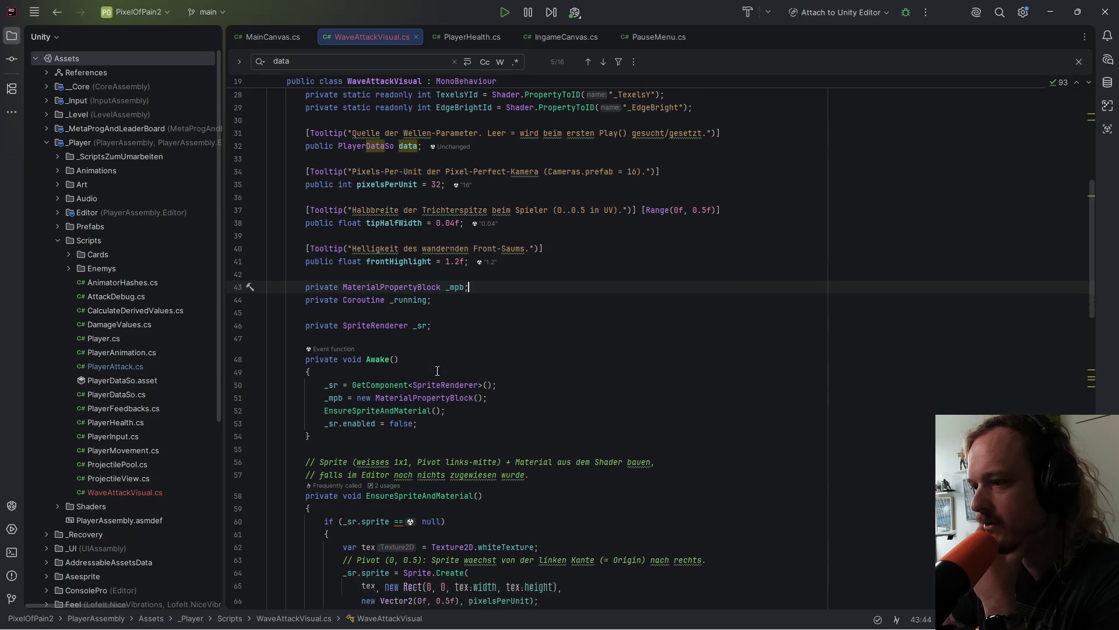
{"action": "scroll", "coordinate": [407, 277], "scroll_direction": "up", "scroll_amount": 6}
{"action": "scroll", "coordinate": [406, 276], "scroll_direction": "up", "scroll_amount": 3}
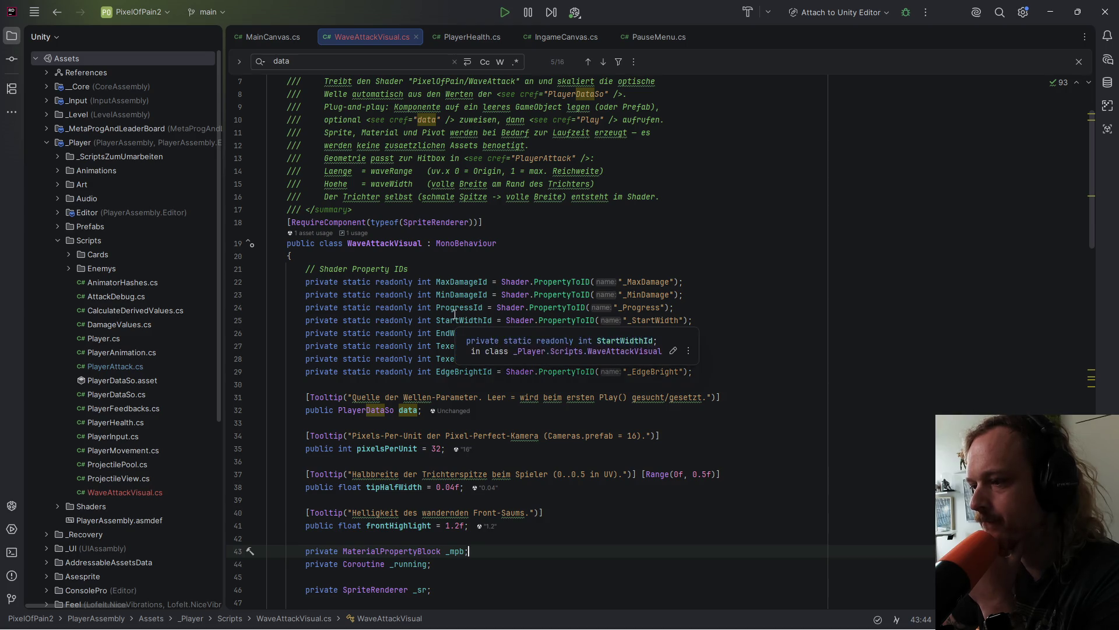
{"action": "scroll", "coordinate": [453, 315], "scroll_direction": "down", "scroll_amount": 2}
{"action": "scroll", "coordinate": [452, 316], "scroll_direction": "up", "scroll_amount": 4}
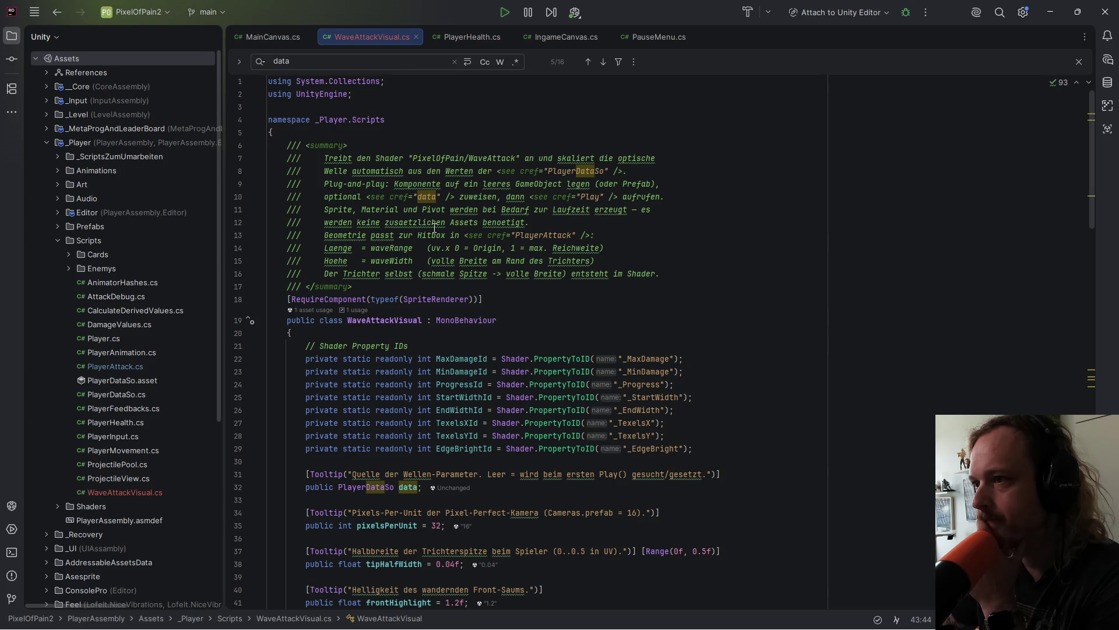
{"action": "scroll", "coordinate": [527, 346], "scroll_direction": "down", "scroll_amount": 3}
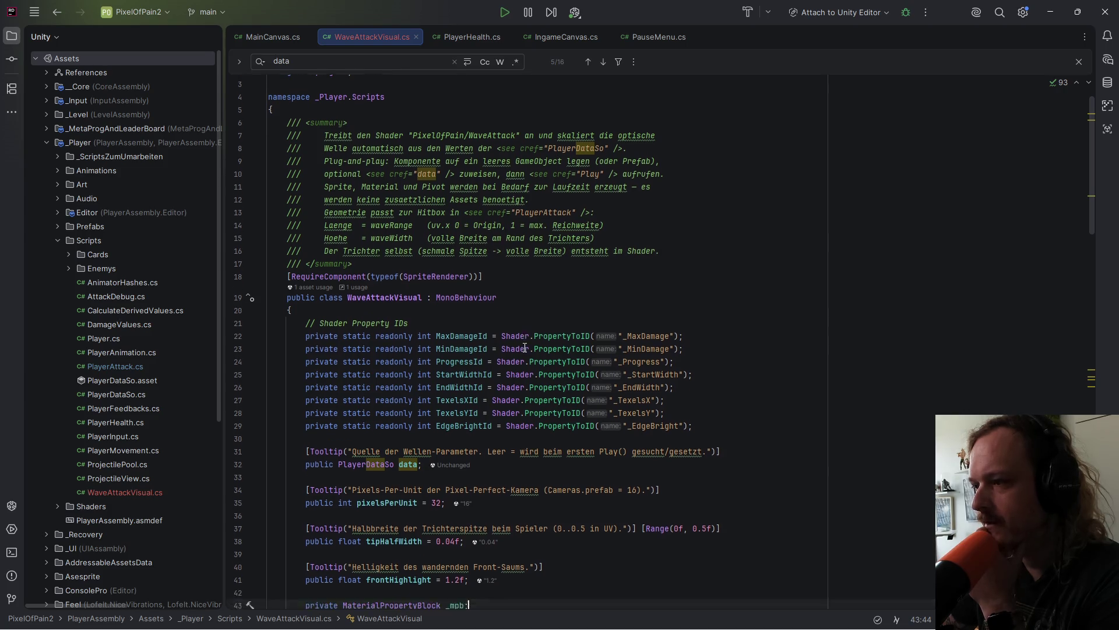
{"action": "scroll", "coordinate": [480, 356], "scroll_direction": "down", "scroll_amount": 3}
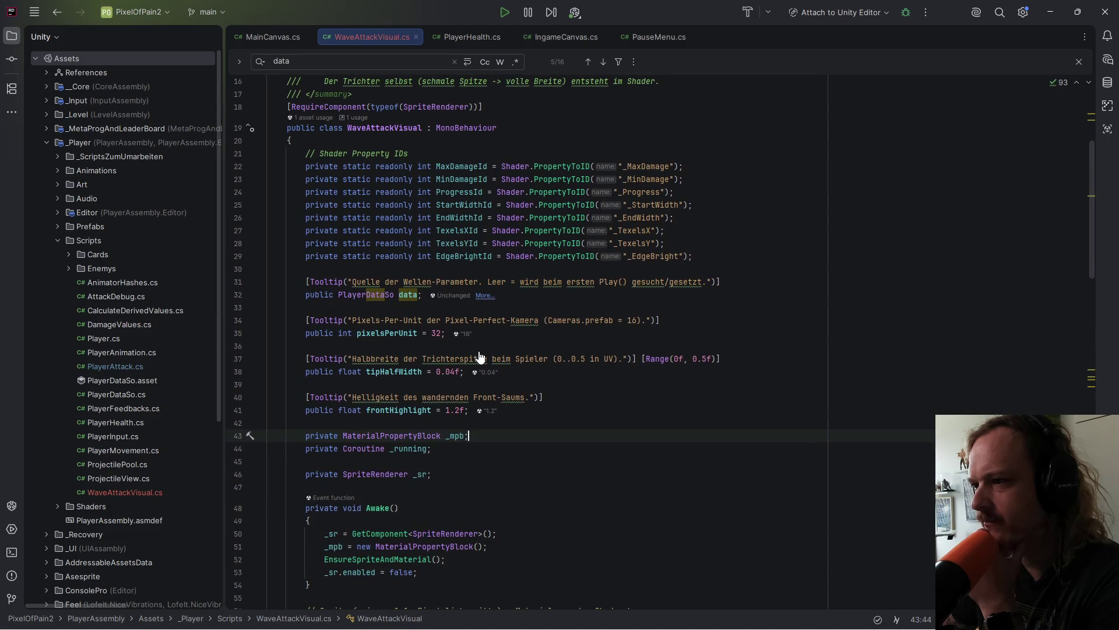
{"action": "scroll", "coordinate": [479, 356], "scroll_direction": "down", "scroll_amount": 3}
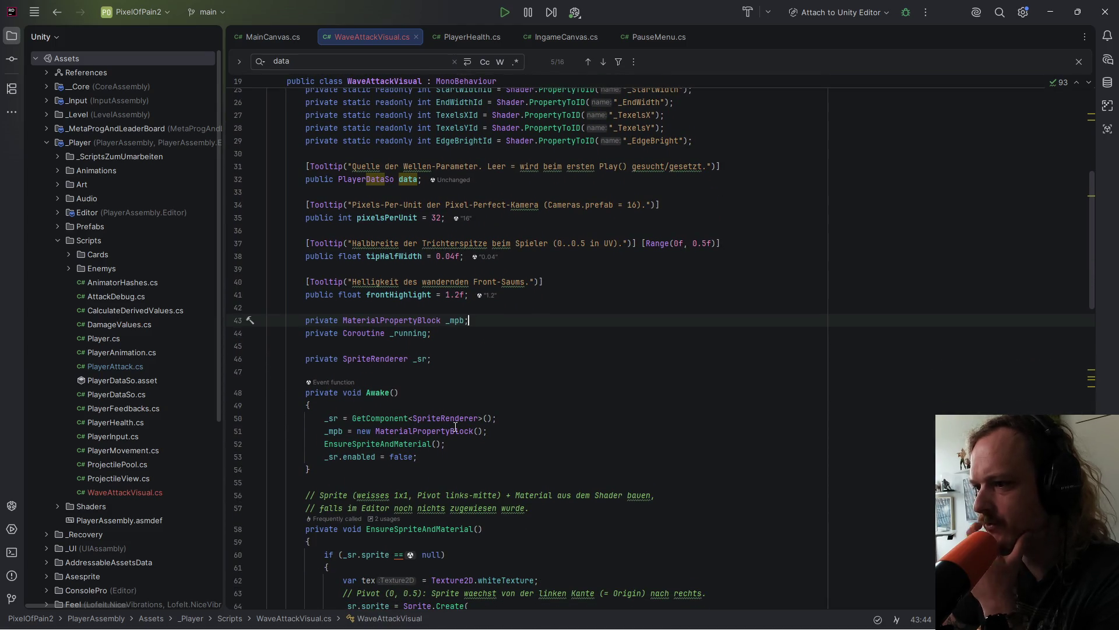
{"action": "scroll", "coordinate": [443, 461], "scroll_direction": "down", "scroll_amount": 7}
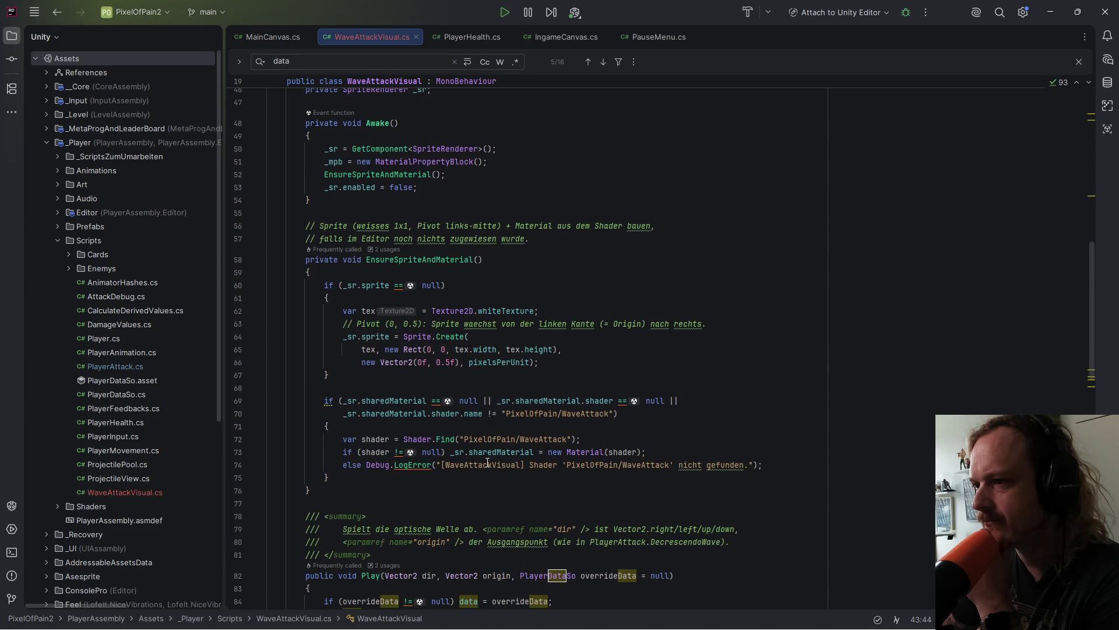
{"action": "scroll", "coordinate": [488, 463], "scroll_direction": "down", "scroll_amount": 6}
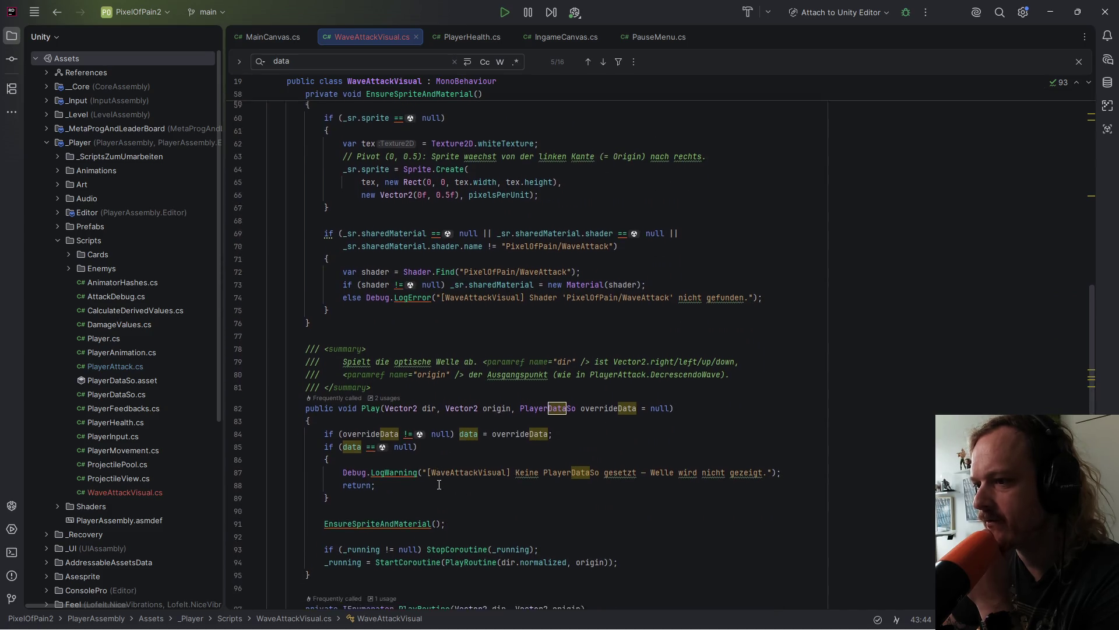
Step: Highlight the missing-data early return in Play, then bring the Unity editor back
{"action": "left_click_drag", "start_coordinate": [388, 441], "coordinate": [240, 372]}
{"action": "left_click", "coordinate": [472, 427]}
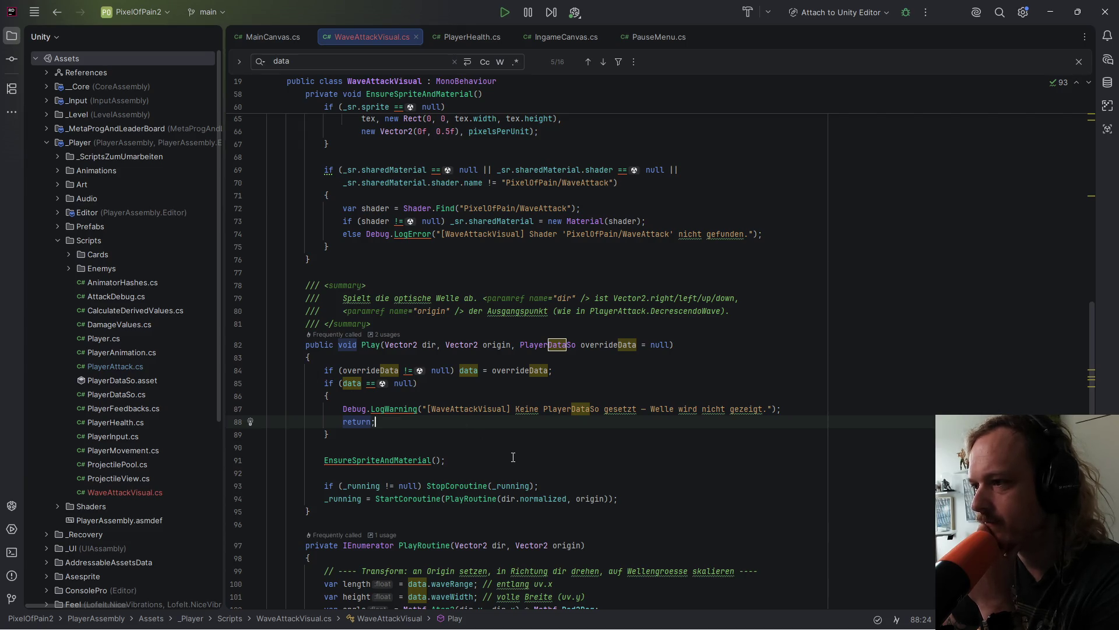
{"action": "scroll", "coordinate": [513, 457], "scroll_direction": "down", "scroll_amount": 12}
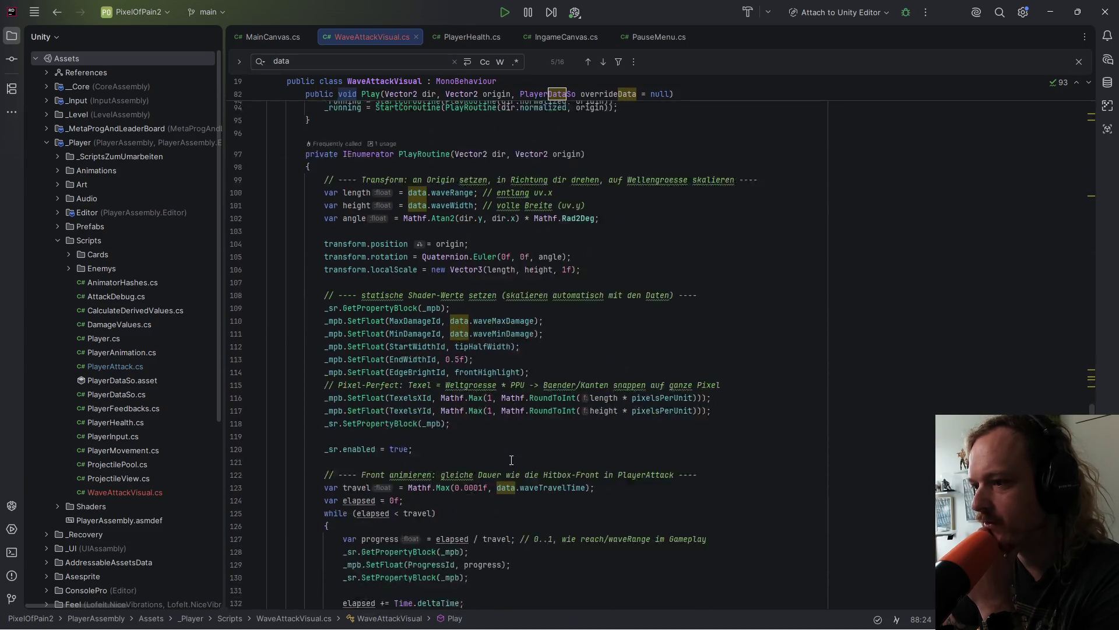
{"action": "scroll", "coordinate": [512, 460], "scroll_direction": "down", "scroll_amount": 3}
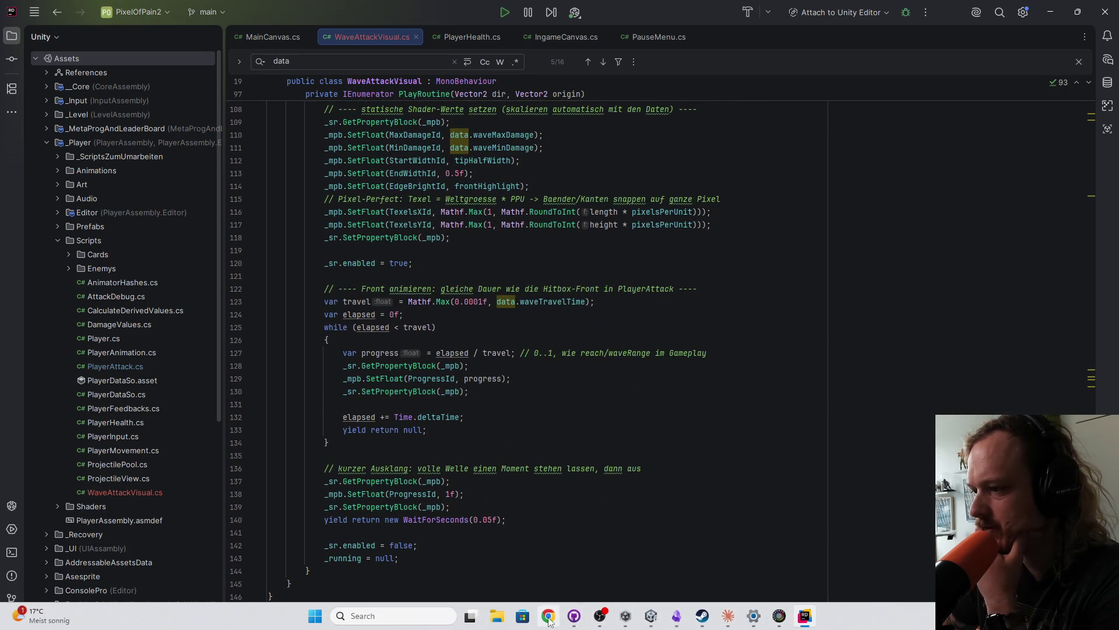
{"action": "left_click", "coordinate": [651, 616]}
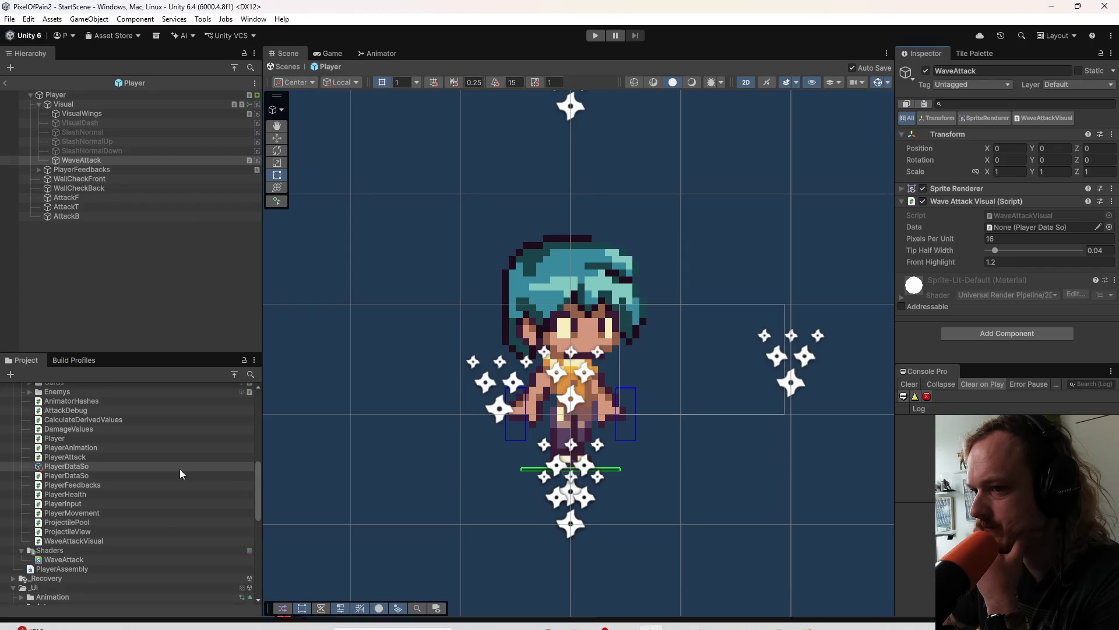
Step: Assign PlayerDataSo as the Wave Attack Visual's Data, checking the script code in Rider
{"action": "scroll", "coordinate": [127, 523], "scroll_direction": "up", "scroll_amount": 3}
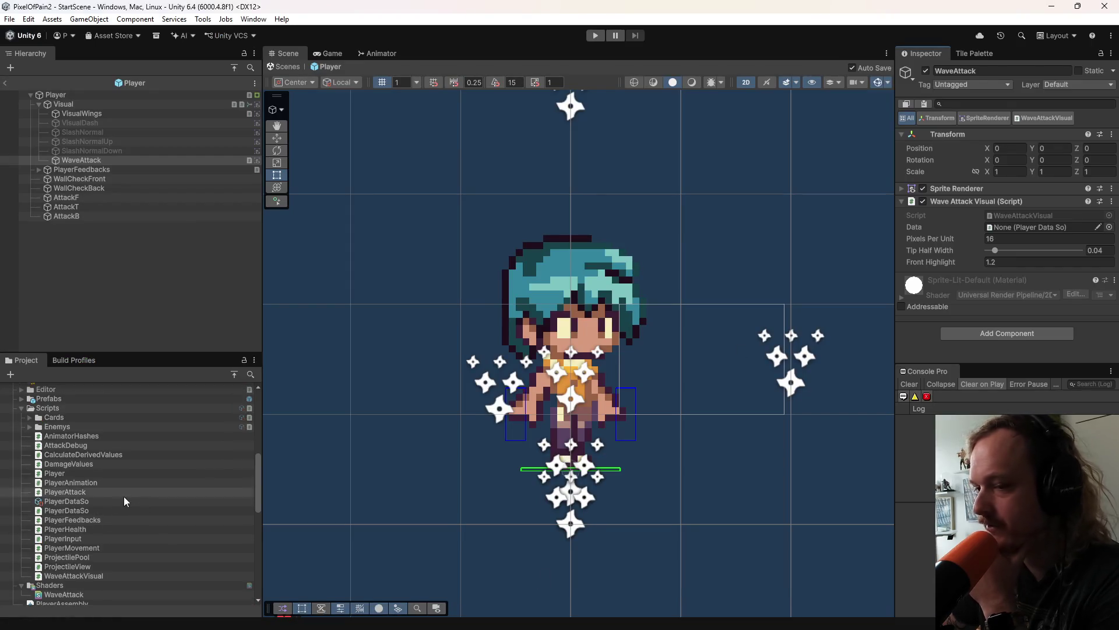
{"action": "mouse_move", "coordinate": [69, 501]}
{"action": "left_mouse_down"}
{"action": "mouse_move", "coordinate": [125, 500]}
{"action": "mouse_move", "coordinate": [991, 227]}
{"action": "mouse_move", "coordinate": [1013, 234]}
{"action": "left_mouse_up"}
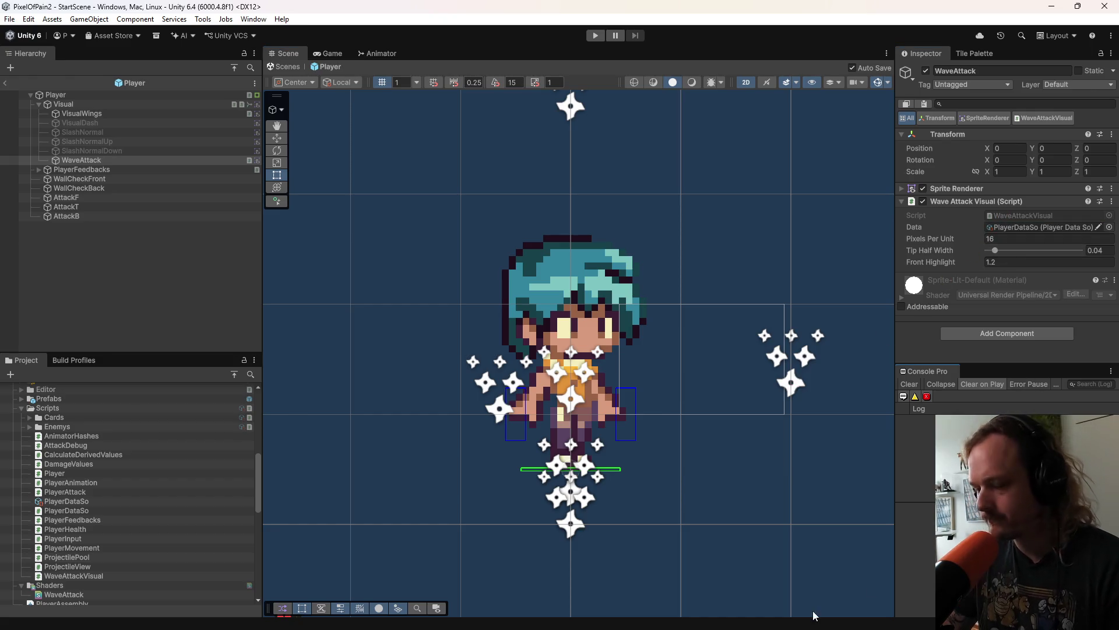
{"action": "key", "text": "alt+Tab"}
{"action": "scroll", "coordinate": [610, 470], "scroll_direction": "up", "scroll_amount": 10}
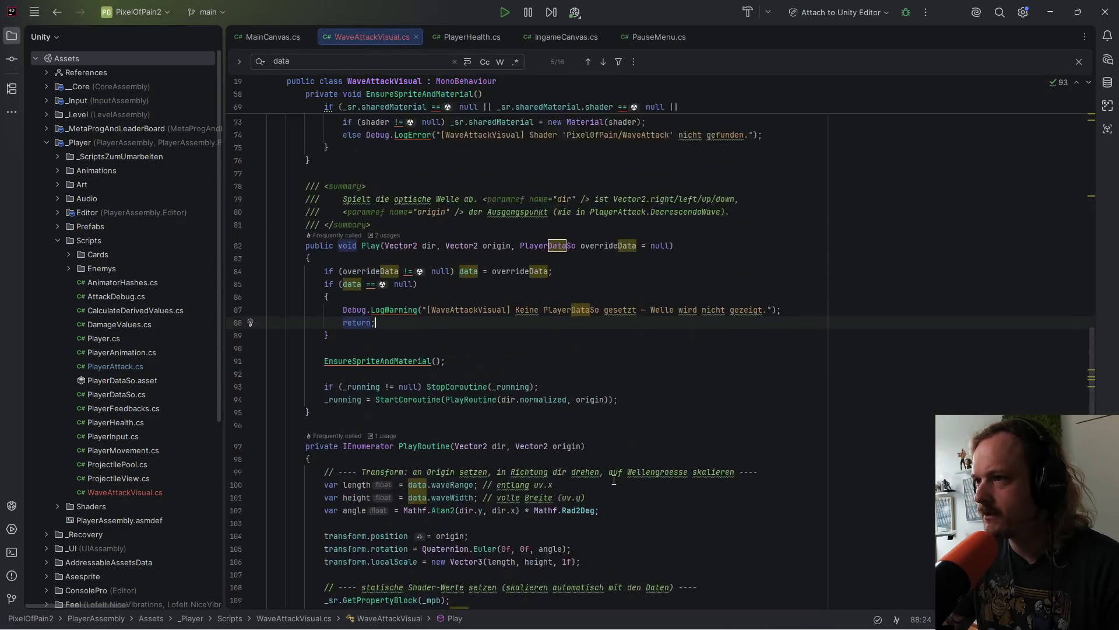
{"action": "scroll", "coordinate": [610, 471], "scroll_direction": "up", "scroll_amount": 10}
{"action": "key", "text": "alt+Tab"}
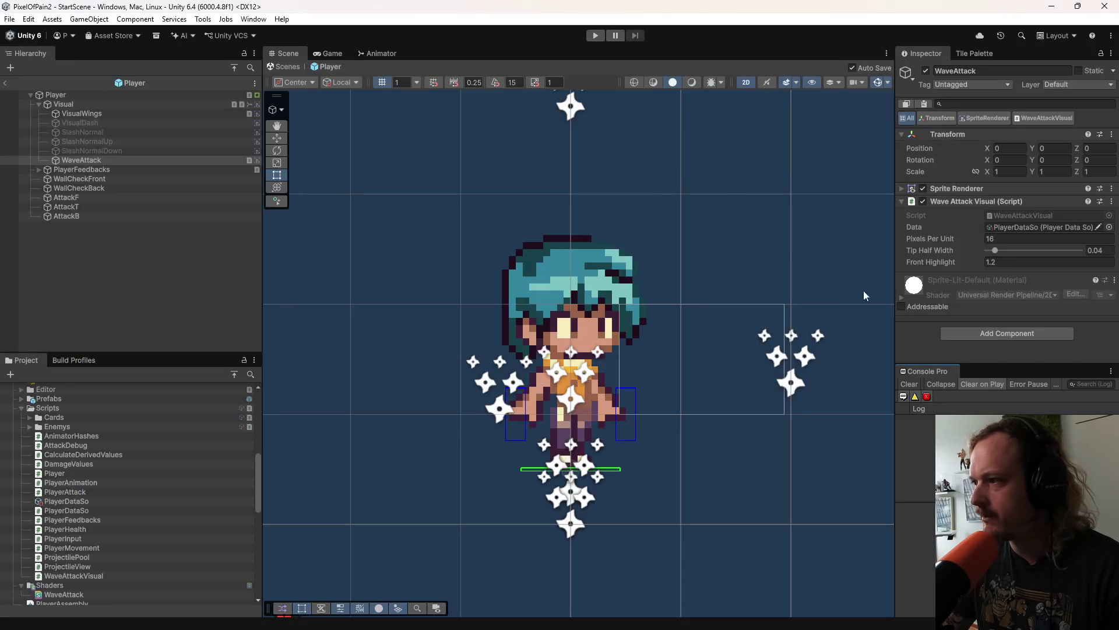
Step: Set Pixels Per Unit to 32 and open the WaveAttackVisual script in Rider
{"action": "left_click", "coordinate": [1031, 237]}
{"action": "type", "text": "32"}
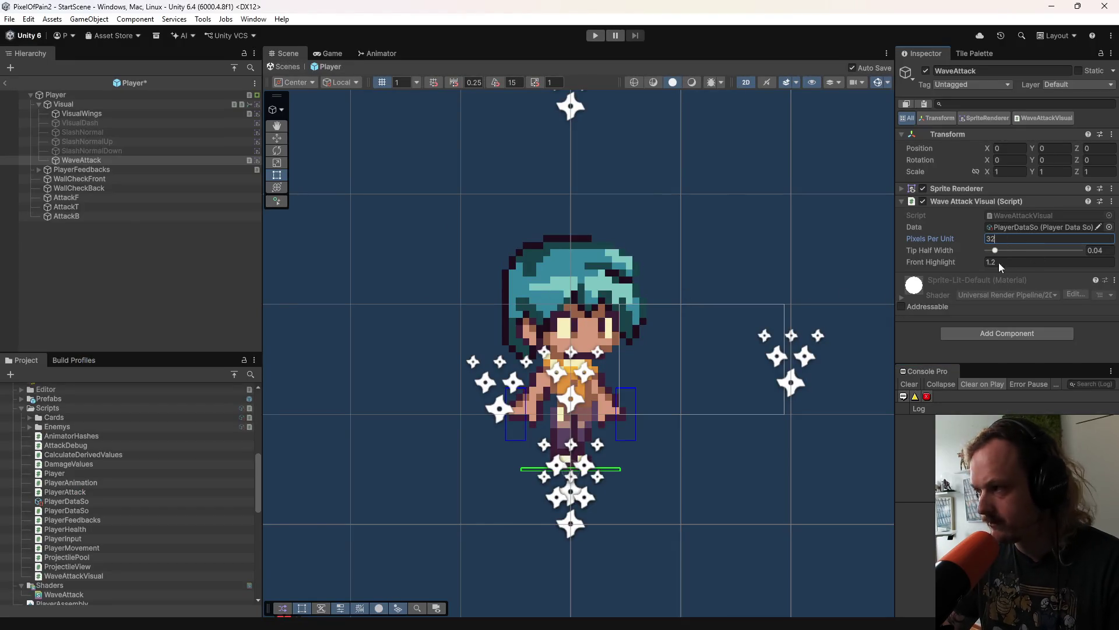
{"action": "key", "text": "Return"}
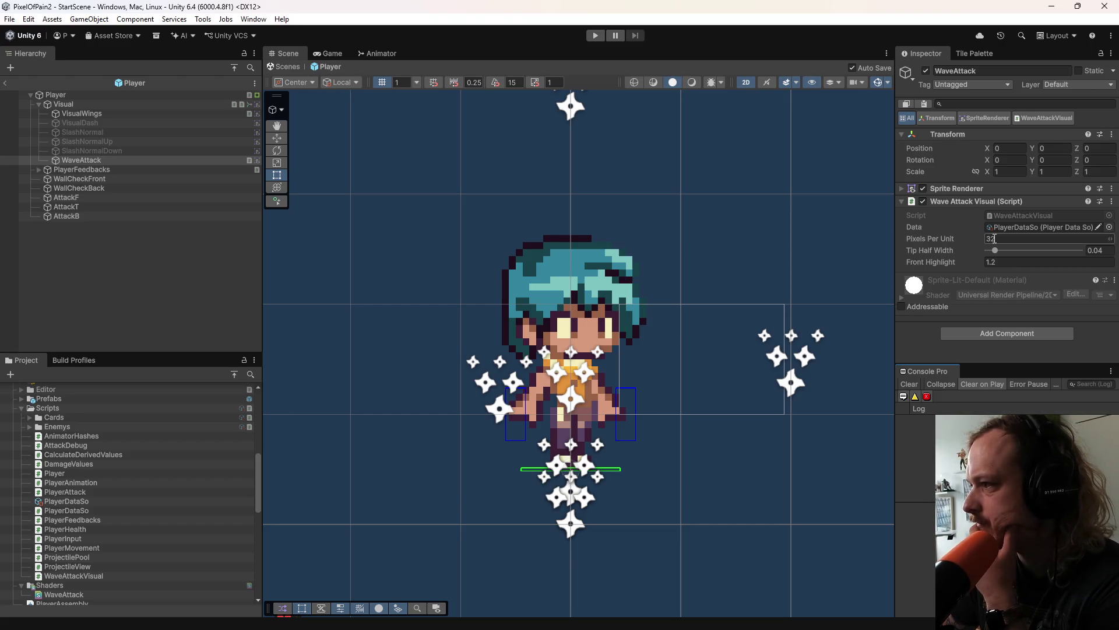
{"action": "double_click", "coordinate": [1024, 216]}
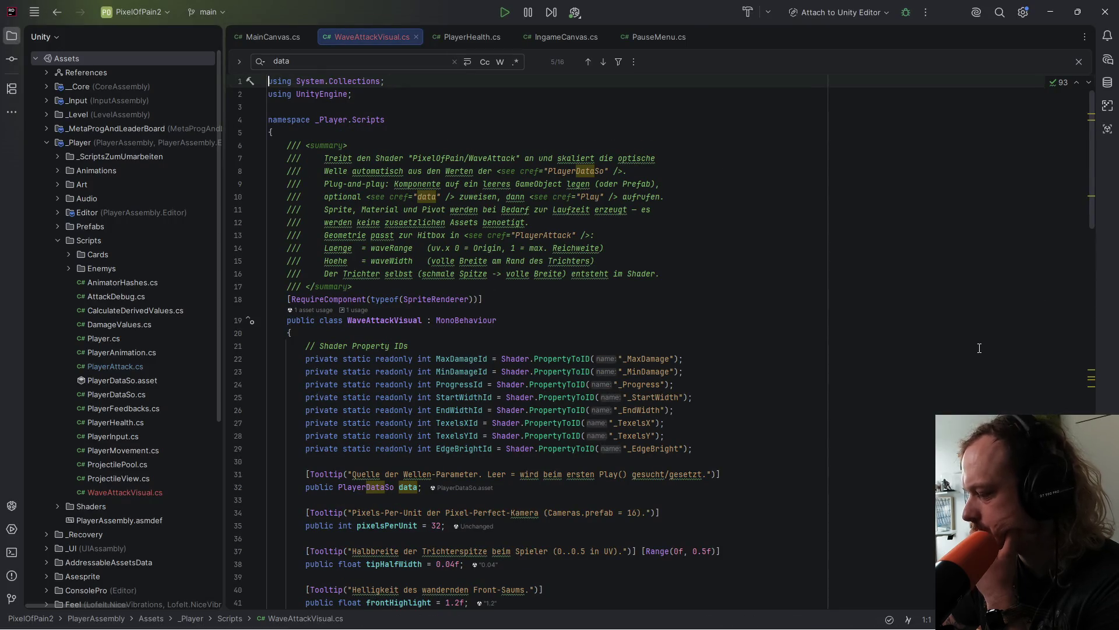
Step: Review WaveAttackVisual's serialized field declarations in Rider, then switch back to Unity
{"action": "scroll", "coordinate": [584, 416], "scroll_direction": "down", "scroll_amount": 6}
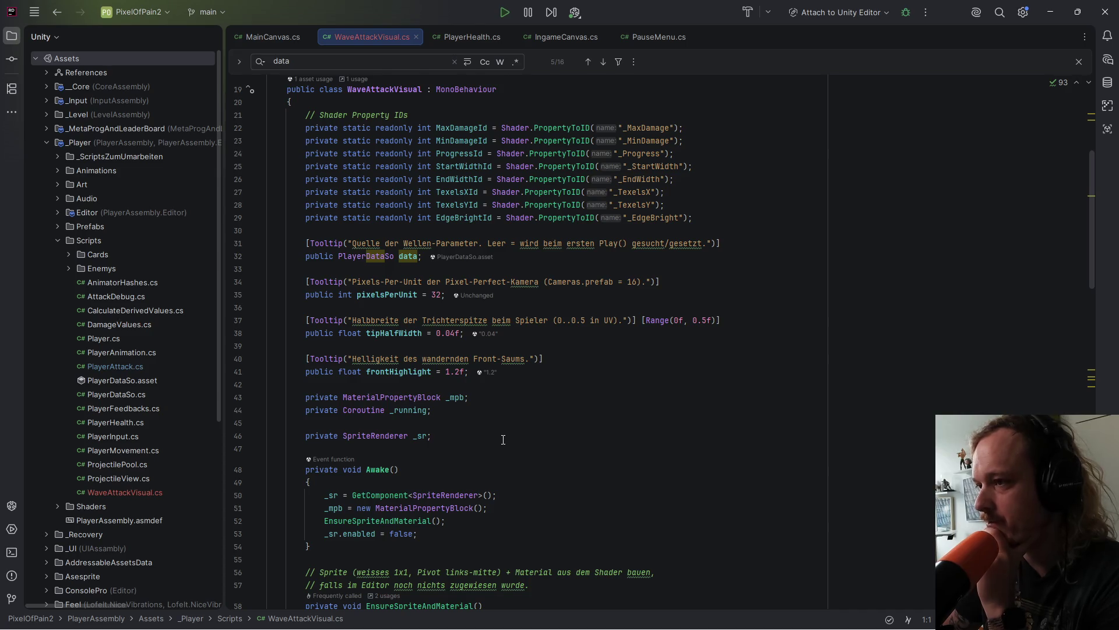
{"action": "scroll", "coordinate": [503, 439], "scroll_direction": "down", "scroll_amount": 1}
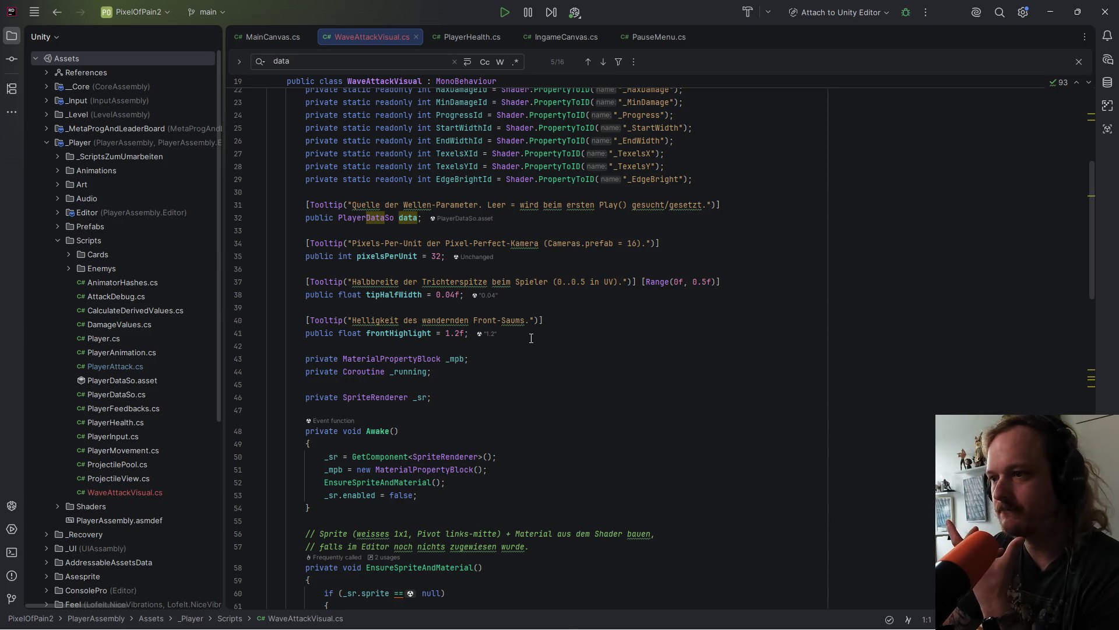
{"action": "mouse_move", "coordinate": [767, 621]}
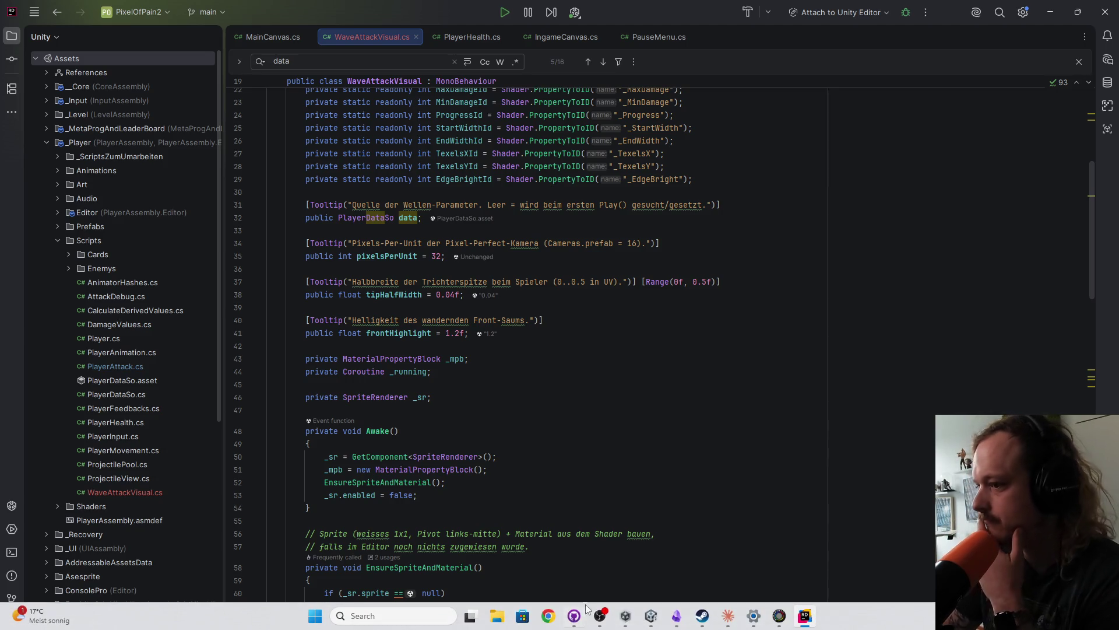
{"action": "left_click", "coordinate": [651, 615]}
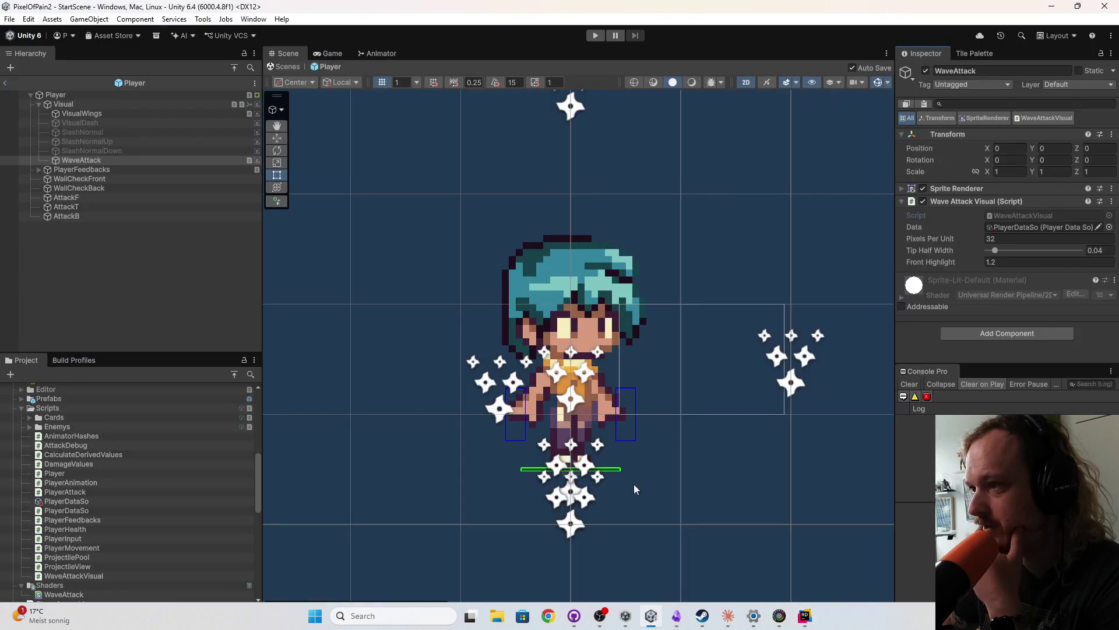
Step: Deselect WaveAttack, exit the Player prefab, enter play mode and start Level 0
{"action": "scroll", "coordinate": [665, 398], "scroll_direction": "down", "scroll_amount": 1}
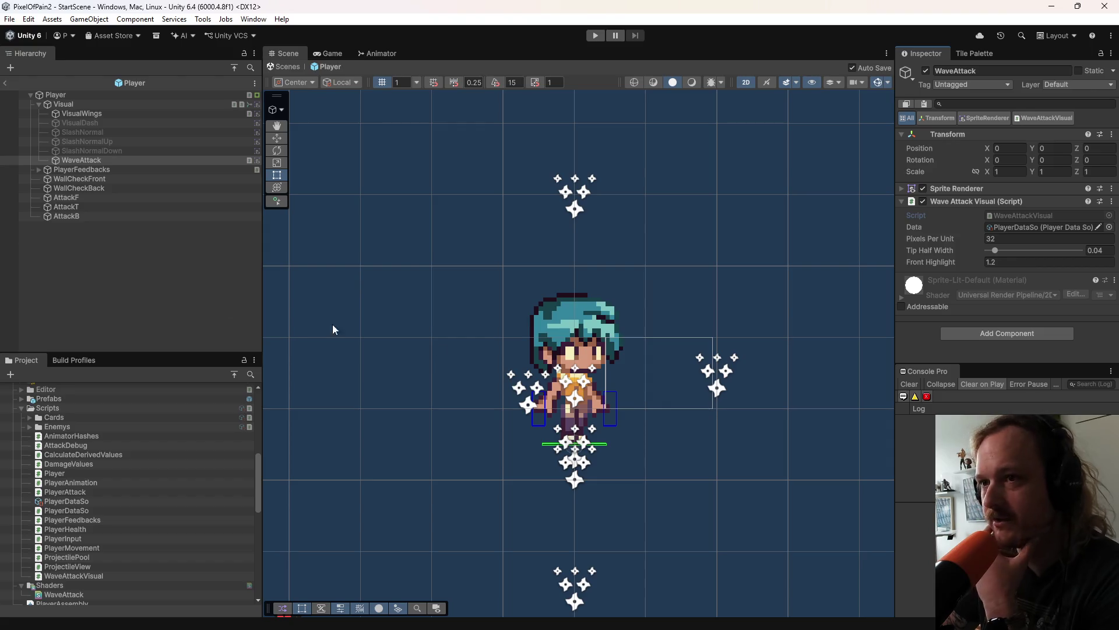
{"action": "left_click", "coordinate": [170, 274]}
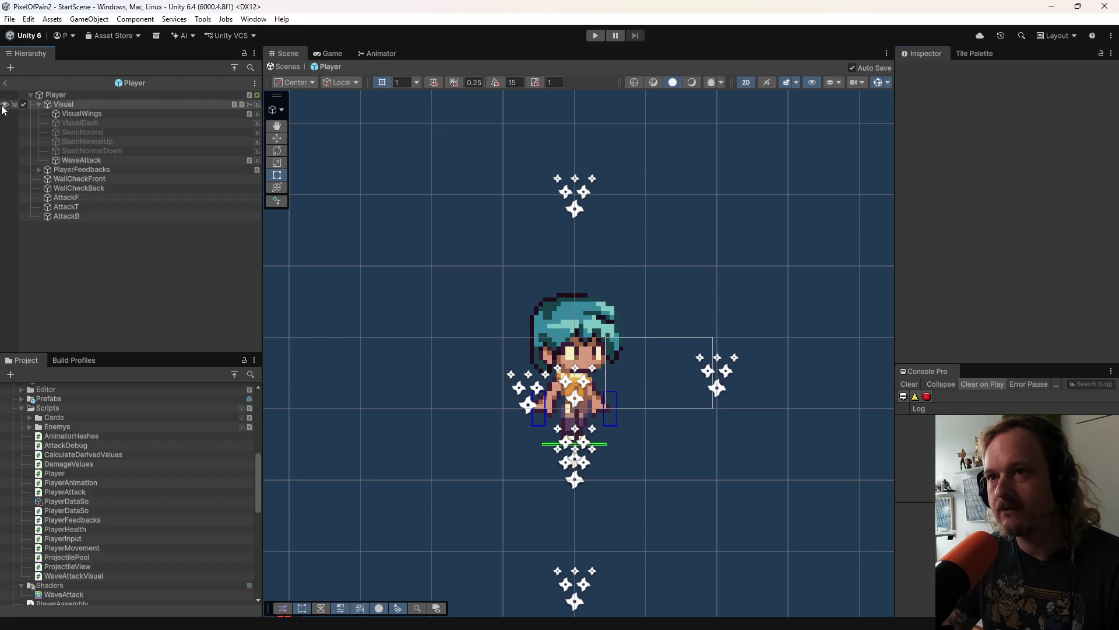
{"action": "left_click", "coordinate": [5, 85]}
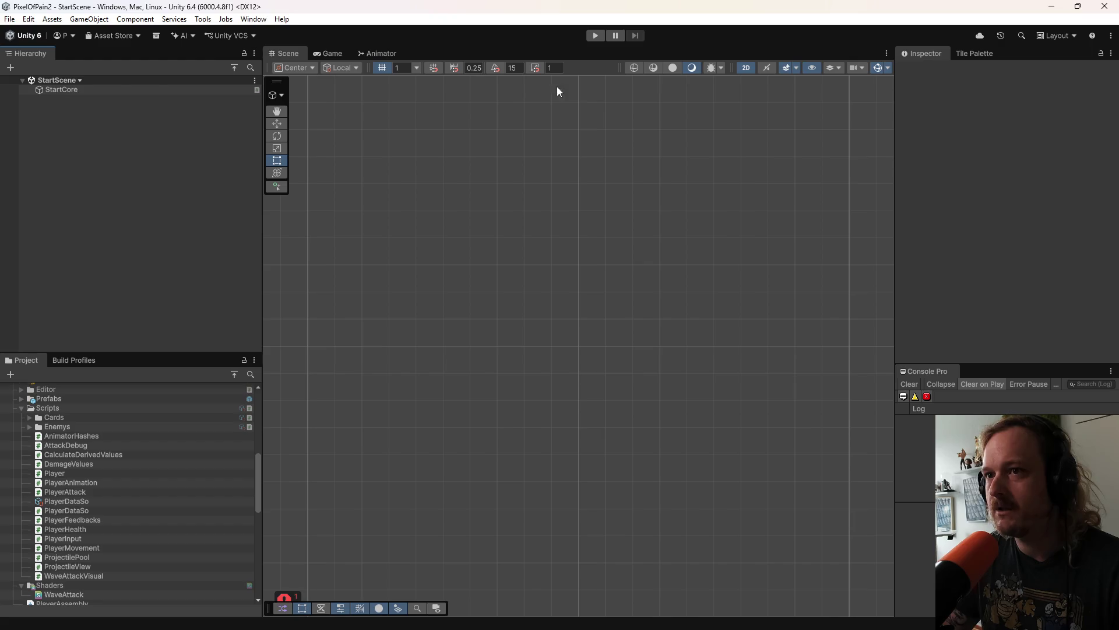
{"action": "left_click", "coordinate": [597, 35]}
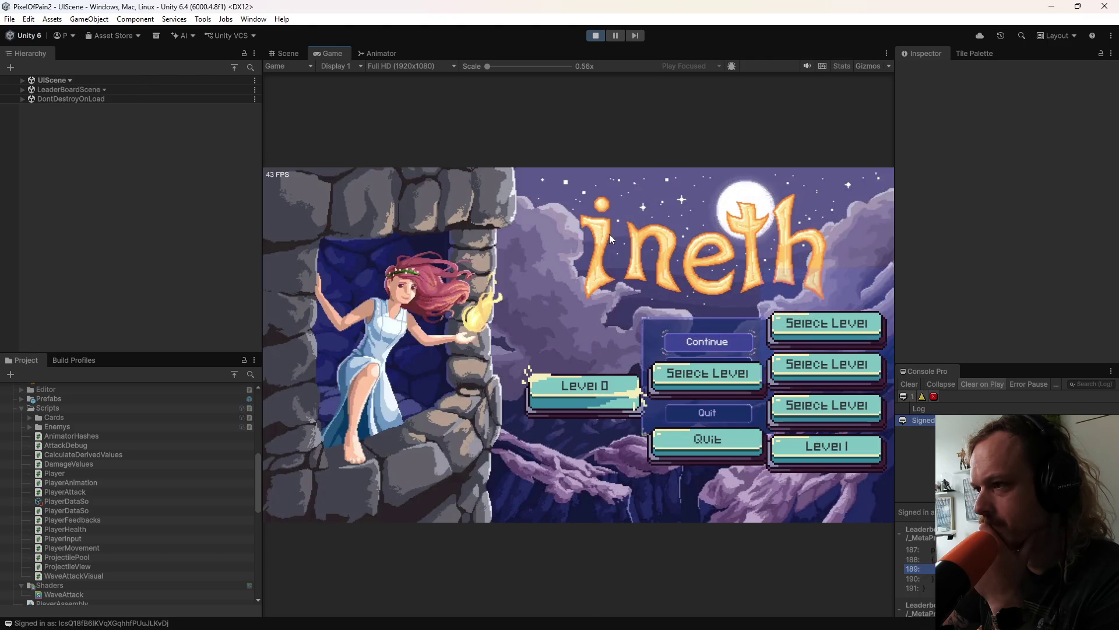
{"action": "left_click", "coordinate": [558, 387]}
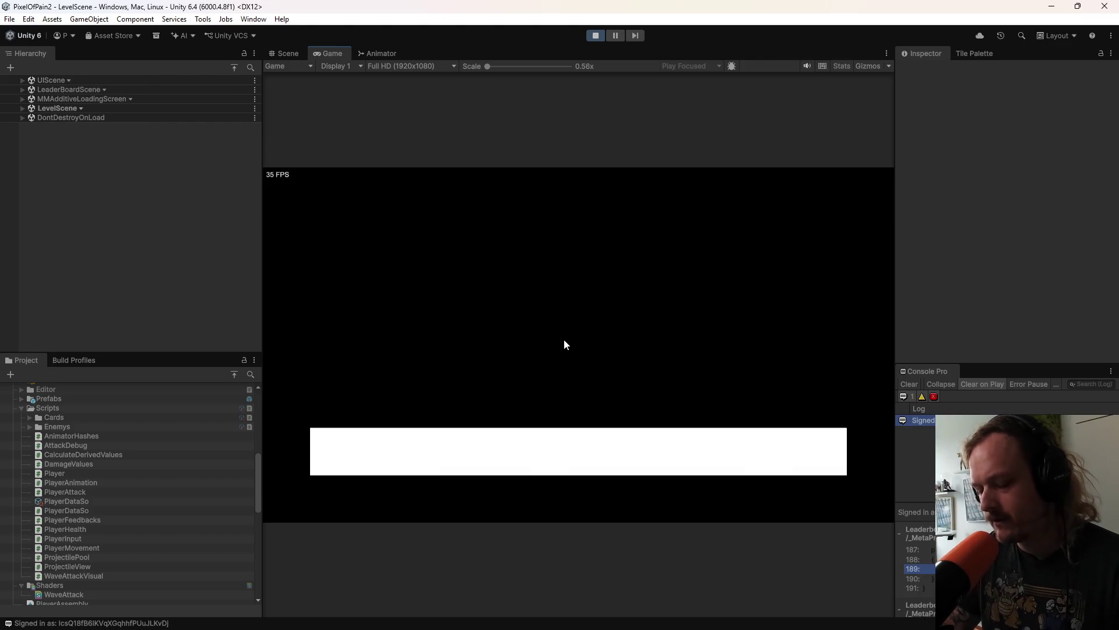
Step: Run and jump the character through the level to collect the card pickup
{"action": "key", "text": "Left"}
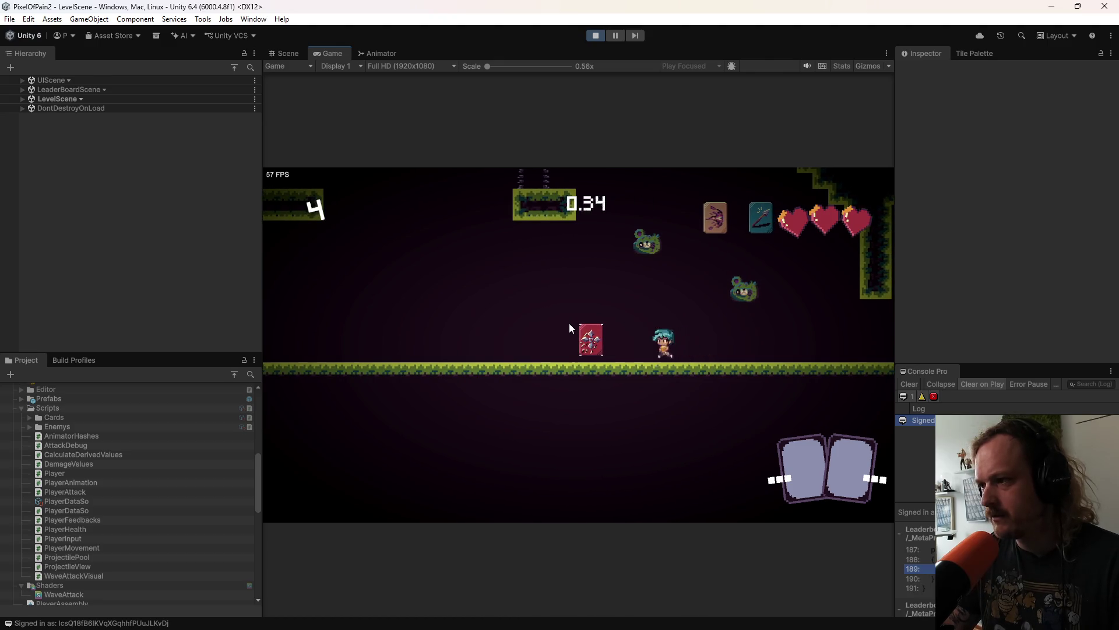
{"action": "key", "text": "space"}
{"action": "key", "text": "Right"}
{"action": "key", "text": "space"}
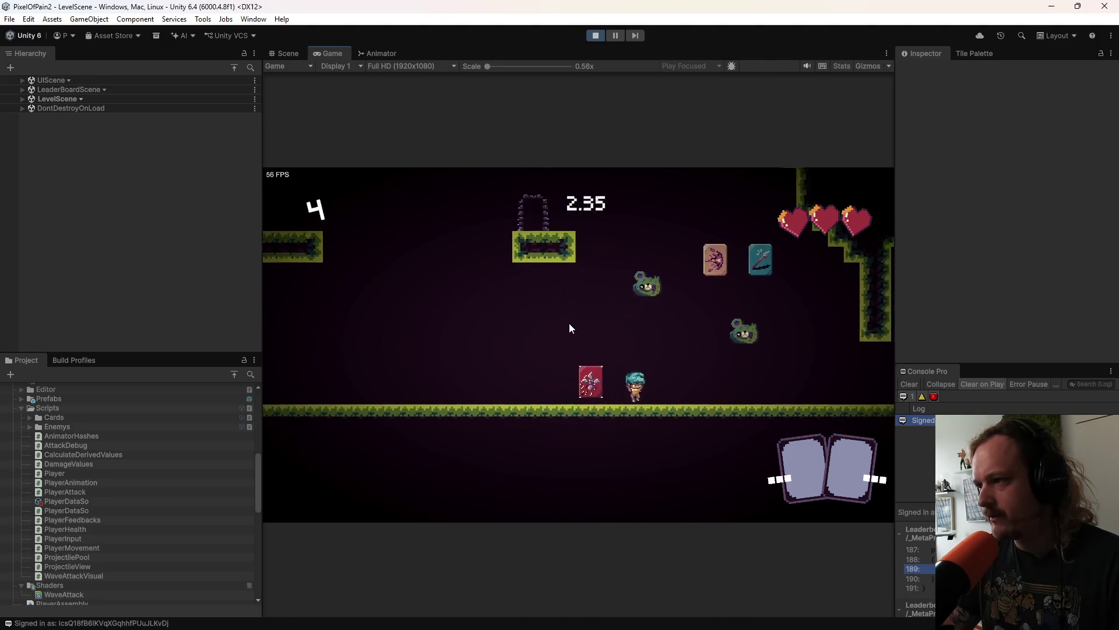
{"action": "key", "text": "space"}
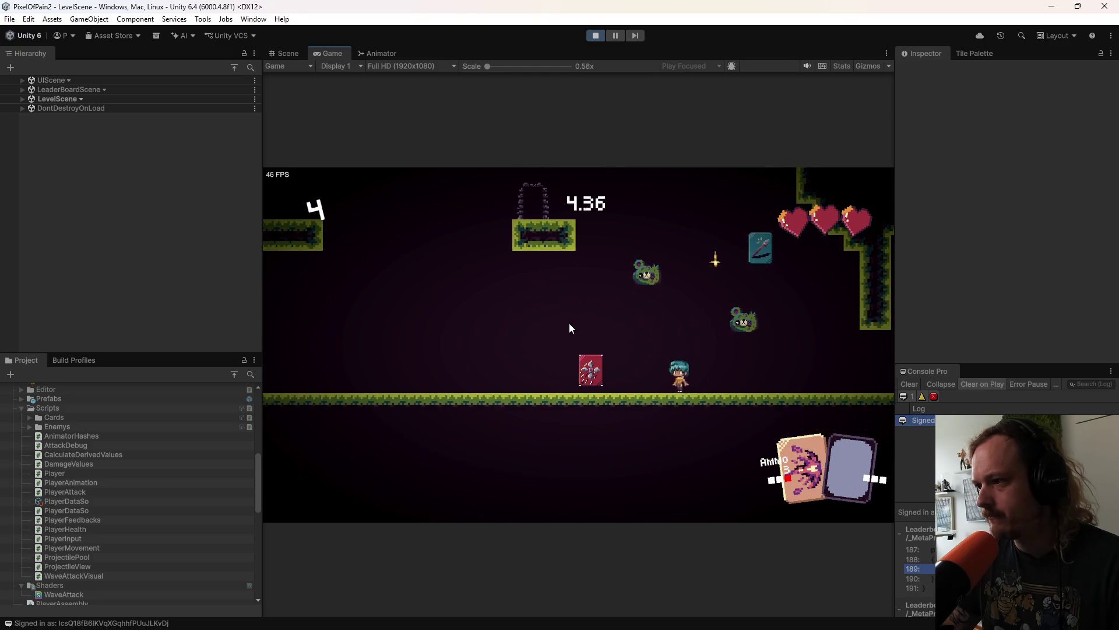
{"action": "key", "text": "Left"}
{"action": "key", "text": "Right"}
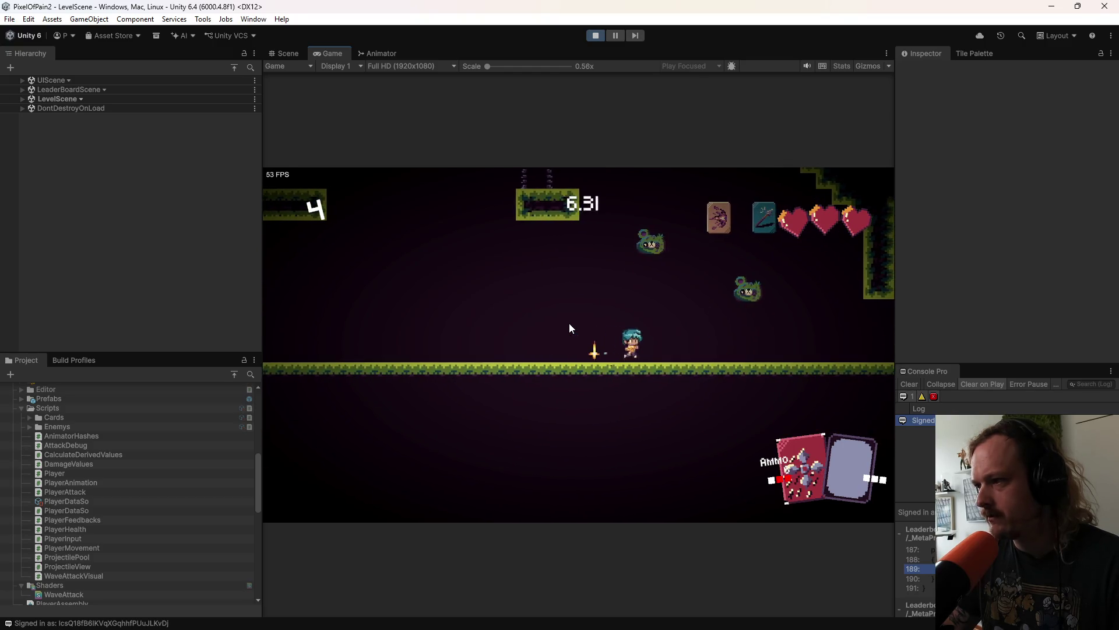
{"action": "key", "text": "space"}
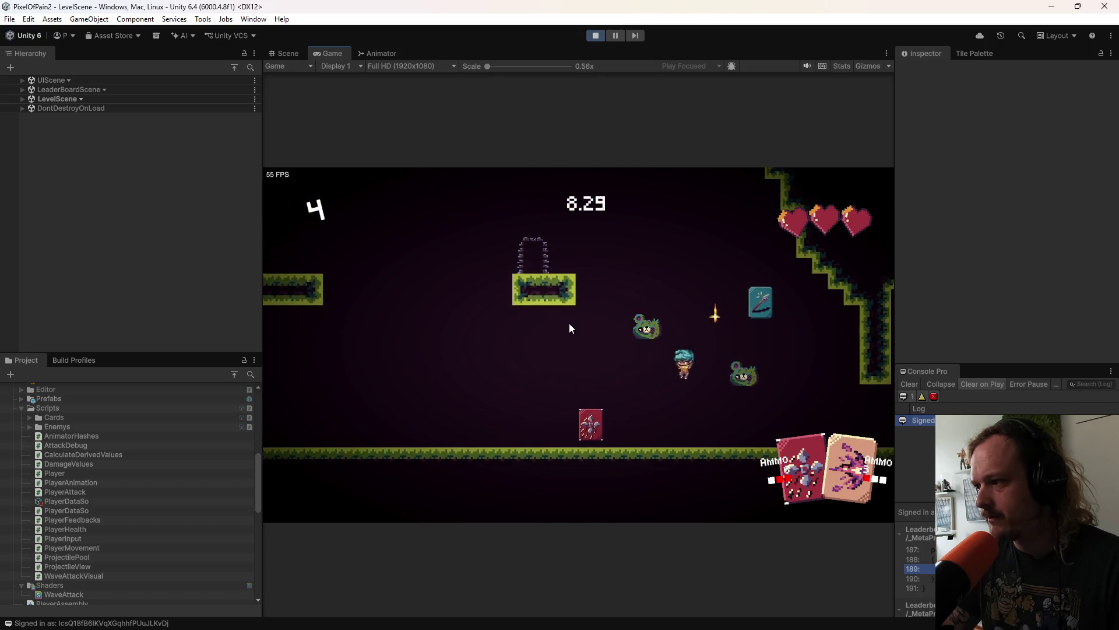
Step: Fire two wave attacks, then dock the Scene view beneath the Game view
{"action": "left_click", "coordinate": [569, 323]}
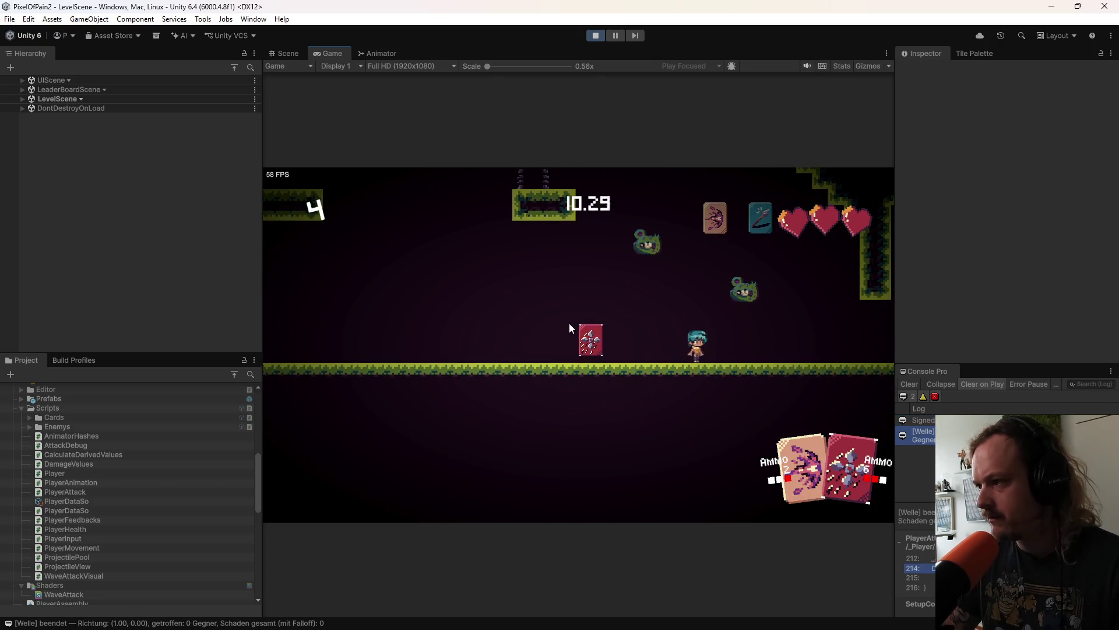
{"action": "left_click", "coordinate": [599, 316]}
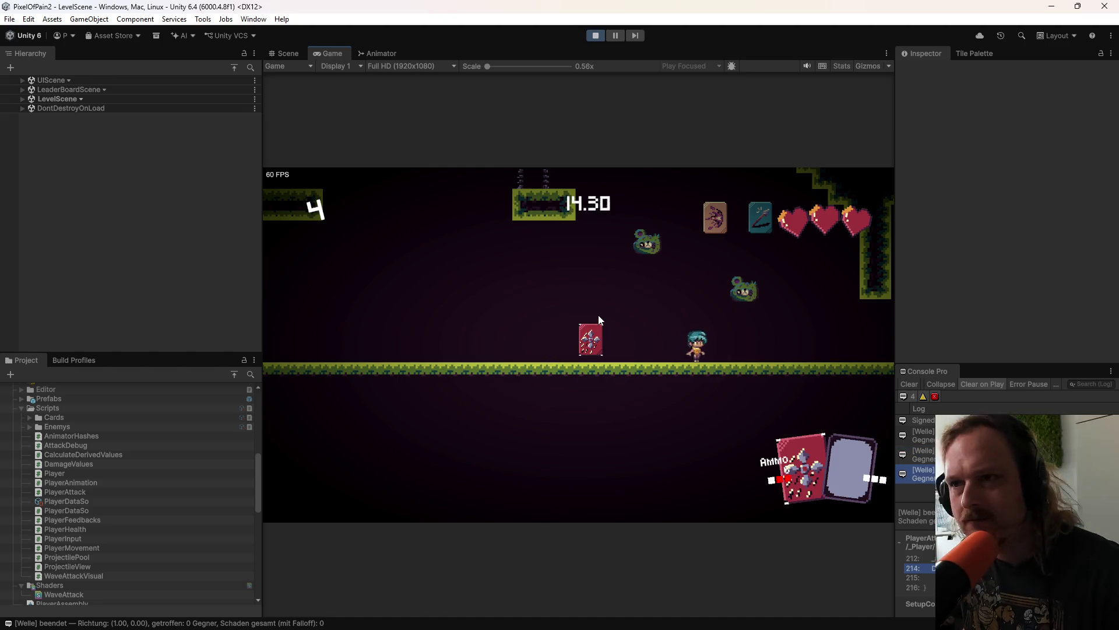
{"action": "mouse_move", "coordinate": [275, 53]}
{"action": "left_mouse_down"}
{"action": "mouse_move", "coordinate": [514, 511]}
{"action": "mouse_move", "coordinate": [528, 585]}
{"action": "left_mouse_up"}
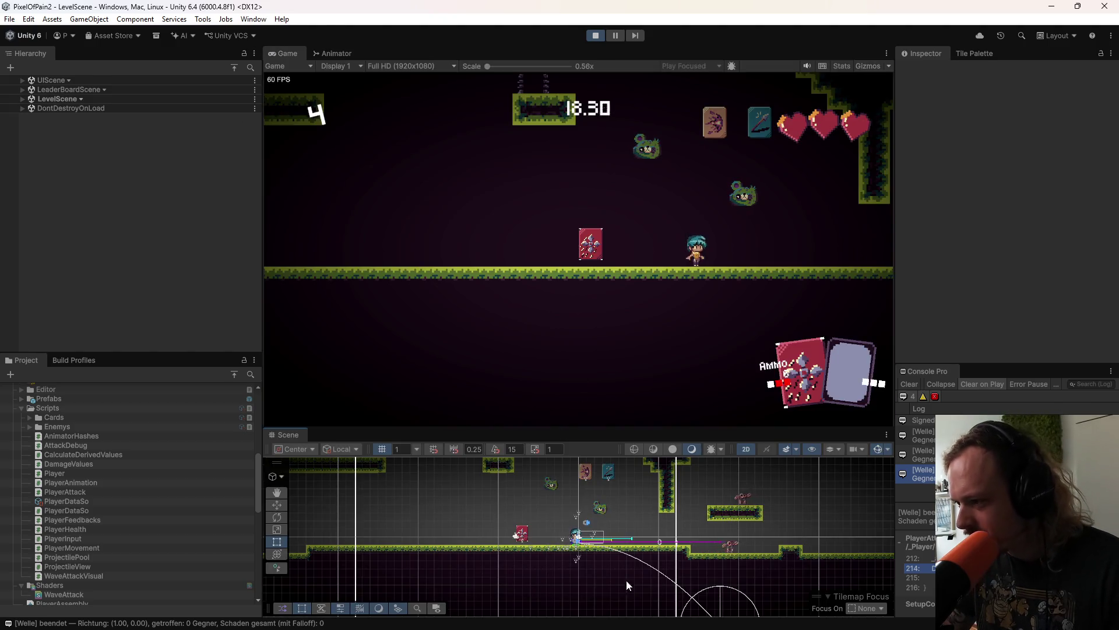
Step: Enlarge the Scene view panel and perform a melee slash while walking right
{"action": "scroll", "coordinate": [585, 537], "scroll_direction": "up", "scroll_amount": 10}
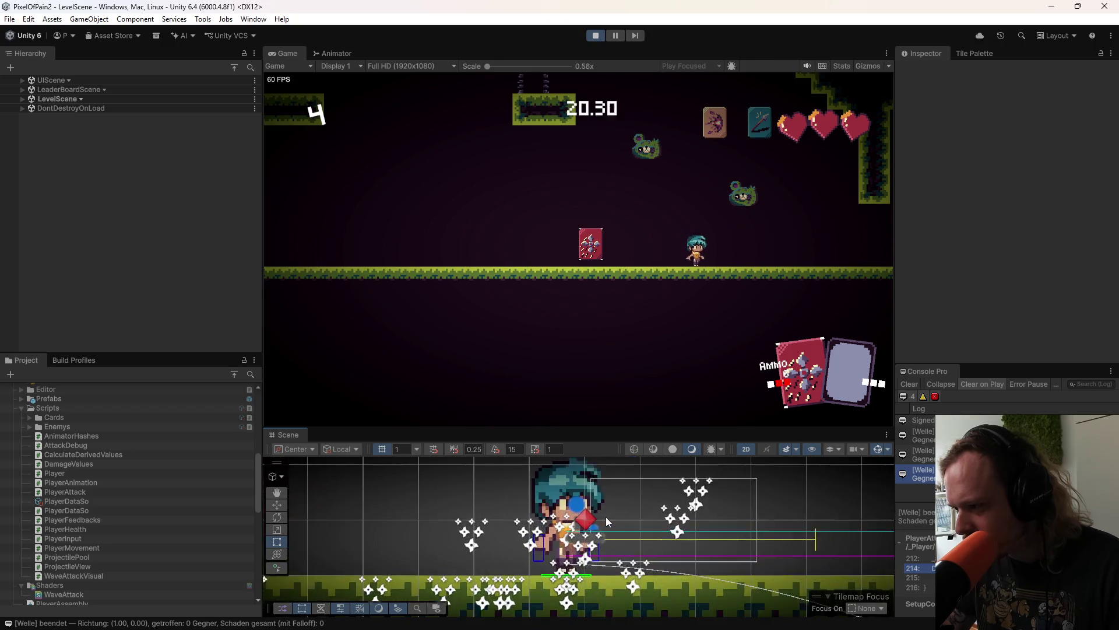
{"action": "left_click_drag", "start_coordinate": [638, 430], "coordinate": [638, 288]}
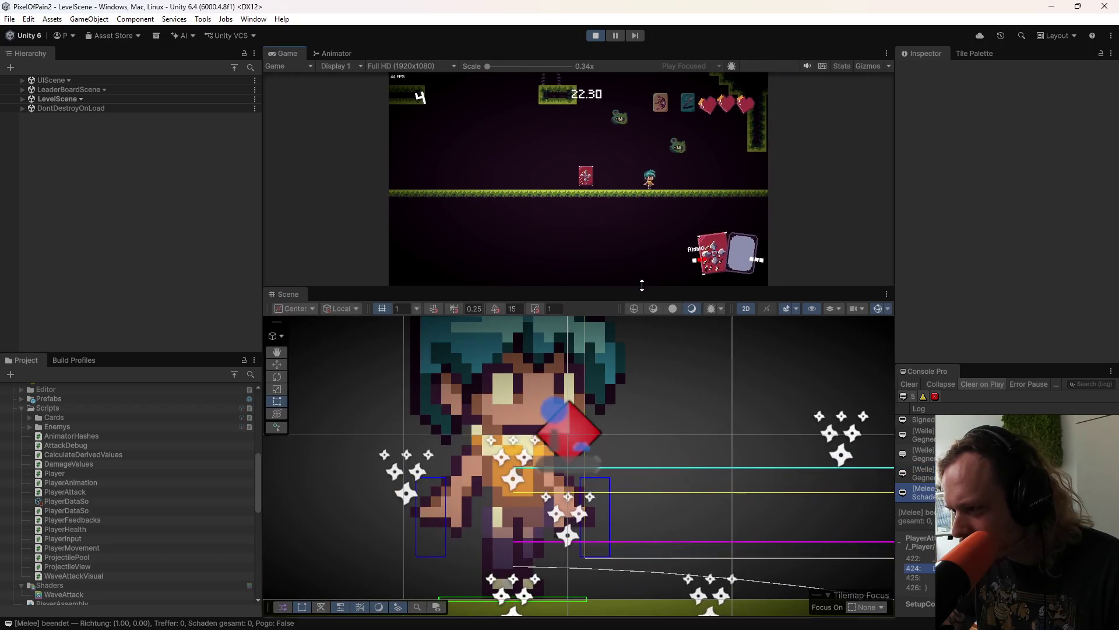
{"action": "scroll", "coordinate": [587, 462], "scroll_direction": "up", "scroll_amount": 3}
{"action": "scroll", "coordinate": [586, 463], "scroll_direction": "down", "scroll_amount": 8}
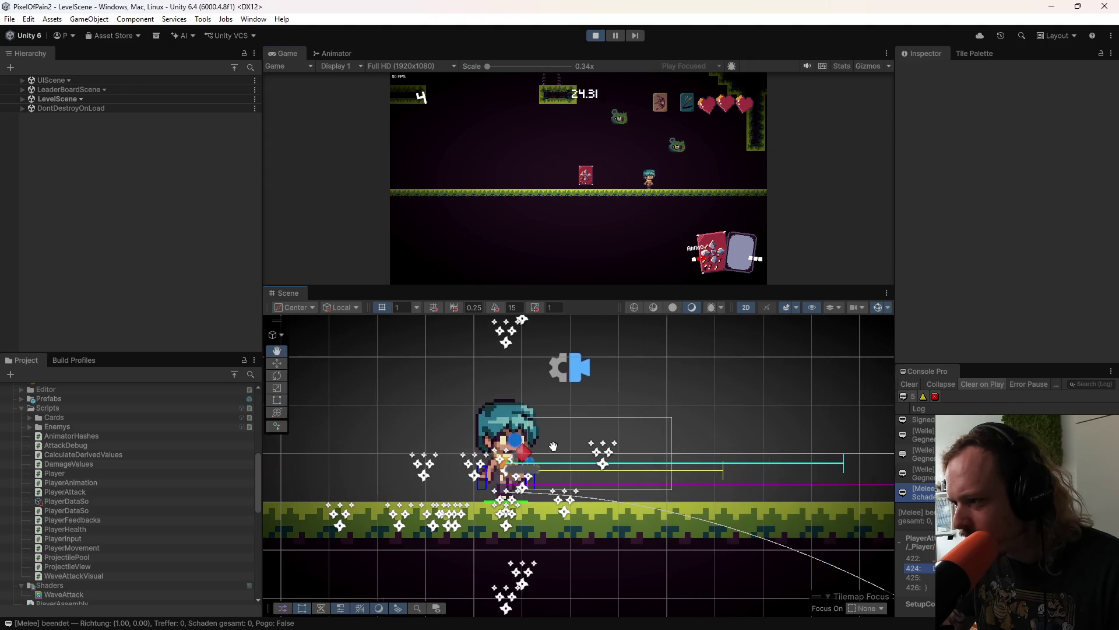
{"action": "left_click", "coordinate": [659, 232]}
{"action": "key", "text": "d"}
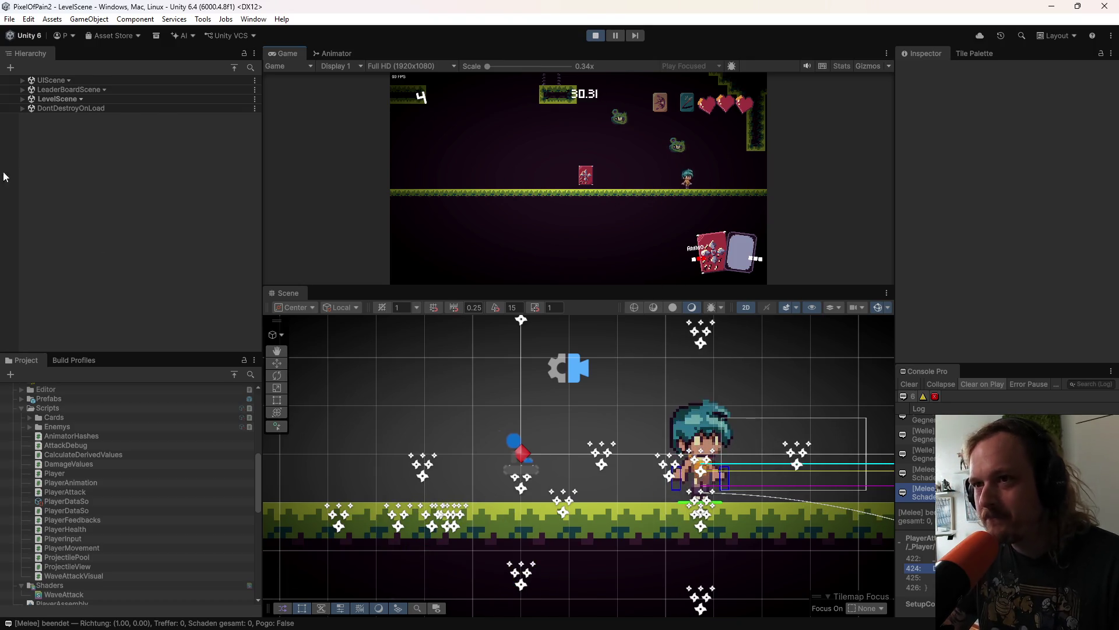
Step: Expand LevelScene in the Hierarchy and undo an accidental ground tile paint
{"action": "left_click", "coordinate": [22, 98]}
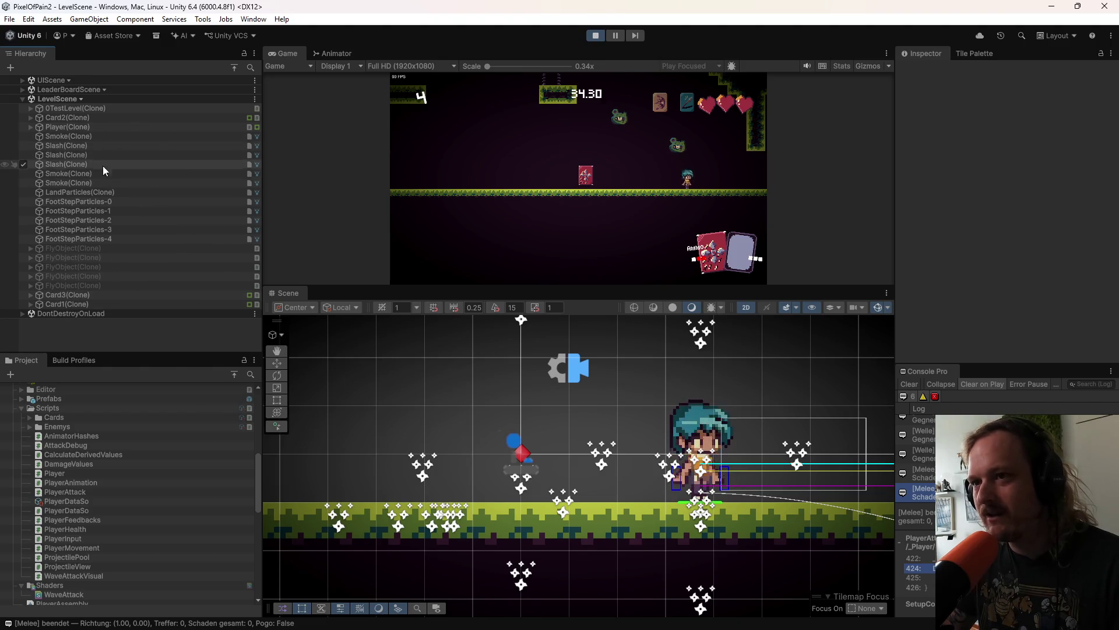
{"action": "left_click_drag", "start_coordinate": [496, 548], "coordinate": [438, 535]}
{"action": "key", "text": "ctrl+z"}
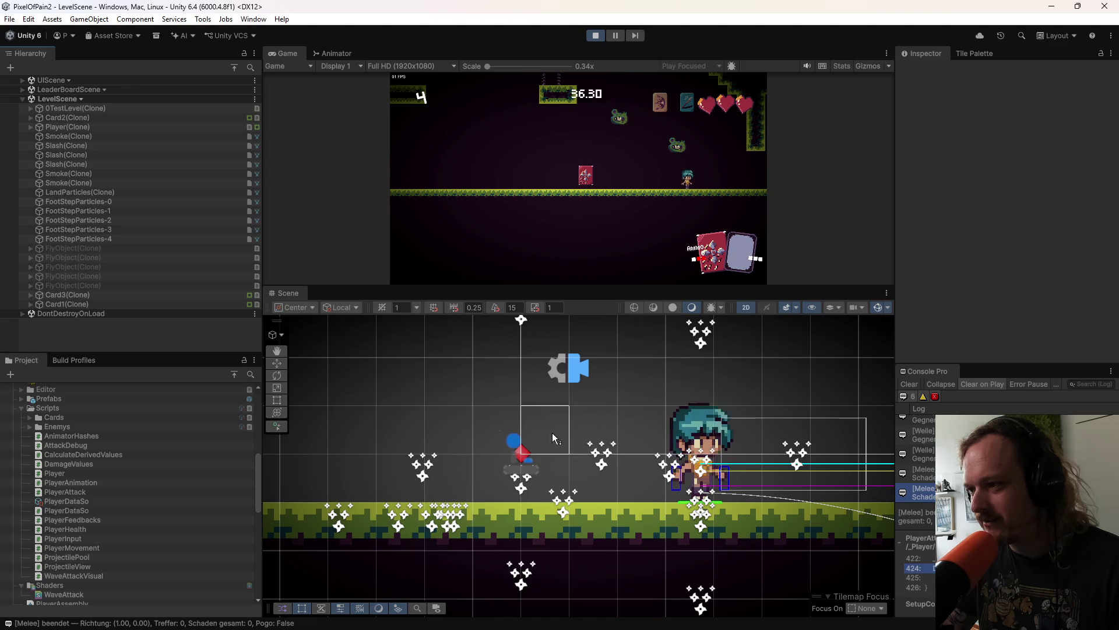
Step: Toggle the Scene view display and Gizmos lists, refocus the game, and centre the player
{"action": "left_click", "coordinate": [797, 307]}
{"action": "left_click", "coordinate": [796, 307]}
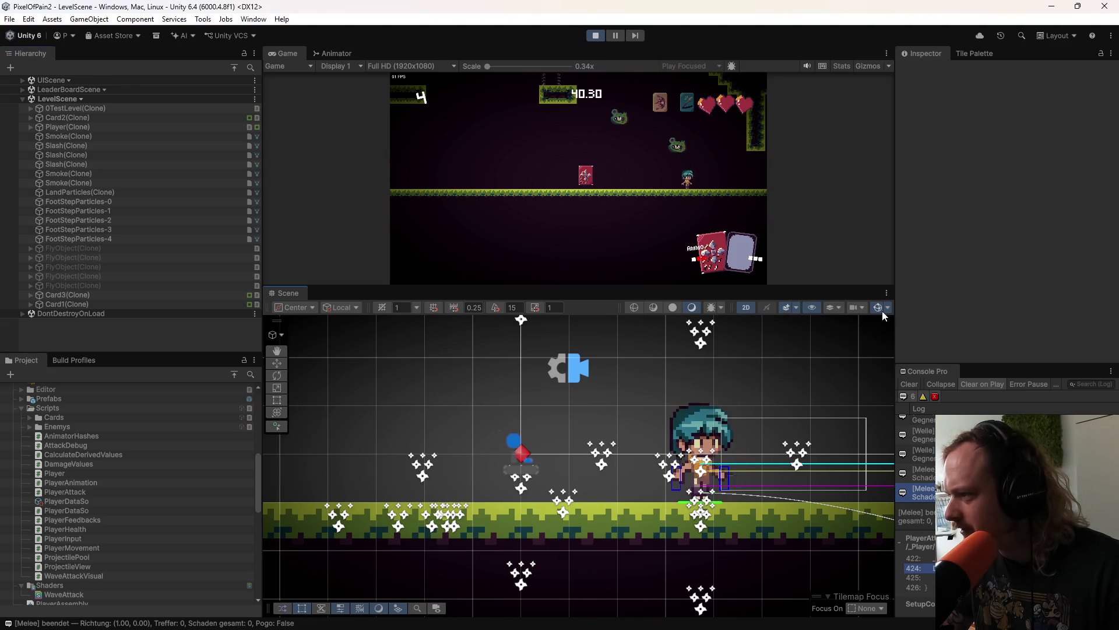
{"action": "left_click", "coordinate": [889, 308]}
{"action": "left_click", "coordinate": [889, 307]}
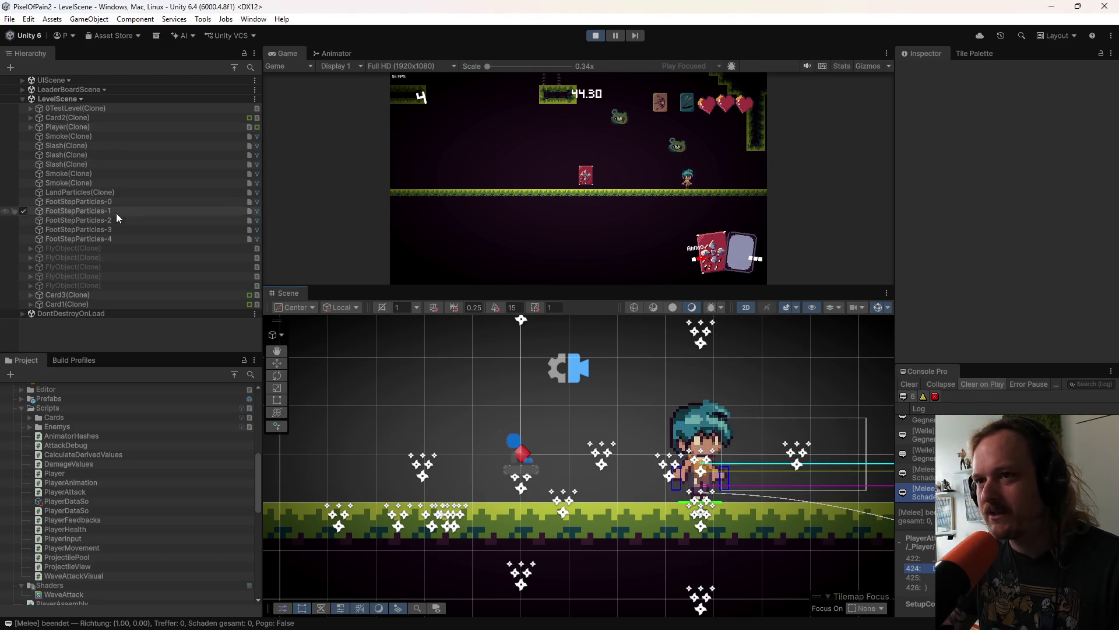
{"action": "left_click", "coordinate": [719, 174]}
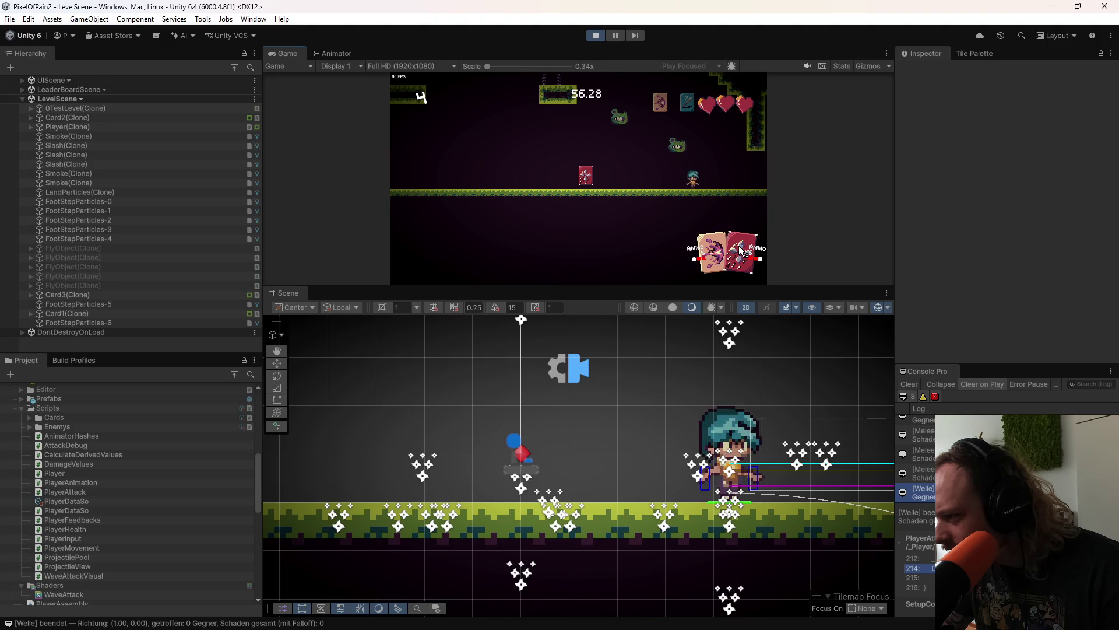
{"action": "scroll", "coordinate": [739, 431], "scroll_direction": "down", "scroll_amount": 1}
{"action": "left_click_drag", "start_coordinate": [739, 432], "coordinate": [567, 431]}
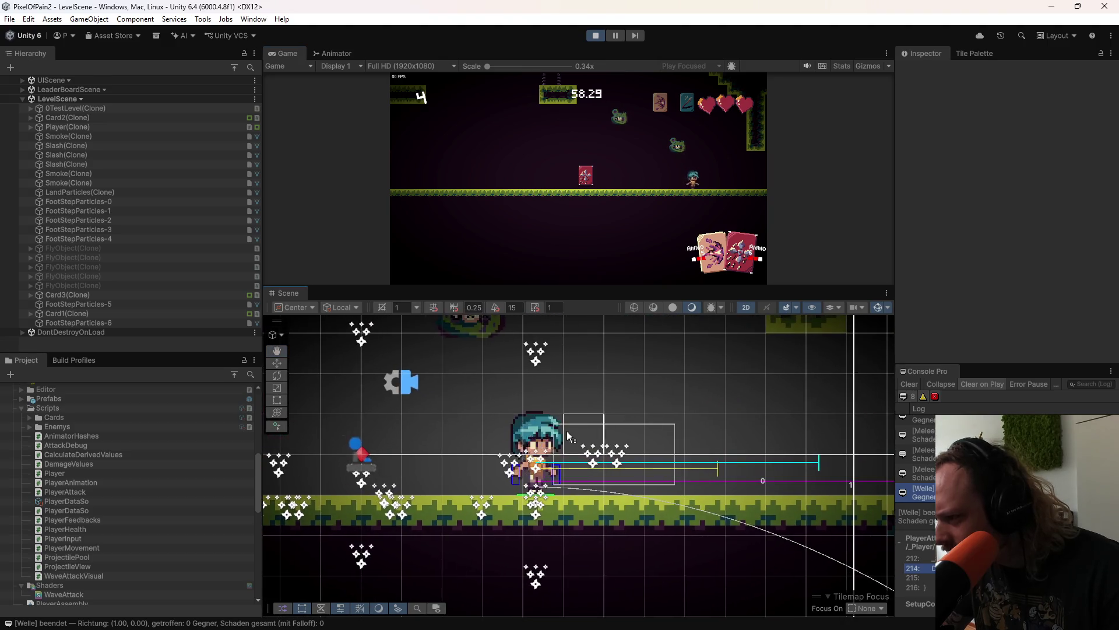
Step: Perform a melee attack, move left, and fire a wave attack to the right
{"action": "scroll", "coordinate": [566, 431], "scroll_direction": "up", "scroll_amount": 3}
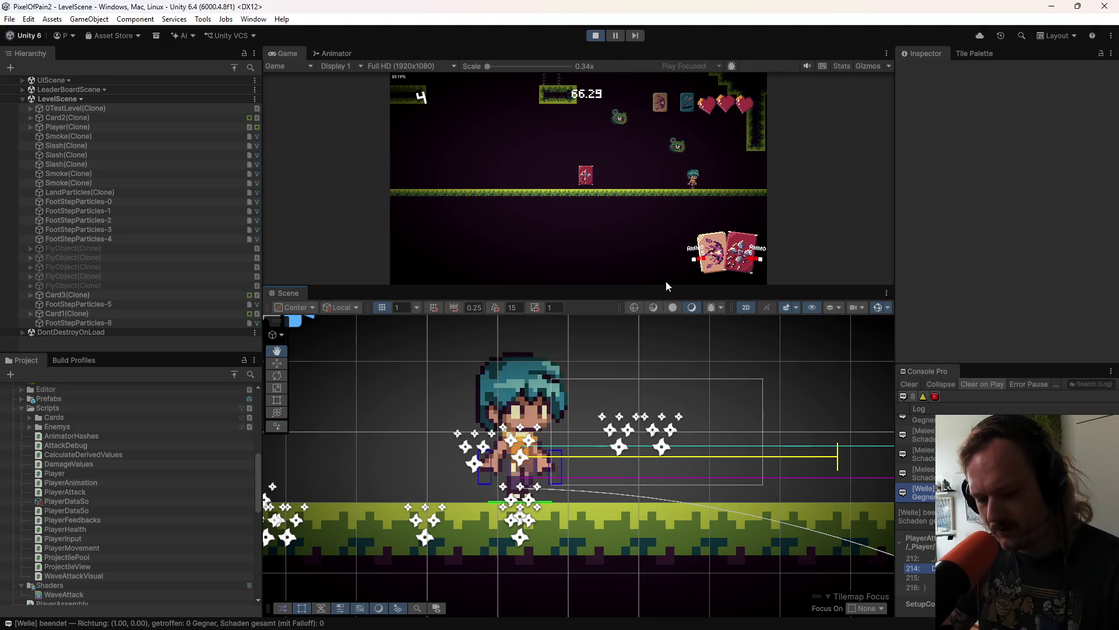
{"action": "left_click", "coordinate": [688, 217]}
{"action": "key", "text": "a"}
{"action": "left_click", "coordinate": [688, 217]}
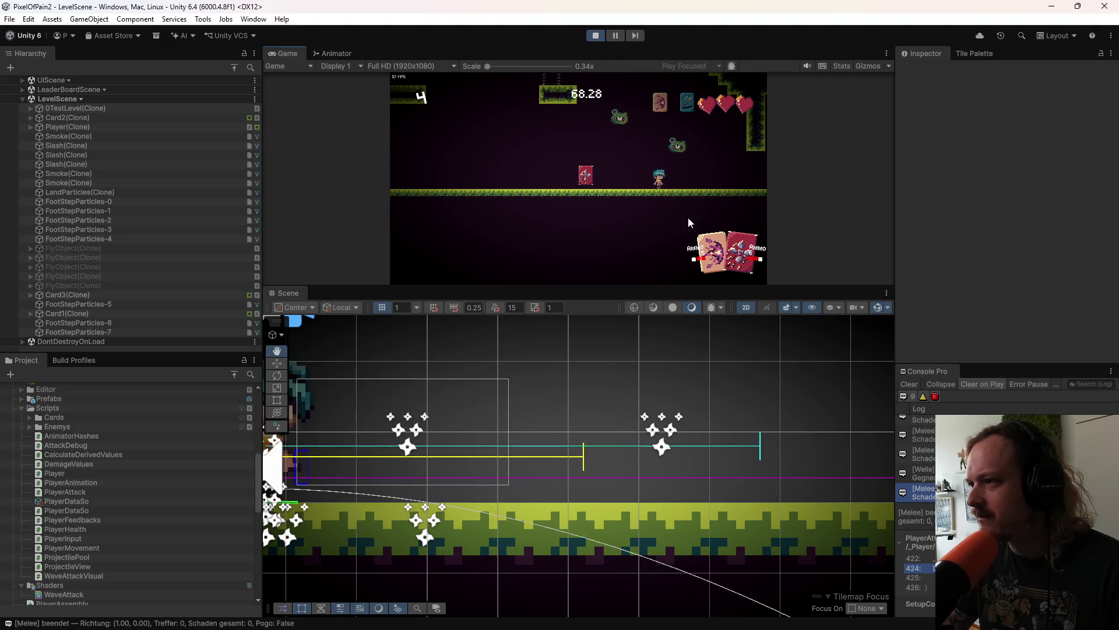
{"action": "key", "text": "e"}
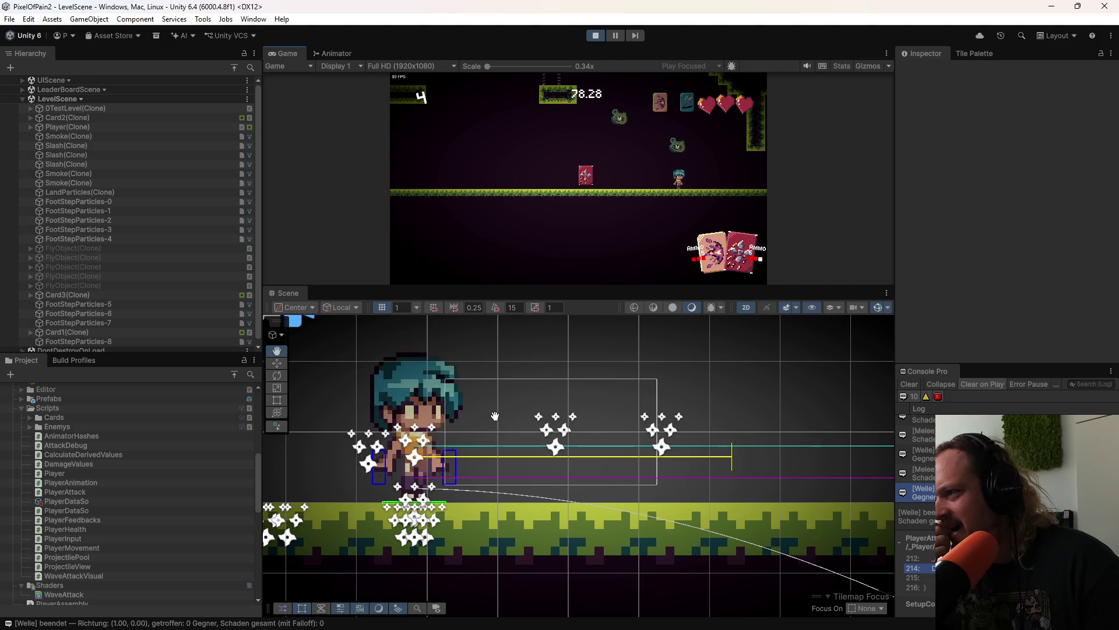
Step: Turn the character left and right, then stop play mode with Ctrl+P
{"action": "scroll", "coordinate": [621, 498], "scroll_direction": "down", "scroll_amount": 10}
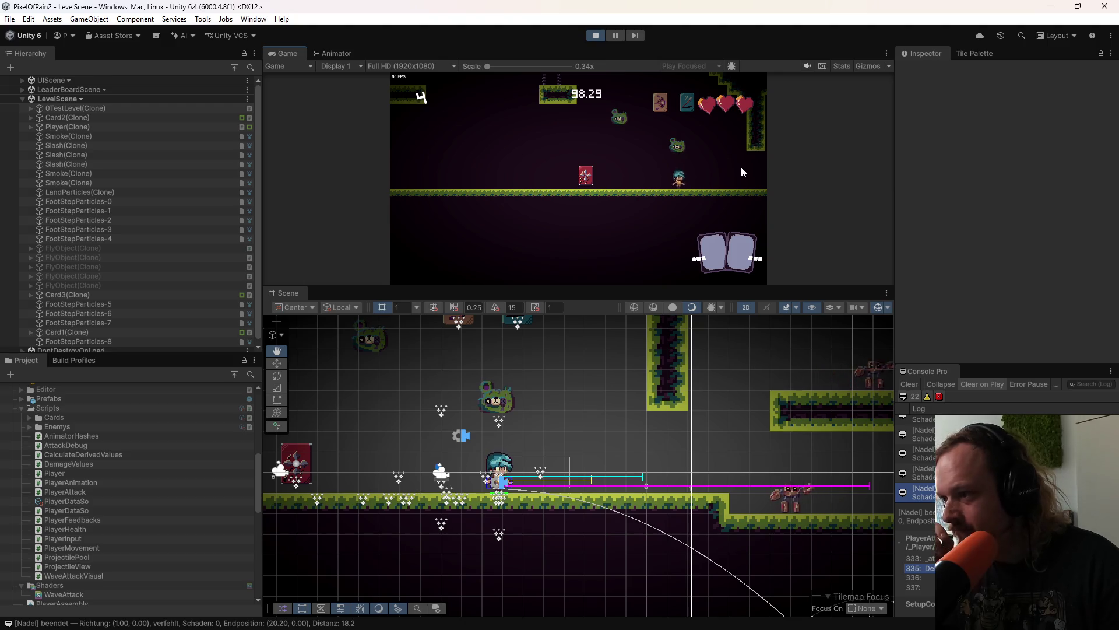
{"action": "key", "text": "a"}
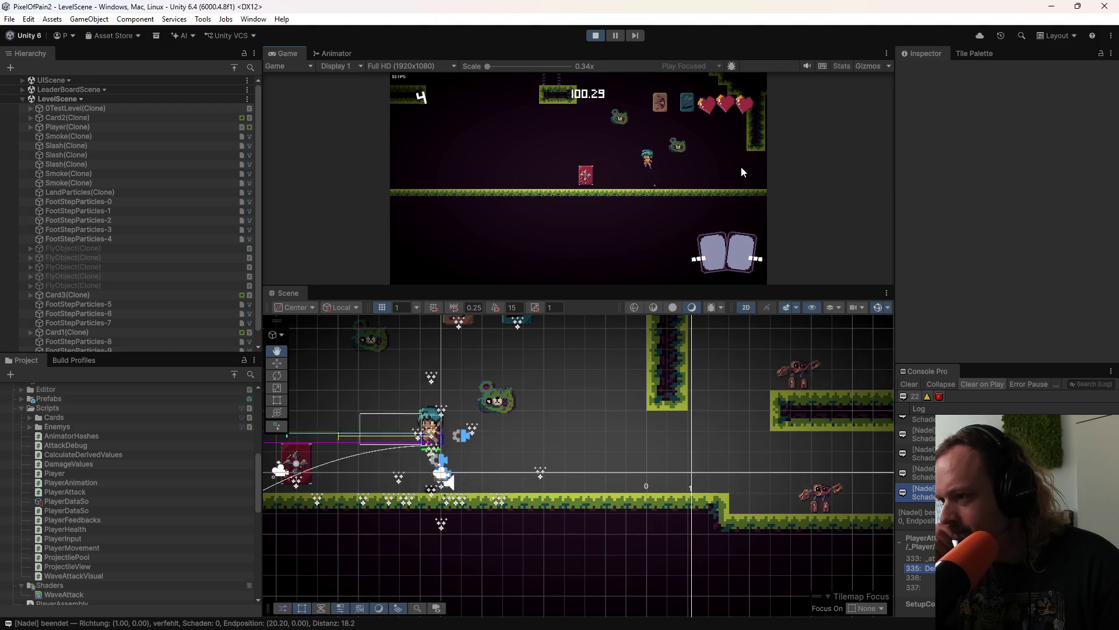
{"action": "key", "text": "d"}
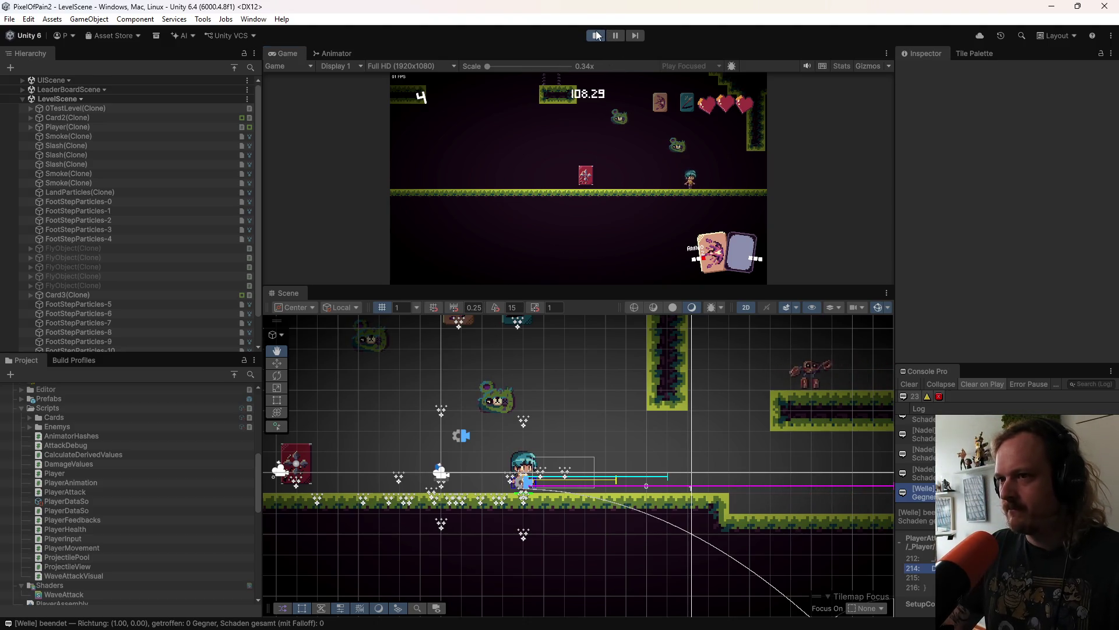
{"action": "key", "text": "ctrl+p"}
Step: Open the Player prefab from _Player/Prefabs and select its WaveAttack child to check its settings
{"action": "scroll", "coordinate": [210, 493], "scroll_direction": "up", "scroll_amount": 6}
{"action": "scroll", "coordinate": [93, 490], "scroll_direction": "down", "scroll_amount": 12}
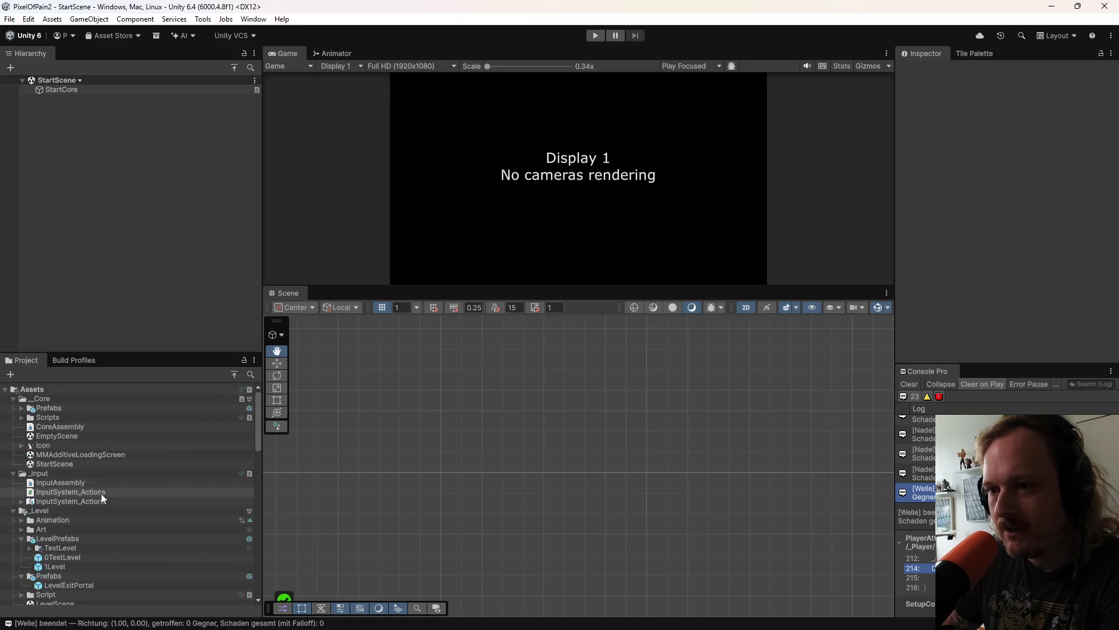
{"action": "scroll", "coordinate": [87, 521], "scroll_direction": "up", "scroll_amount": 10}
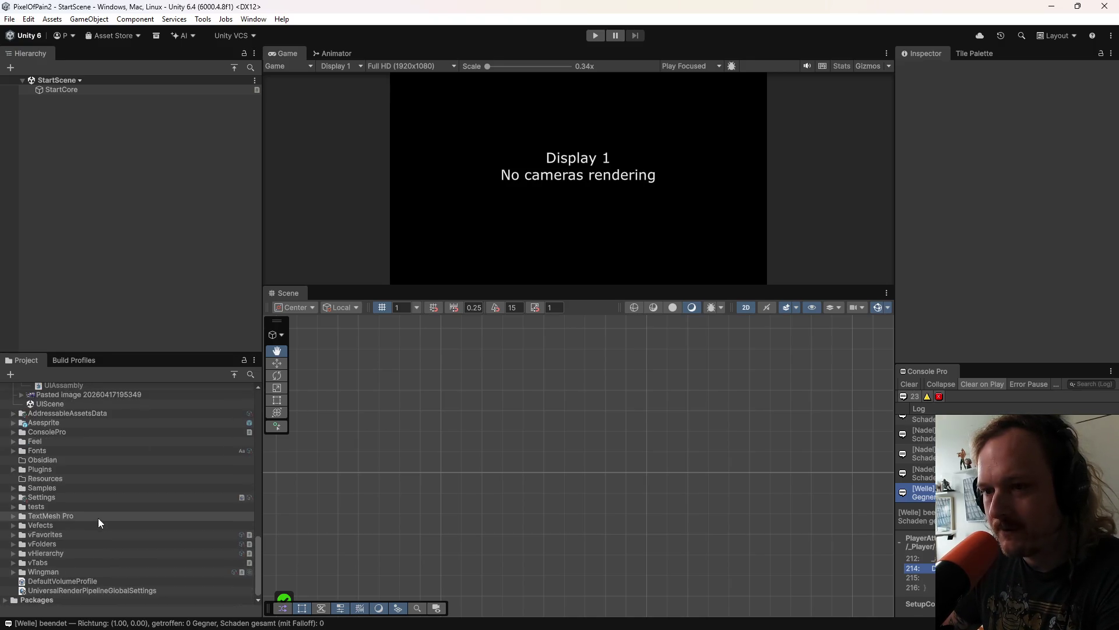
{"action": "scroll", "coordinate": [103, 515], "scroll_direction": "up", "scroll_amount": 5}
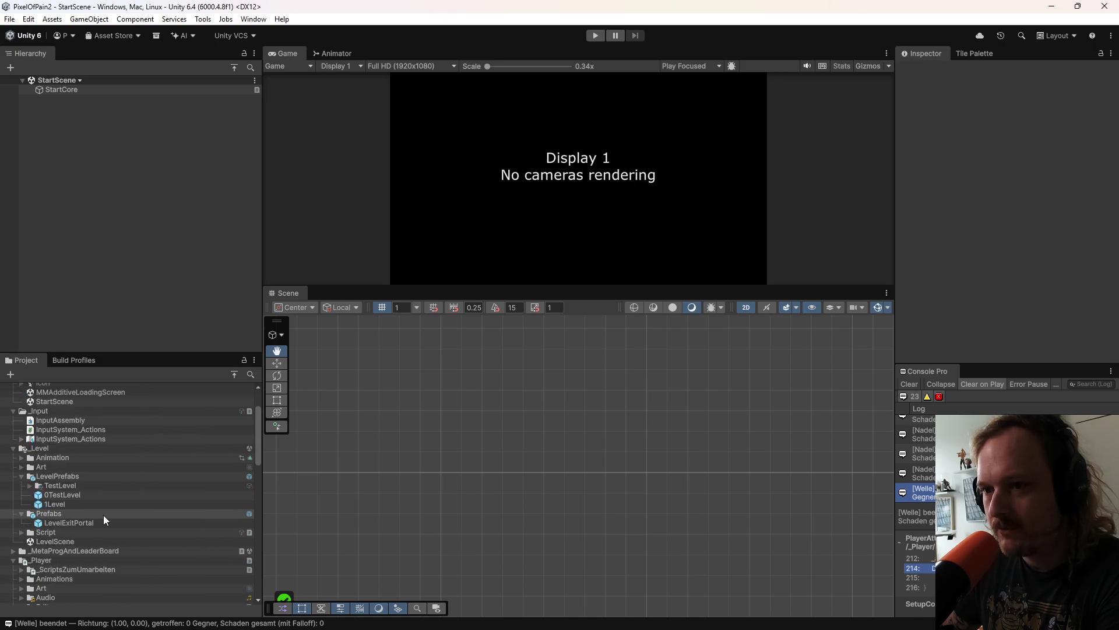
{"action": "scroll", "coordinate": [78, 500], "scroll_direction": "down", "scroll_amount": 3}
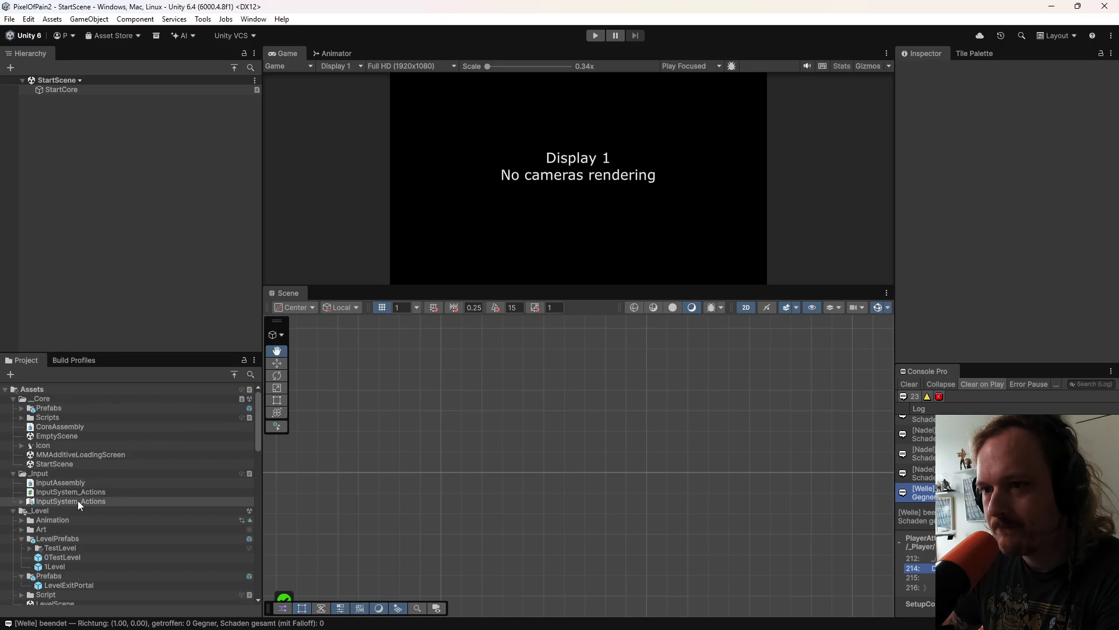
{"action": "scroll", "coordinate": [73, 499], "scroll_direction": "down", "scroll_amount": 5}
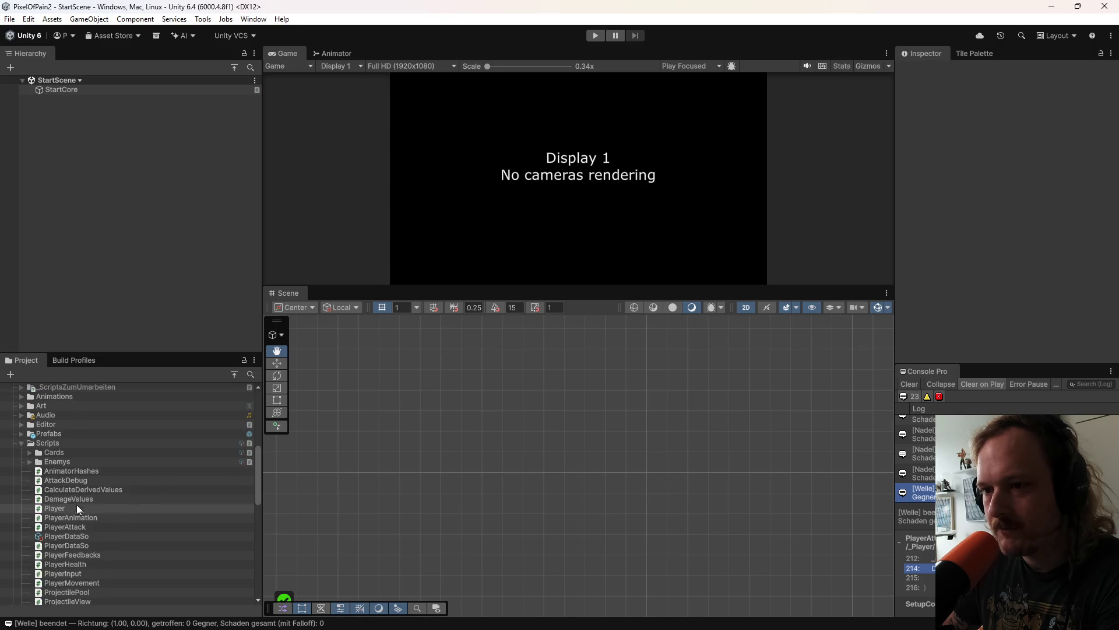
{"action": "left_click", "coordinate": [22, 434]}
{"action": "double_click", "coordinate": [65, 515]}
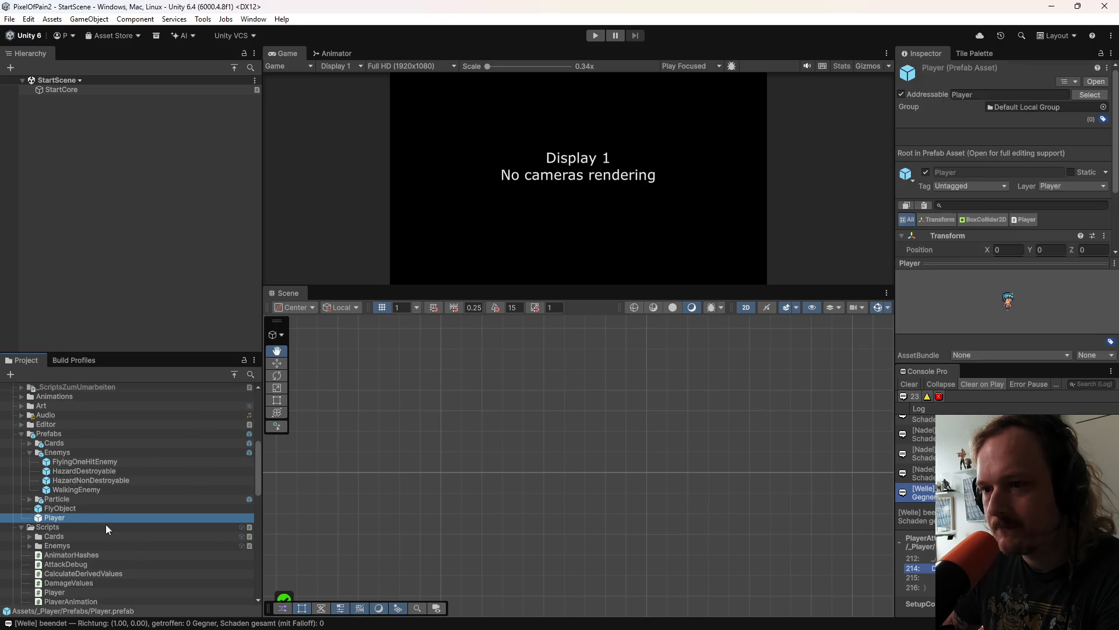
{"action": "left_click", "coordinate": [83, 161]}
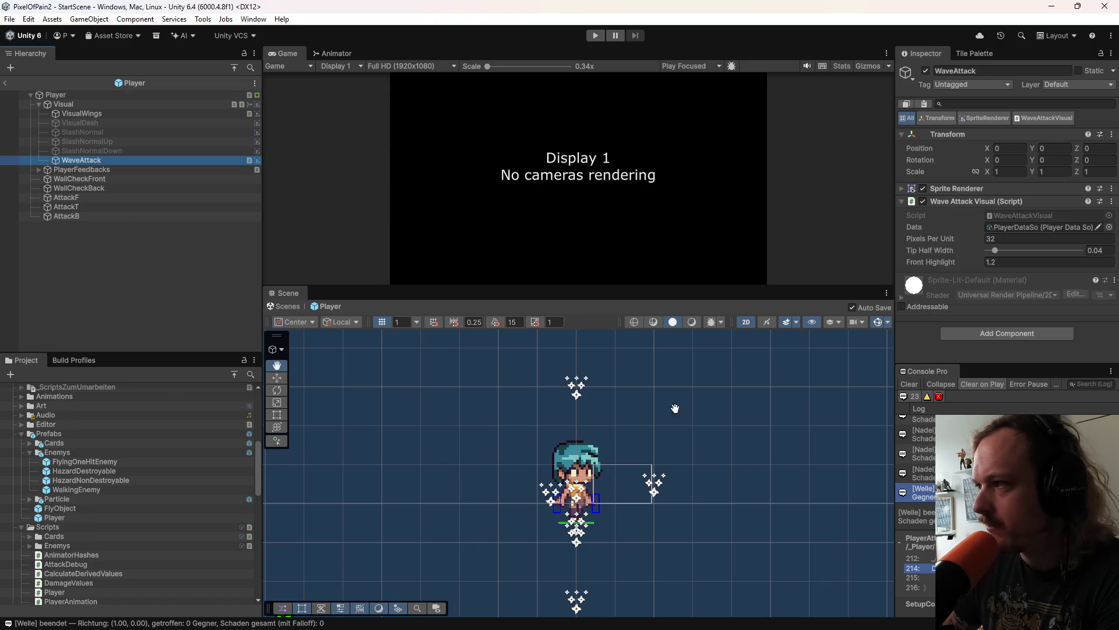
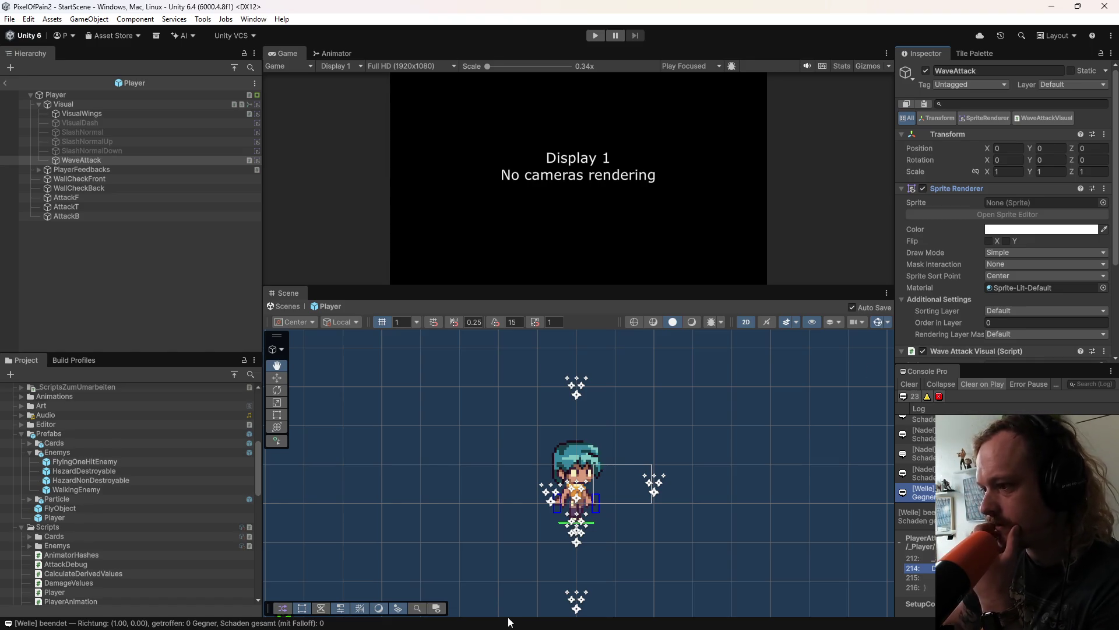
Step: Read Claude's wave shader reply covering the WaveAttackVisual.cs controller and the PlayerAttack.cs hook
{"action": "left_click", "coordinate": [728, 618]}
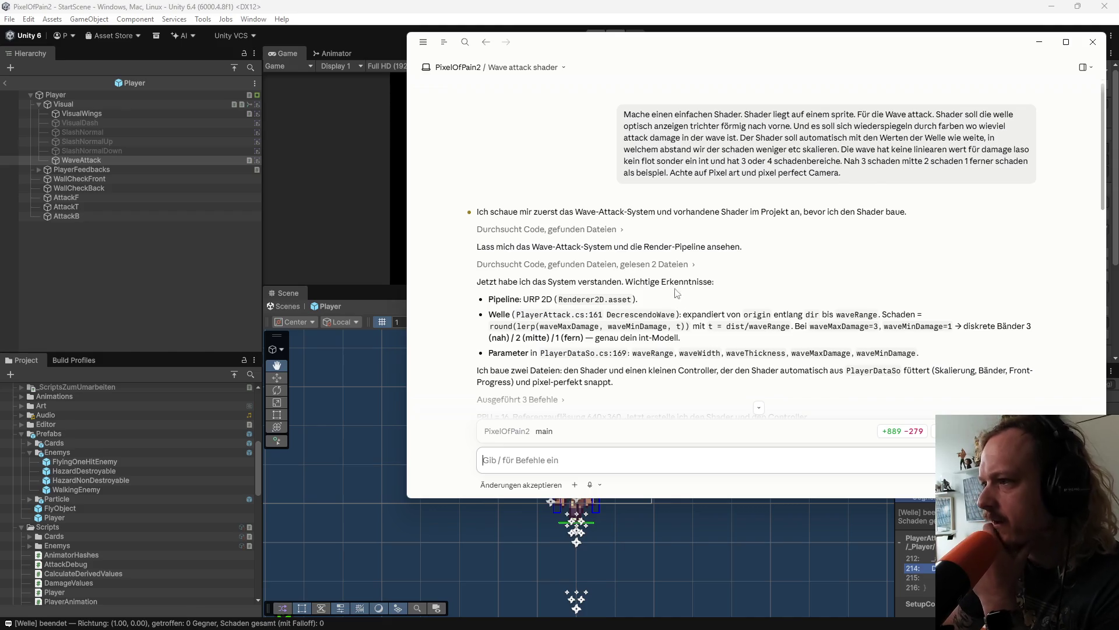
{"action": "scroll", "coordinate": [728, 315], "scroll_direction": "down", "scroll_amount": 1}
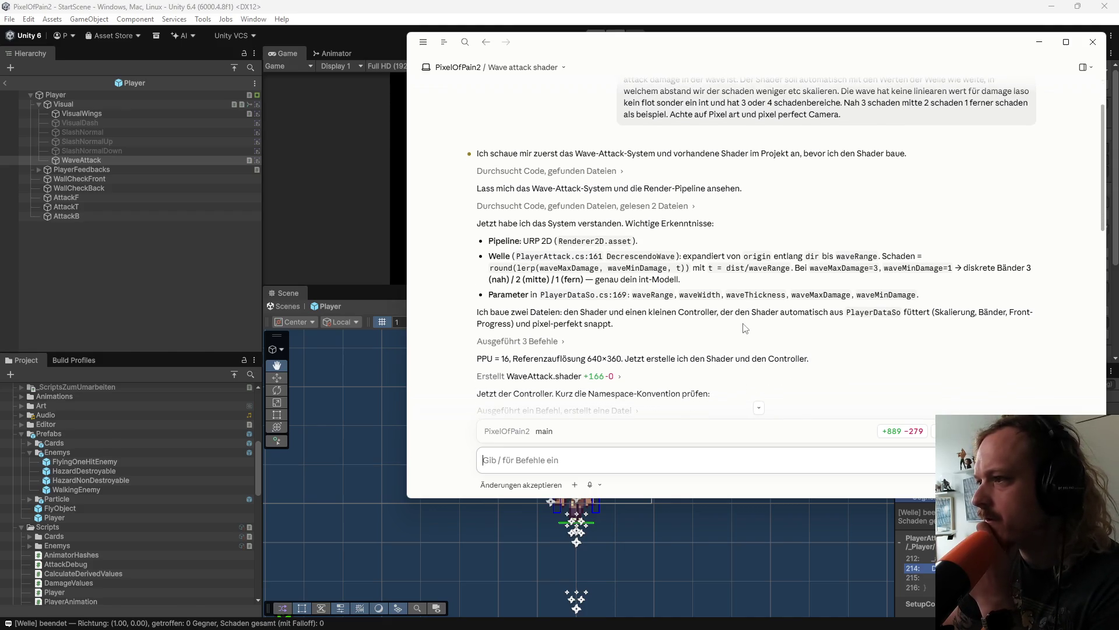
{"action": "scroll", "coordinate": [745, 328], "scroll_direction": "down", "scroll_amount": 1}
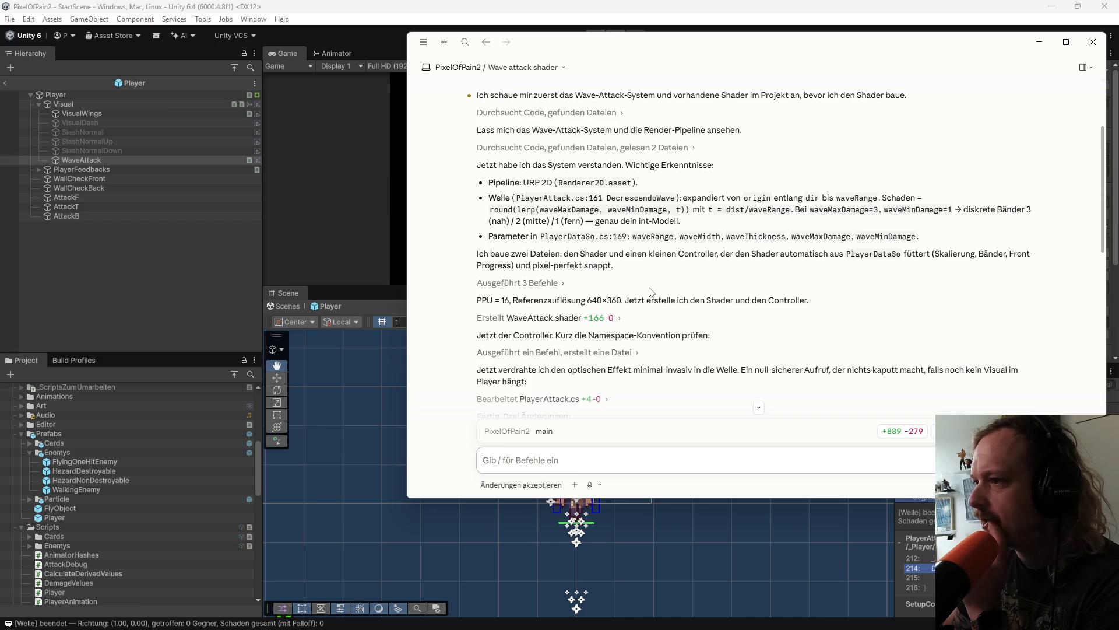
{"action": "scroll", "coordinate": [611, 294], "scroll_direction": "down", "scroll_amount": 2}
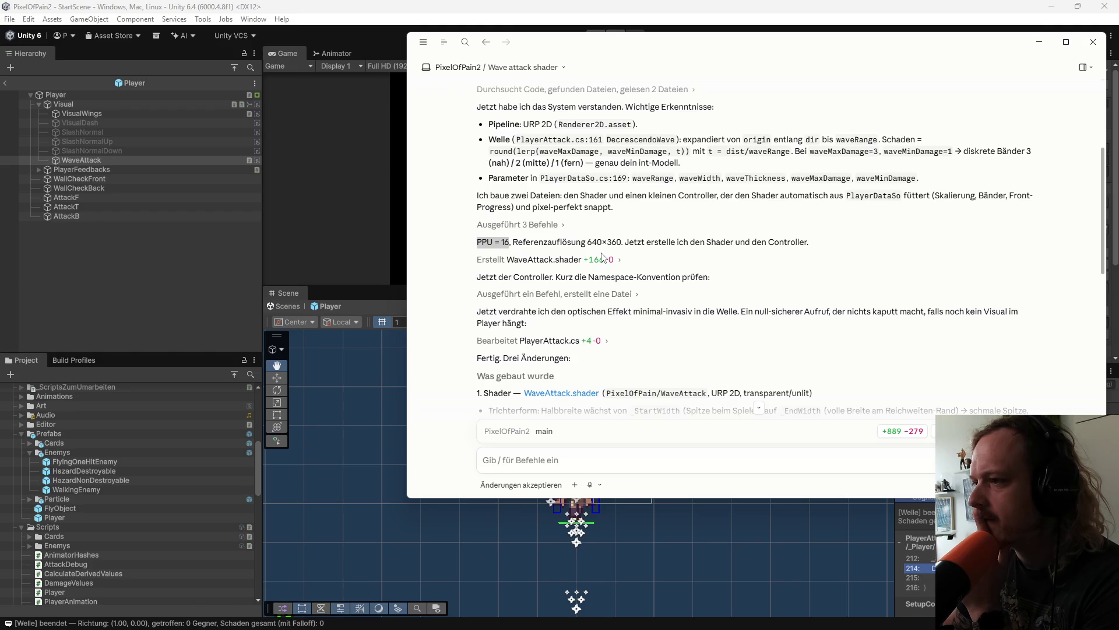
{"action": "scroll", "coordinate": [604, 257], "scroll_direction": "down", "scroll_amount": 5}
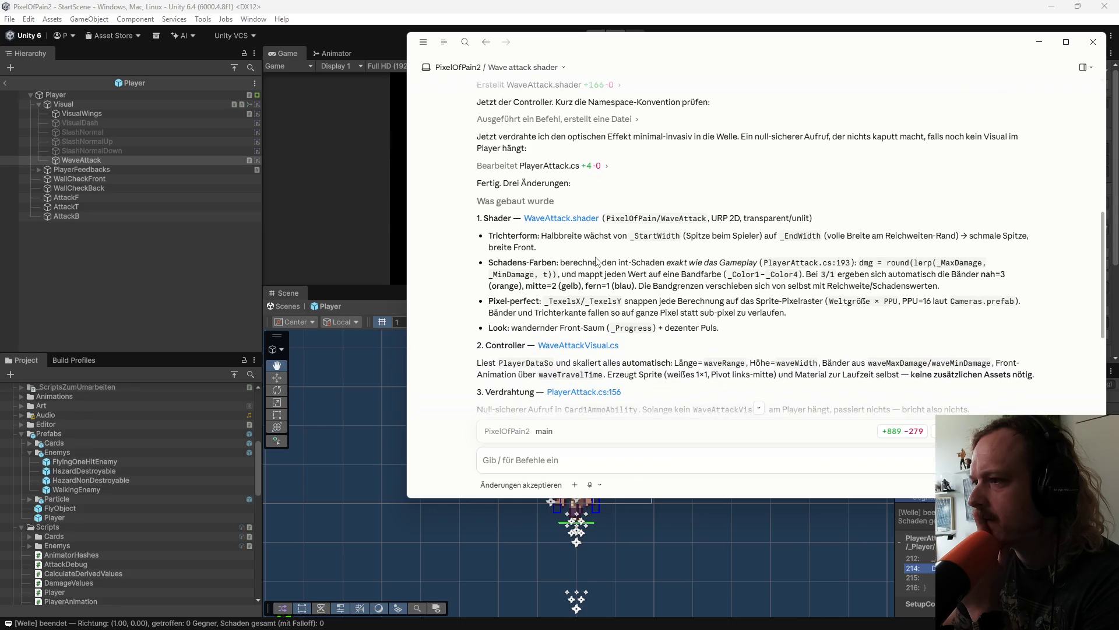
{"action": "scroll", "coordinate": [597, 261], "scroll_direction": "up", "scroll_amount": 1}
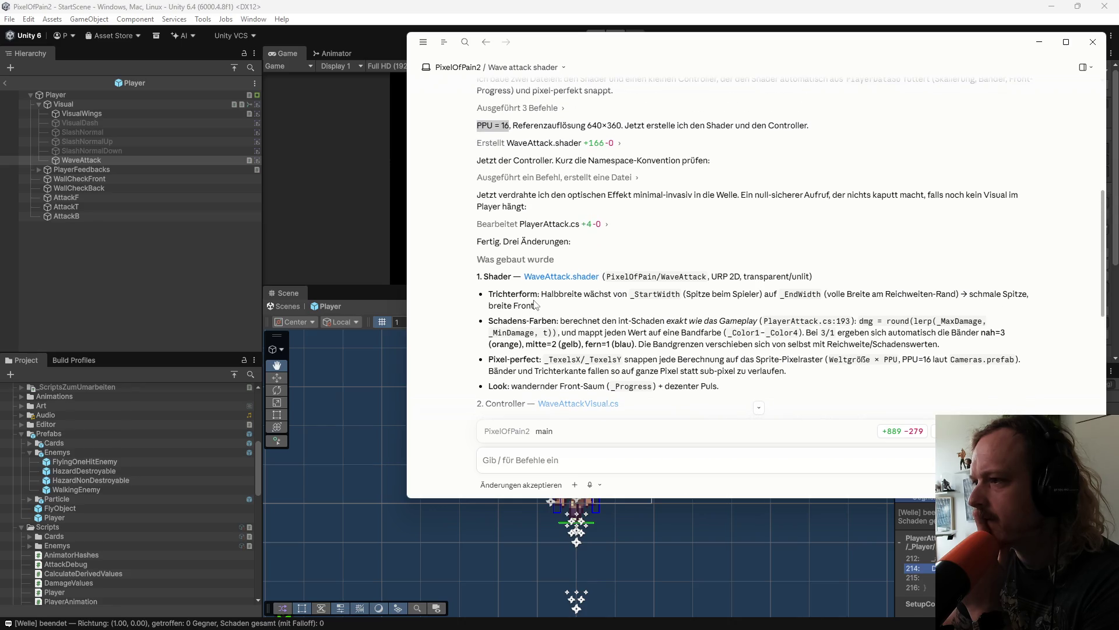
{"action": "scroll", "coordinate": [535, 303], "scroll_direction": "up", "scroll_amount": 1}
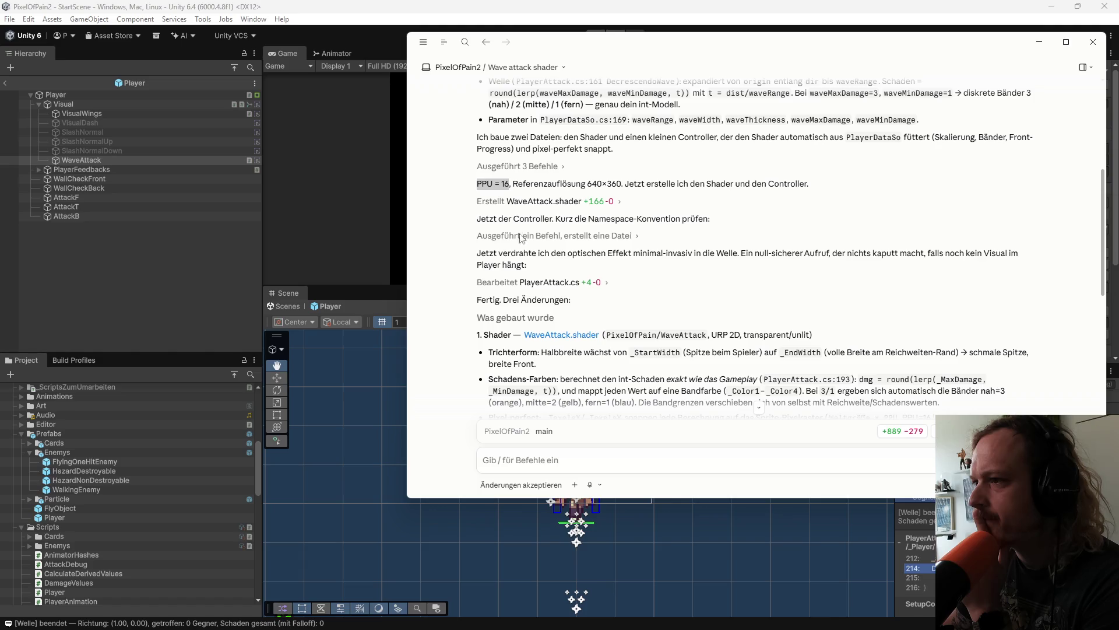
{"action": "scroll", "coordinate": [535, 283], "scroll_direction": "down", "scroll_amount": 1}
{"action": "scroll", "coordinate": [626, 242], "scroll_direction": "down", "scroll_amount": 2}
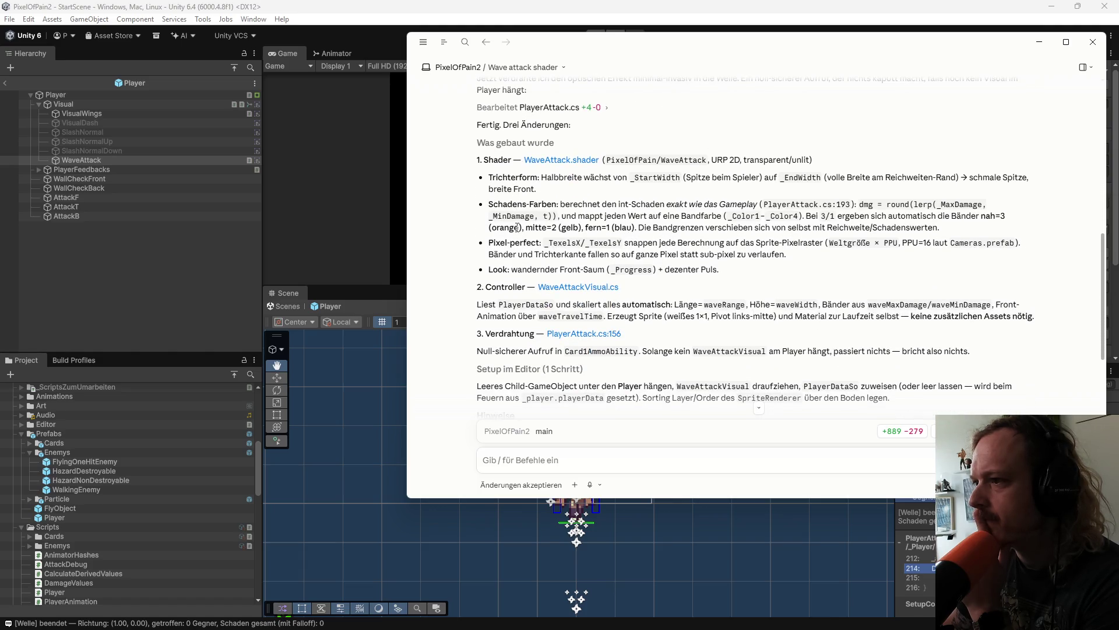
{"action": "scroll", "coordinate": [516, 227], "scroll_direction": "down", "scroll_amount": 1}
{"action": "scroll", "coordinate": [511, 271], "scroll_direction": "down", "scroll_amount": 1}
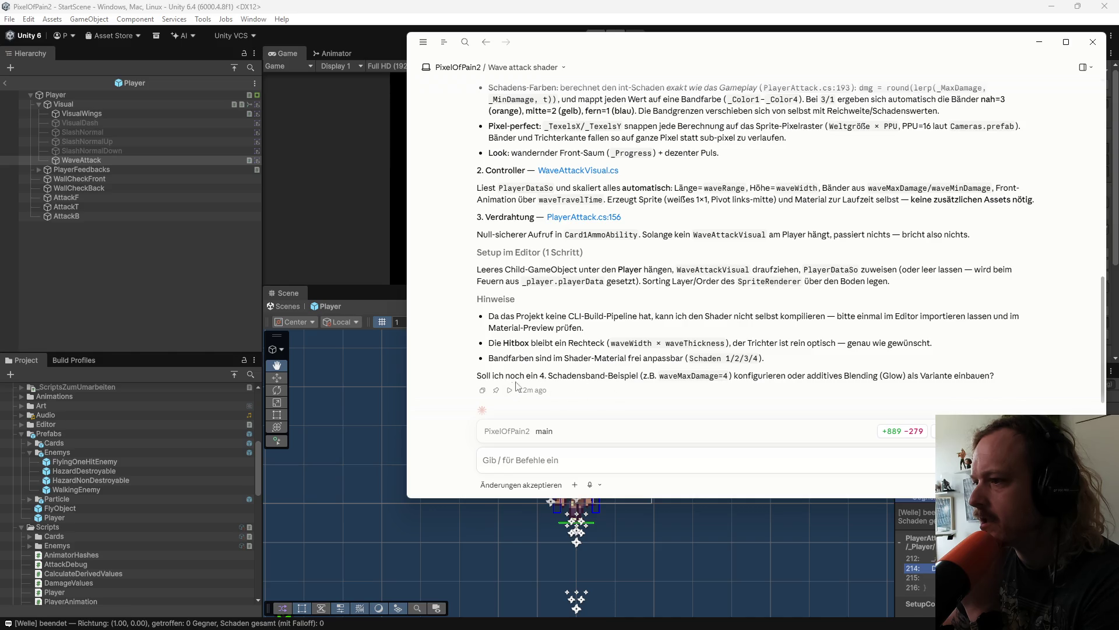
{"action": "scroll", "coordinate": [641, 385], "scroll_direction": "down", "scroll_amount": 1}
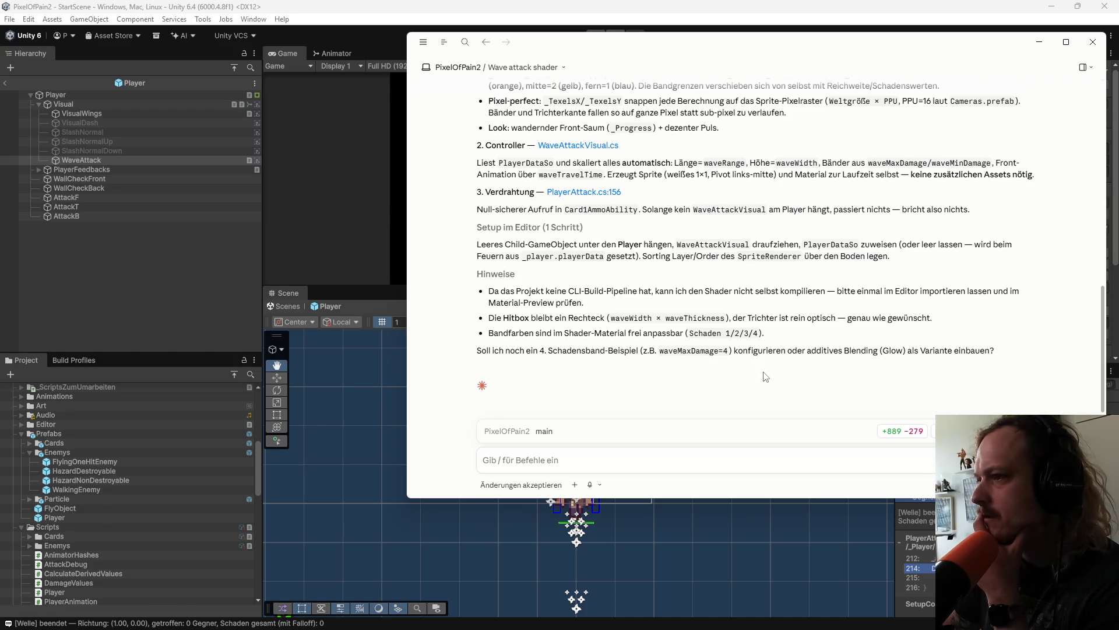
Step: Ask Claude 'wieso 16 ppu ich arbeite mit 32 ?'
{"action": "left_click", "coordinate": [611, 453]}
{"action": "type", "text": "wieso 16 ppu ich arbeite"}
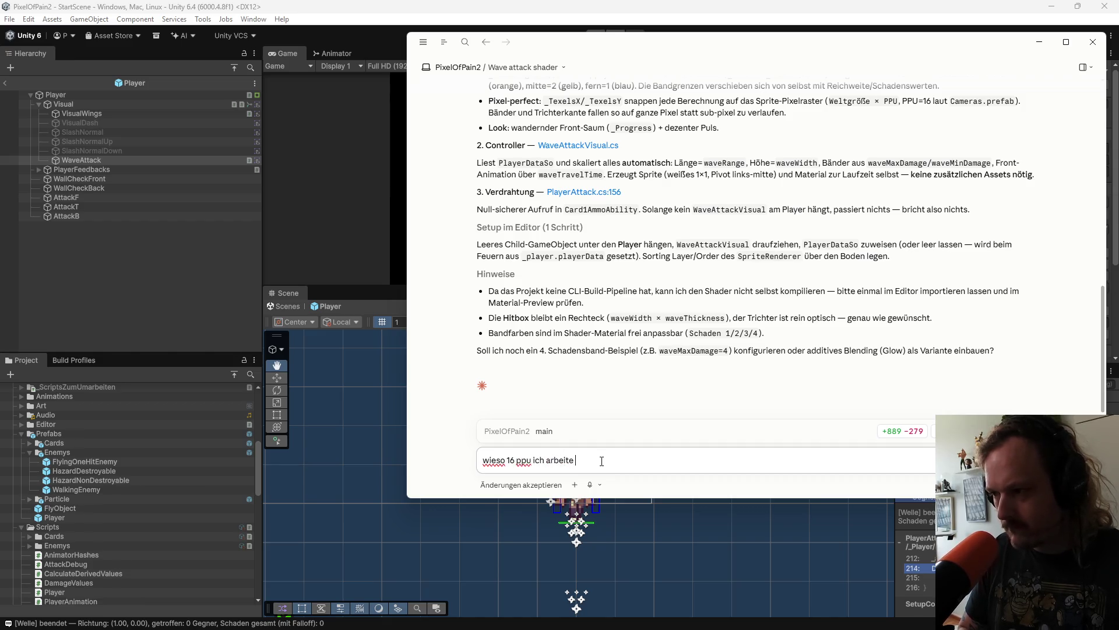
{"action": "type", "text": "t 32 ?"}
{"action": "key", "text": "Return"}
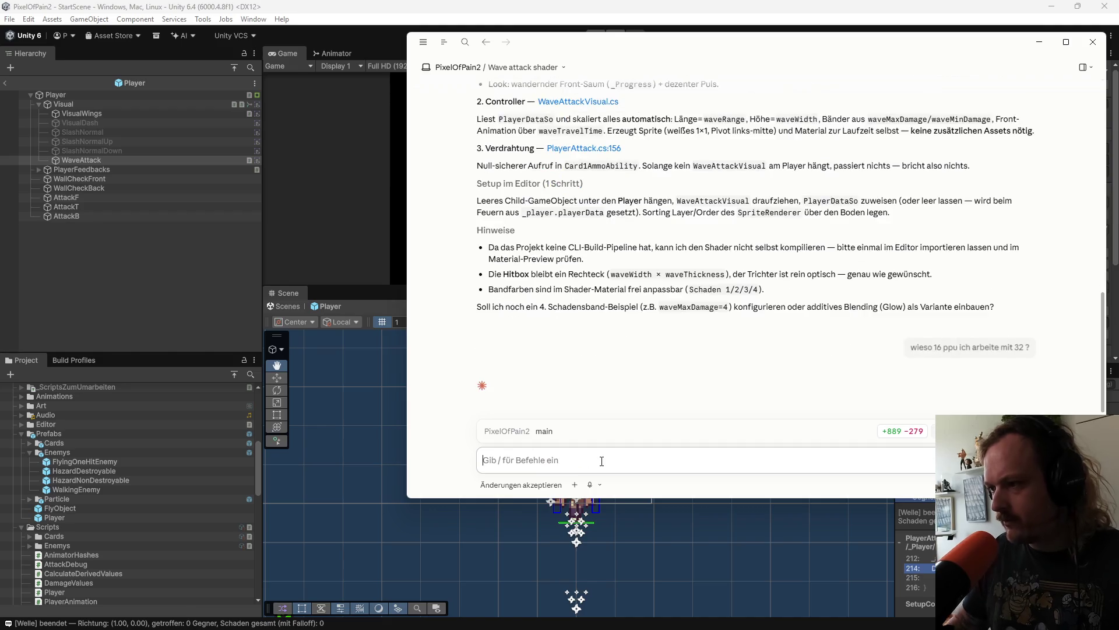
Step: Bring up GitHub Desktop's pending changes and begin the commit summary
{"action": "mouse_move", "coordinate": [409, 623]}
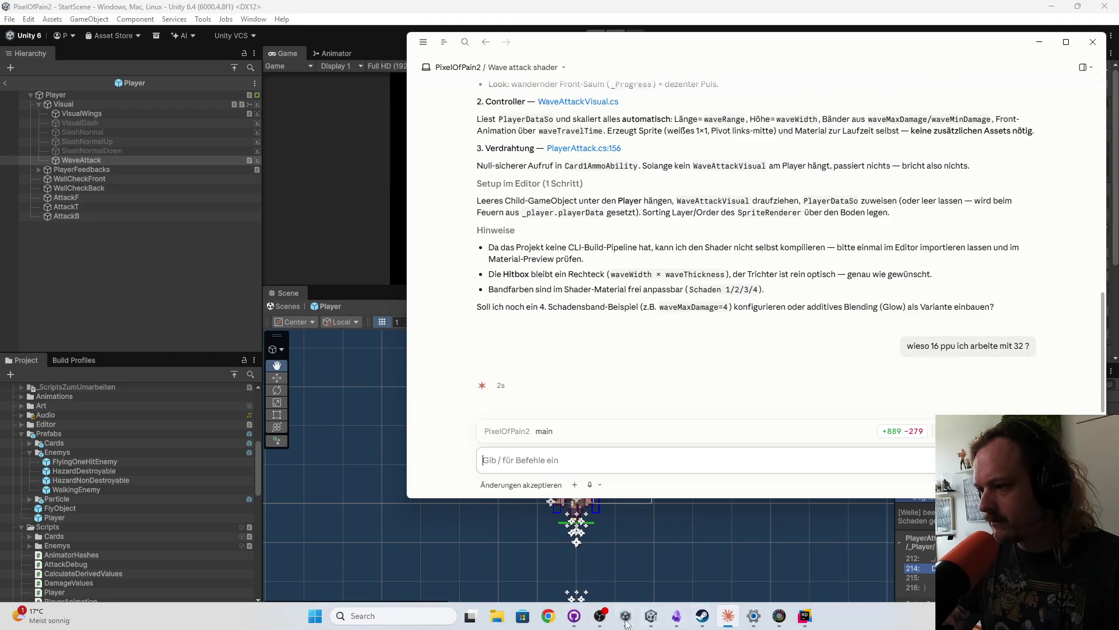
{"action": "left_click", "coordinate": [579, 622]}
{"action": "left_click", "coordinate": [233, 371]}
Step: Commit all 15 changed files to main and rearrange the repository and chat windows
{"action": "type", "text": "a"}
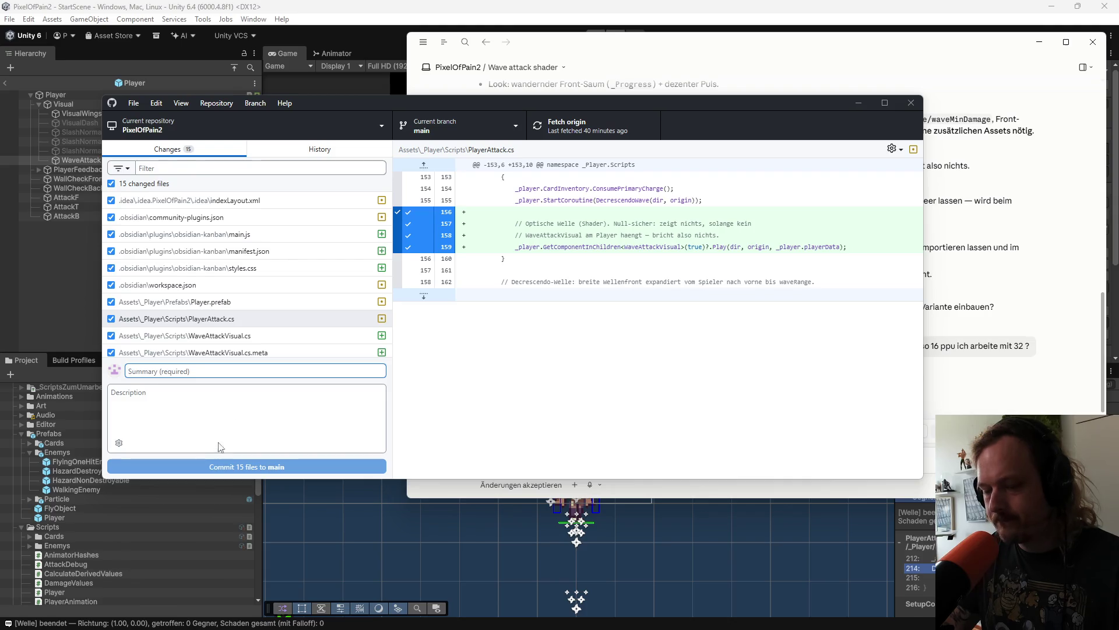
{"action": "left_click", "coordinate": [220, 469]}
{"action": "left_click_drag", "start_coordinate": [583, 102], "coordinate": [644, 195]}
{"action": "left_click_drag", "start_coordinate": [726, 49], "coordinate": [726, 75]}
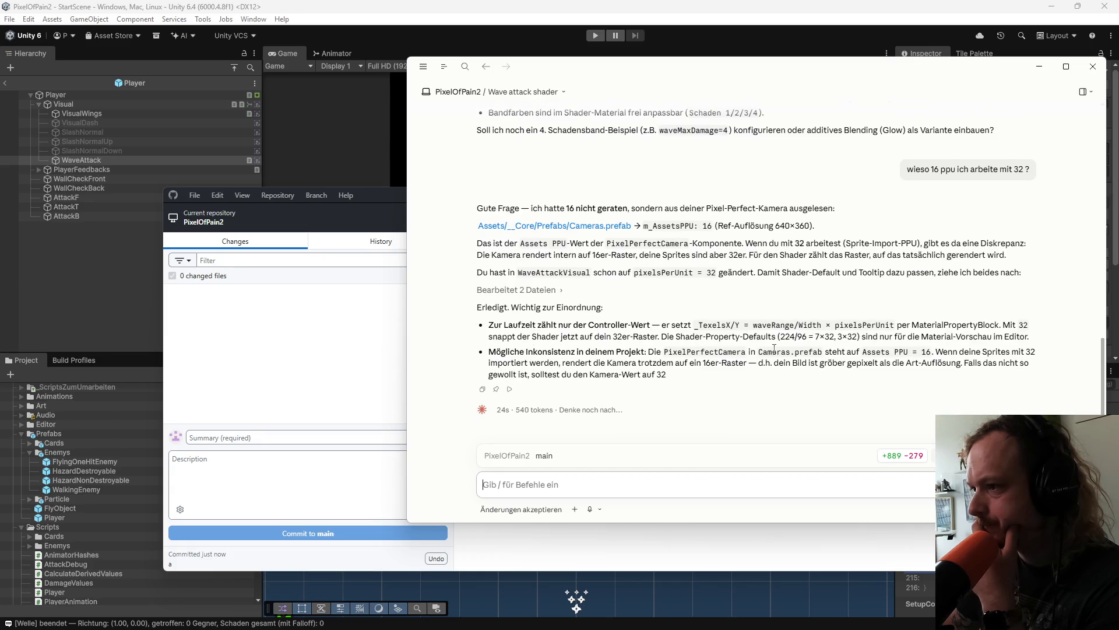
Step: Review the new WaveAttack.shader and WaveAttackVisual.cs diffs, then return to Unity
{"action": "left_click", "coordinate": [368, 373]}
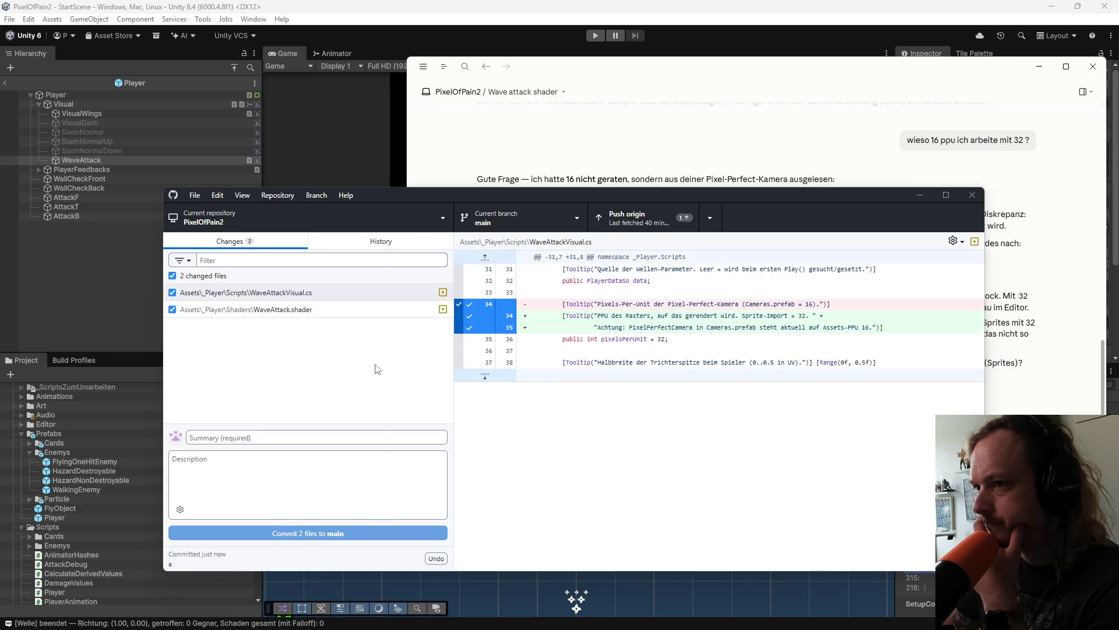
{"action": "left_click", "coordinate": [336, 309]}
{"action": "left_click", "coordinate": [338, 294]}
{"action": "left_click", "coordinate": [341, 312]}
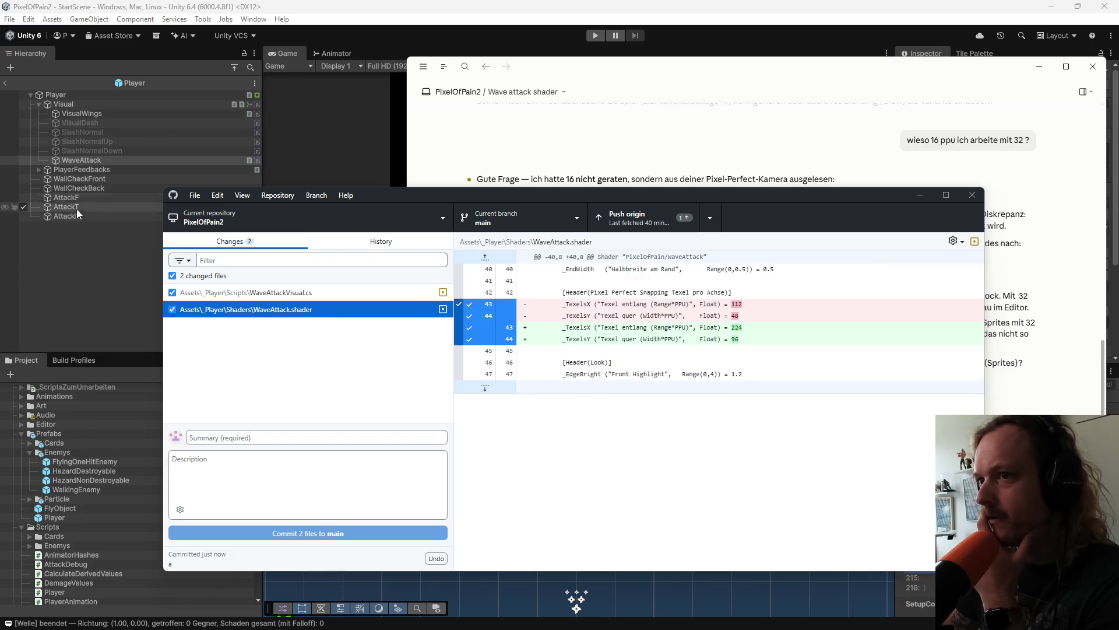
{"action": "left_click", "coordinate": [76, 204]}
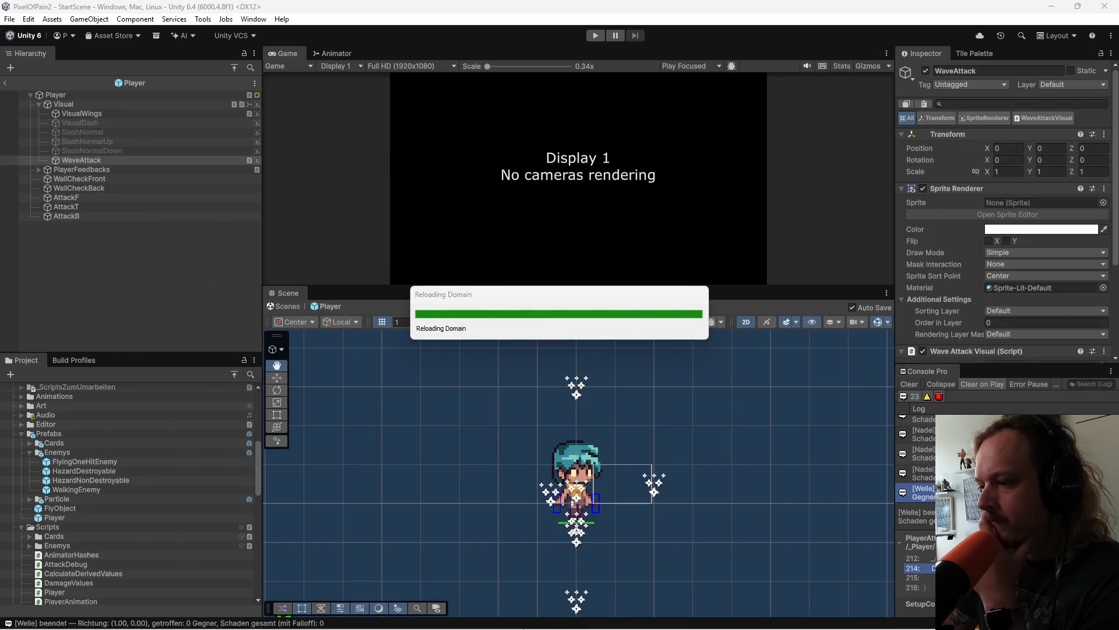
{"action": "left_click", "coordinate": [729, 616]}
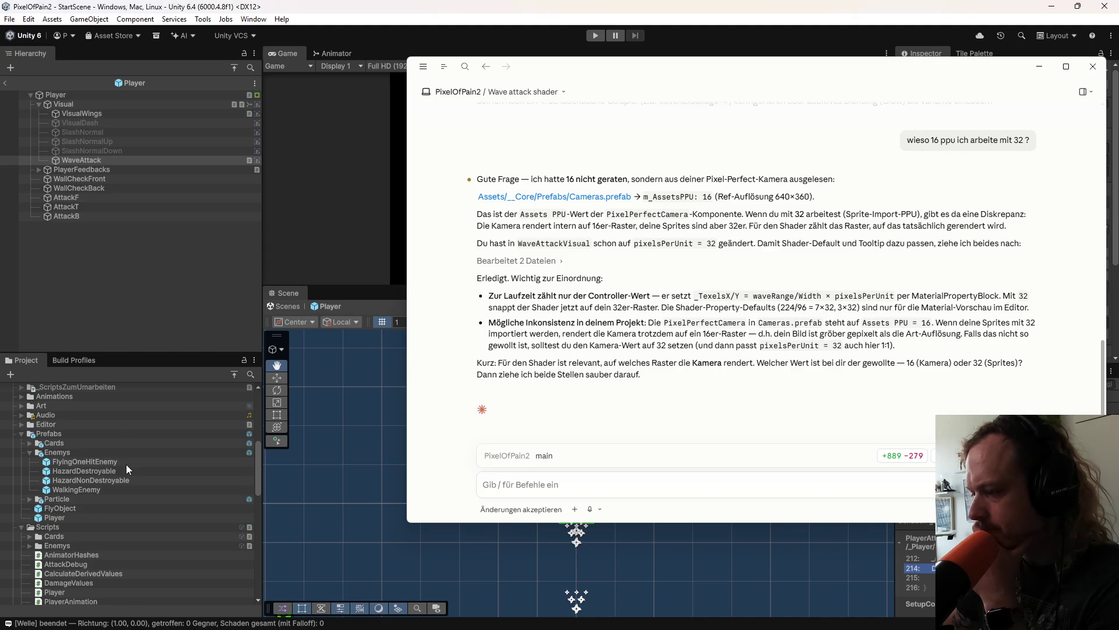
{"action": "left_click", "coordinate": [155, 469]}
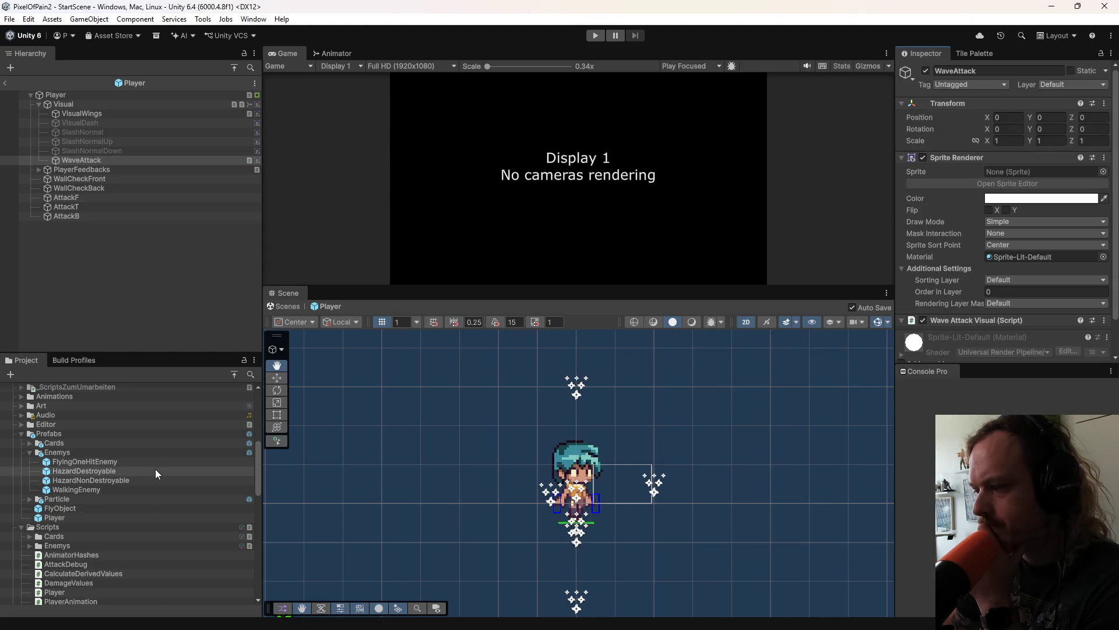
{"action": "scroll", "coordinate": [139, 466], "scroll_direction": "up", "scroll_amount": 6}
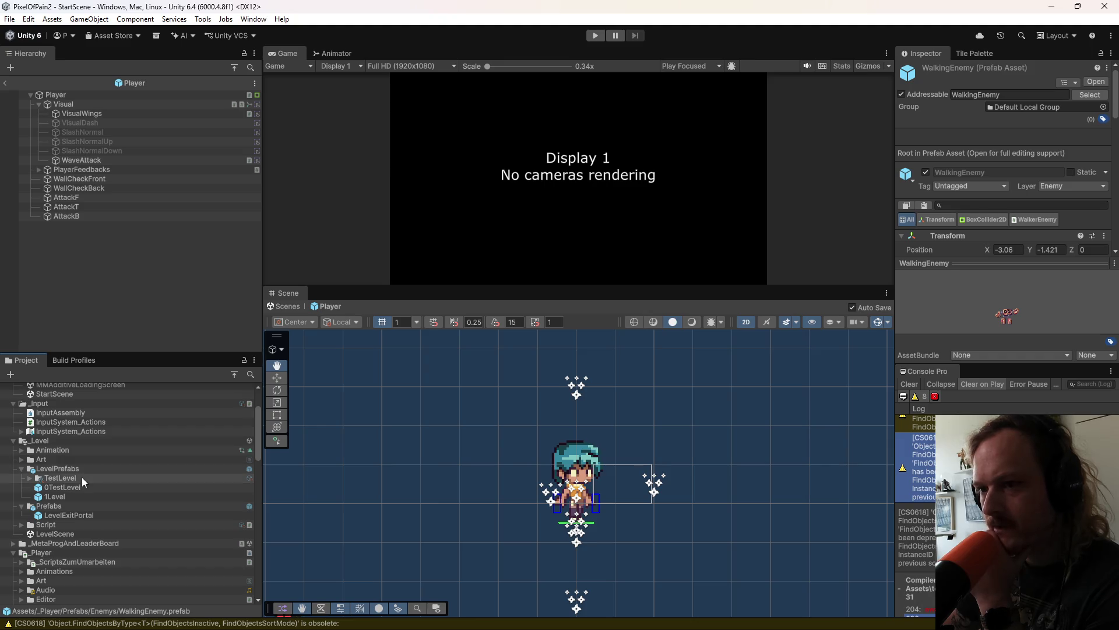
{"action": "left_click", "coordinate": [21, 458]}
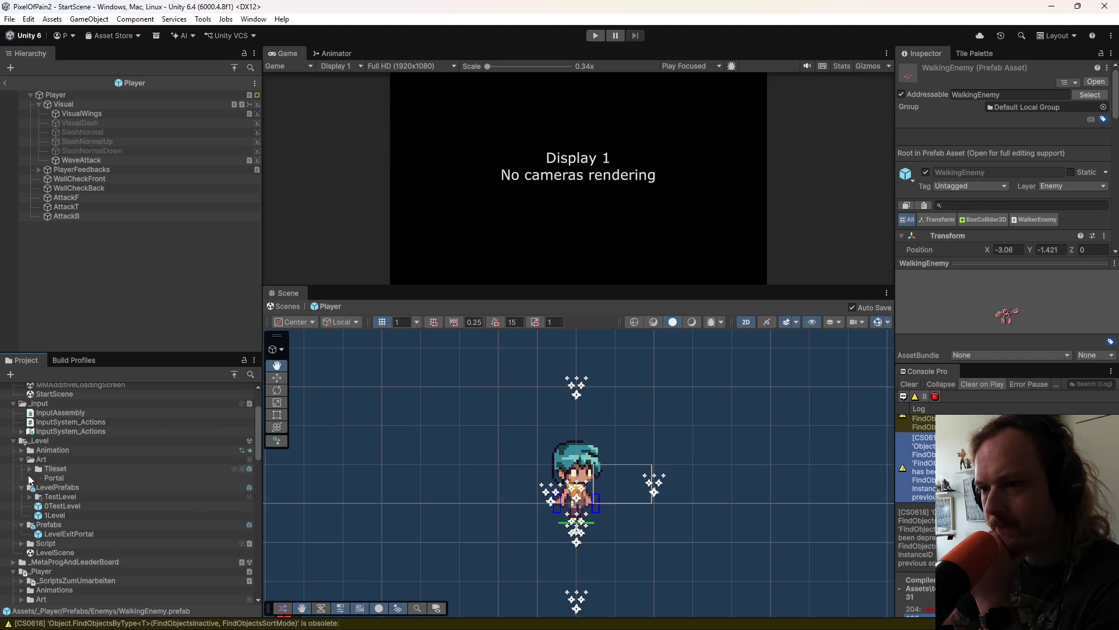
{"action": "left_click", "coordinate": [55, 469]}
{"action": "left_click", "coordinate": [30, 469]}
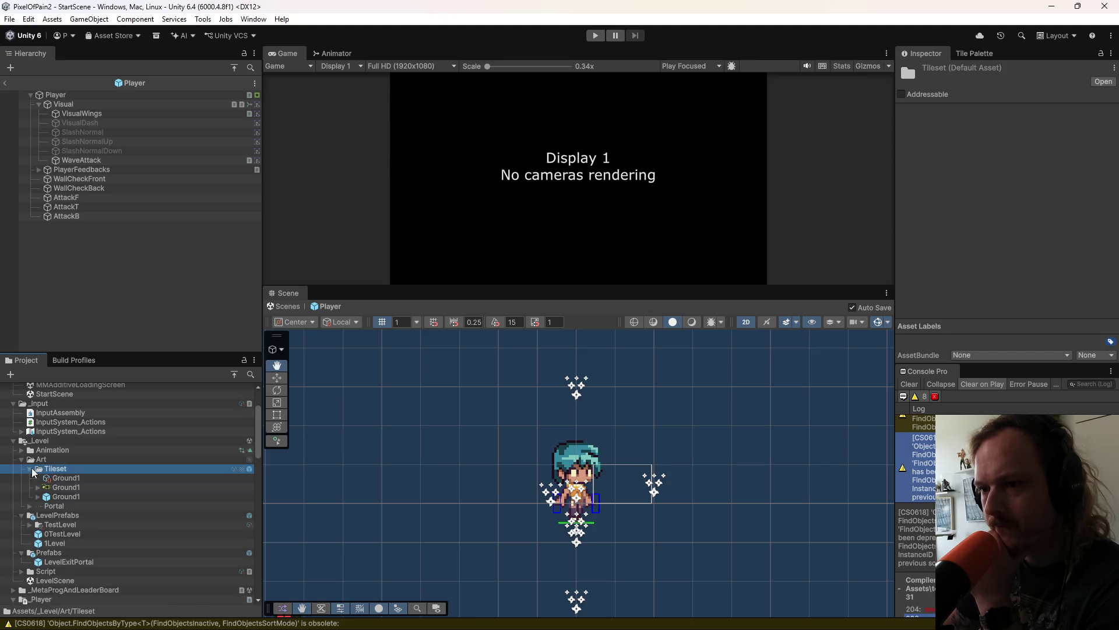
{"action": "left_click", "coordinate": [30, 506]}
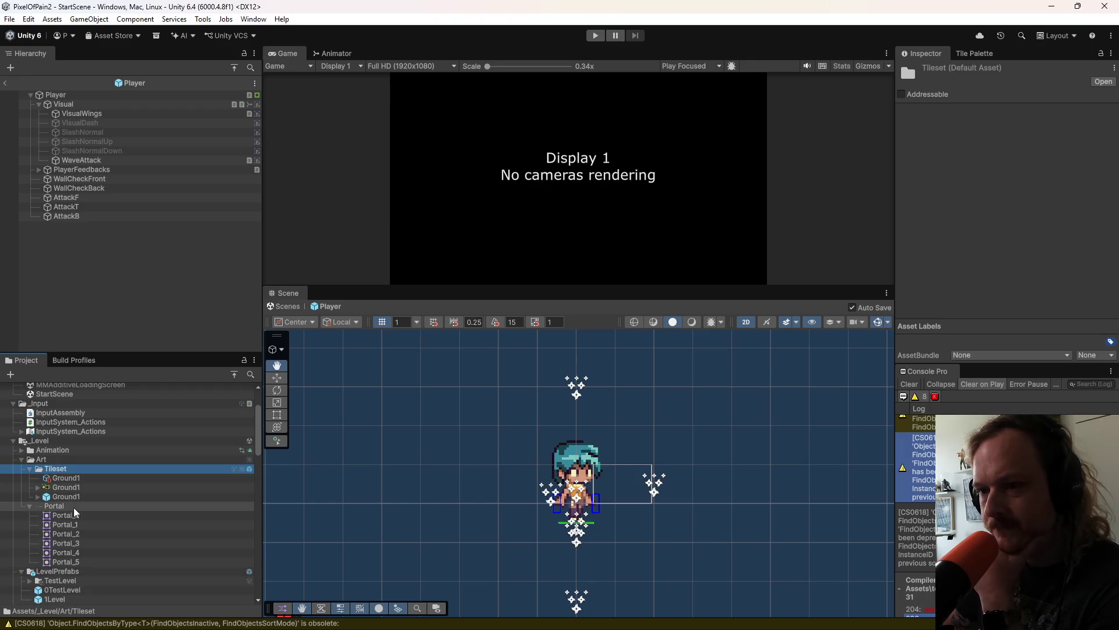
{"action": "left_click", "coordinate": [64, 506]}
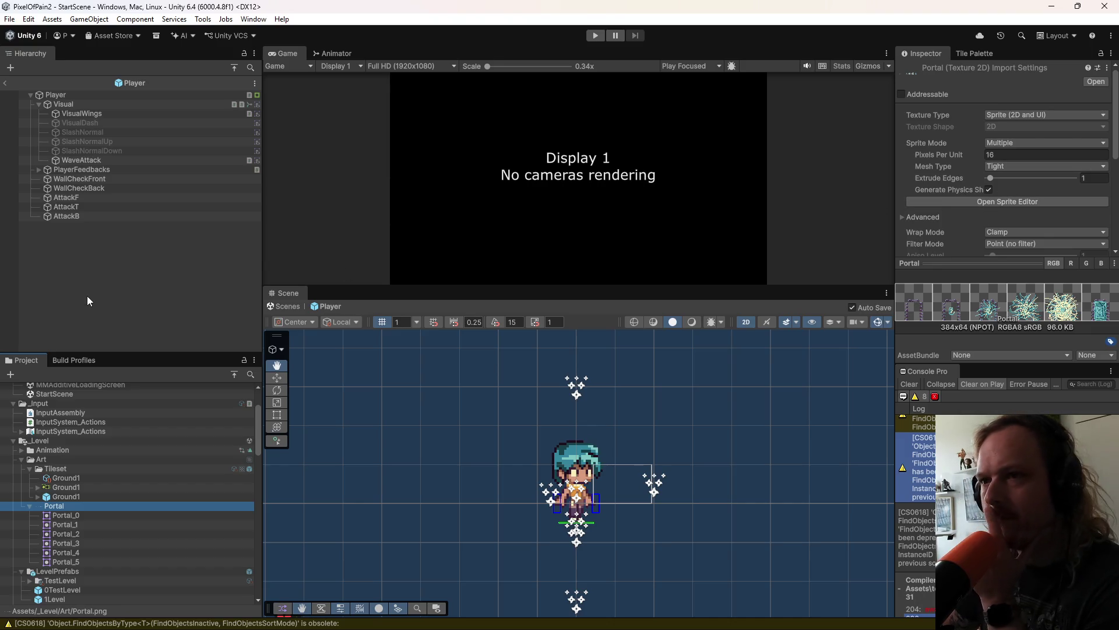
{"action": "left_click", "coordinate": [103, 95]}
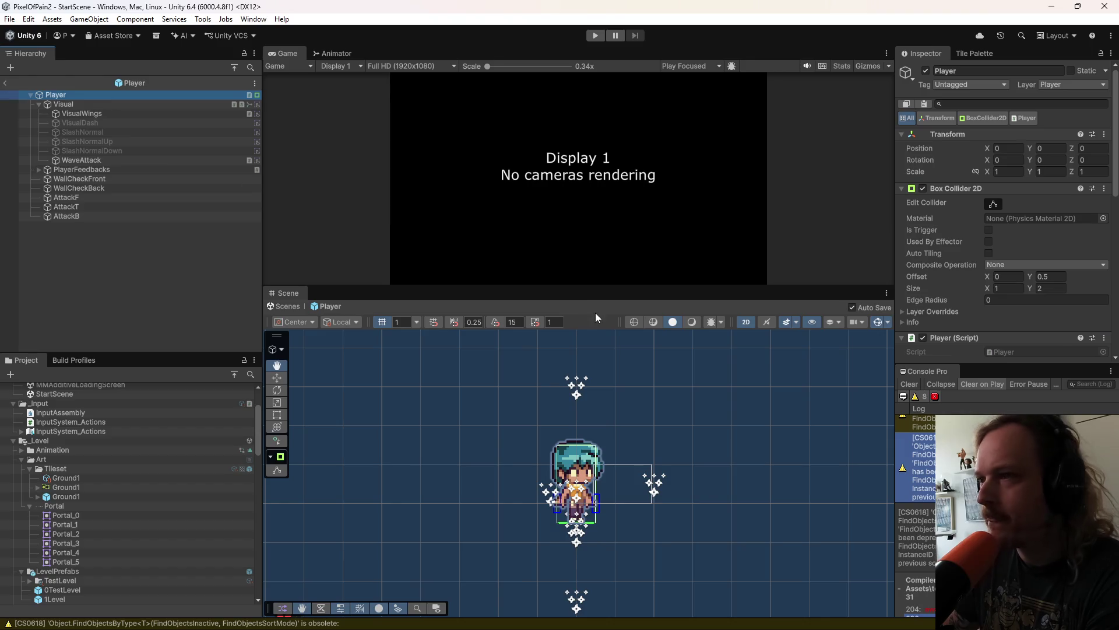
{"action": "scroll", "coordinate": [984, 318], "scroll_direction": "down", "scroll_amount": 3}
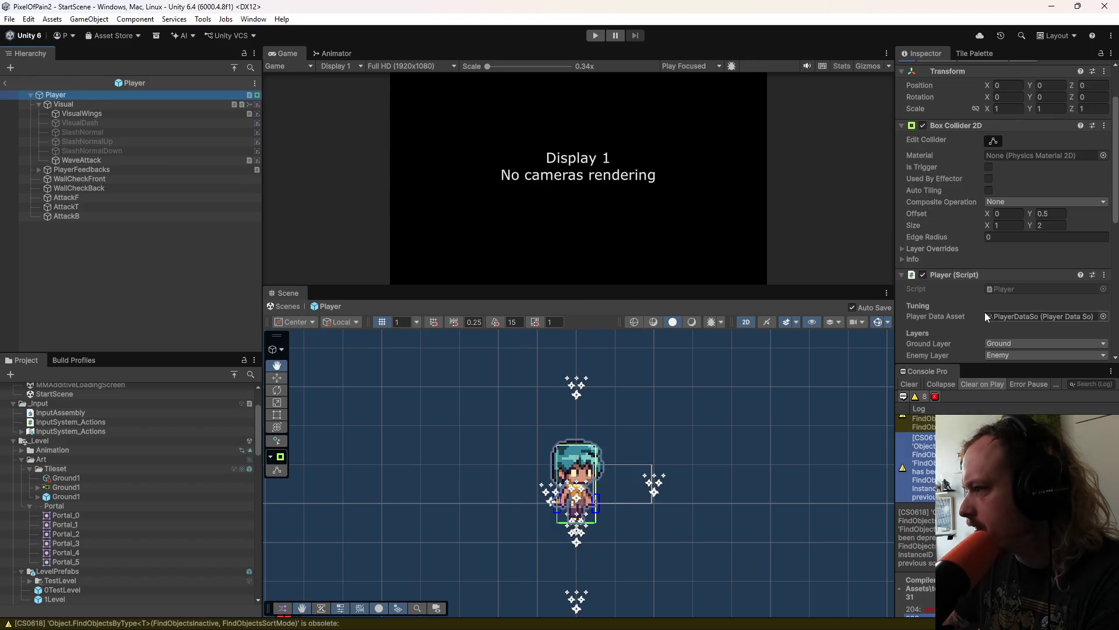
{"action": "left_click", "coordinate": [63, 104]}
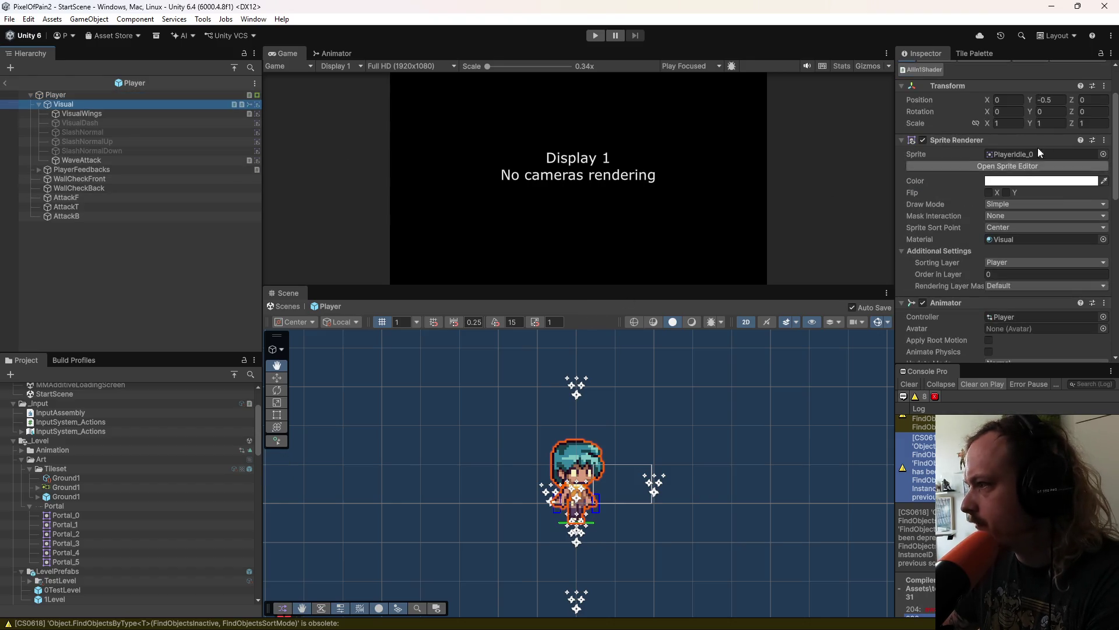
{"action": "left_click", "coordinate": [1038, 152]}
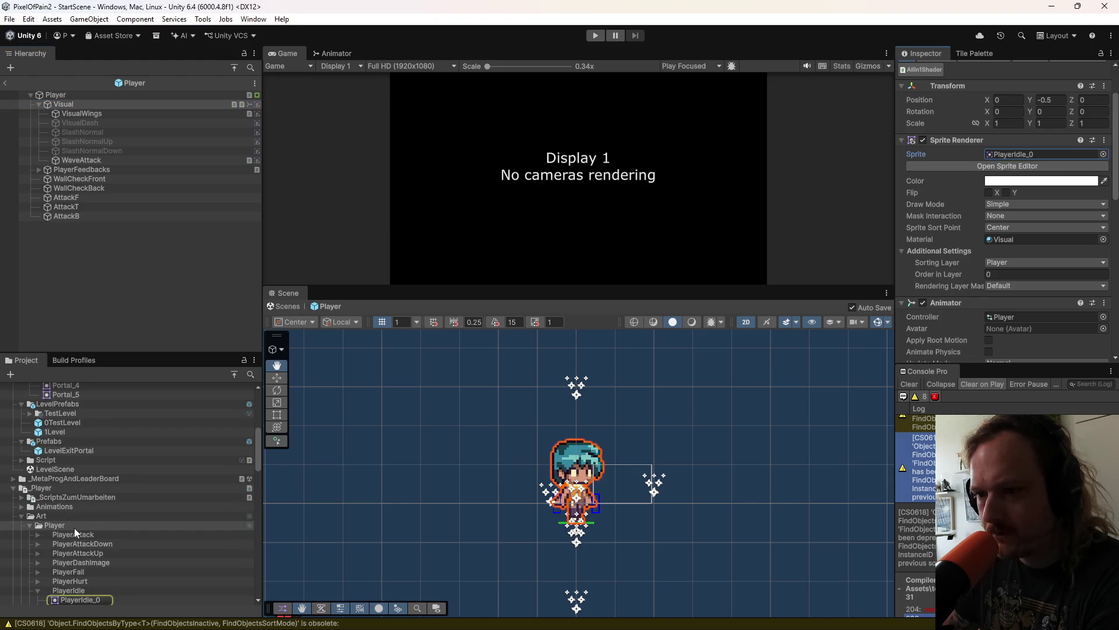
{"action": "scroll", "coordinate": [75, 527], "scroll_direction": "down", "scroll_amount": 2}
{"action": "left_click", "coordinate": [76, 555]}
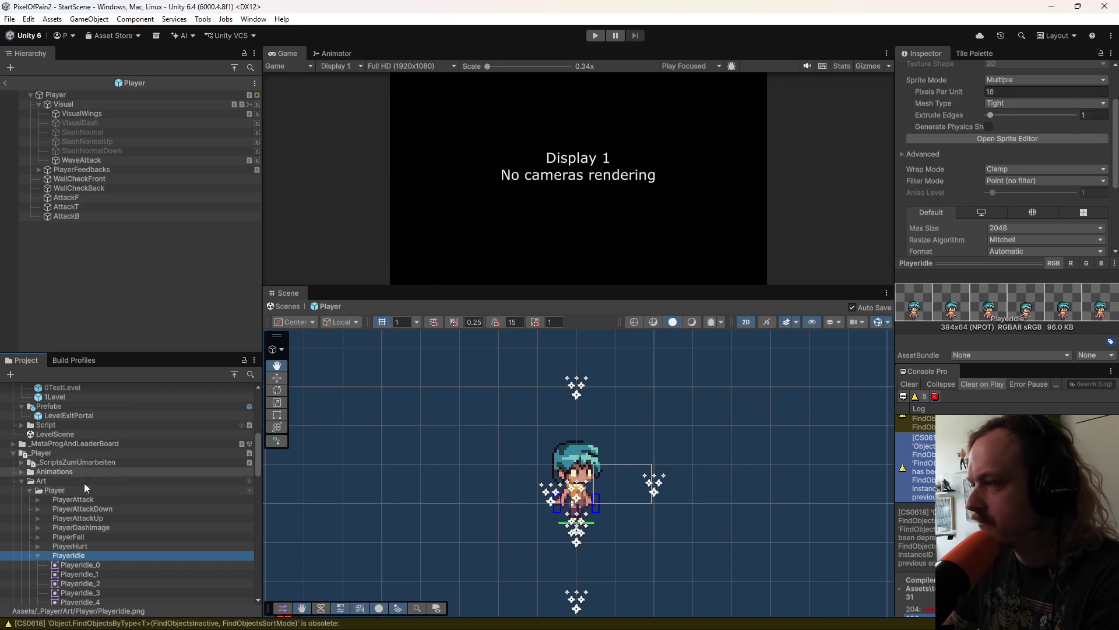
{"action": "scroll", "coordinate": [78, 537], "scroll_direction": "up", "scroll_amount": 2}
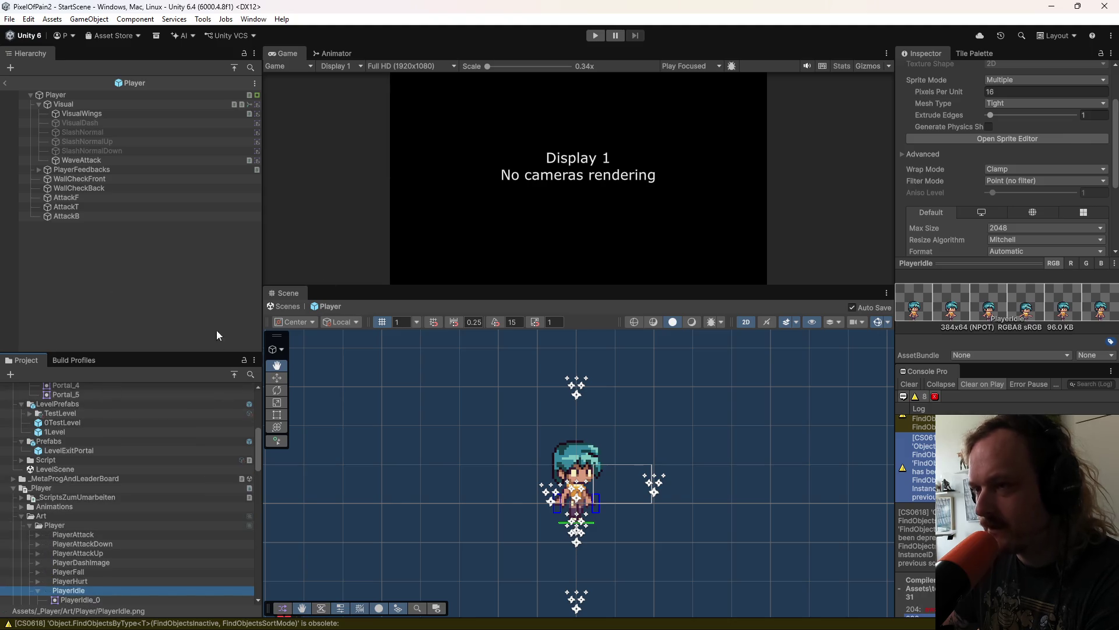
{"action": "left_click", "coordinate": [729, 617]}
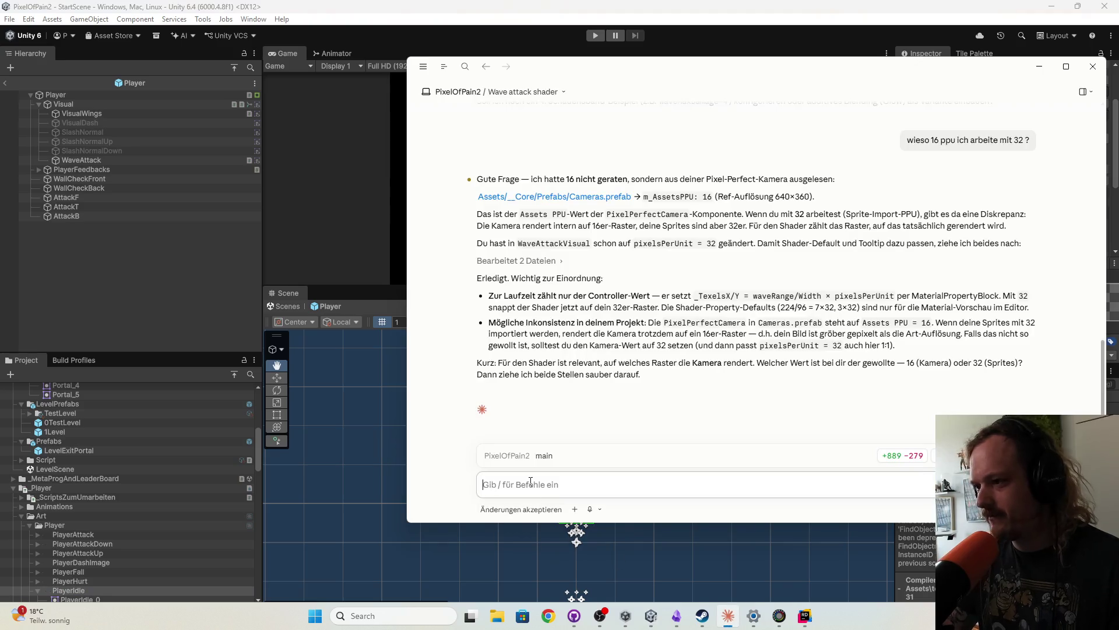
Step: Reply to Claude 'ich arbeite auf 16 ppu' and bring Unity back to the front
{"action": "type", "text": "ich arbne"}
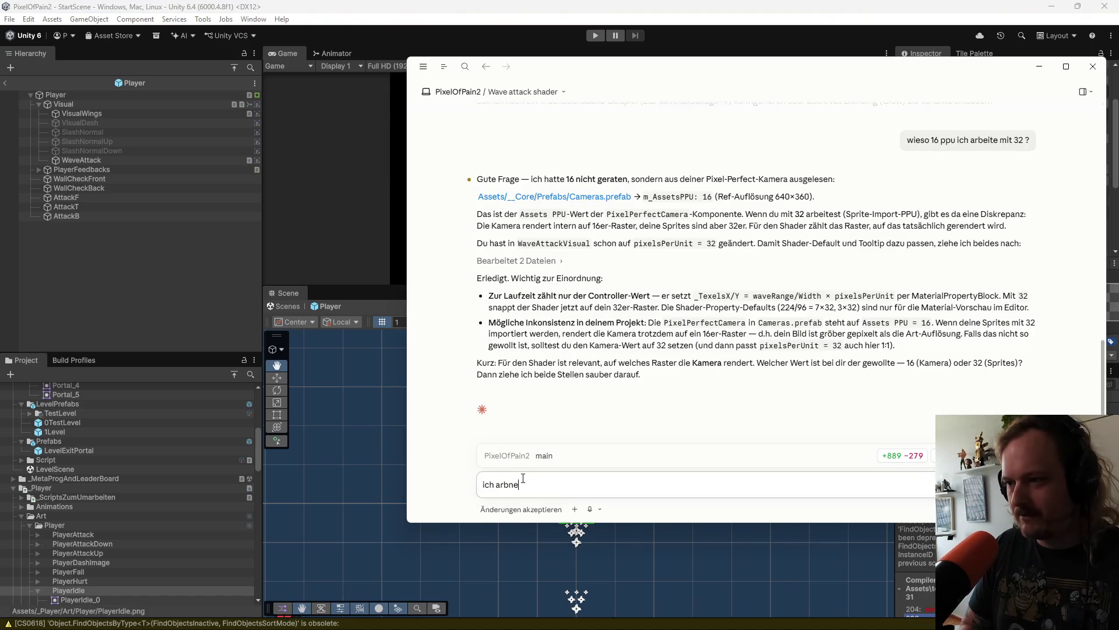
{"action": "key", "text": "BackSpace"}
{"action": "key", "text": "BackSpace"}
{"action": "type", "text": "eite auf 1"}
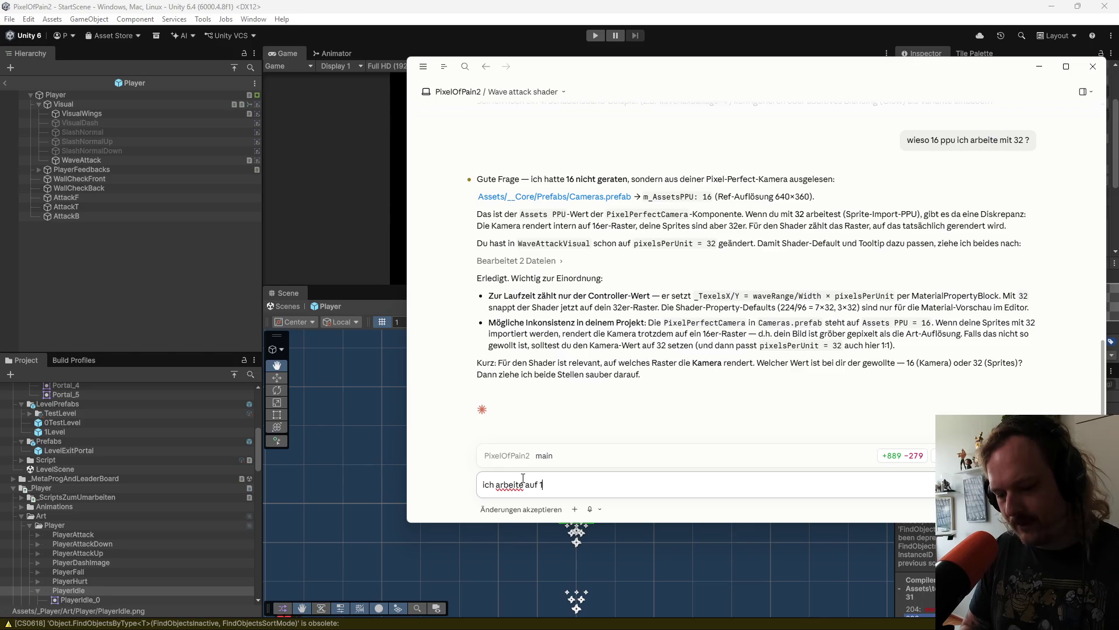
{"action": "type", "text": " ppu"}
{"action": "key", "text": "Return"}
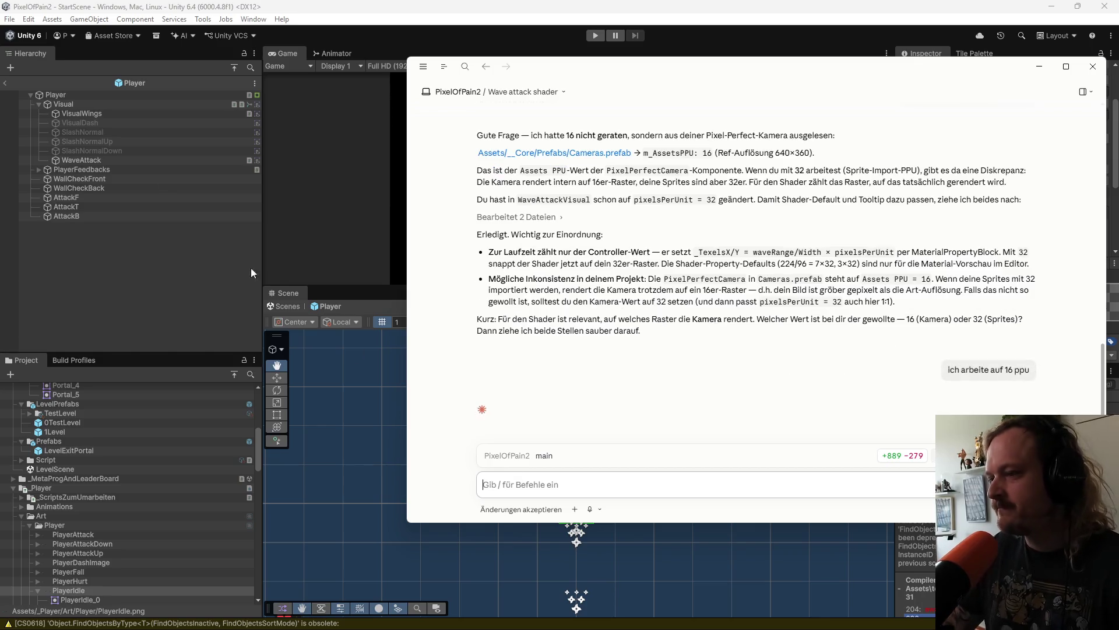
{"action": "left_click", "coordinate": [328, 7]}
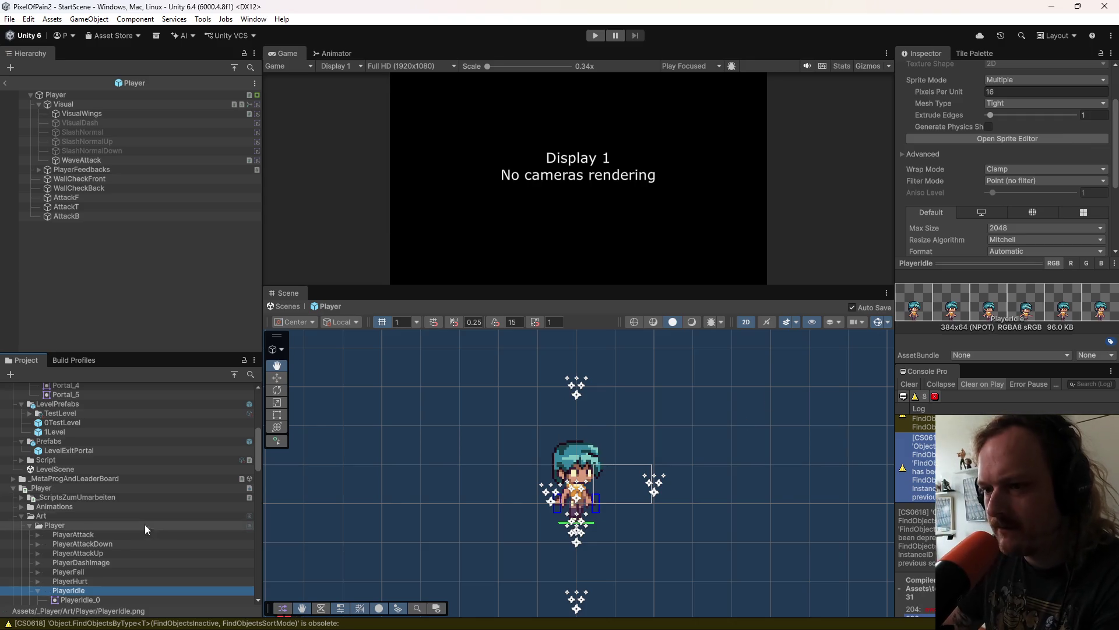
Step: Check the import settings of the player sprite sheets from PlayerAttack through PlayerFall
{"action": "left_click", "coordinate": [107, 533]}
{"action": "left_click", "coordinate": [114, 544]}
{"action": "left_click", "coordinate": [116, 554]}
{"action": "left_click", "coordinate": [118, 562]}
{"action": "left_click", "coordinate": [120, 571]}
{"action": "scroll", "coordinate": [117, 558], "scroll_direction": "down", "scroll_amount": 1}
{"action": "scroll", "coordinate": [118, 557], "scroll_direction": "down", "scroll_amount": 6}
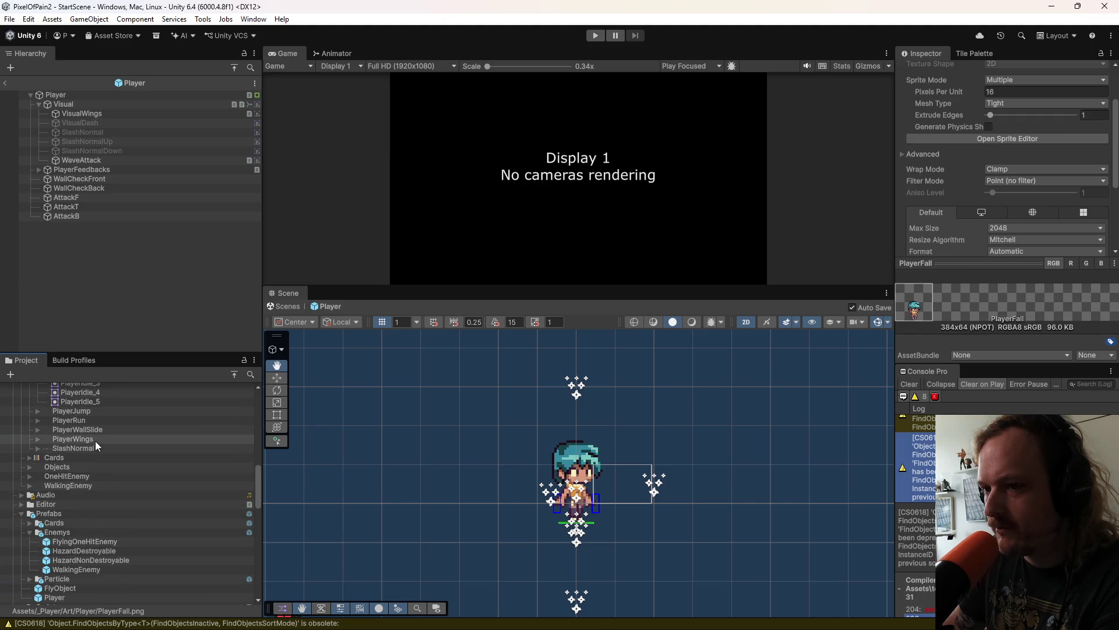
Step: Check the Cards, PlayerRun and PlayerJump import settings, then bring up Claude's reply
{"action": "left_click", "coordinate": [83, 459]}
{"action": "left_click", "coordinate": [83, 466]}
{"action": "left_click", "coordinate": [86, 485]}
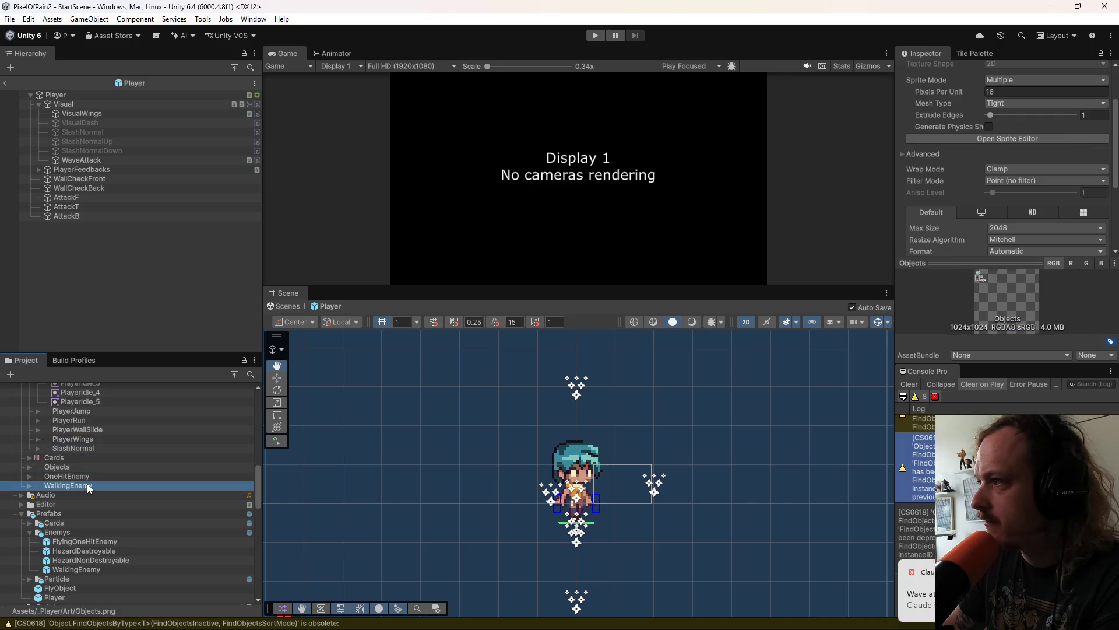
{"action": "left_click", "coordinate": [90, 448]}
{"action": "left_click", "coordinate": [96, 438]}
{"action": "left_click", "coordinate": [97, 419]}
{"action": "left_click", "coordinate": [96, 413]}
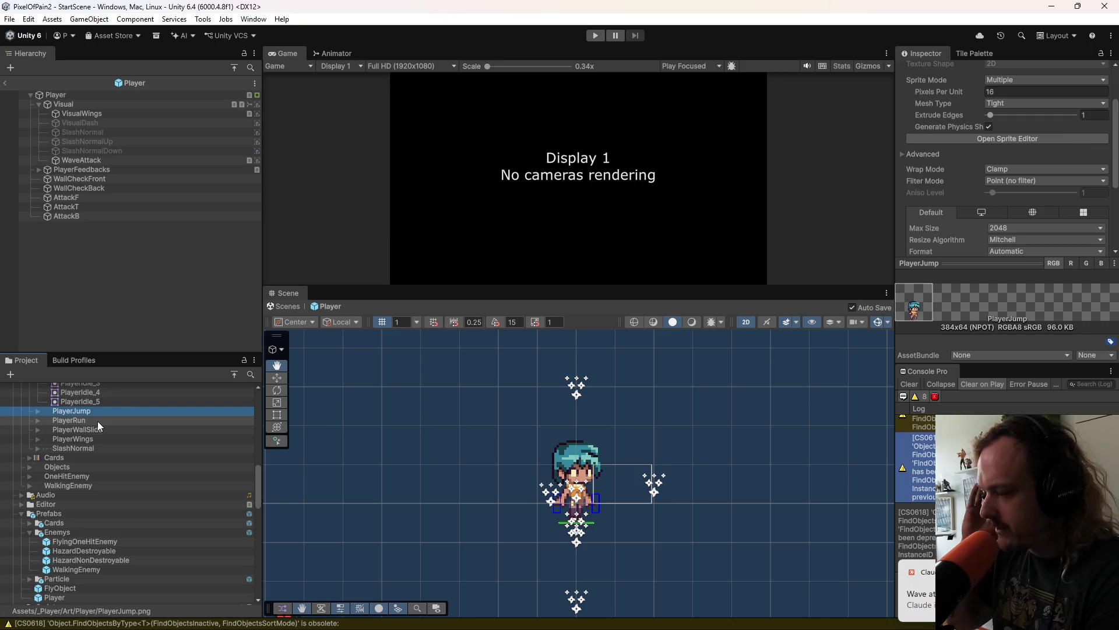
{"action": "scroll", "coordinate": [114, 427], "scroll_direction": "up", "scroll_amount": 15}
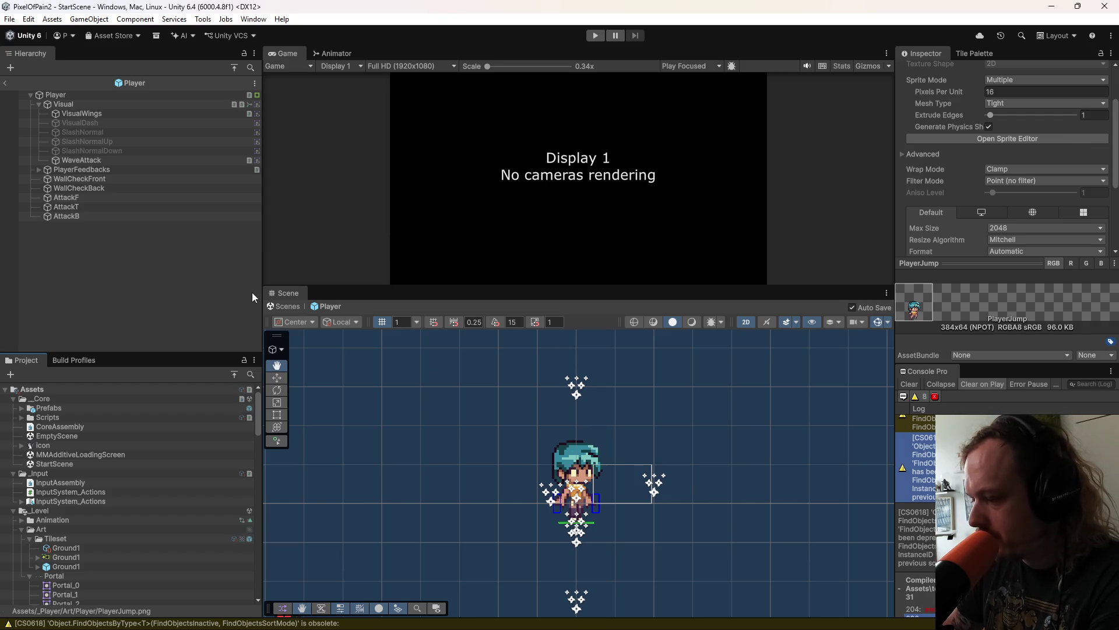
{"action": "left_click", "coordinate": [728, 615]}
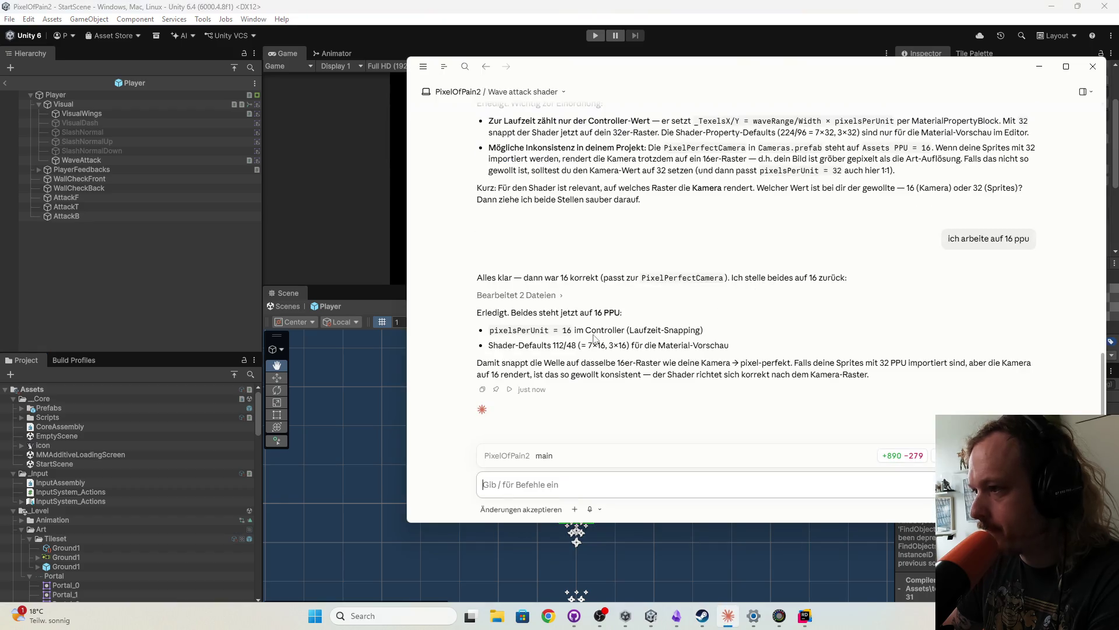
Step: View the WaveAttackVisual.cs diff in GitHub Desktop, then return to Unity to recompile
{"action": "mouse_move", "coordinate": [577, 627]}
{"action": "left_click", "coordinate": [676, 622]}
{"action": "left_click", "coordinate": [294, 311]}
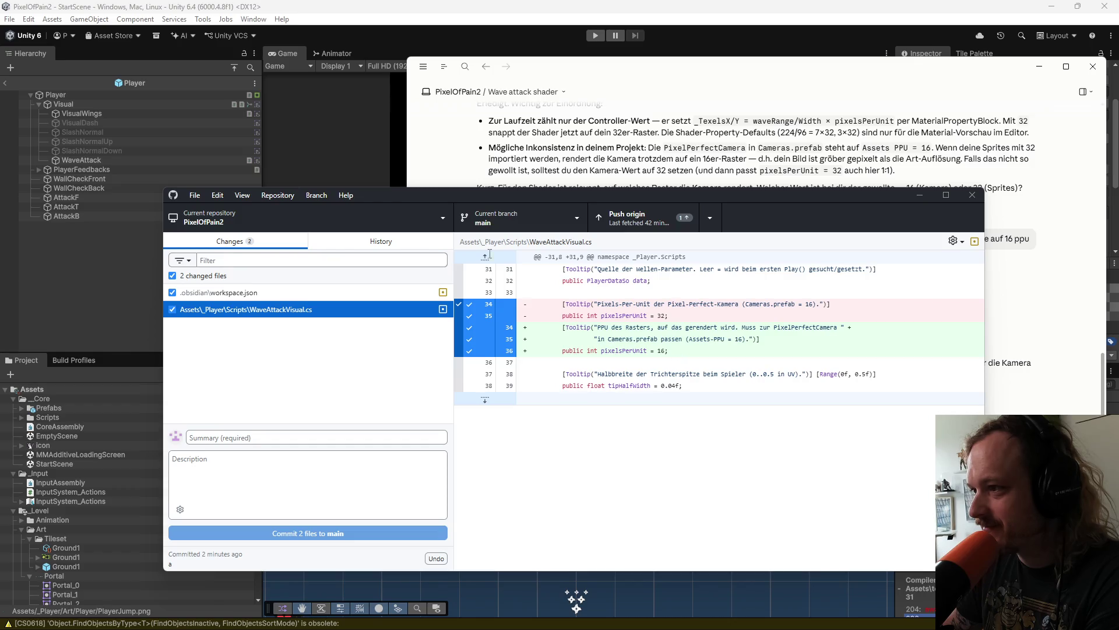
{"action": "left_click", "coordinate": [313, 107]}
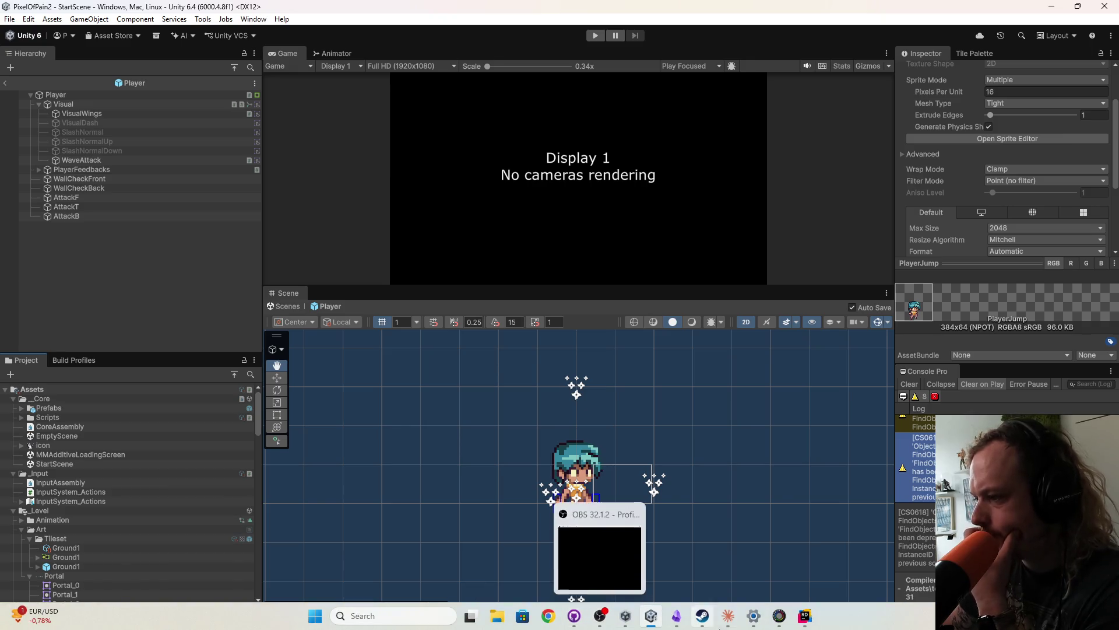
Step: Leave the Player prefab for StartScene and enter Play mode to test the wave attack
{"action": "mouse_move", "coordinate": [754, 616]}
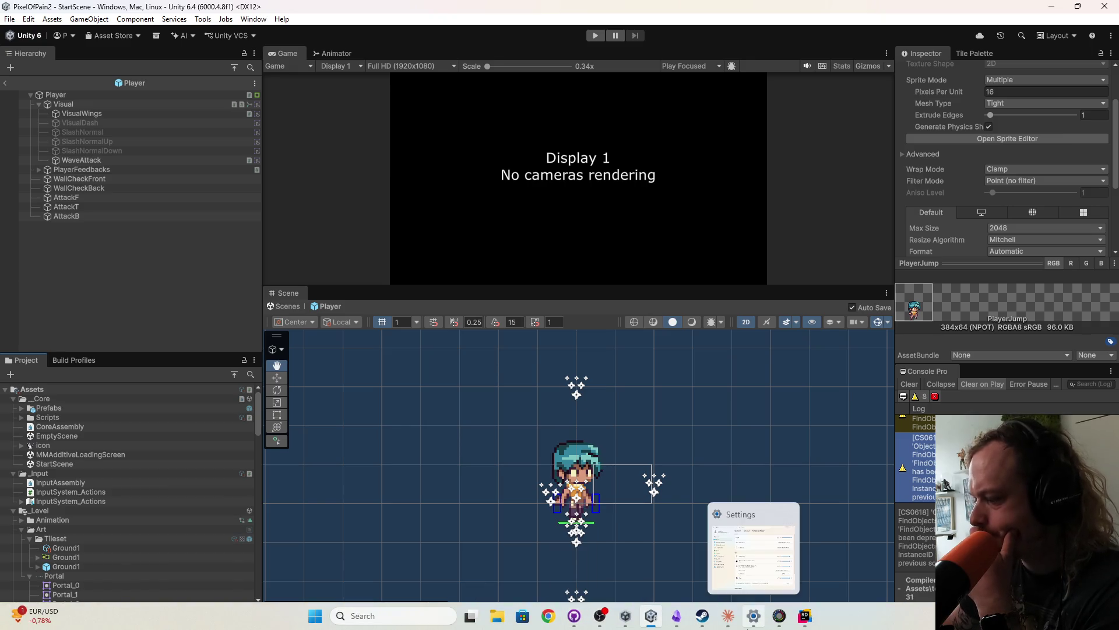
{"action": "left_click", "coordinate": [140, 268]}
{"action": "left_click", "coordinate": [6, 84]}
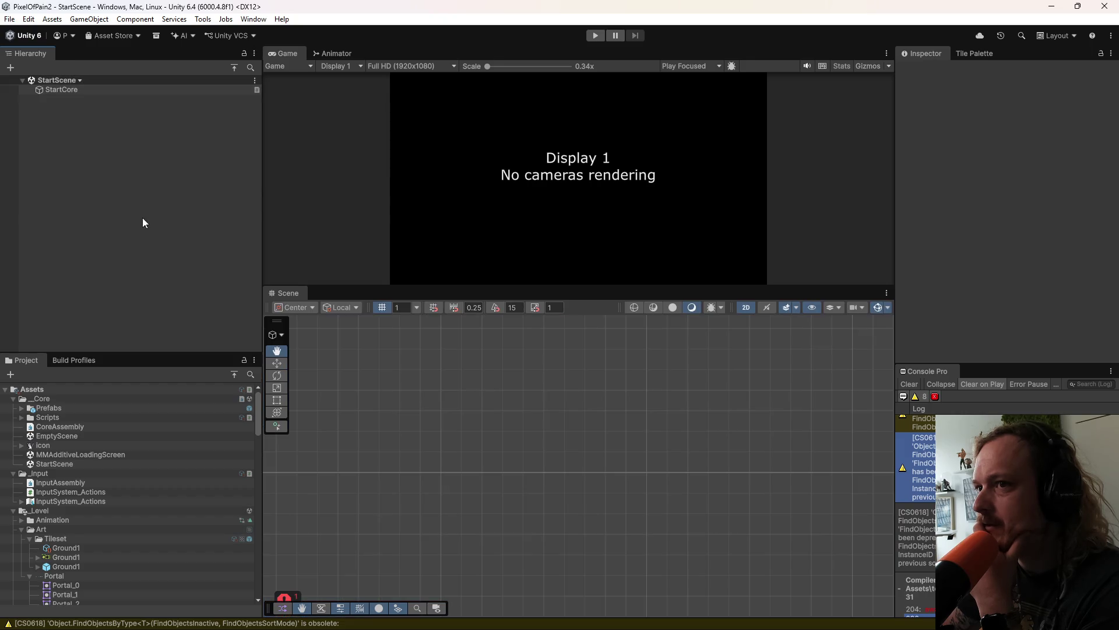
{"action": "left_click", "coordinate": [595, 32]}
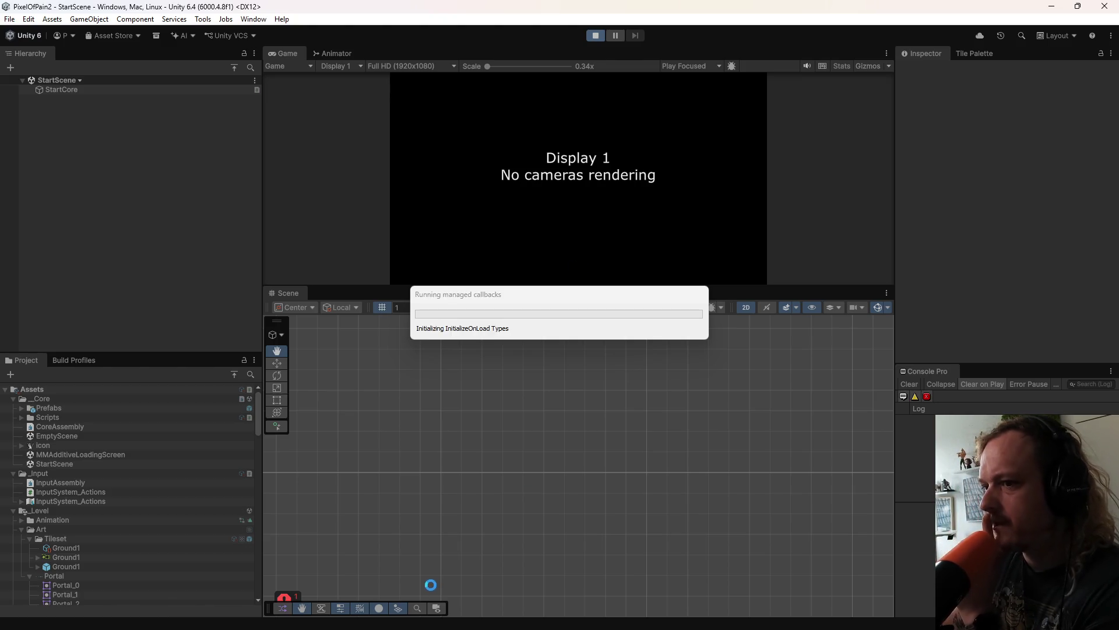
{"action": "mouse_move", "coordinate": [625, 617]}
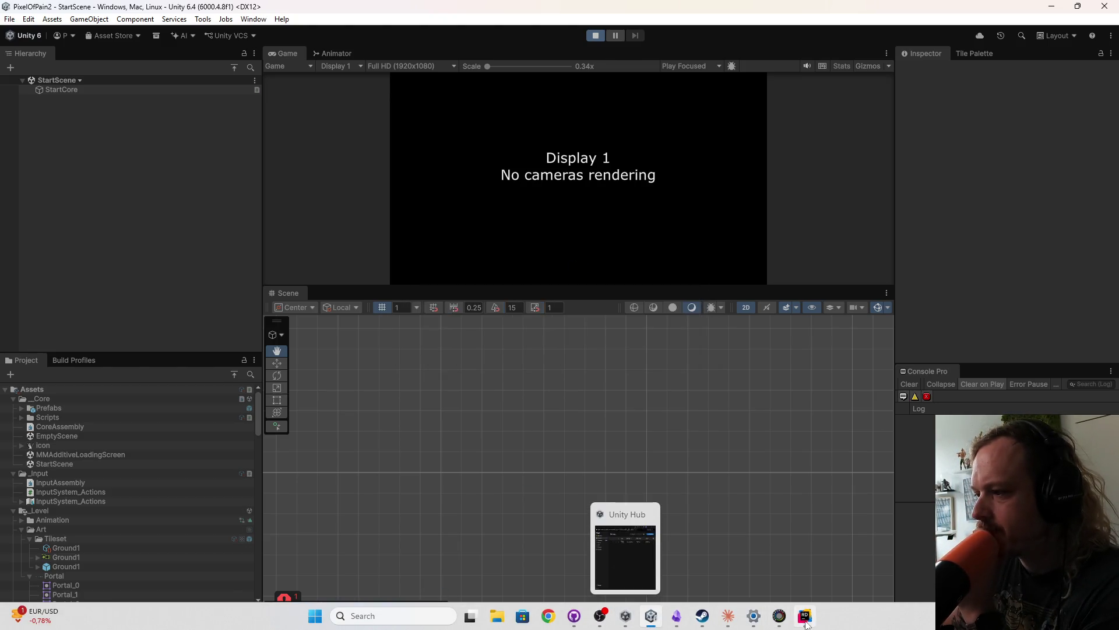
{"action": "left_click", "coordinate": [804, 621]}
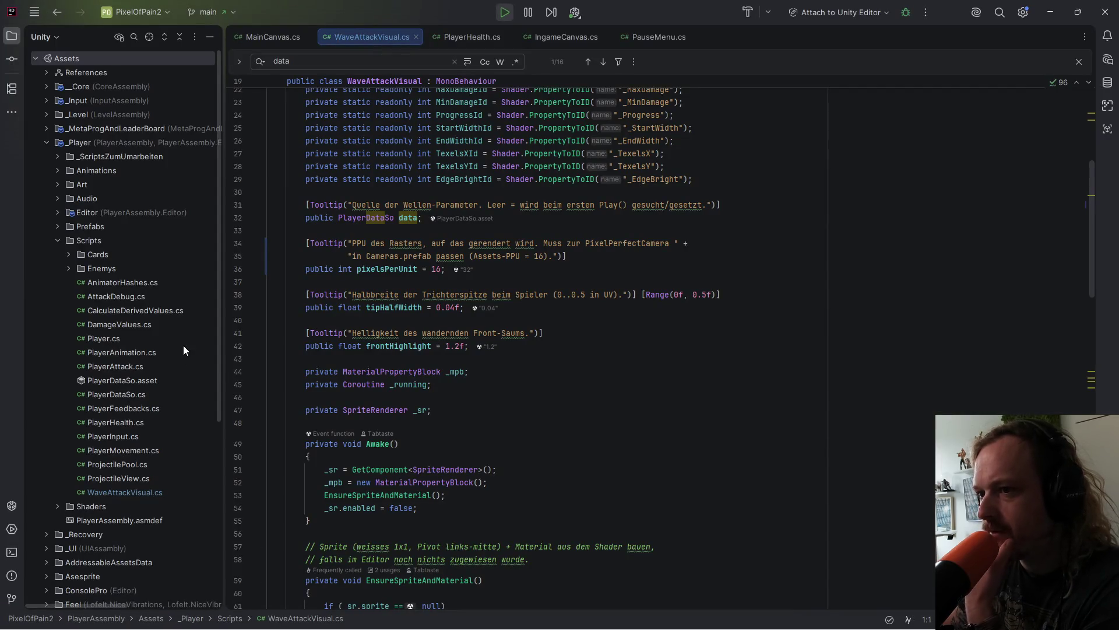
{"action": "scroll", "coordinate": [401, 394], "scroll_direction": "down", "scroll_amount": 5}
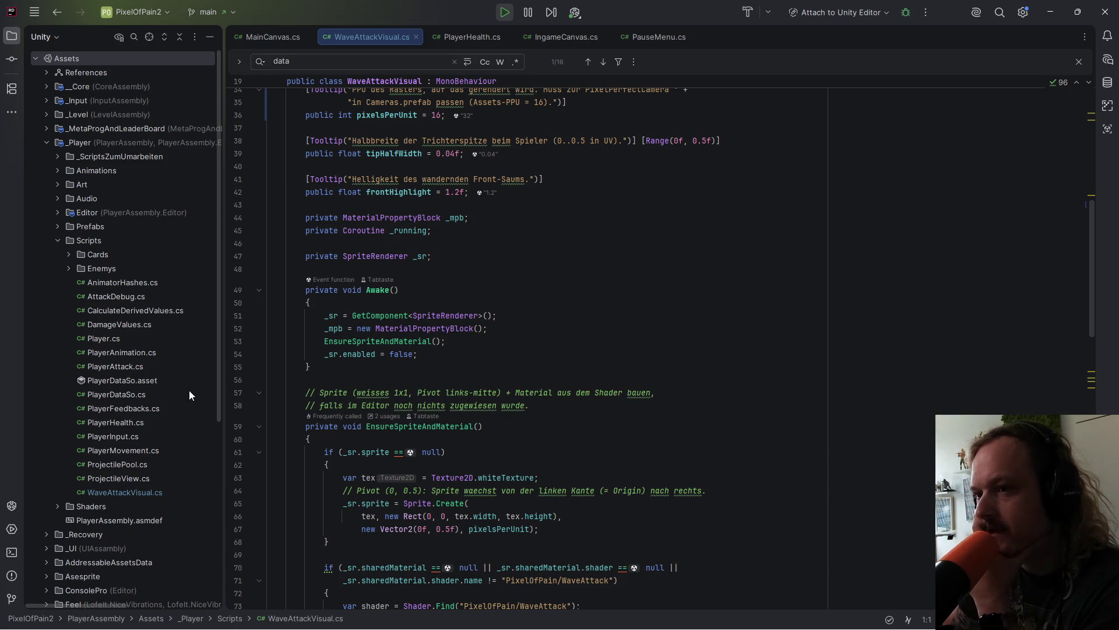
{"action": "double_click", "coordinate": [124, 367]}
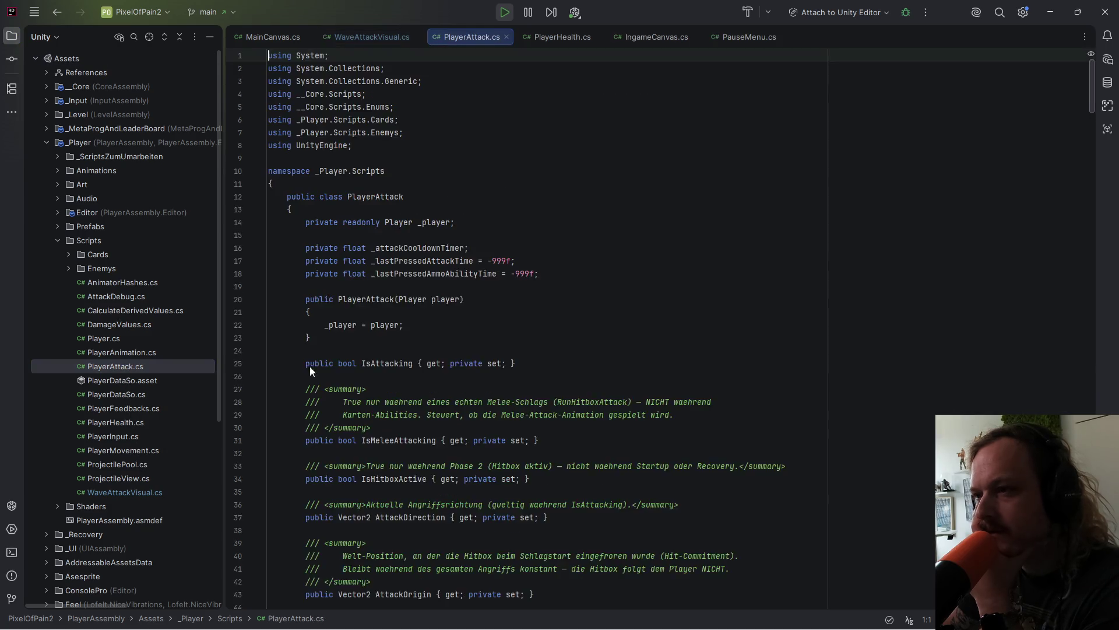
{"action": "scroll", "coordinate": [580, 455], "scroll_direction": "down", "scroll_amount": 20}
{"action": "scroll", "coordinate": [580, 455], "scroll_direction": "down", "scroll_amount": 15}
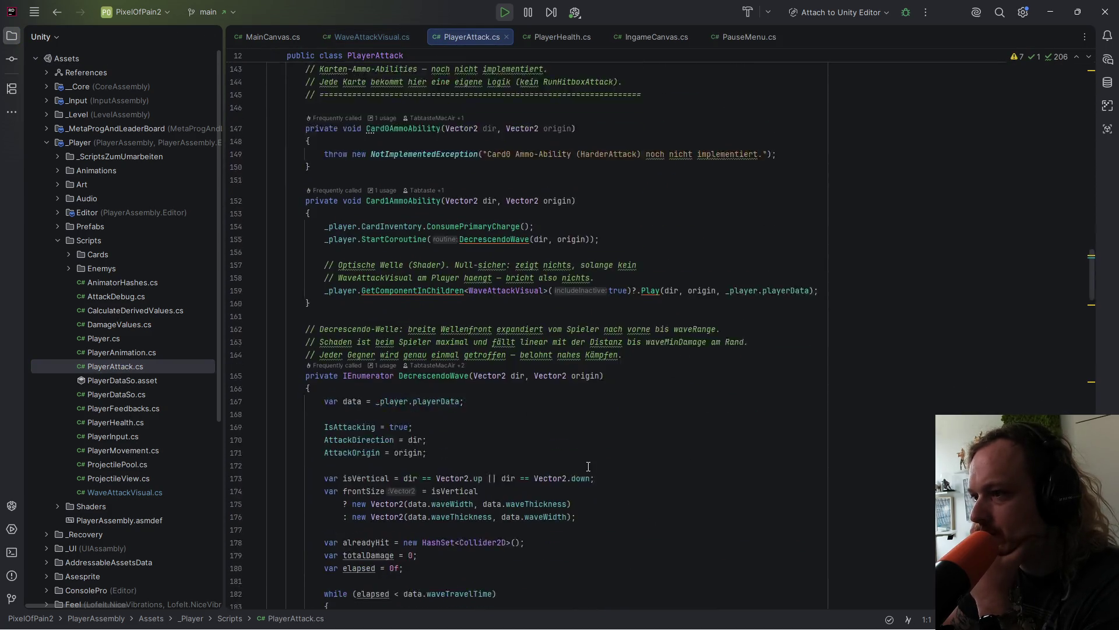
{"action": "scroll", "coordinate": [593, 462], "scroll_direction": "up", "scroll_amount": 1}
{"action": "scroll", "coordinate": [601, 455], "scroll_direction": "down", "scroll_amount": 10}
{"action": "scroll", "coordinate": [612, 445], "scroll_direction": "up", "scroll_amount": 7}
{"action": "scroll", "coordinate": [612, 445], "scroll_direction": "up", "scroll_amount": 3}
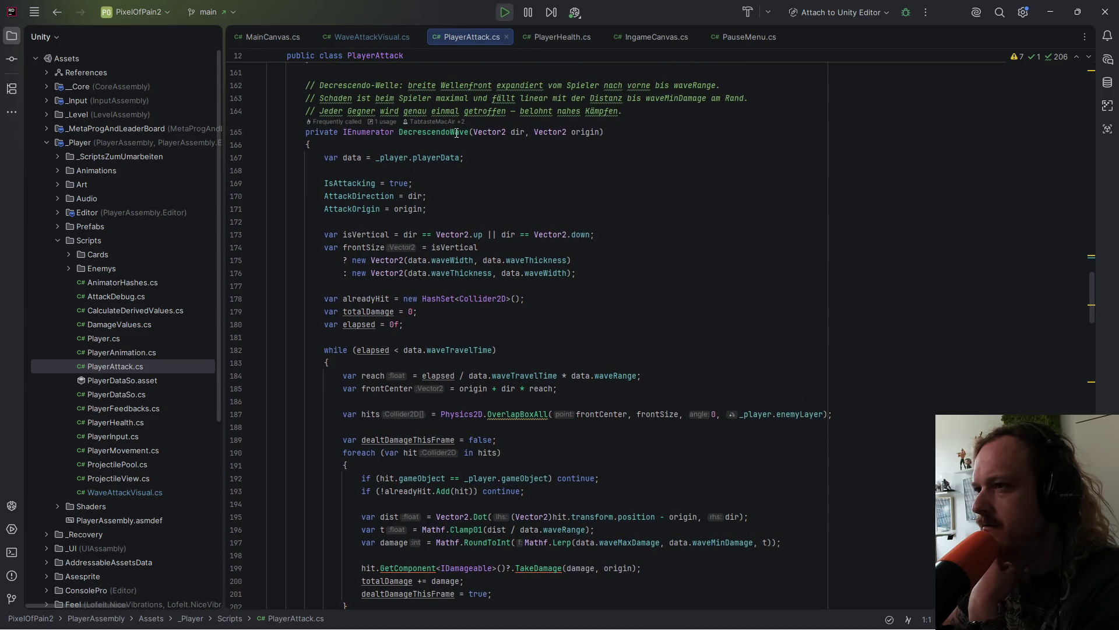
{"action": "mouse_move", "coordinate": [456, 134]}
{"action": "scroll", "coordinate": [450, 139], "scroll_direction": "up", "scroll_amount": 4}
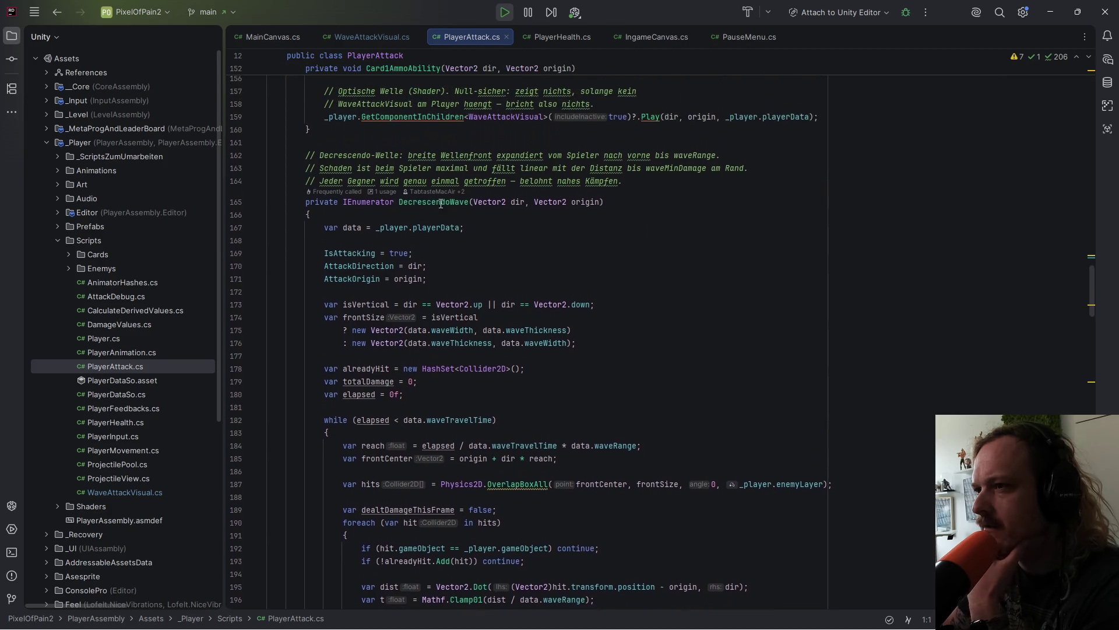
{"action": "scroll", "coordinate": [605, 220], "scroll_direction": "down", "scroll_amount": 1}
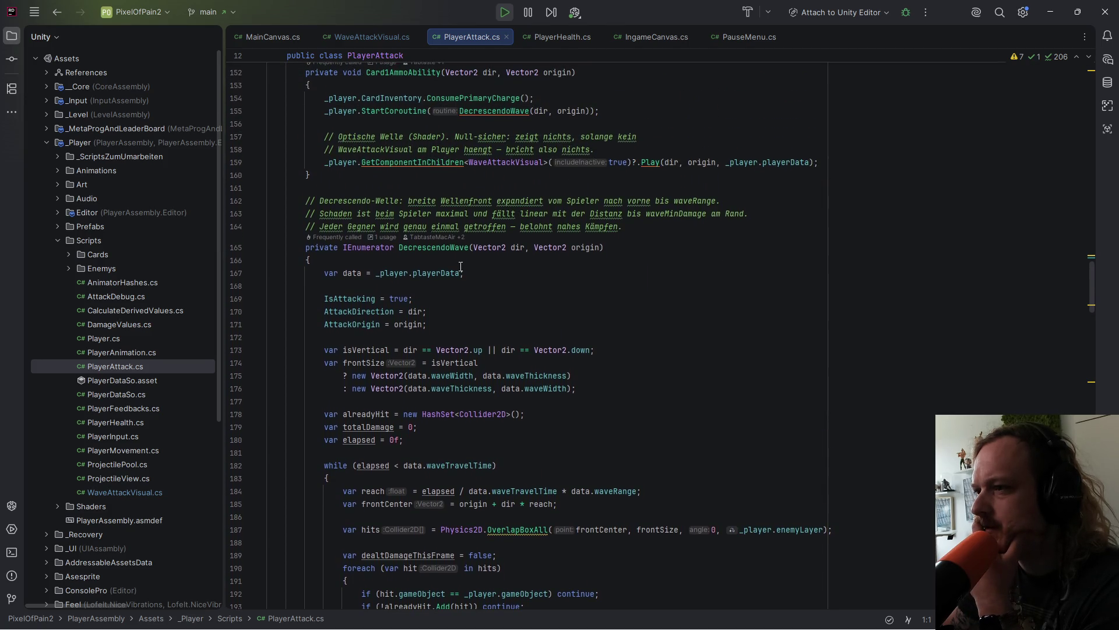
{"action": "scroll", "coordinate": [461, 267], "scroll_direction": "down", "scroll_amount": 5}
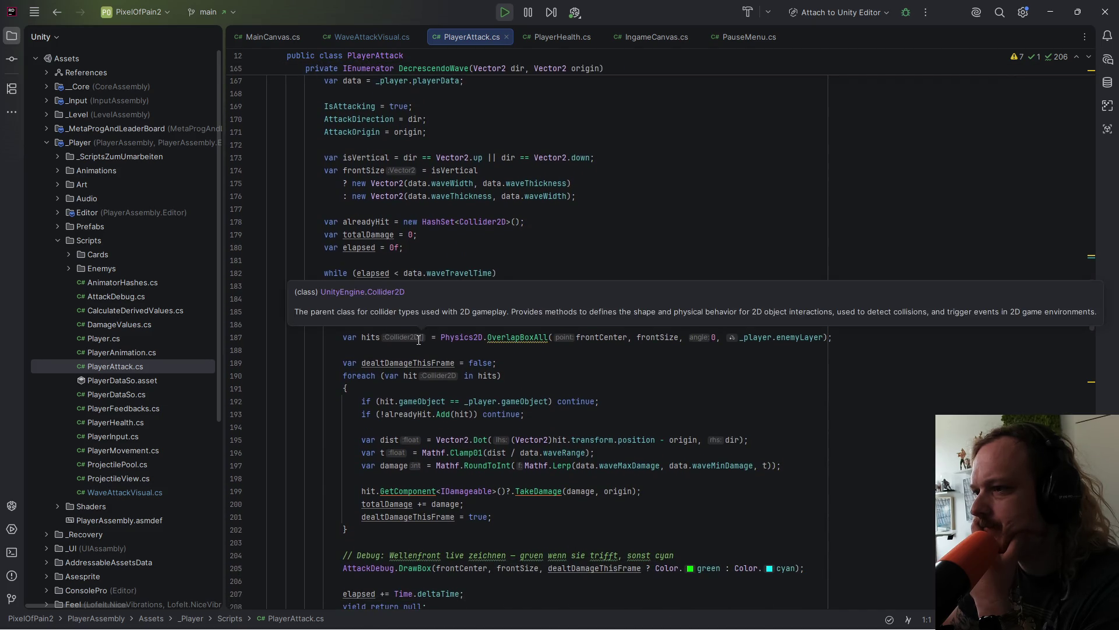
{"action": "scroll", "coordinate": [572, 401], "scroll_direction": "down", "scroll_amount": 2}
{"action": "scroll", "coordinate": [572, 401], "scroll_direction": "down", "scroll_amount": 1}
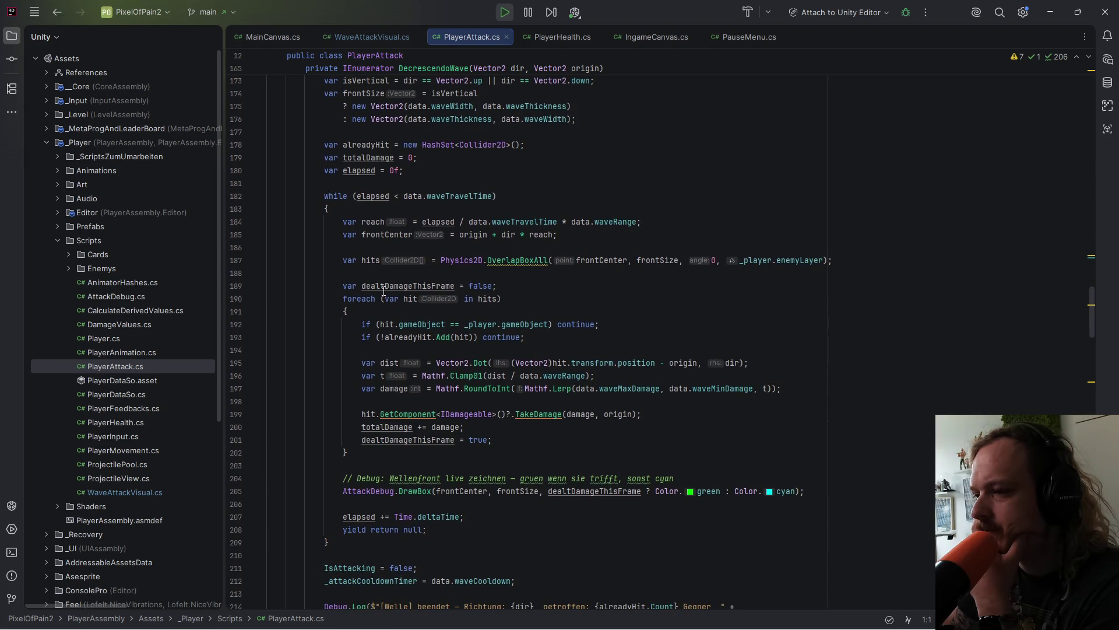
{"action": "scroll", "coordinate": [383, 291], "scroll_direction": "down", "scroll_amount": 2}
{"action": "scroll", "coordinate": [391, 206], "scroll_direction": "up", "scroll_amount": 2}
{"action": "left_click", "coordinate": [402, 196]}
{"action": "key", "text": "Down"}
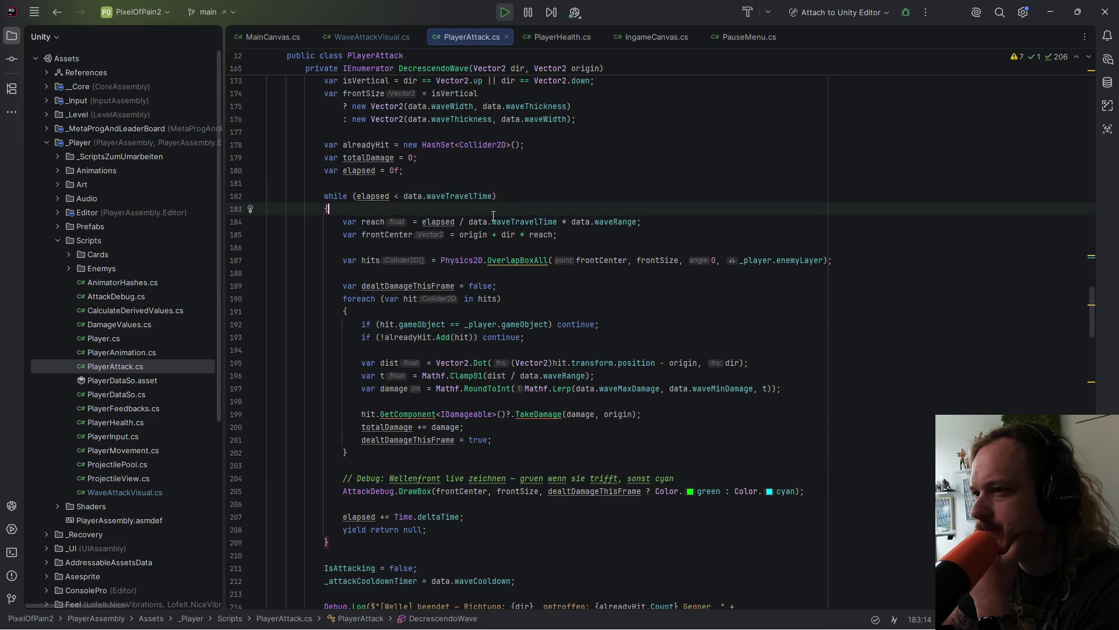
{"action": "scroll", "coordinate": [487, 231], "scroll_direction": "up", "scroll_amount": 2}
{"action": "scroll", "coordinate": [487, 231], "scroll_direction": "up", "scroll_amount": 3}
{"action": "scroll", "coordinate": [482, 251], "scroll_direction": "up", "scroll_amount": 3}
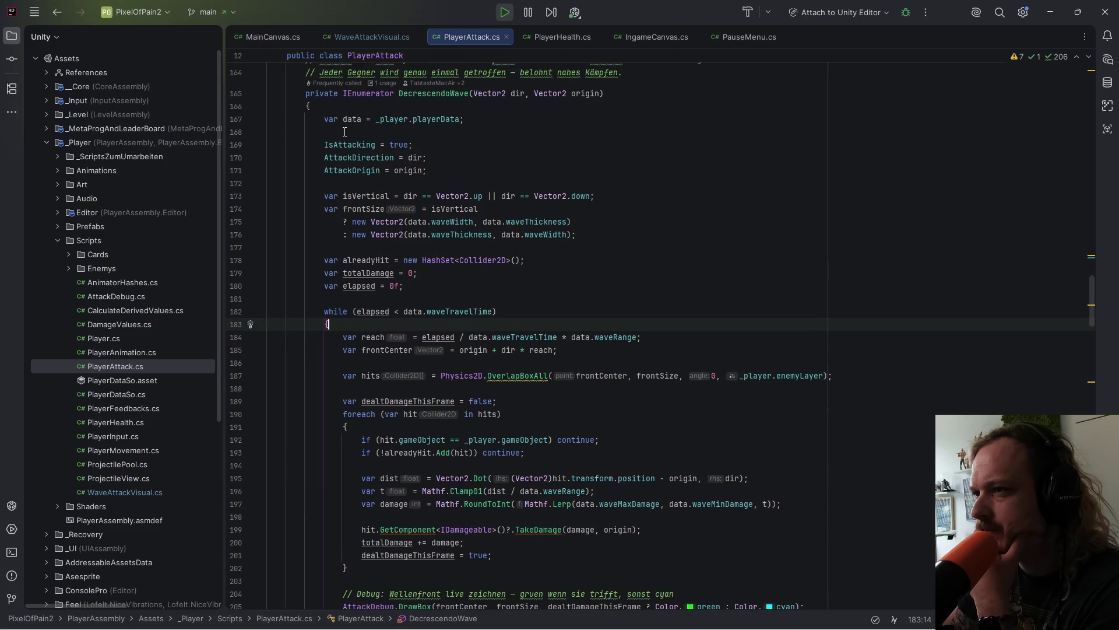
{"action": "scroll", "coordinate": [474, 361], "scroll_direction": "down", "scroll_amount": 3}
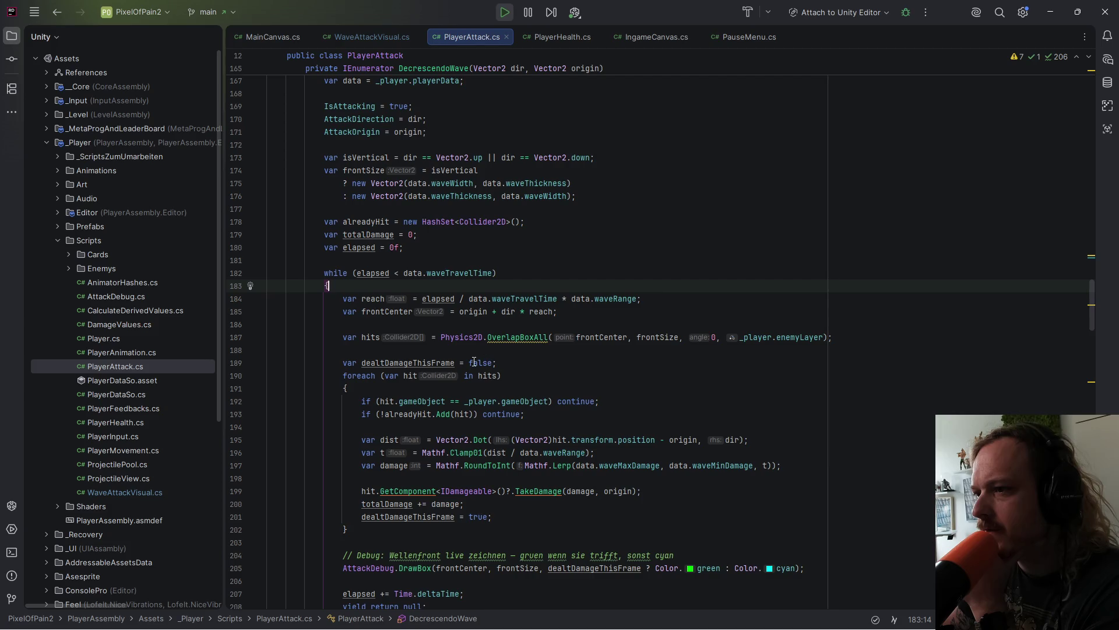
{"action": "scroll", "coordinate": [507, 381], "scroll_direction": "down", "scroll_amount": 1}
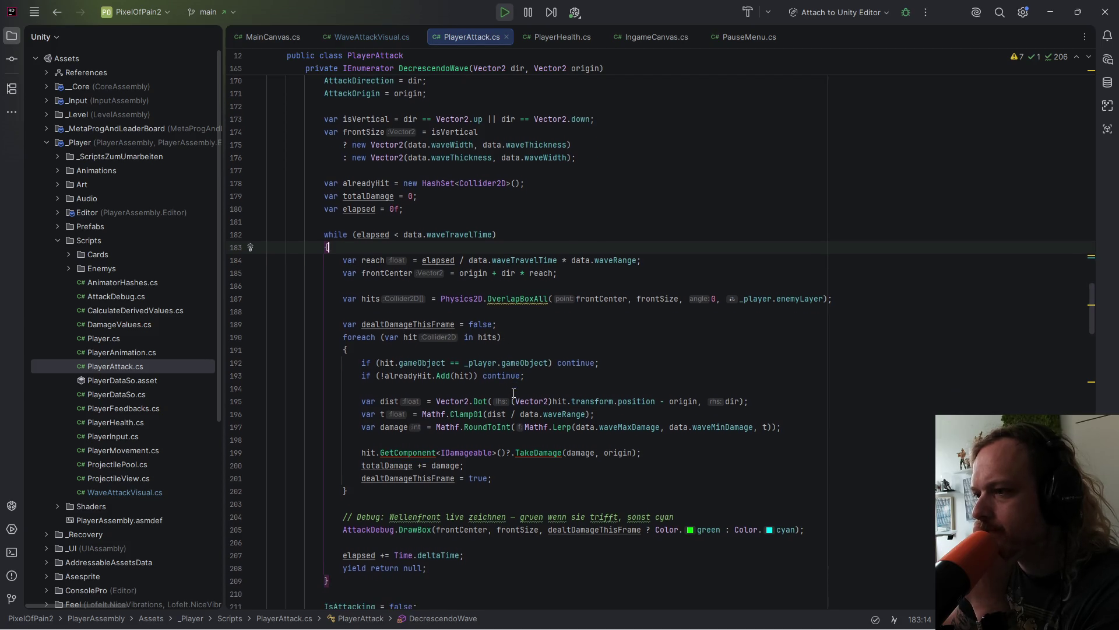
{"action": "mouse_move", "coordinate": [404, 460]}
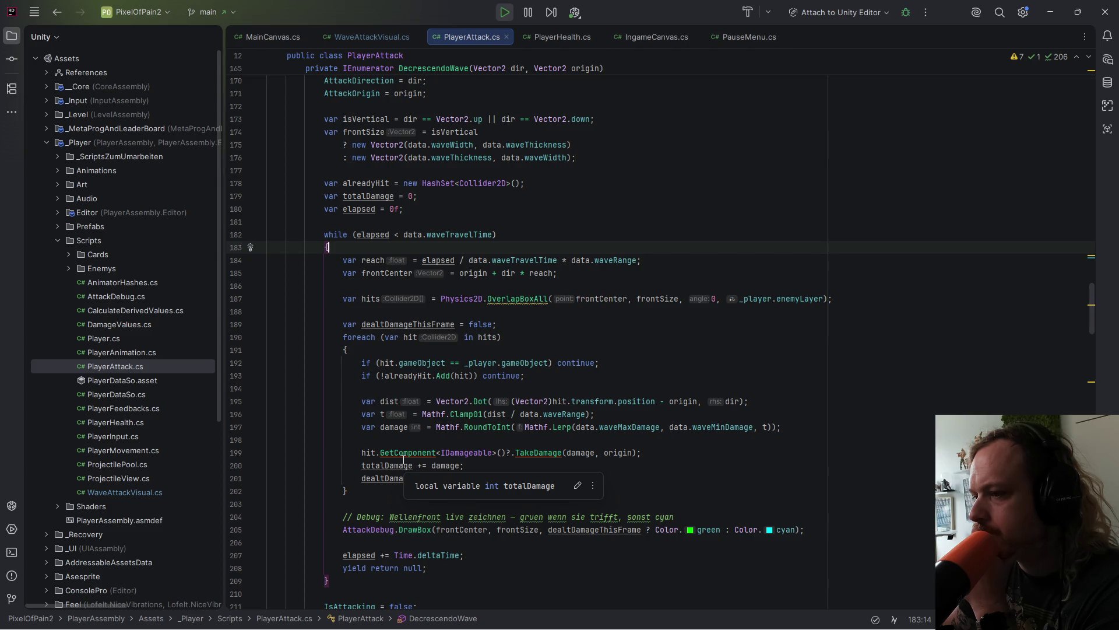
{"action": "scroll", "coordinate": [413, 456], "scroll_direction": "down", "scroll_amount": 4}
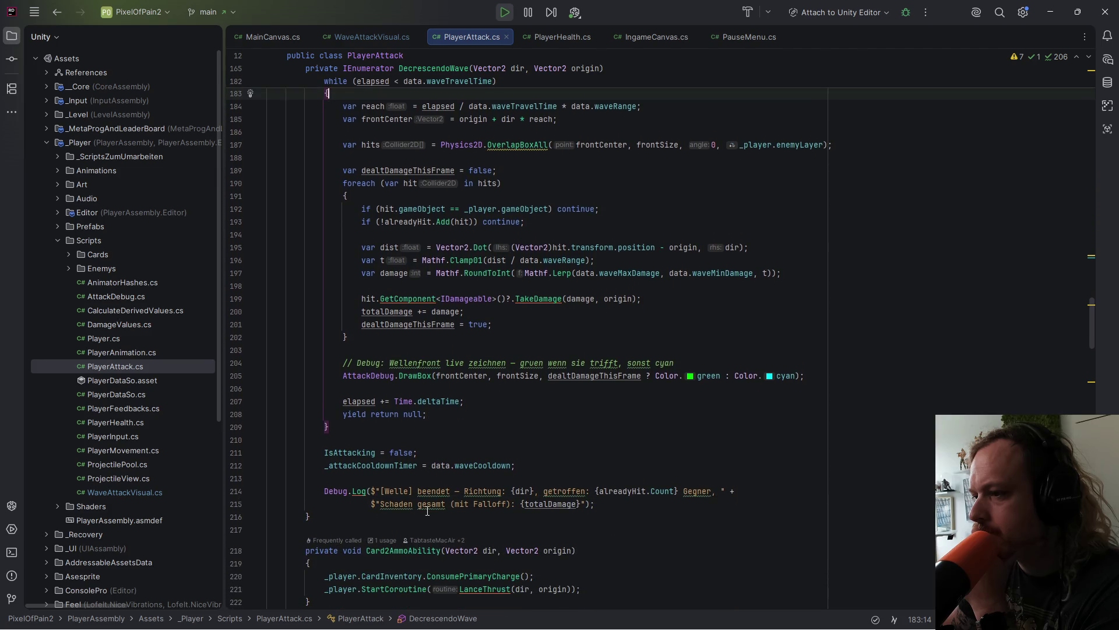
{"action": "scroll", "coordinate": [428, 510], "scroll_direction": "up", "scroll_amount": 3}
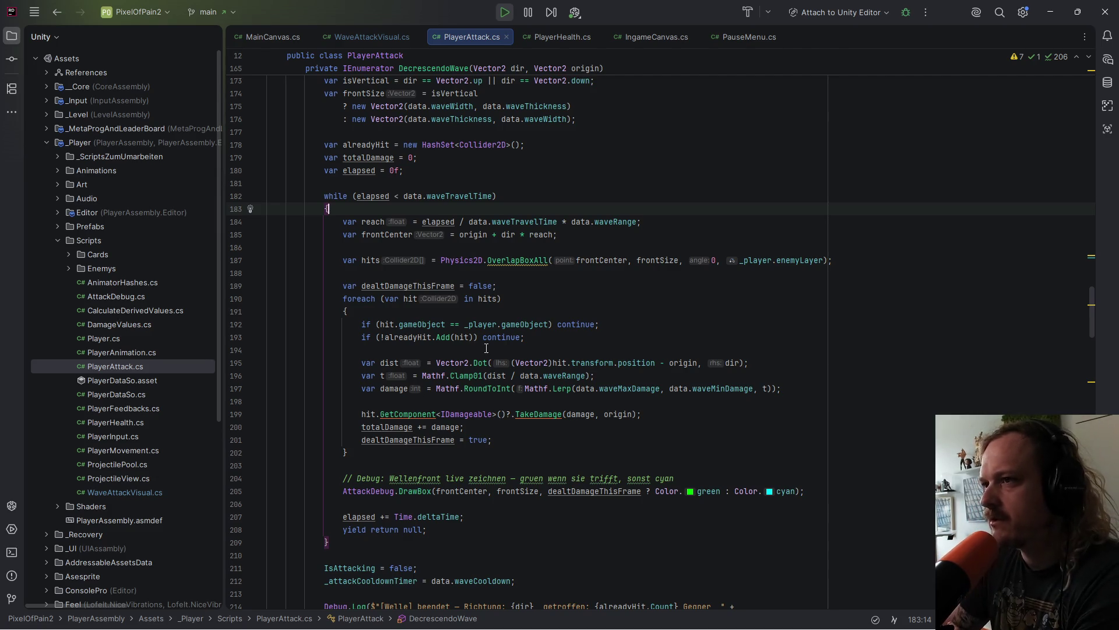
{"action": "mouse_move", "coordinate": [476, 358]}
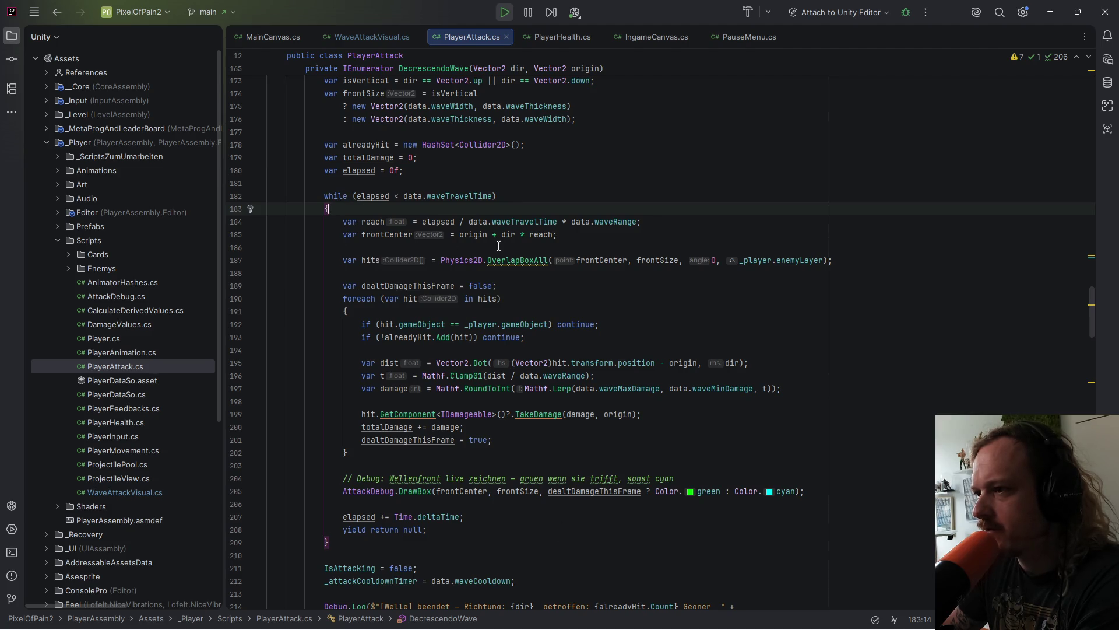
{"action": "mouse_move", "coordinate": [479, 262]}
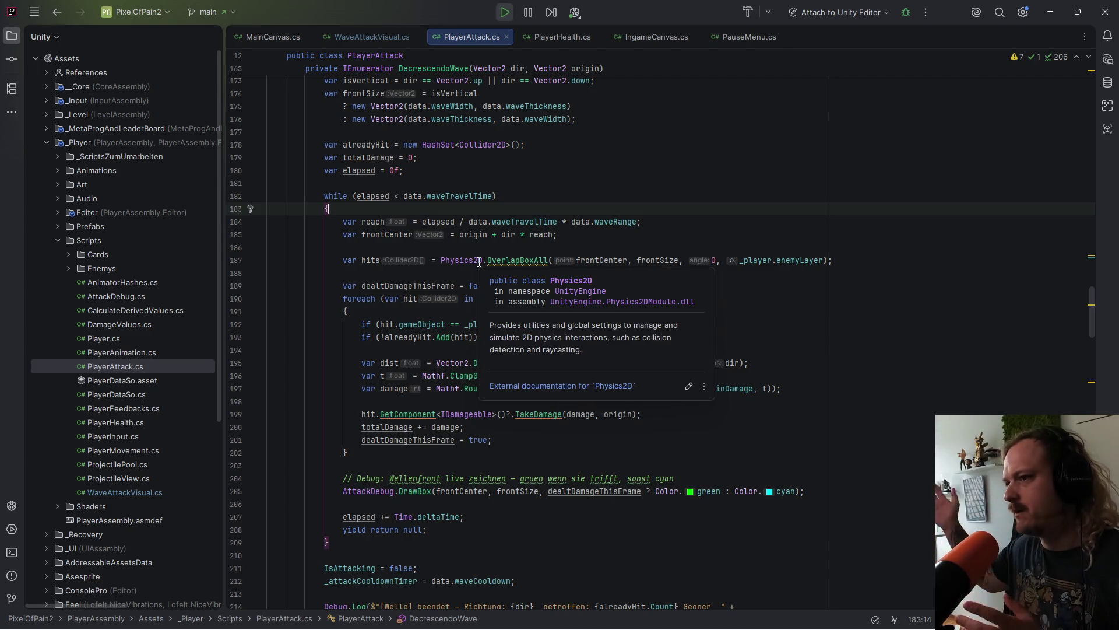
{"action": "mouse_move", "coordinate": [428, 284]}
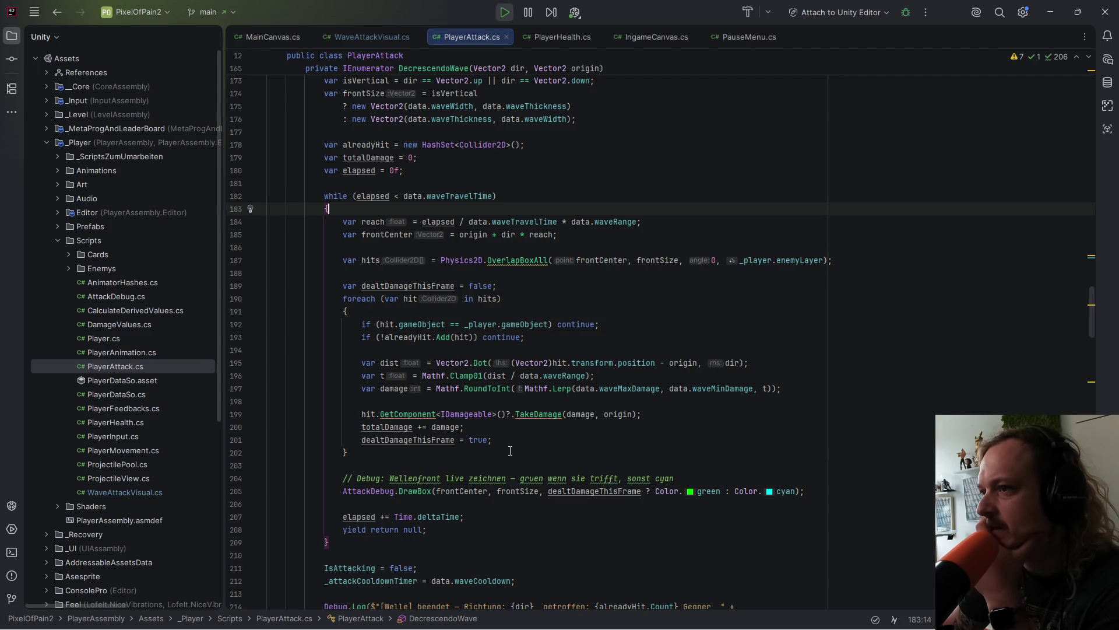
{"action": "mouse_move", "coordinate": [674, 627]}
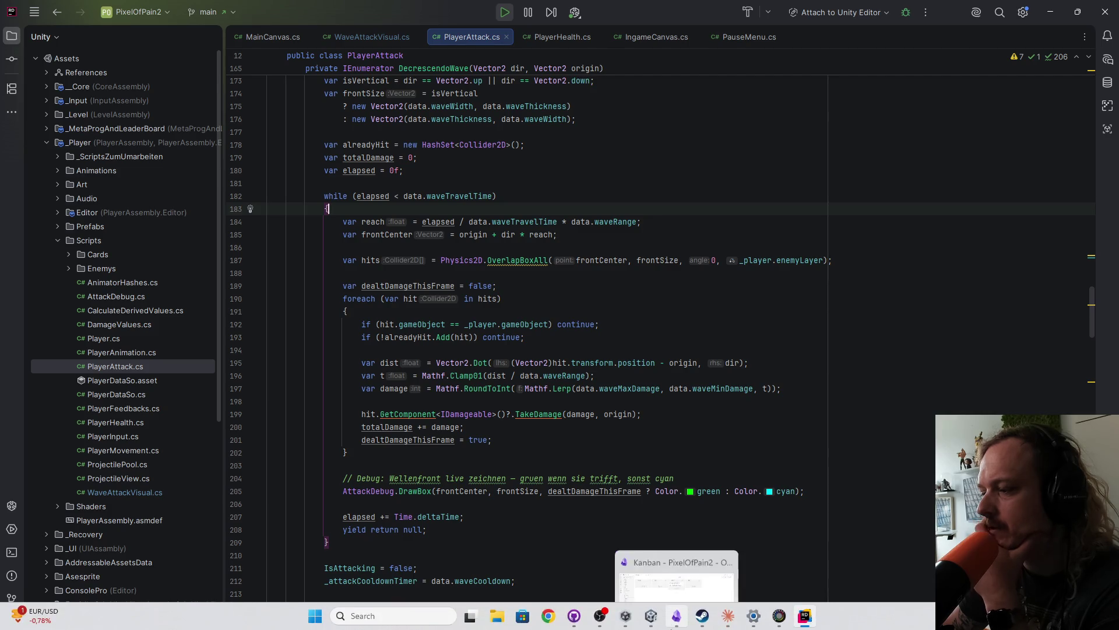
Step: Play-test Level 0 by firing the wave attack with X and jumping, then stop with Ctrl+P
{"action": "left_click", "coordinate": [728, 623]}
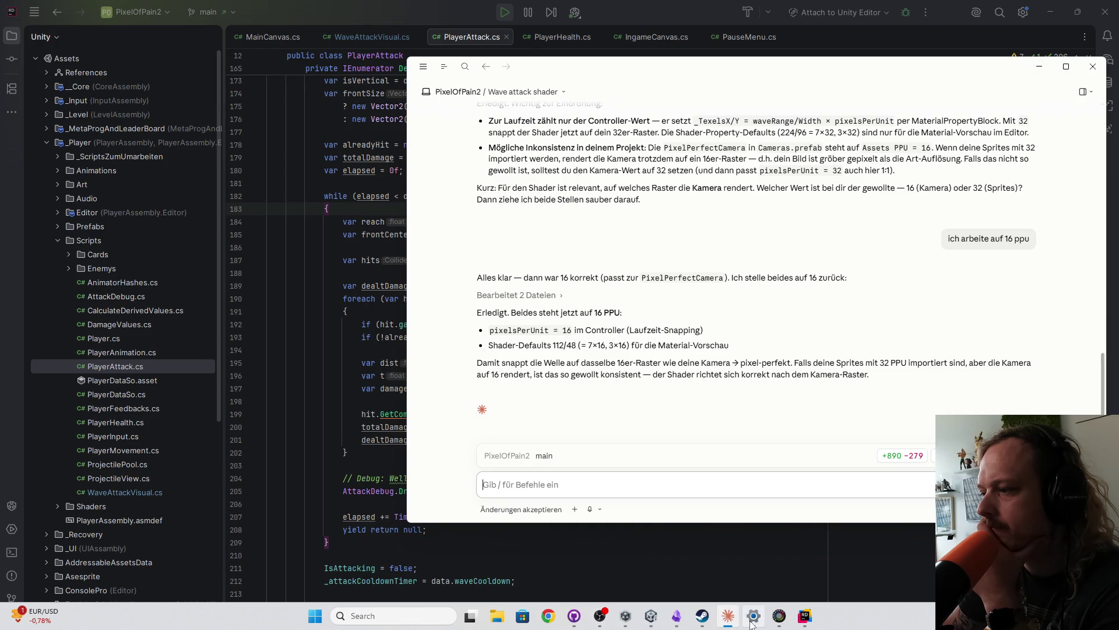
{"action": "mouse_move", "coordinate": [574, 621]}
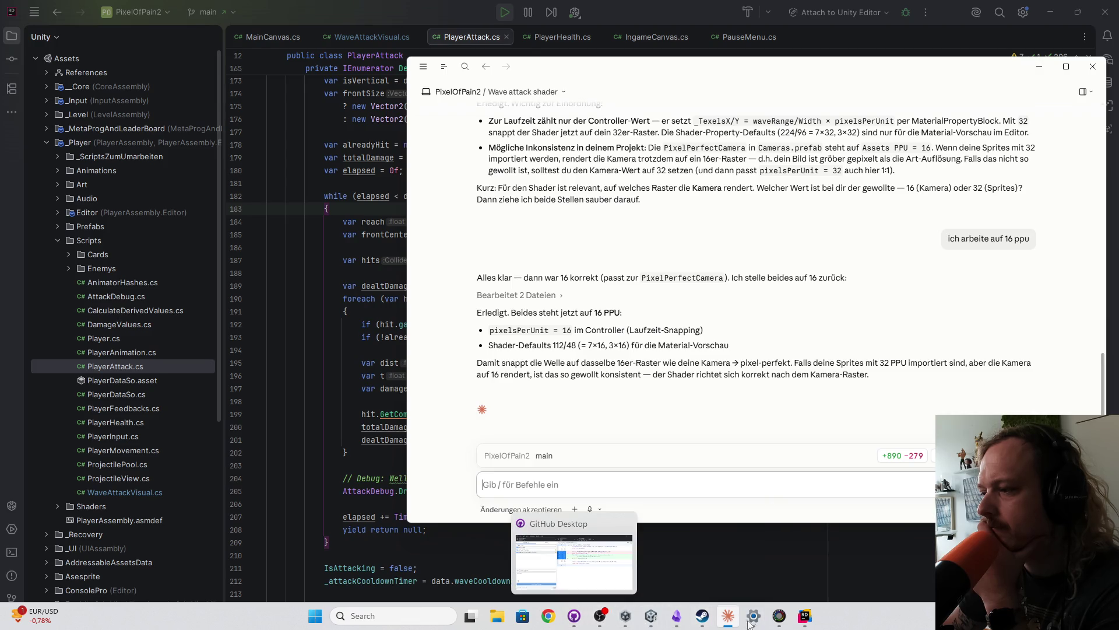
{"action": "left_click", "coordinate": [651, 616]}
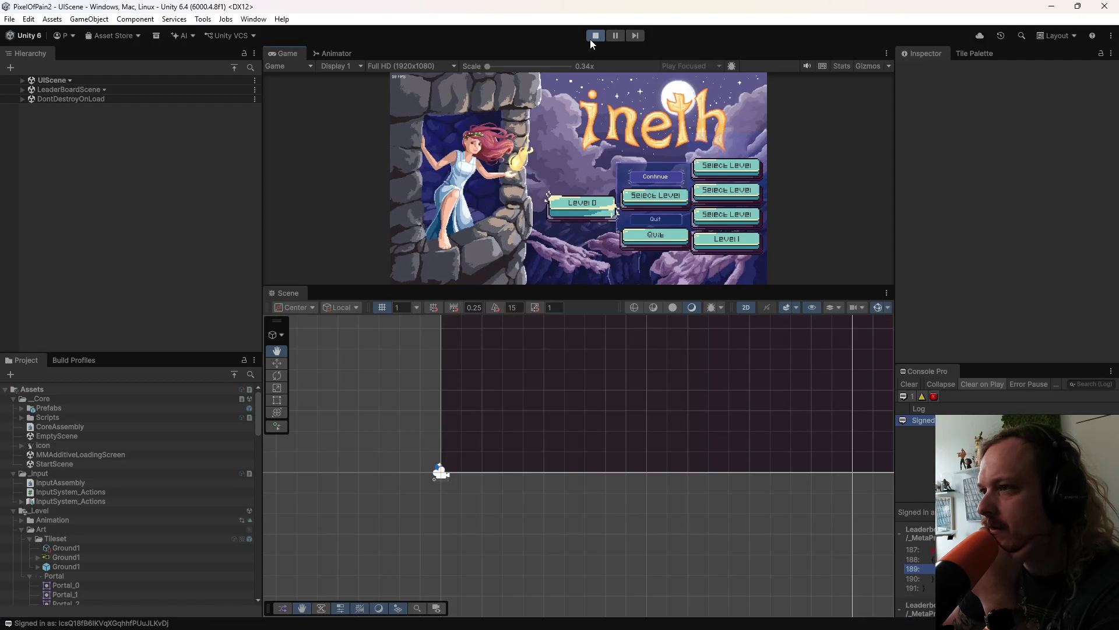
{"action": "left_click", "coordinate": [575, 205]}
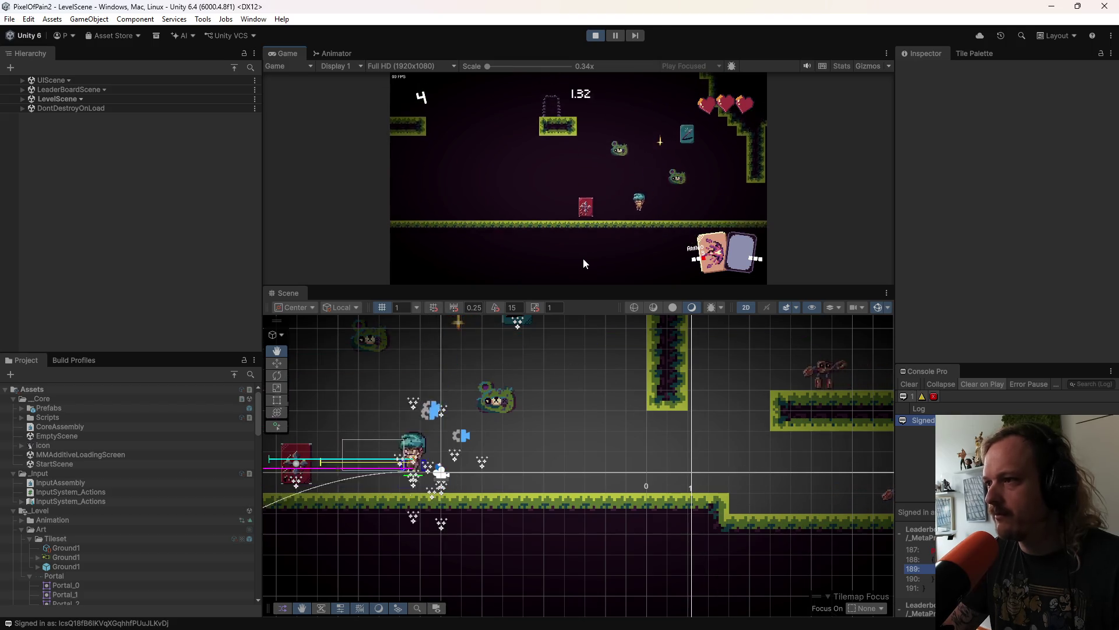
{"action": "key", "text": "x"}
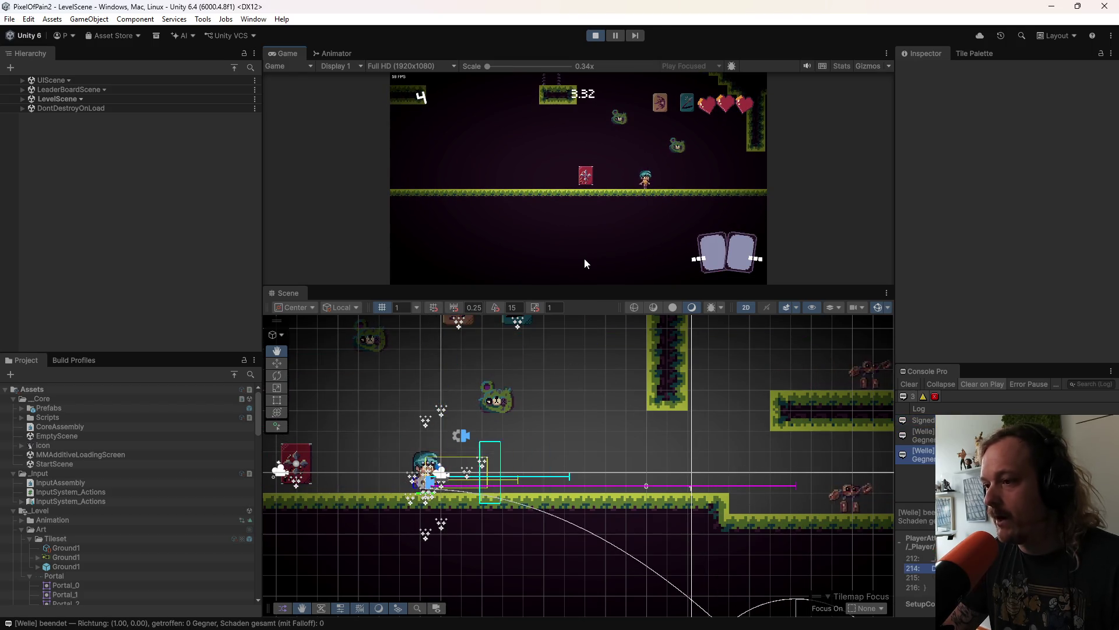
{"action": "key", "text": "space"}
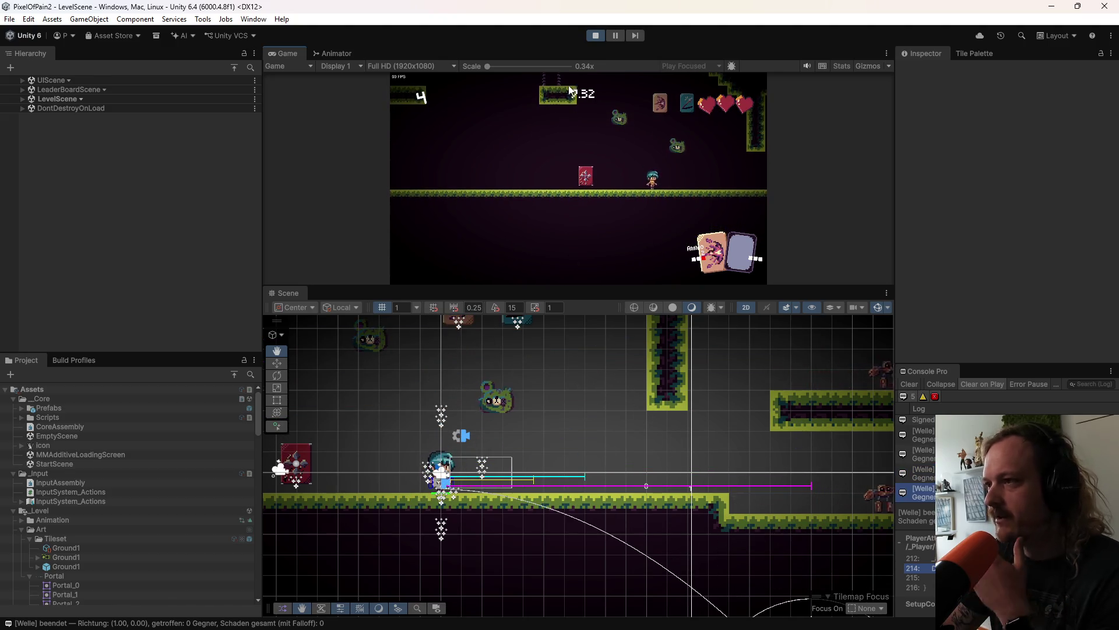
{"action": "key", "text": "ctrl+p"}
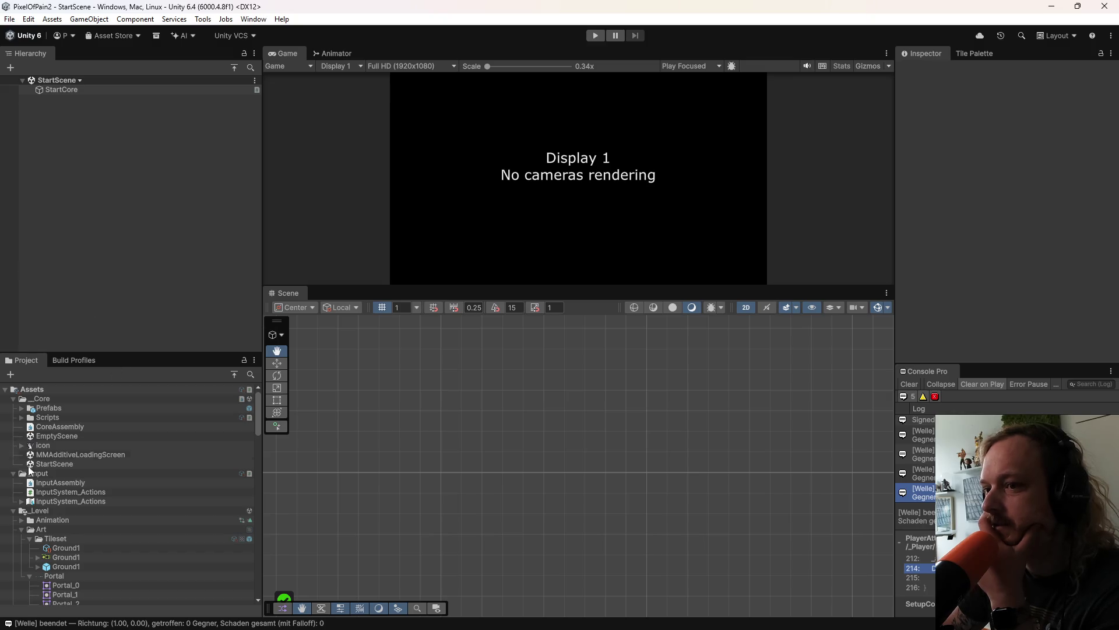
{"action": "scroll", "coordinate": [65, 541], "scroll_direction": "down", "scroll_amount": 10}
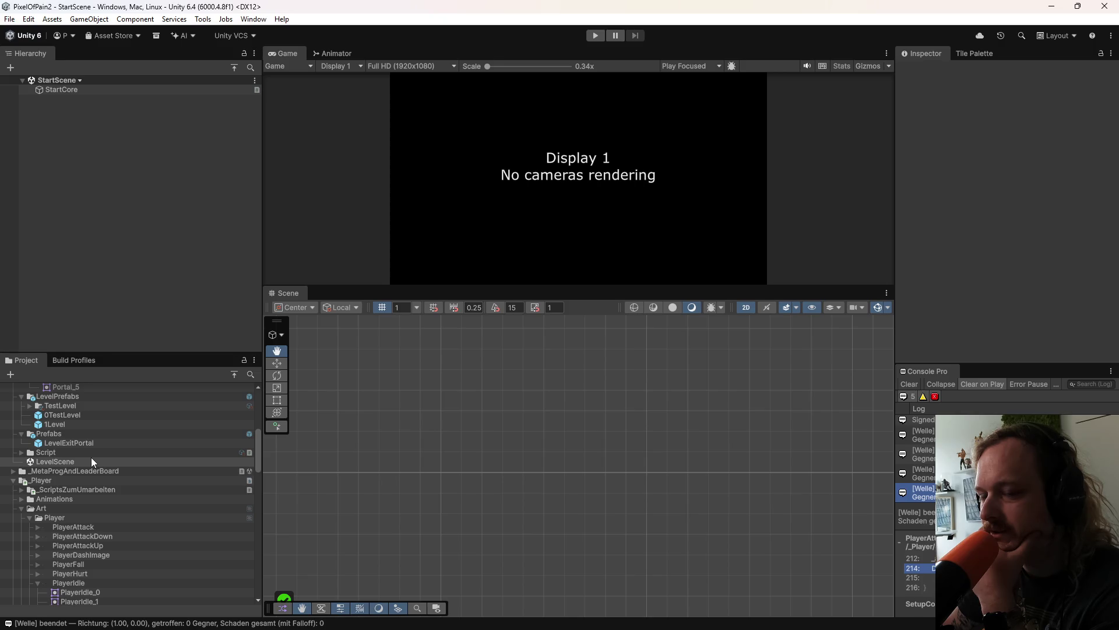
Step: Review the WaveAttackVisual.cs diff changing pixelsPerUnit from 32 to 16, then return to Claude
{"action": "mouse_move", "coordinate": [470, 616]}
{"action": "left_click", "coordinate": [576, 616]}
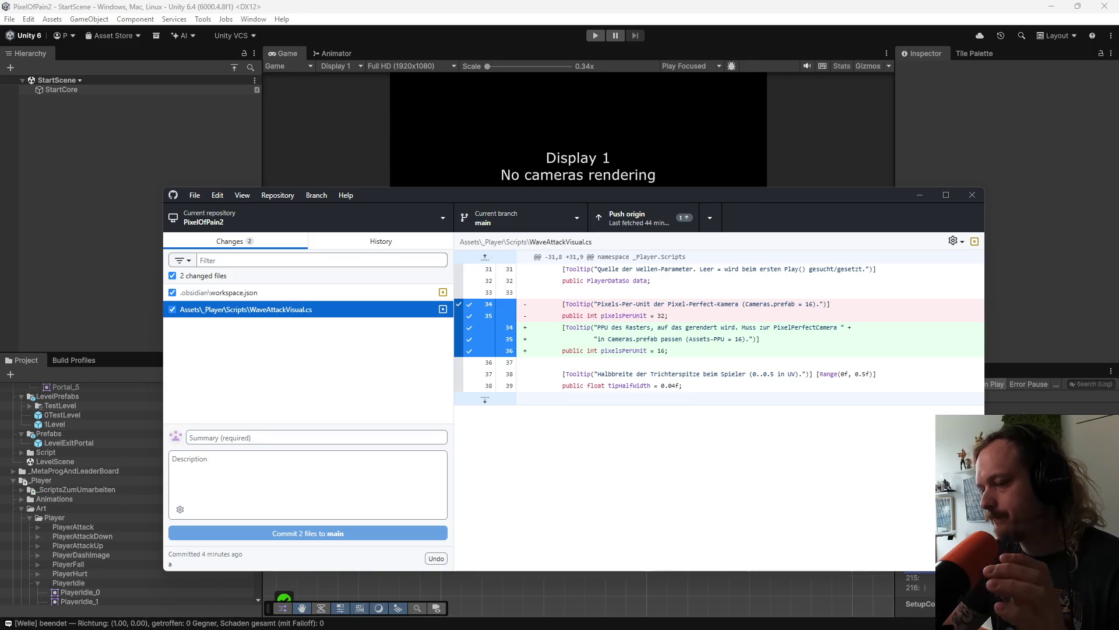
{"action": "mouse_move", "coordinate": [696, 625]}
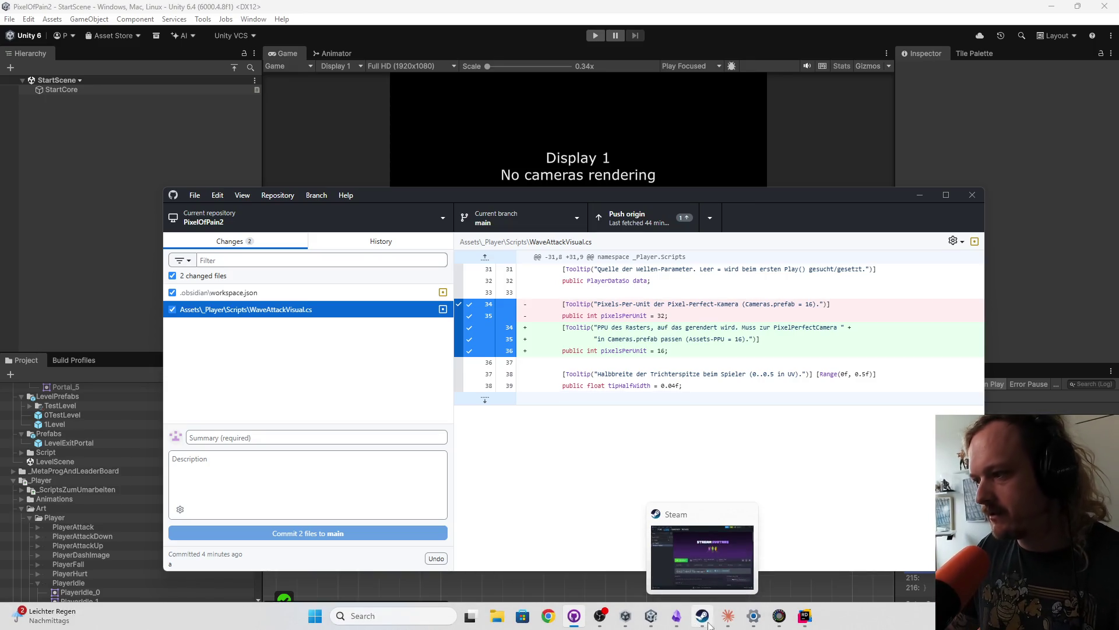
{"action": "left_click", "coordinate": [728, 615]}
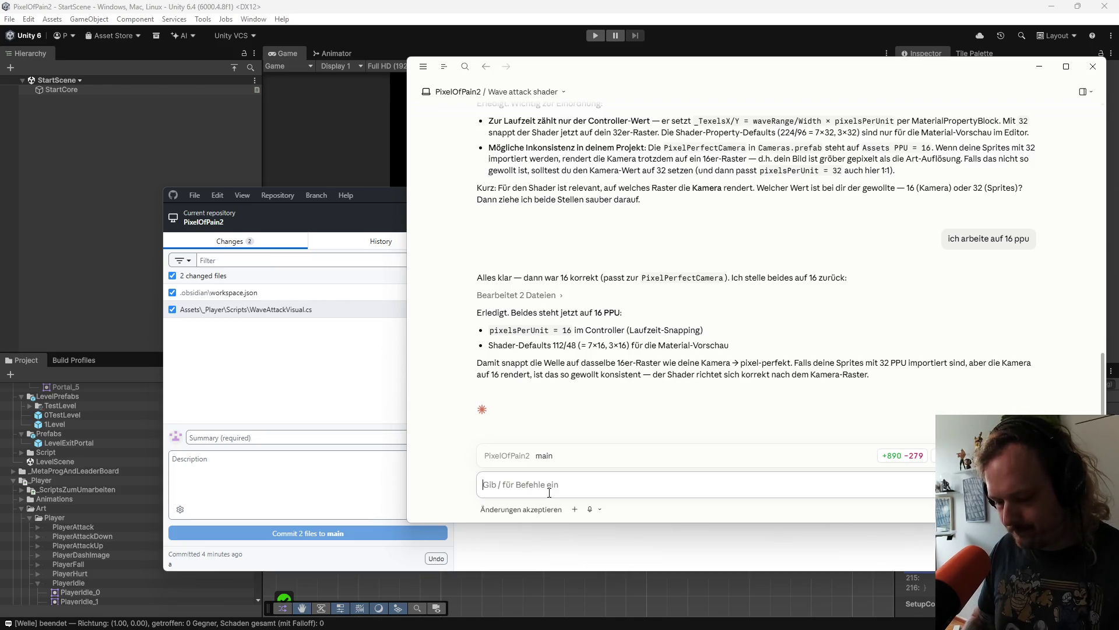
Step: Tell Claude the wave collider keeps one height and should grow linearly from start to end
{"action": "type", "text": "1."}
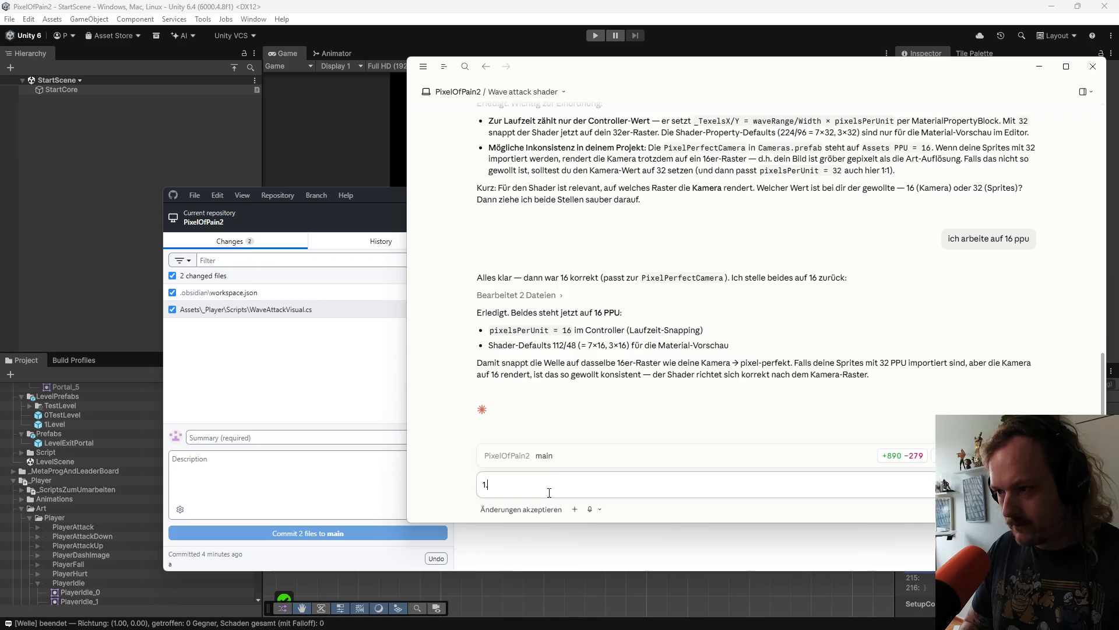
{"action": "key", "text": "BackSpace"}
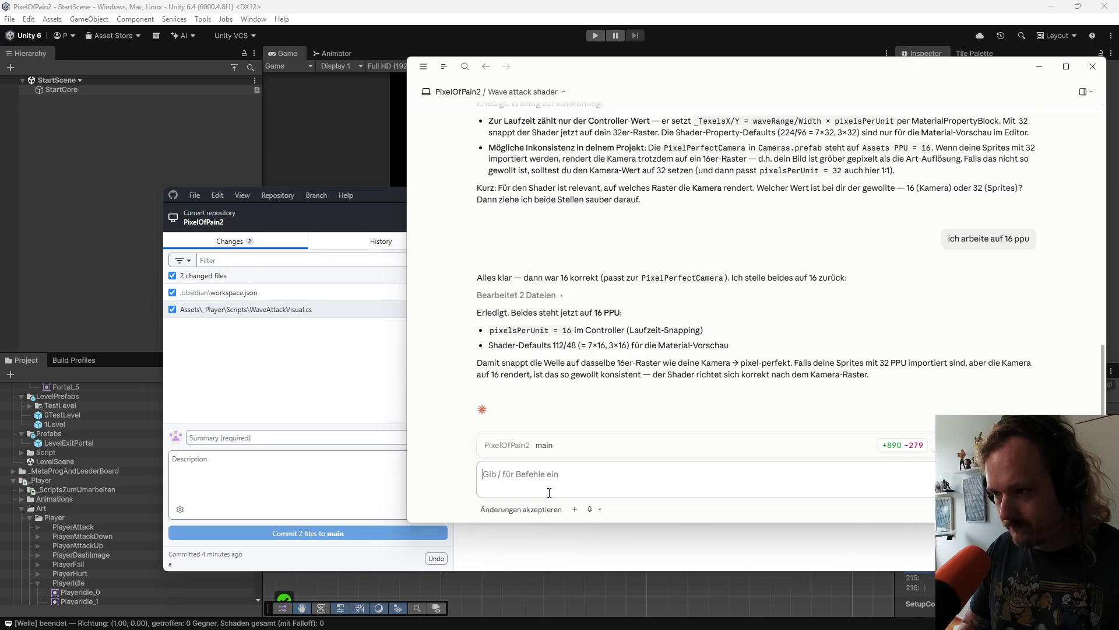
{"action": "type", "text": "wir machen weiter."}
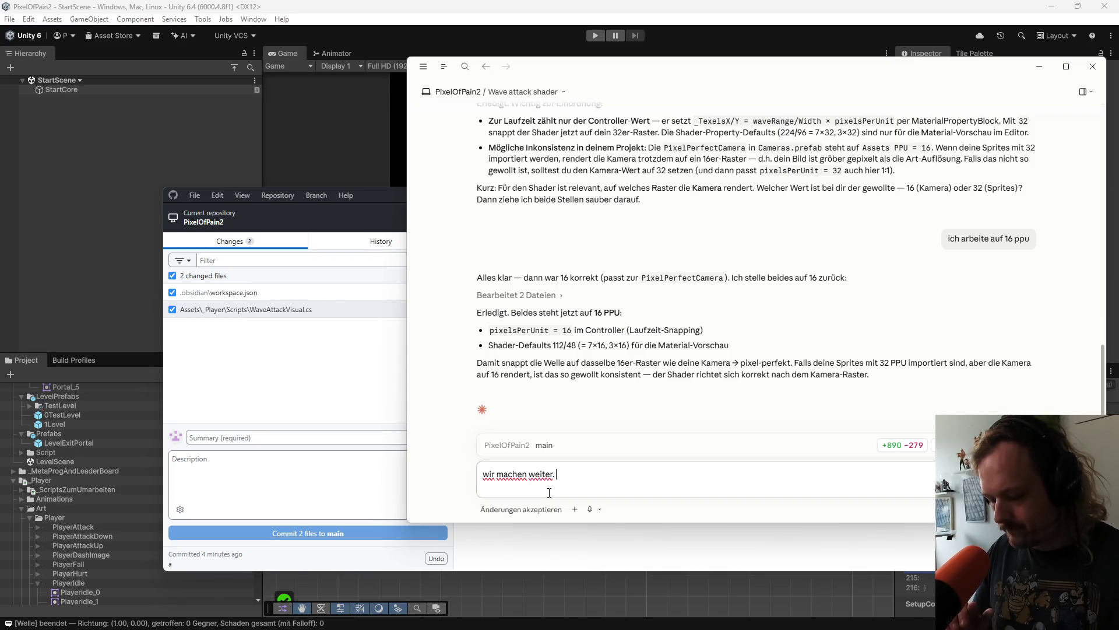
{"action": "type", "text": " well"}
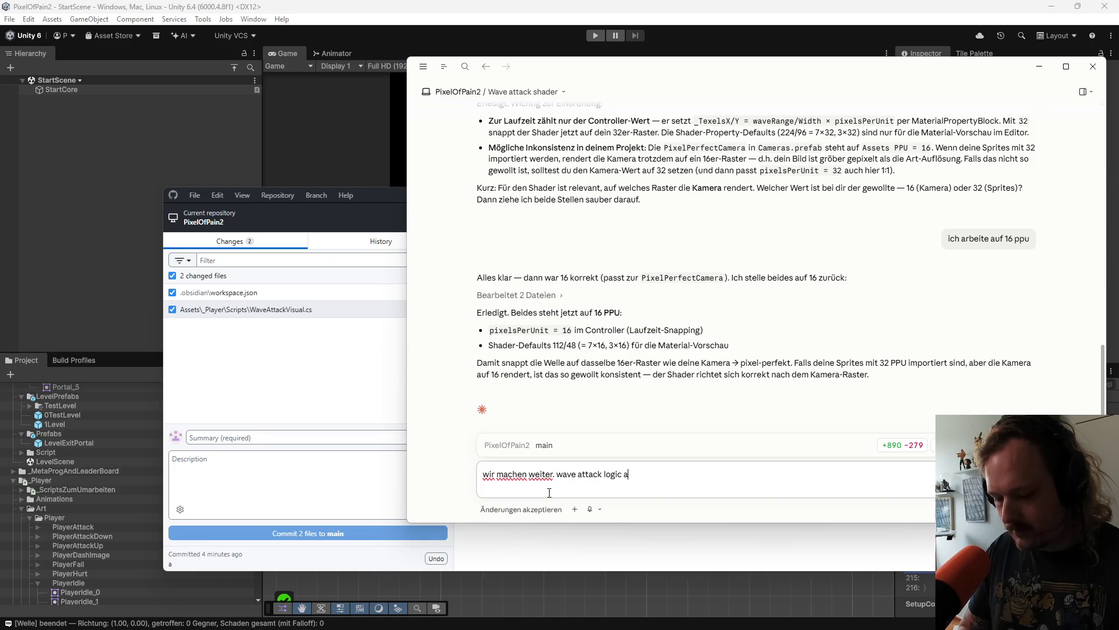
{"action": "type", "text": "h stimmt nicht "}
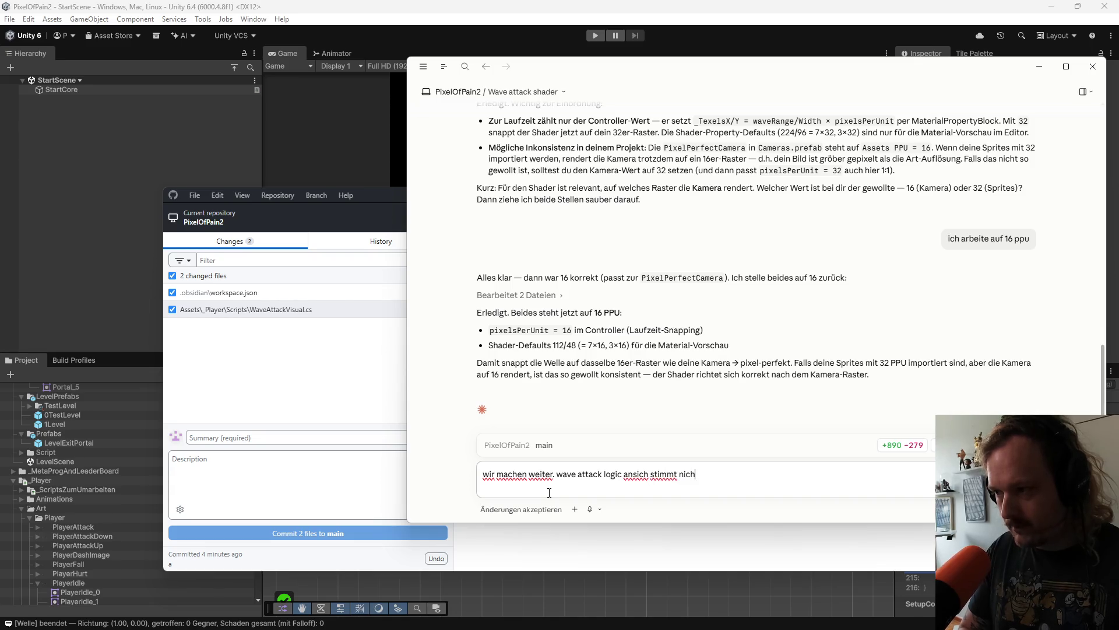
{"action": "type", "text": "hat immer selbe höhe lass collider"}
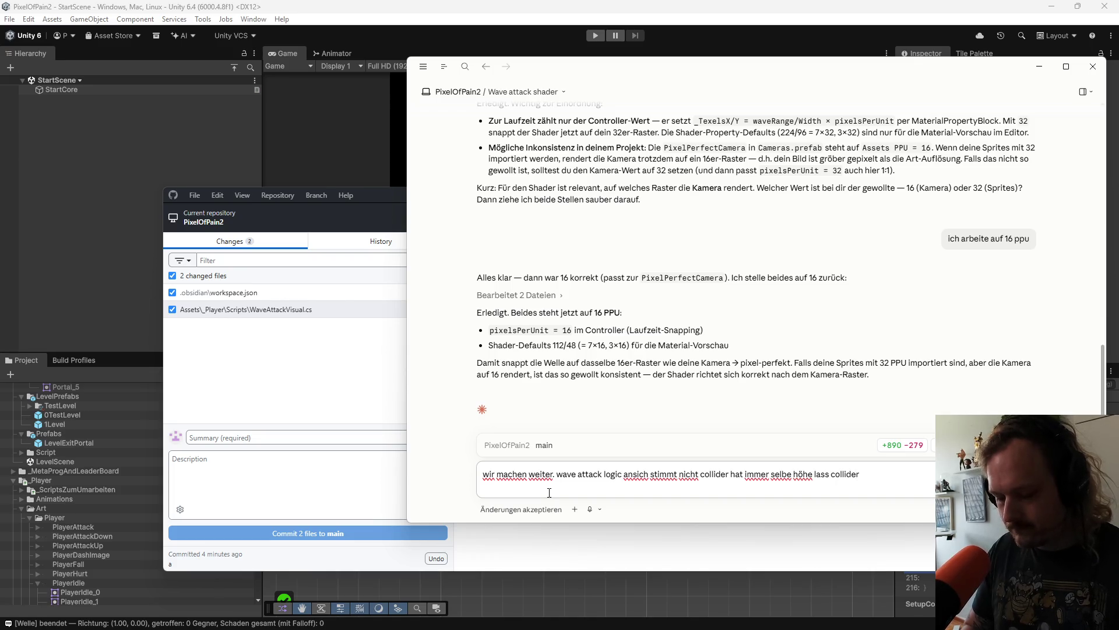
{"action": "type", "text": " von ausga"}
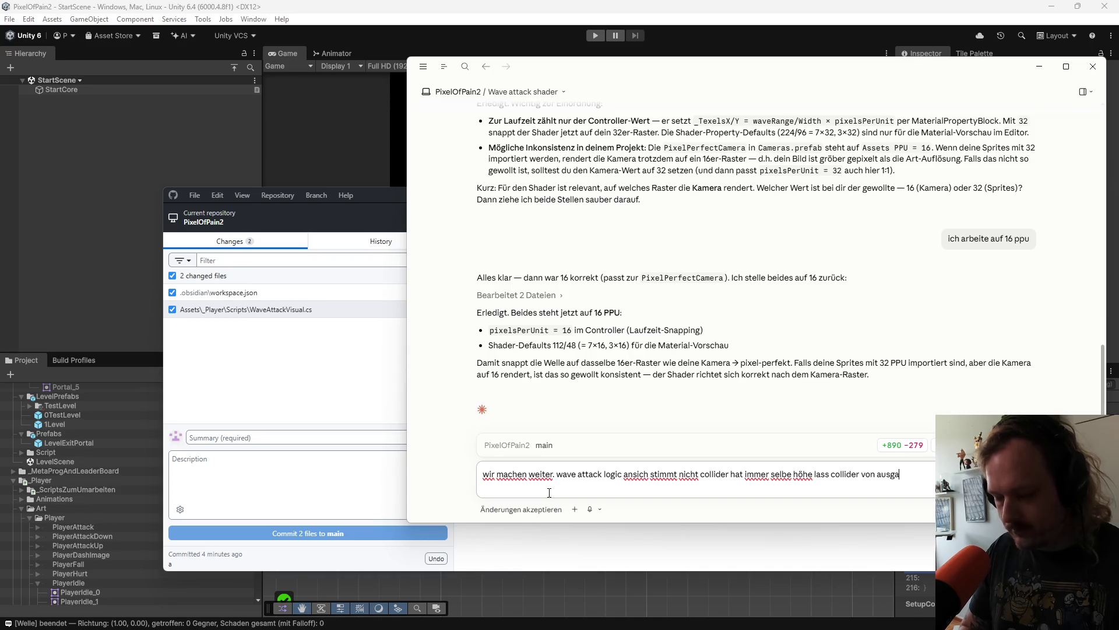
{"action": "type", "text": "ng bis en"}
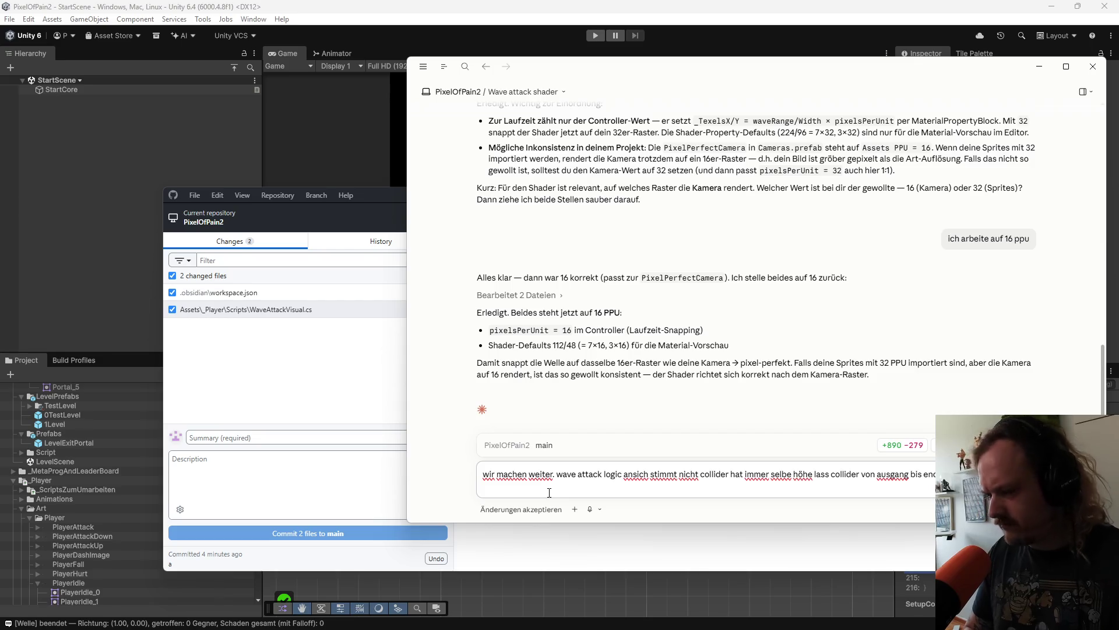
{"action": "type", "text": "wachsen."}
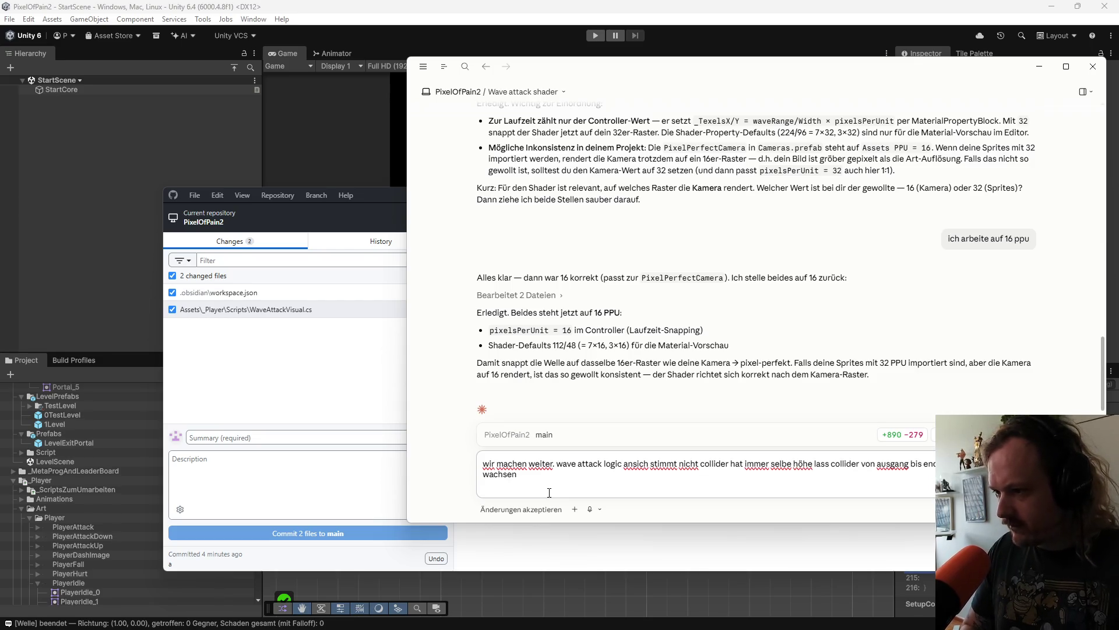
{"action": "key", "text": "Return"}
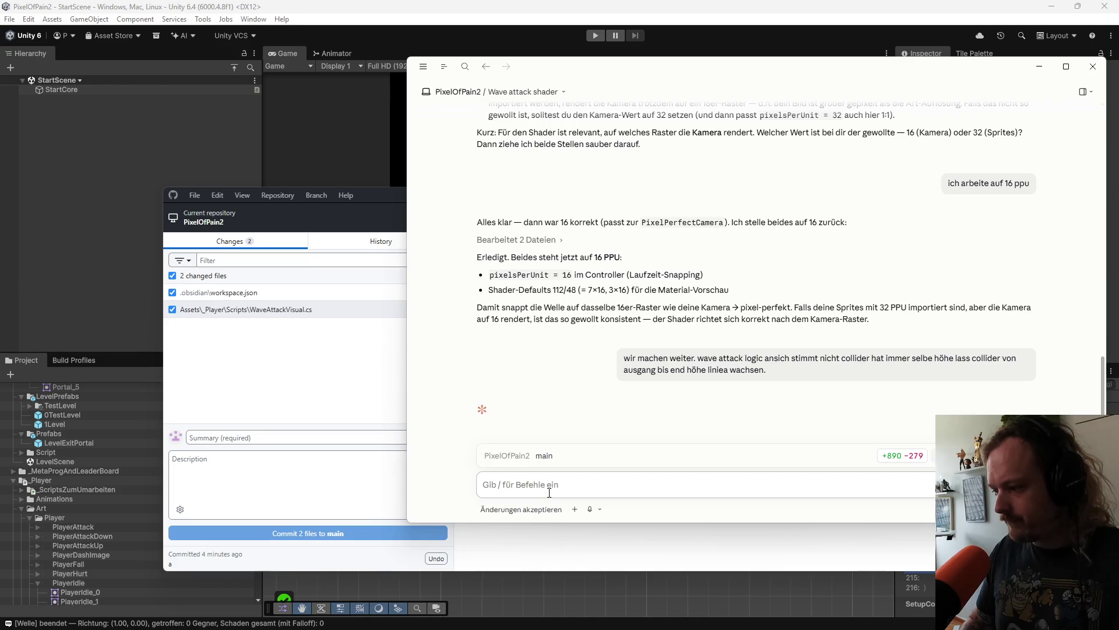
{"action": "left_click", "coordinate": [88, 262]}
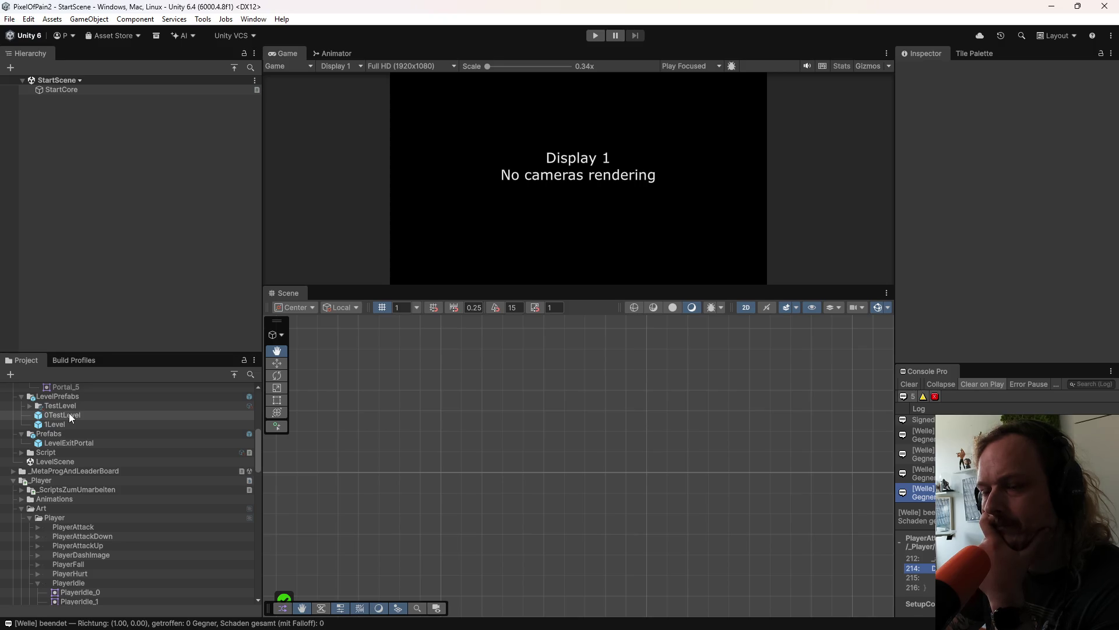
Step: Scroll the Project panel back up with StartScene open outside Play mode
{"action": "scroll", "coordinate": [69, 415], "scroll_direction": "up", "scroll_amount": 3}
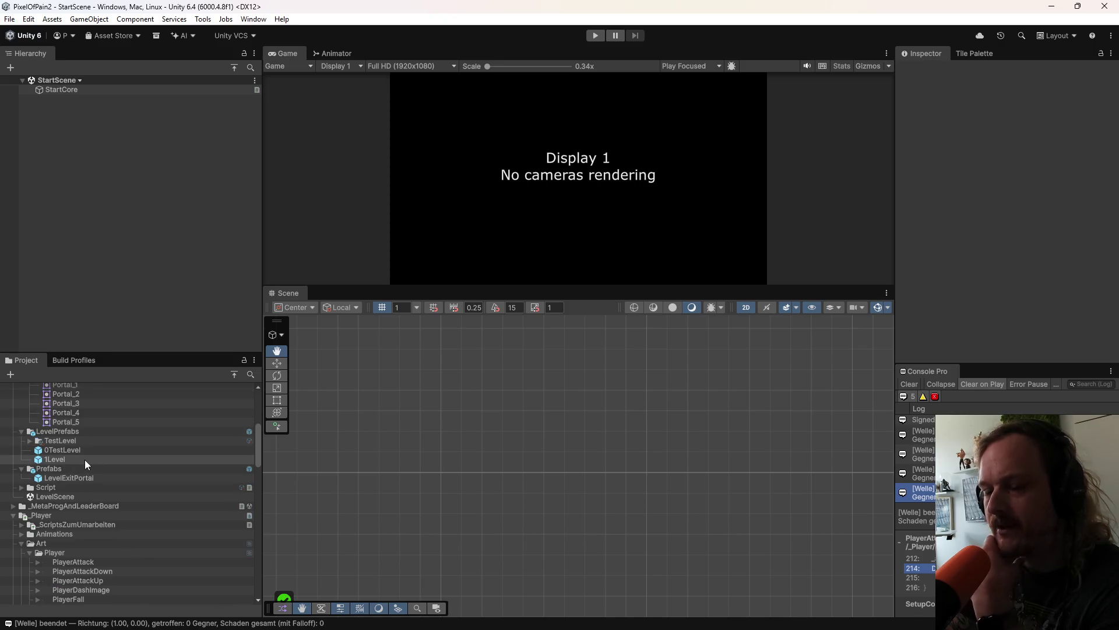
Step: Open the 0TestLevel prefab and fold its Hazard, Cards, Enemys and Grid groups
{"action": "double_click", "coordinate": [80, 450]}
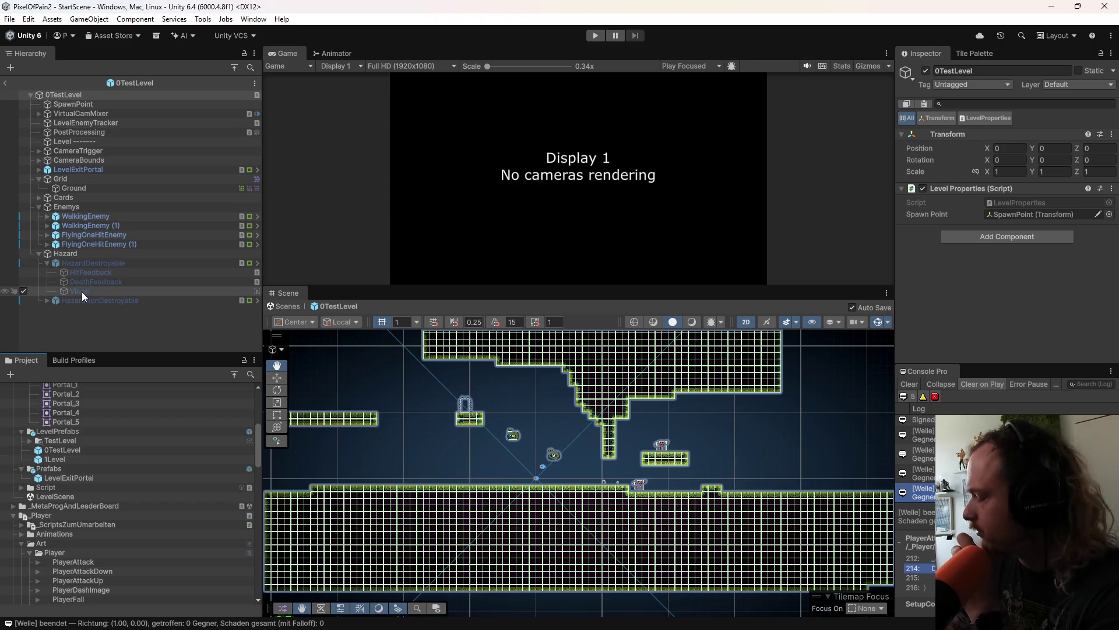
{"action": "left_click", "coordinate": [39, 253]}
{"action": "left_click", "coordinate": [40, 197]}
{"action": "left_click", "coordinate": [39, 197]}
{"action": "left_click", "coordinate": [39, 204]}
{"action": "left_click", "coordinate": [40, 178]}
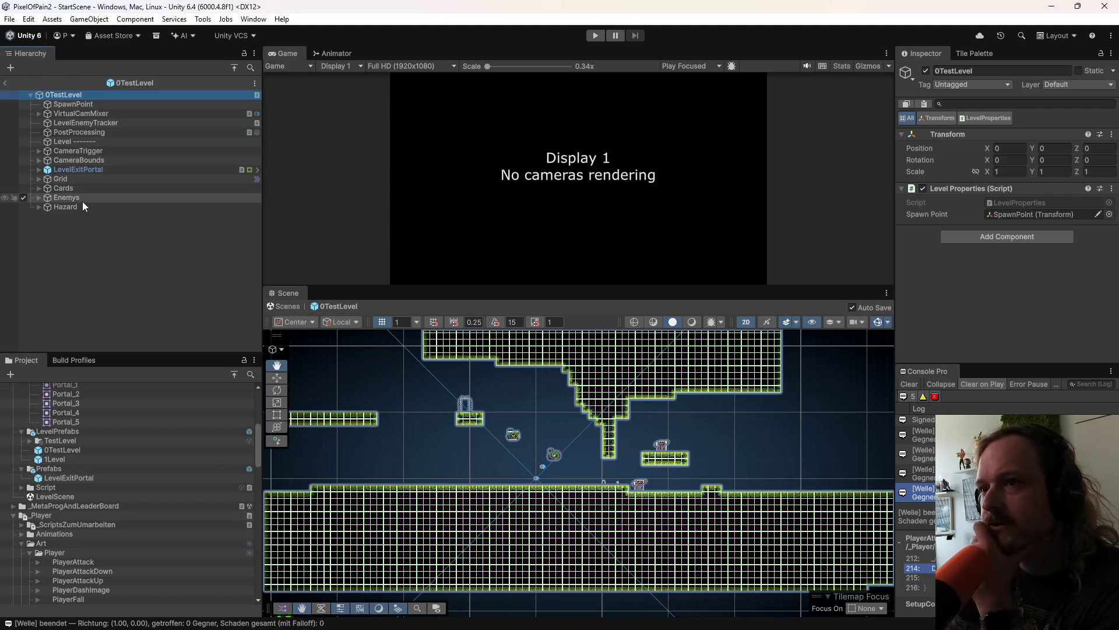
Step: Inspect PostProcessing, LevelEnemyTracker and SpawnPoint, and peek inside CameraTrigger and CameraBounds
{"action": "left_click", "coordinate": [73, 132]}
{"action": "left_click", "coordinate": [82, 124]}
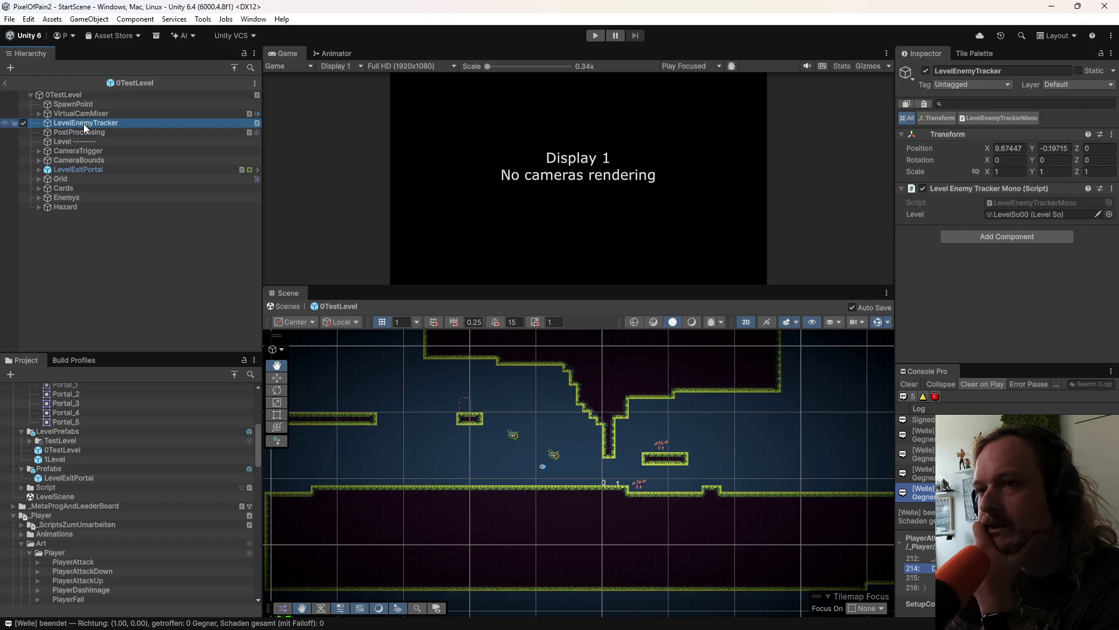
{"action": "left_click", "coordinate": [36, 111]}
{"action": "left_click", "coordinate": [36, 110]}
{"action": "left_click", "coordinate": [56, 104]}
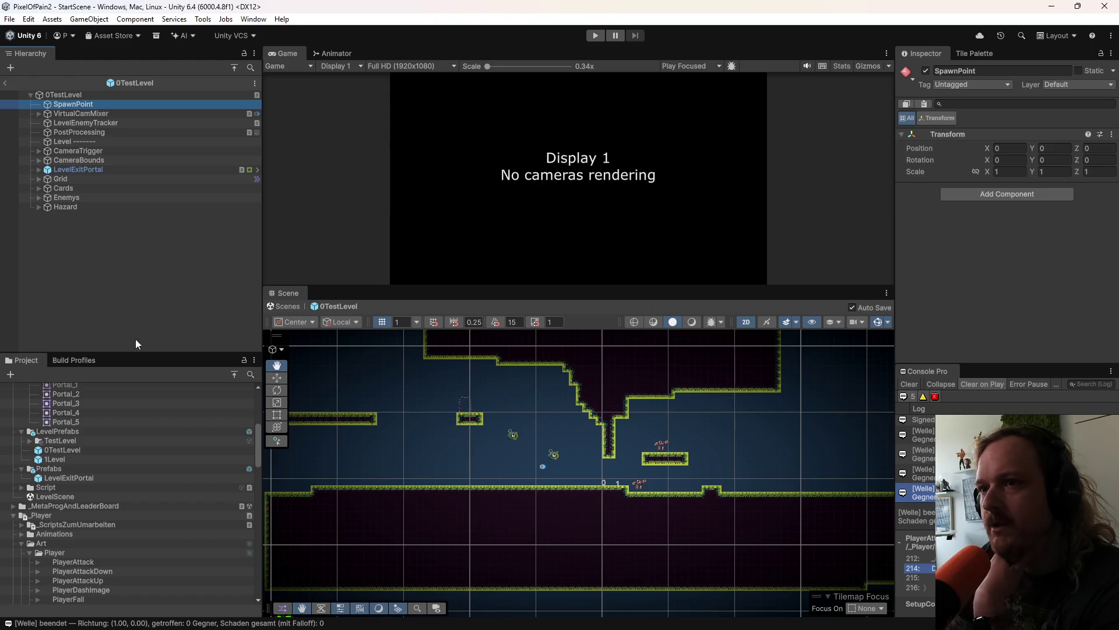
{"action": "left_click", "coordinate": [38, 151]}
{"action": "left_click", "coordinate": [39, 150]}
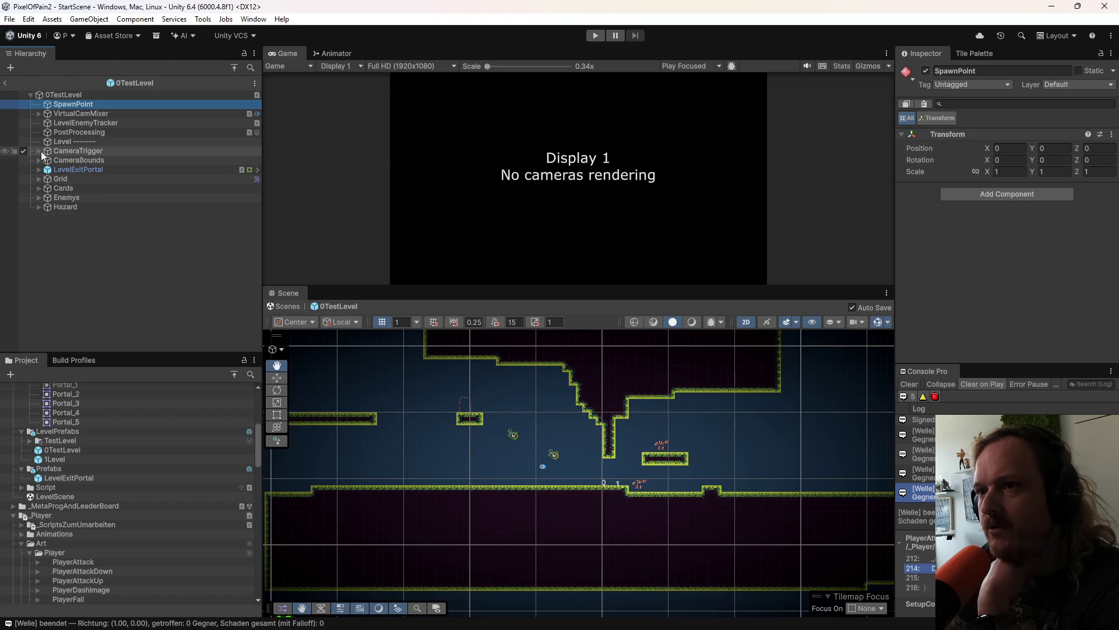
{"action": "left_click", "coordinate": [39, 159]}
{"action": "left_click", "coordinate": [39, 159]}
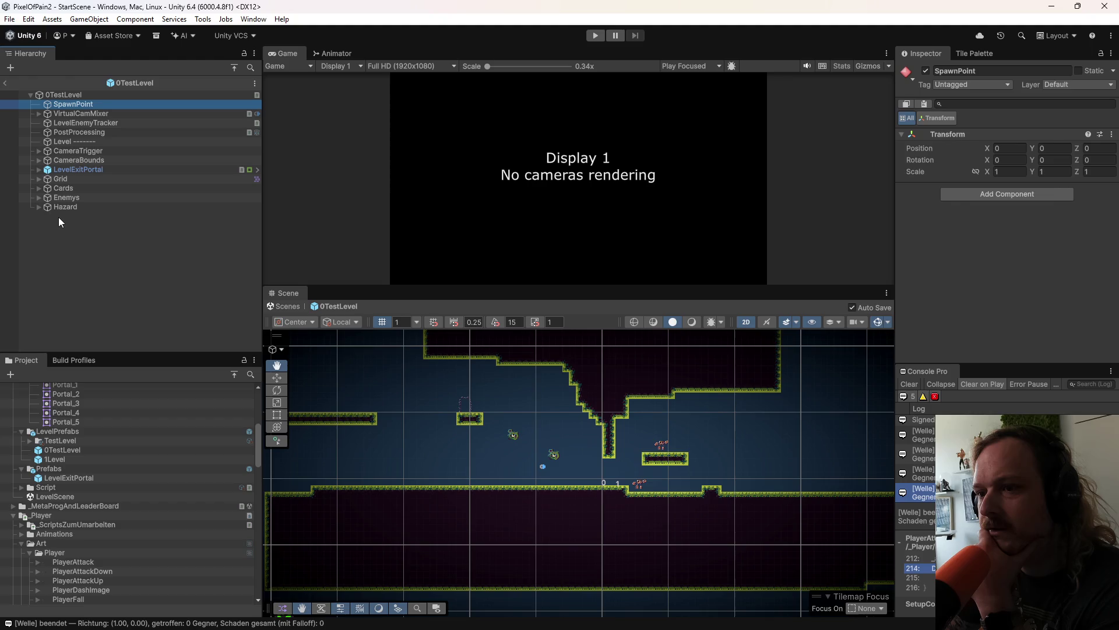
Step: Expand VirtualCamMixer and select Cam0 to view its Cinemachine Camera settings
{"action": "left_click", "coordinate": [39, 113]}
{"action": "left_click", "coordinate": [55, 115]}
{"action": "left_click", "coordinate": [58, 123]}
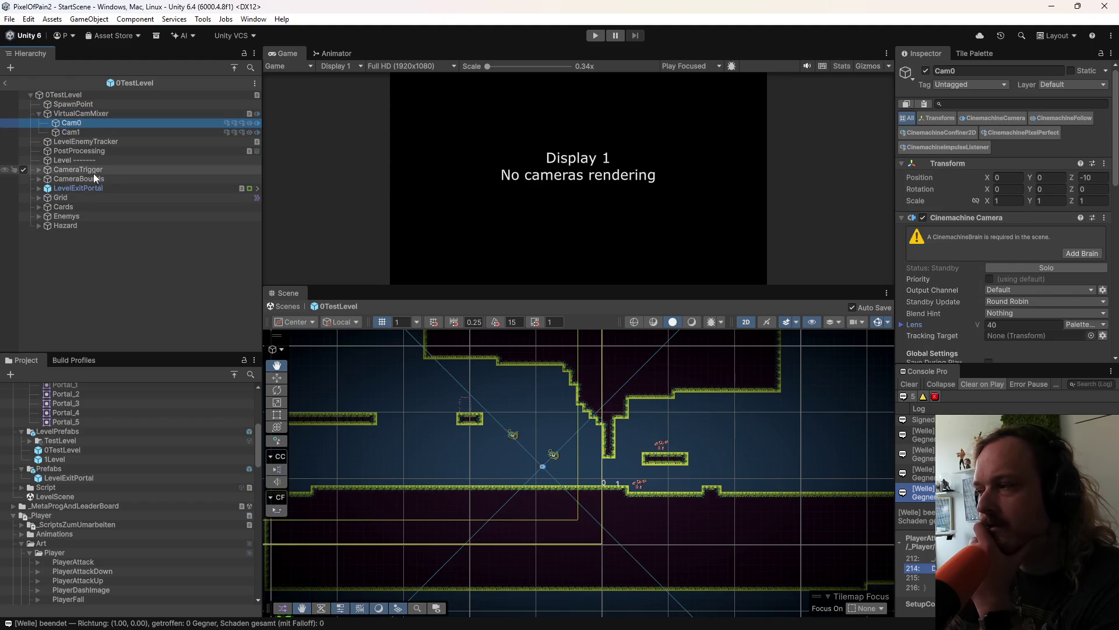
Step: Scroll Cam0's Inspector to Confiner 2D and expand CameraBounds to show boxes 0 and 1
{"action": "scroll", "coordinate": [942, 322], "scroll_direction": "down", "scroll_amount": 10}
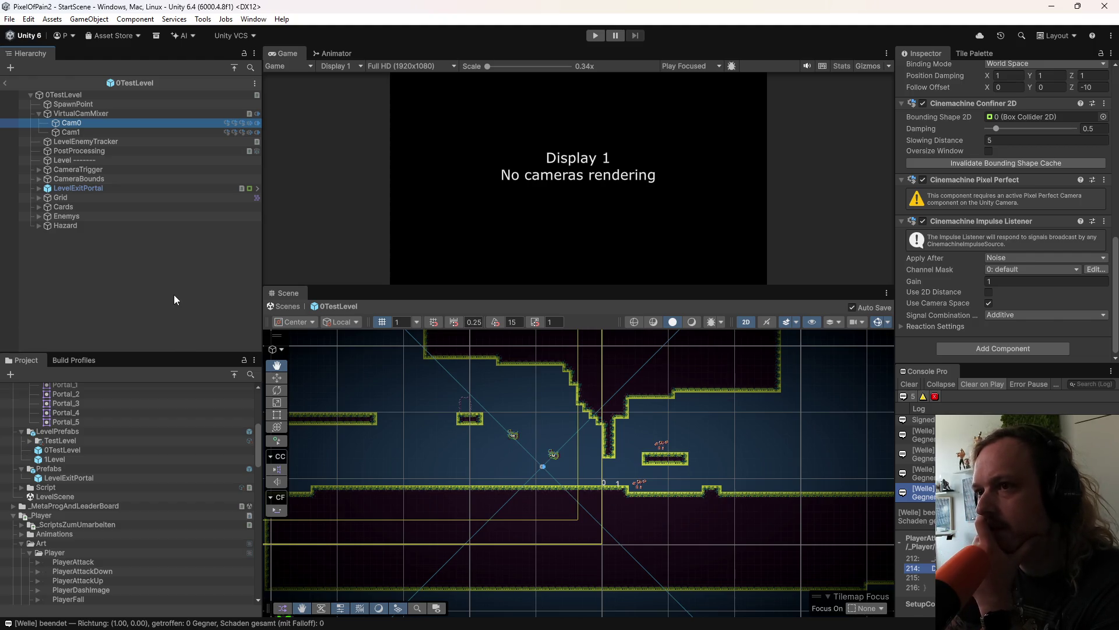
{"action": "scroll", "coordinate": [470, 507], "scroll_direction": "down", "scroll_amount": 6}
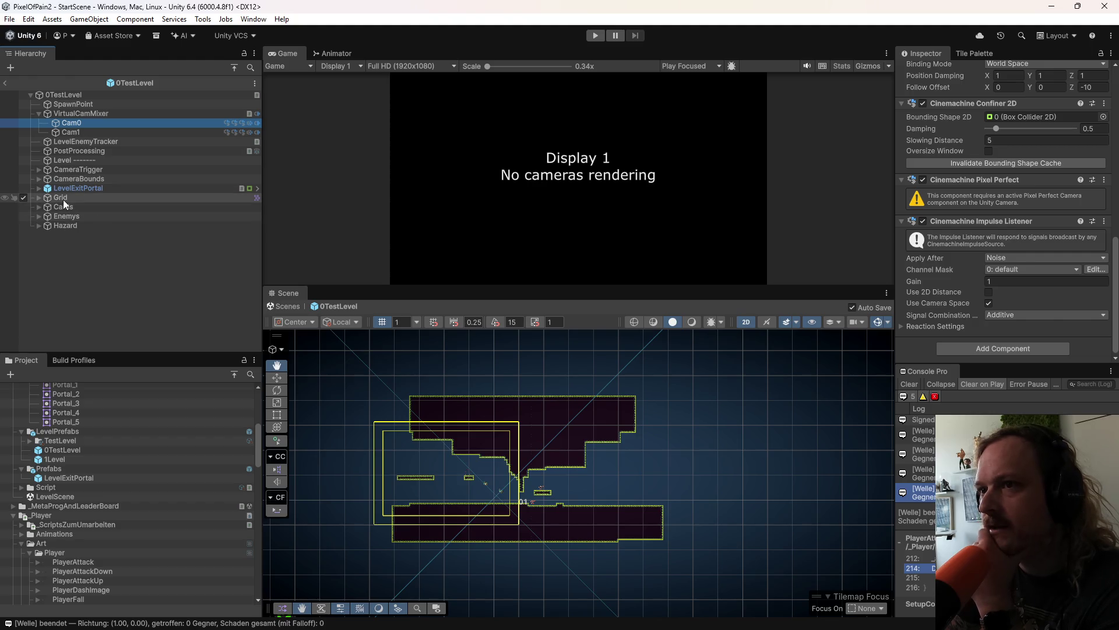
{"action": "left_click", "coordinate": [38, 179]}
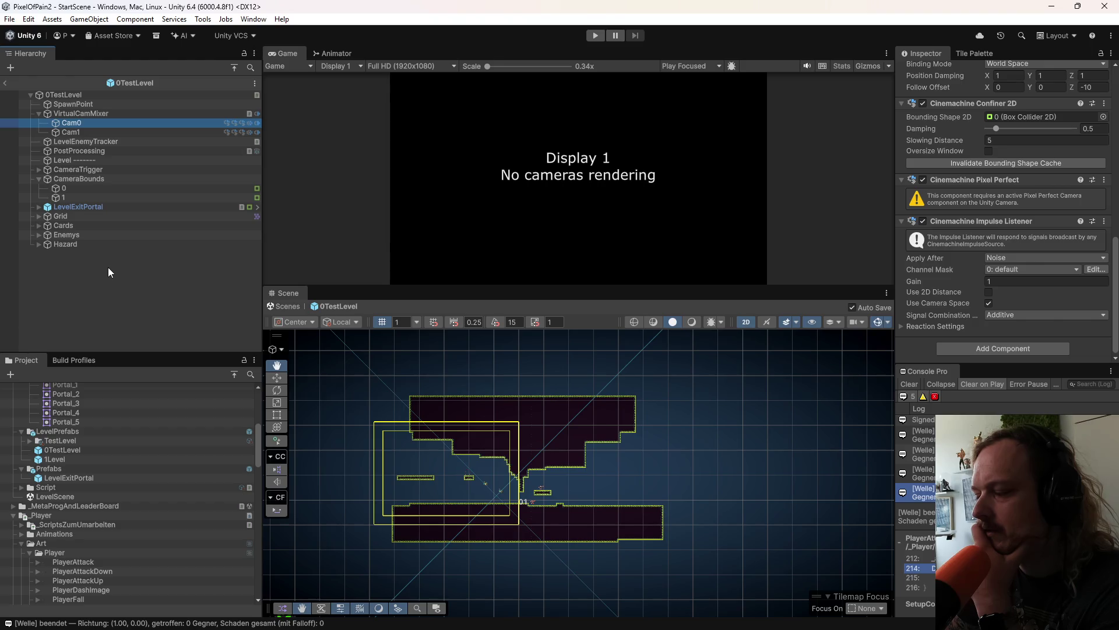
Step: Frame CameraBounds in the scene and show bounds box 0's collider outline
{"action": "double_click", "coordinate": [71, 178]}
{"action": "scroll", "coordinate": [449, 401], "scroll_direction": "down", "scroll_amount": 3}
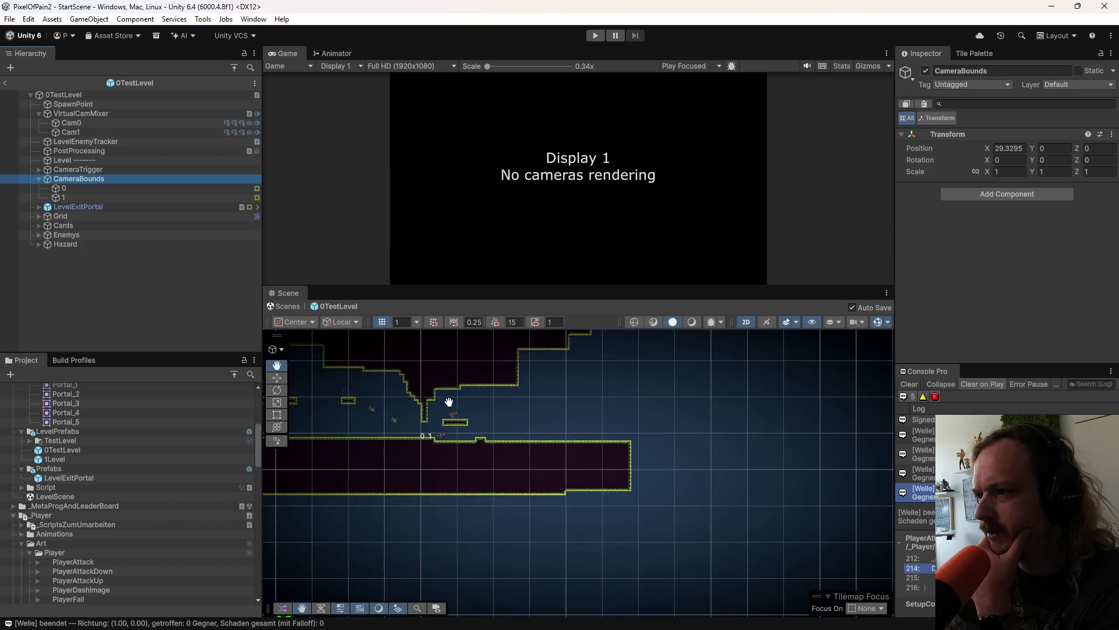
{"action": "left_click", "coordinate": [85, 186]}
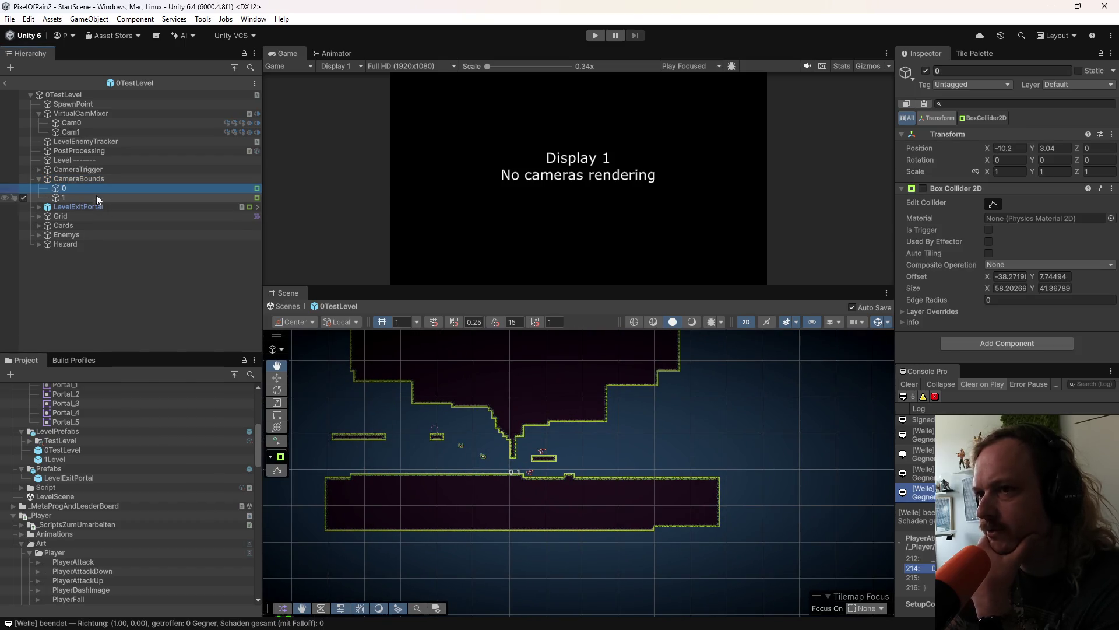
{"action": "left_click", "coordinate": [990, 206]}
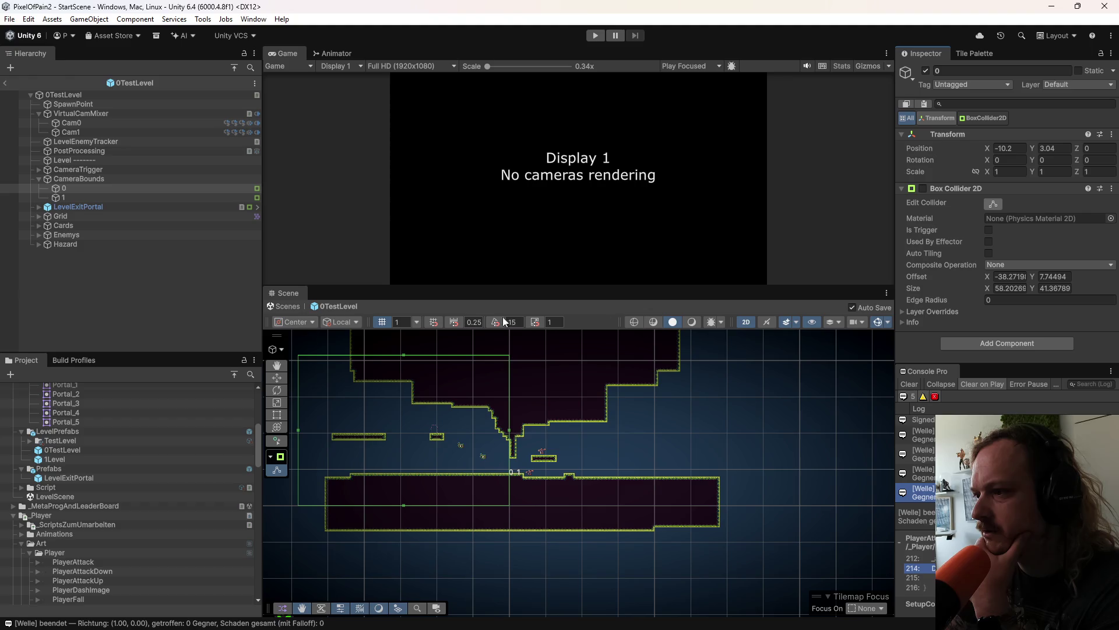
Step: Parent bounds box 0 under Cam0 and box 1 under Cam1, checking Cam0's confiner shape
{"action": "left_click", "coordinate": [82, 121]}
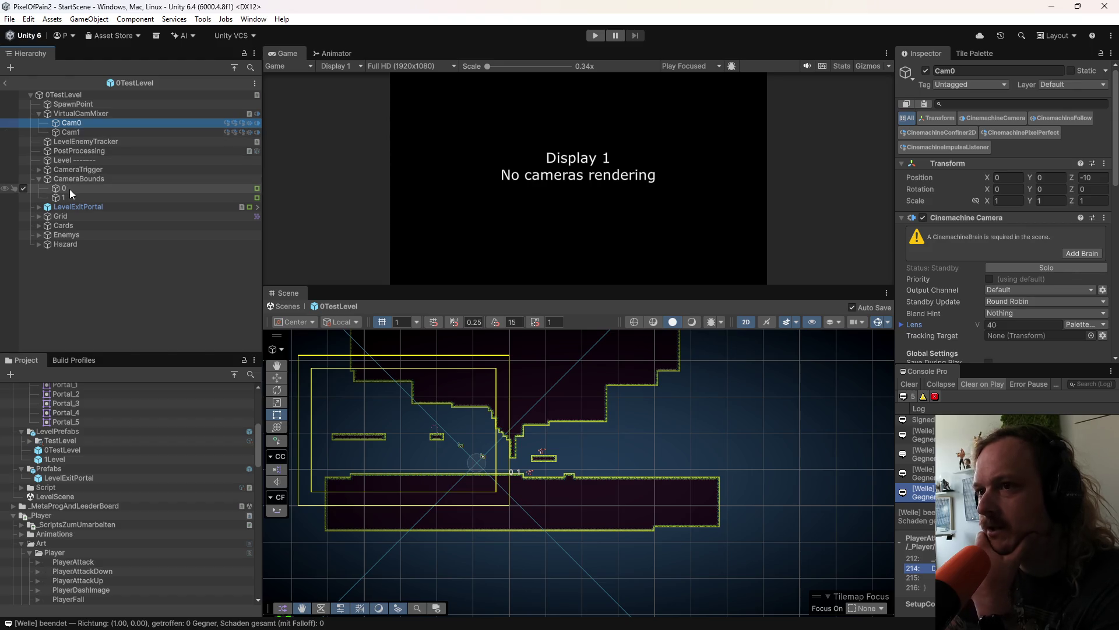
{"action": "left_click_drag", "start_coordinate": [67, 191], "coordinate": [75, 124]}
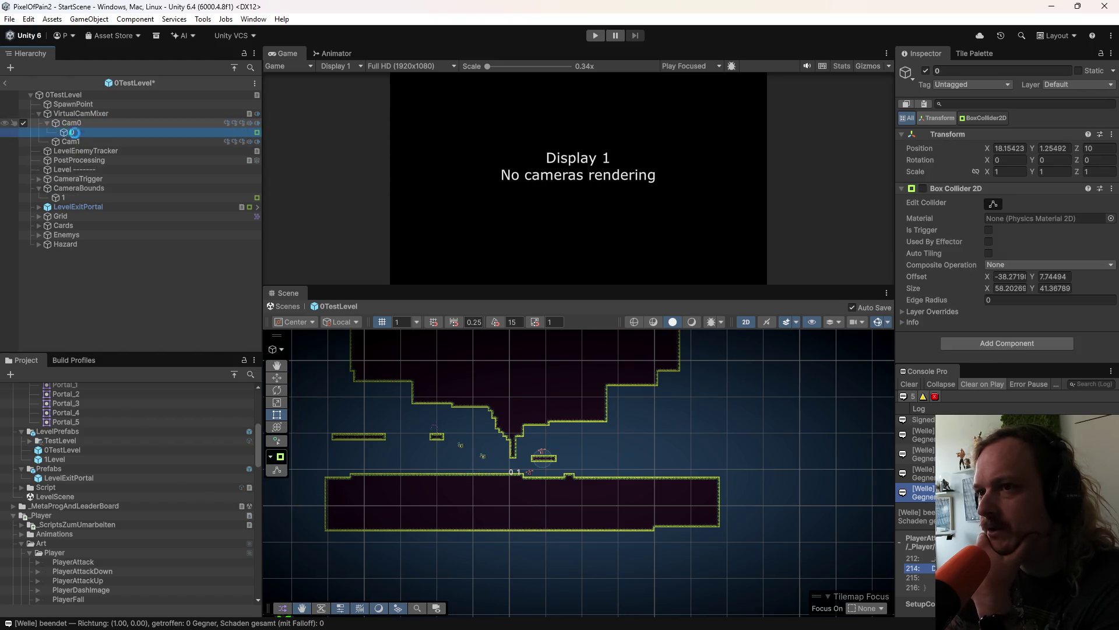
{"action": "left_click", "coordinate": [81, 123]}
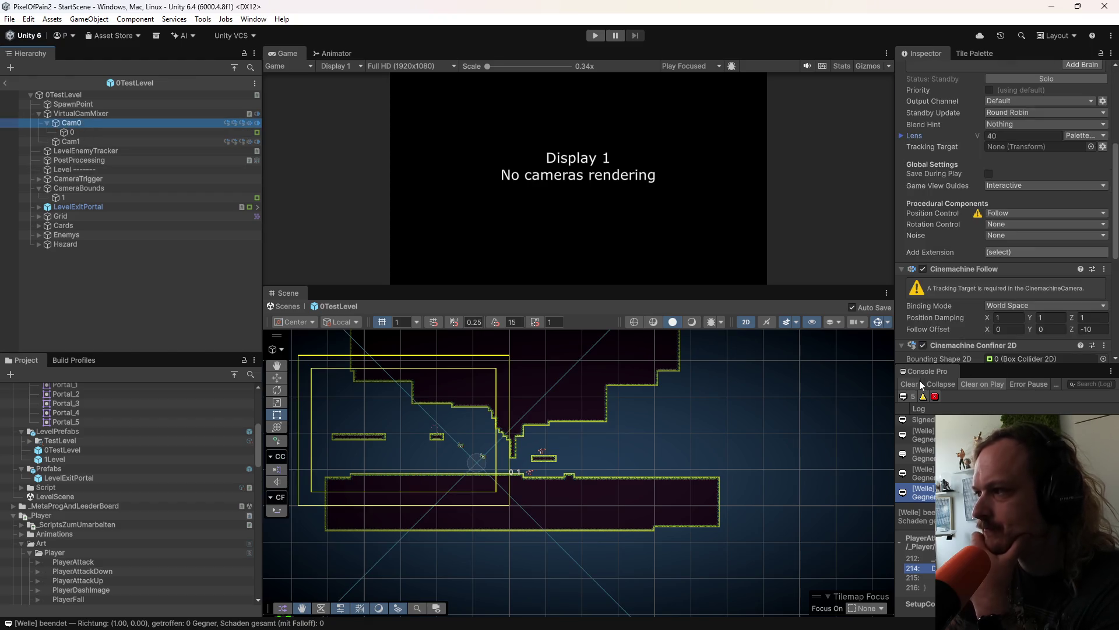
{"action": "scroll", "coordinate": [933, 342], "scroll_direction": "down", "scroll_amount": 3}
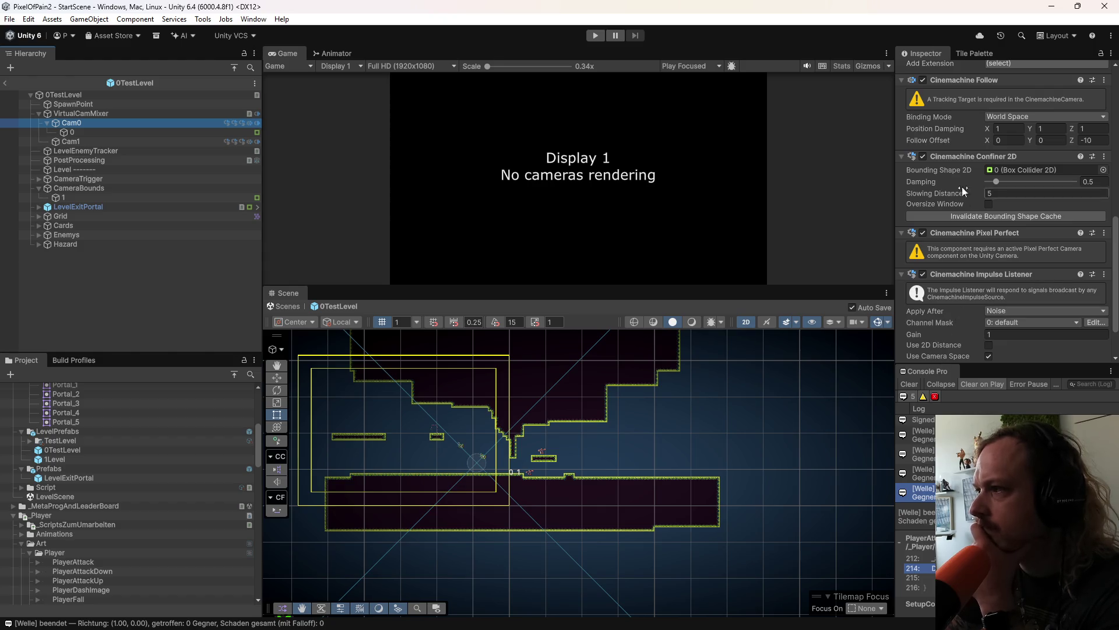
{"action": "left_click", "coordinate": [1036, 170]}
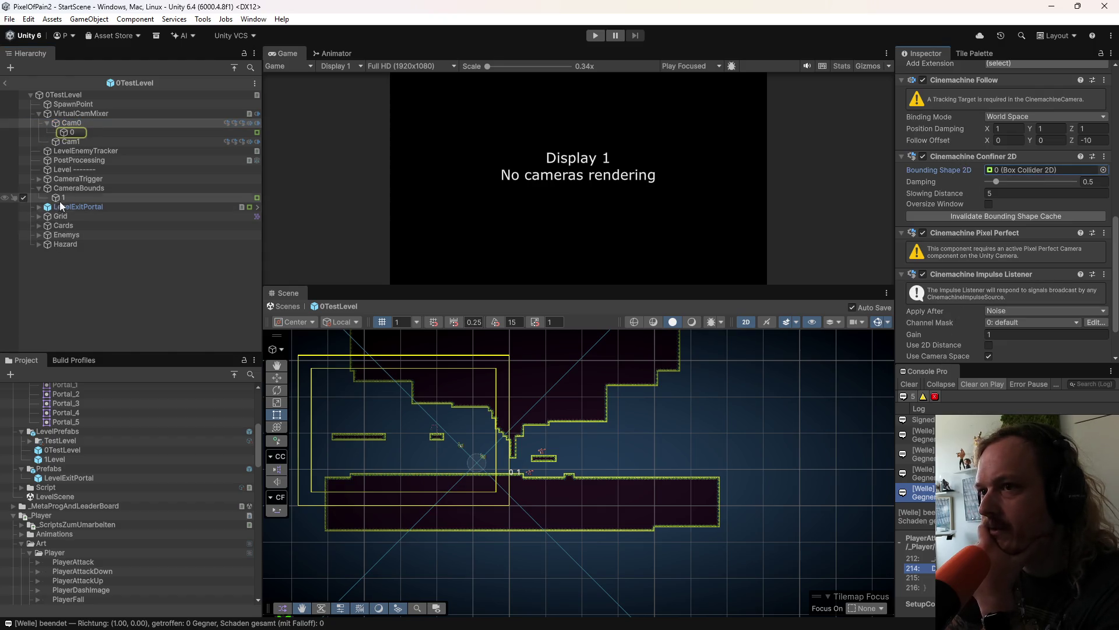
{"action": "mouse_move", "coordinate": [66, 197]}
{"action": "left_mouse_down"}
{"action": "mouse_move", "coordinate": [62, 218]}
{"action": "mouse_move", "coordinate": [77, 141]}
{"action": "left_mouse_up"}
{"action": "left_click", "coordinate": [78, 197]}
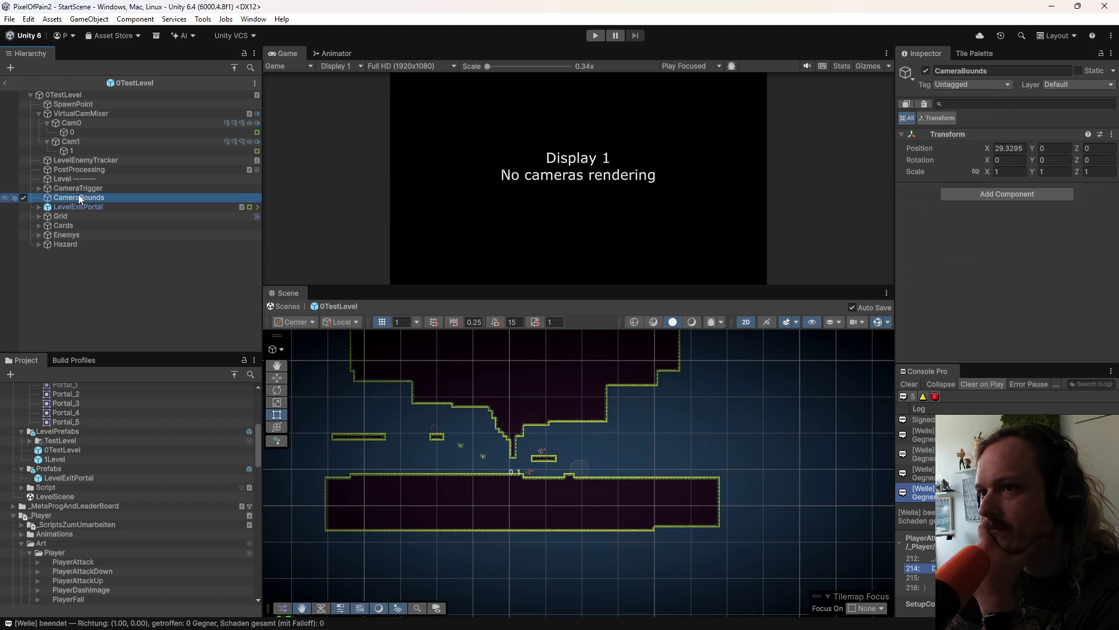
Step: Delete the empty CameraBounds object and select bounds box 0 under Cam0
{"action": "right_click", "coordinate": [78, 197]}
{"action": "left_click", "coordinate": [125, 179]}
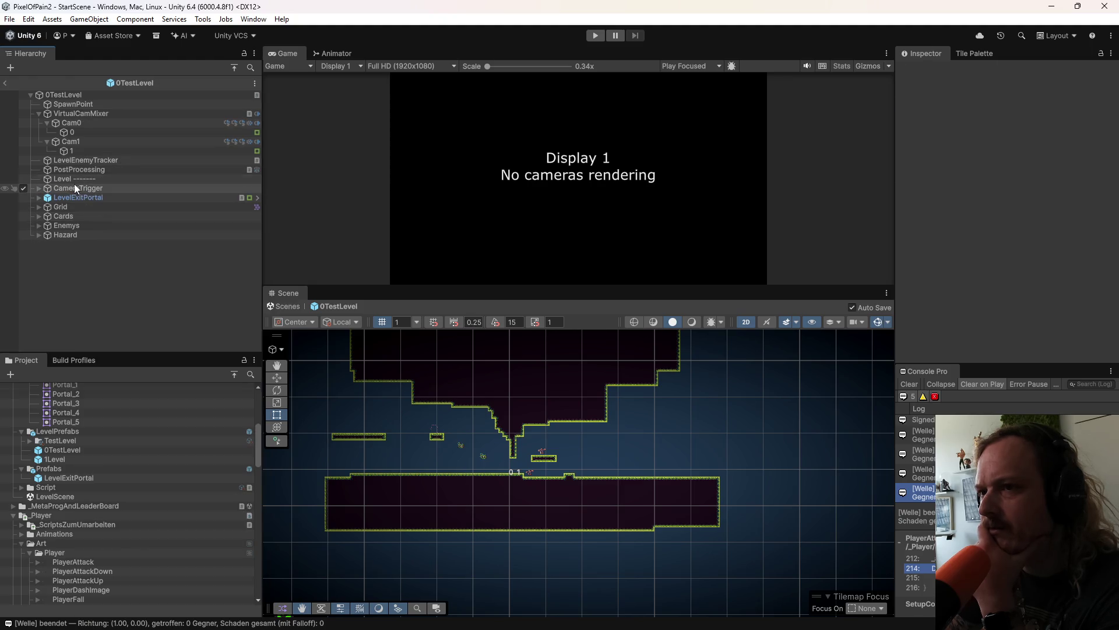
{"action": "left_click", "coordinate": [74, 132]}
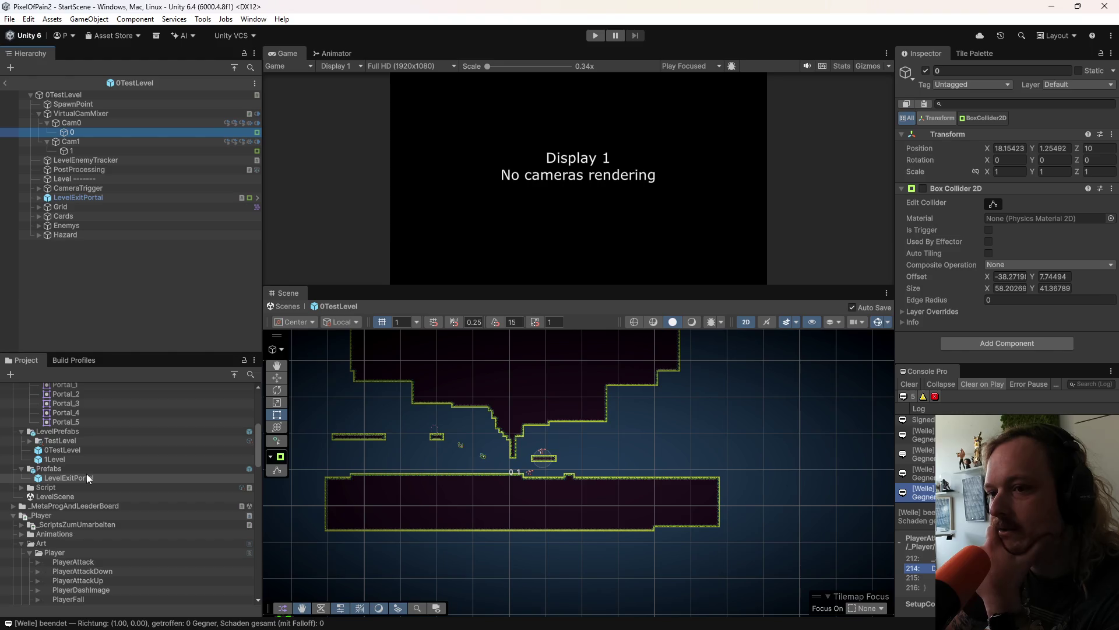
{"action": "right_click", "coordinate": [68, 433]}
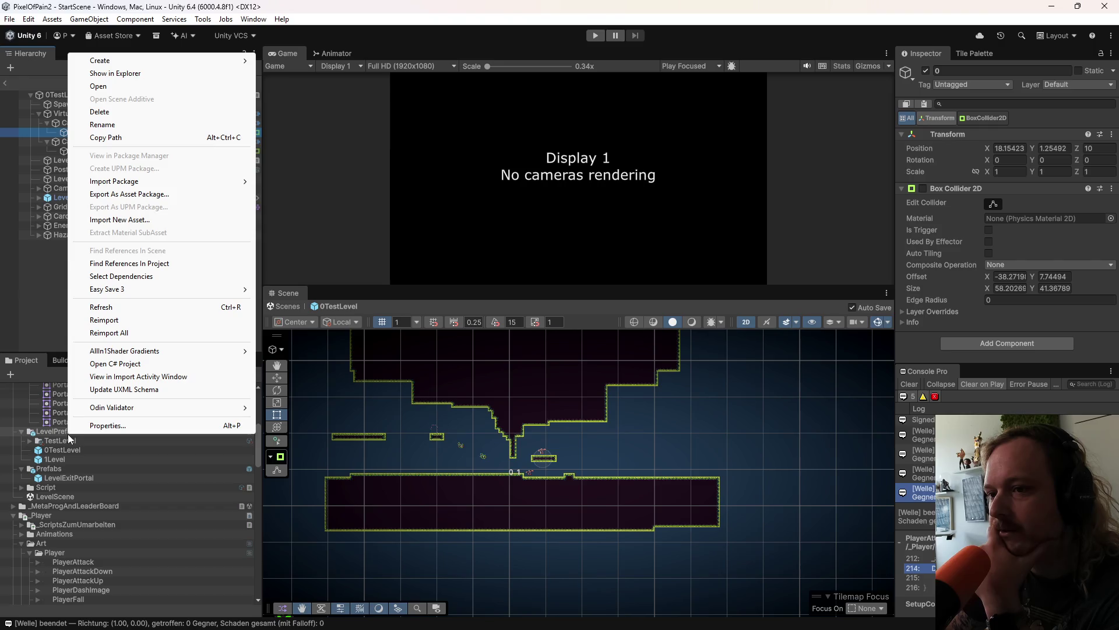
Step: Create a Camera folder in LevelPrefabs and save Cam0 into it as a prefab
{"action": "mouse_move", "coordinate": [181, 65]}
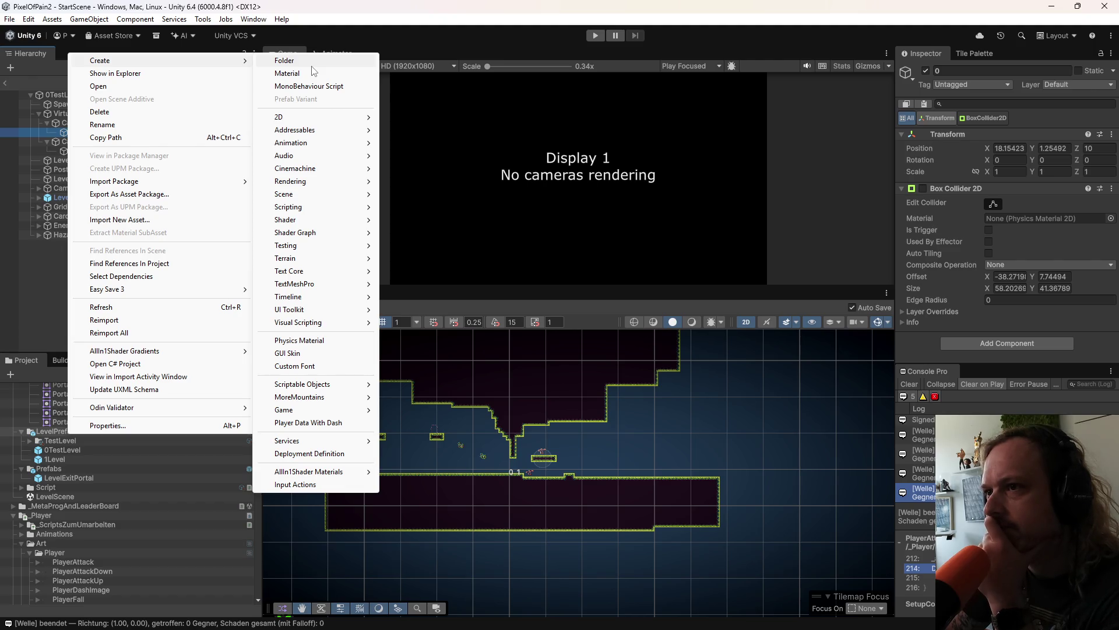
{"action": "left_click", "coordinate": [312, 63]}
{"action": "type", "text": "Camera"}
{"action": "key", "text": "Return"}
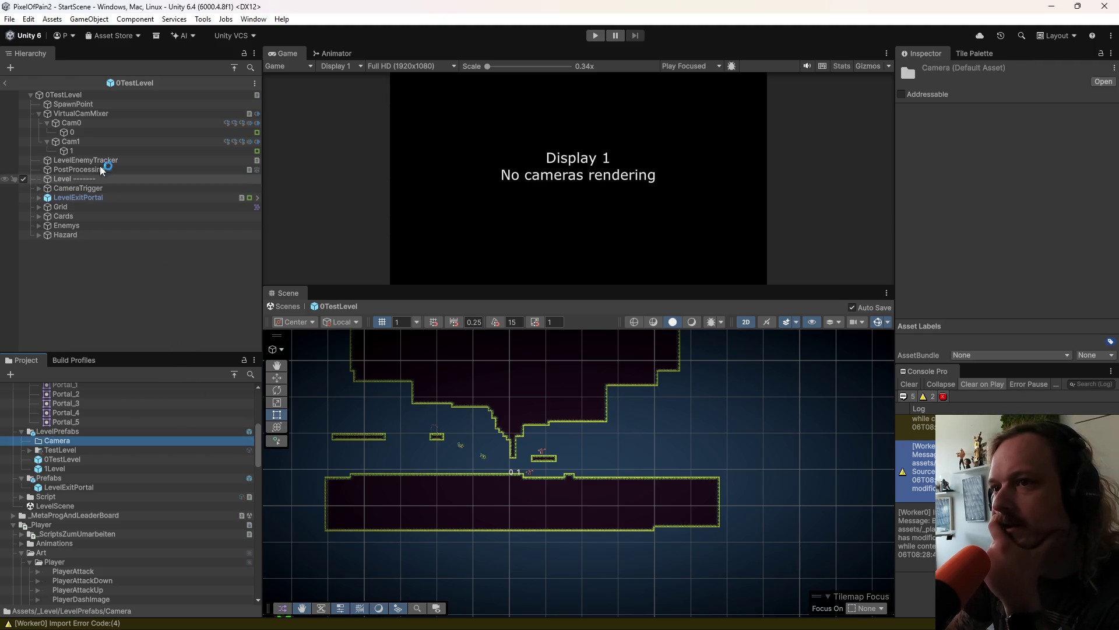
{"action": "mouse_move", "coordinate": [76, 123]}
{"action": "left_mouse_down"}
{"action": "mouse_move", "coordinate": [41, 176]}
{"action": "mouse_move", "coordinate": [61, 446]}
{"action": "left_mouse_up"}
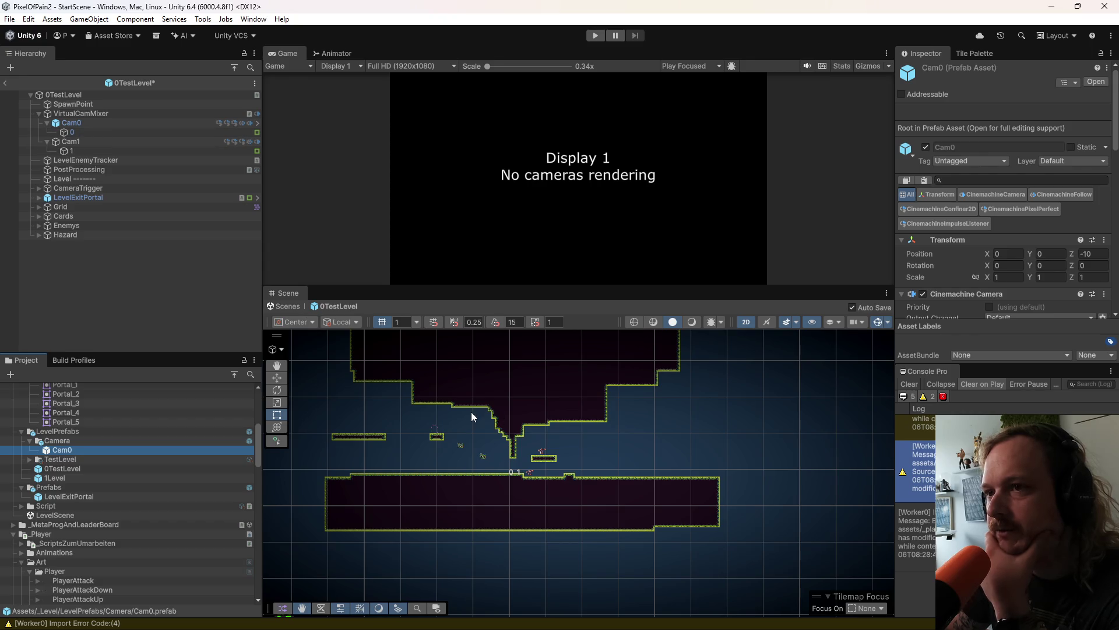
{"action": "left_click", "coordinate": [82, 142]}
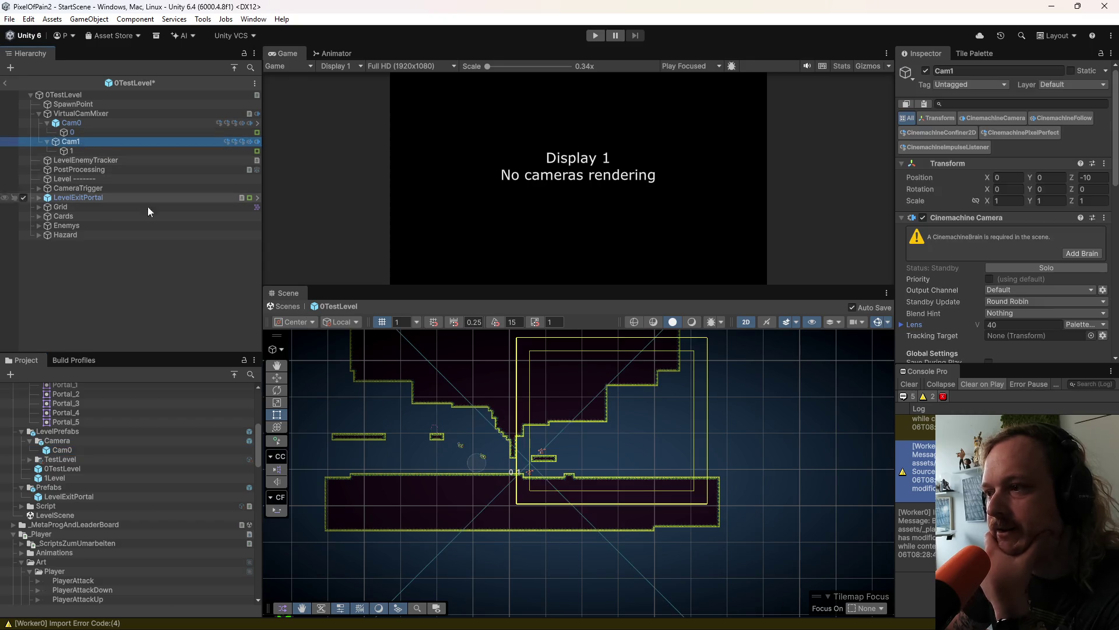
Step: Move bounds box 1 out of Cam1 and delete the old Cam1 camera
{"action": "left_click_drag", "start_coordinate": [79, 150], "coordinate": [78, 118]}
{"action": "left_click", "coordinate": [81, 150]}
{"action": "right_click", "coordinate": [82, 153]}
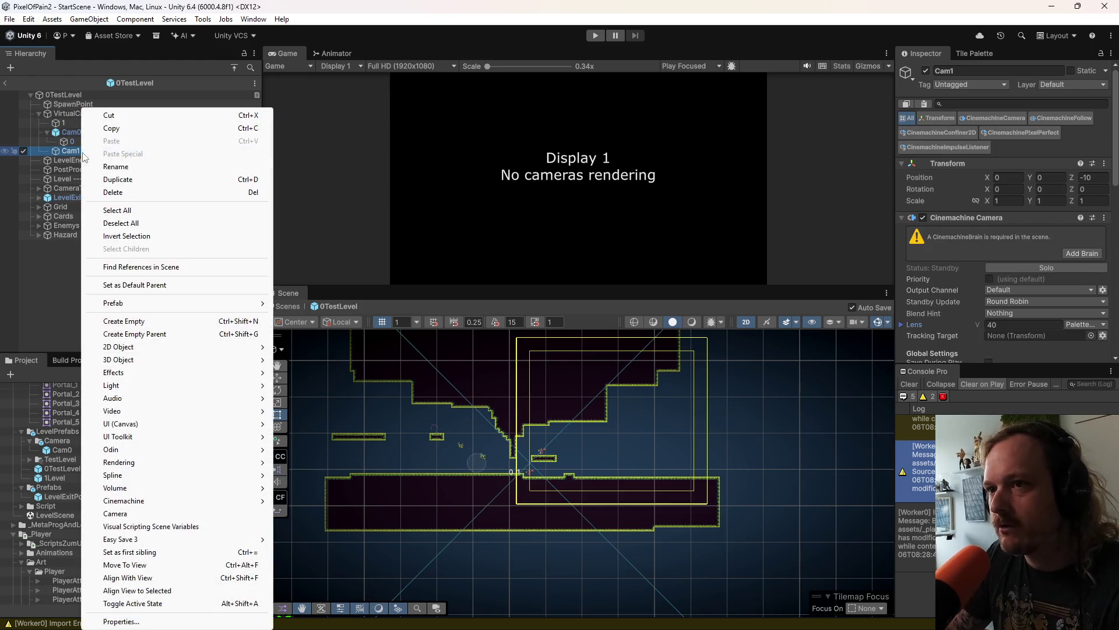
{"action": "left_click", "coordinate": [114, 192]}
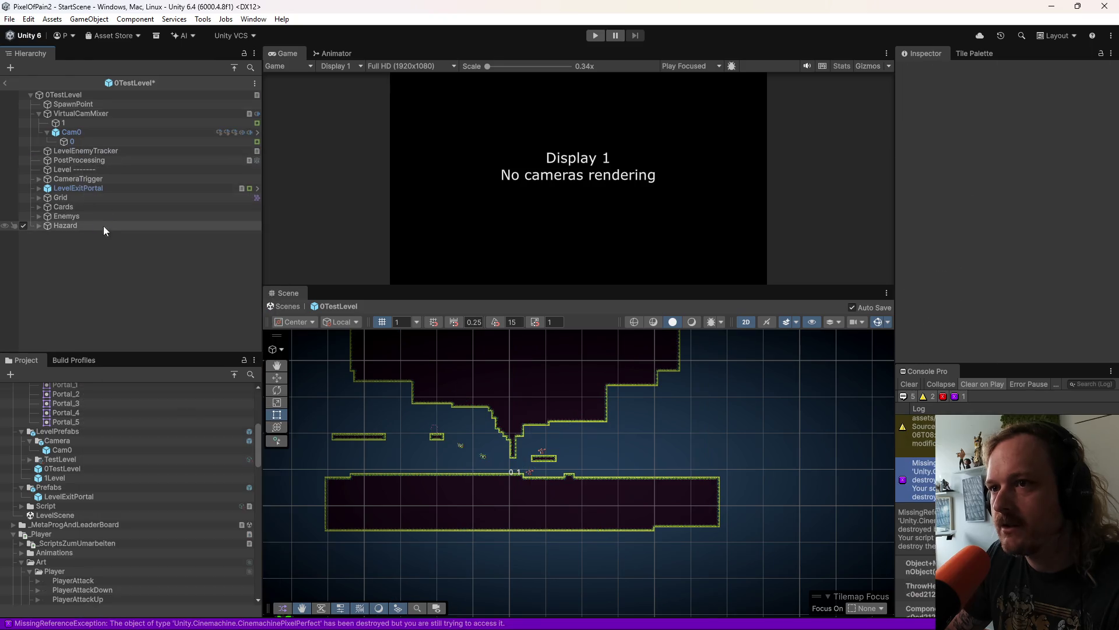
Step: Add a second Cam0 prefab copy holding bounds box 1, removing its inherited child 0
{"action": "left_click_drag", "start_coordinate": [69, 450], "coordinate": [78, 132]}
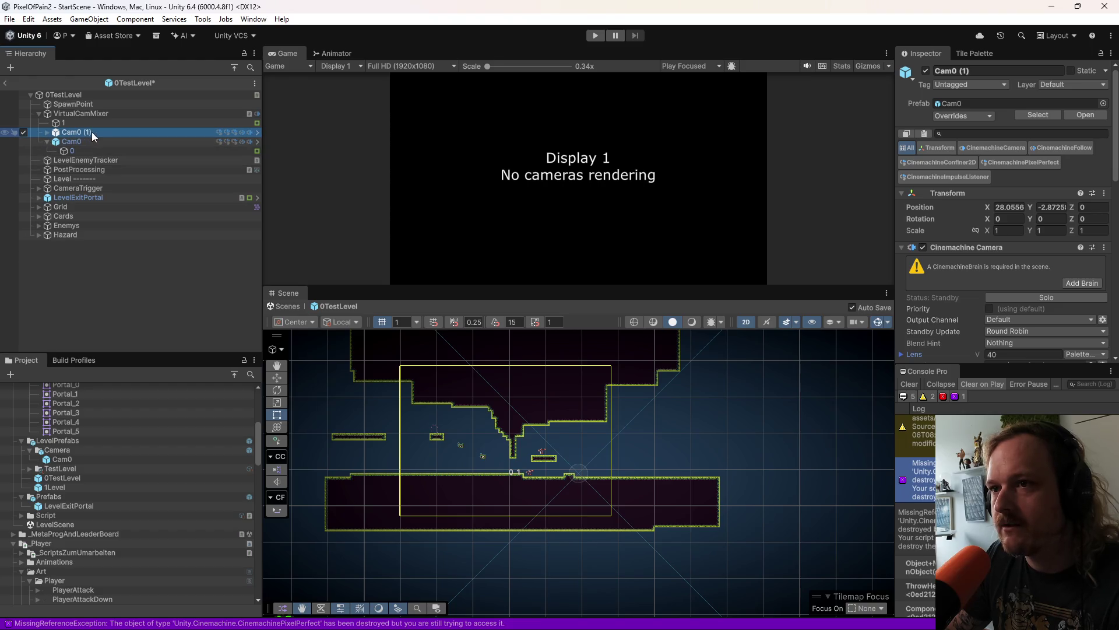
{"action": "left_click", "coordinate": [46, 132]}
{"action": "left_click_drag", "start_coordinate": [63, 123], "coordinate": [79, 134]}
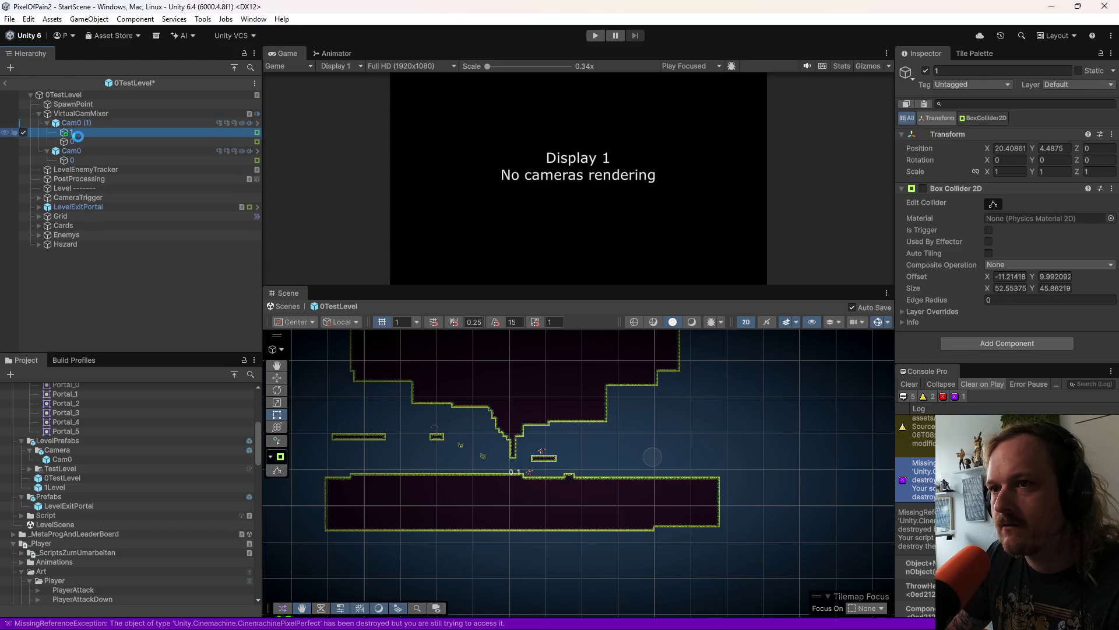
{"action": "right_click", "coordinate": [78, 142]}
{"action": "left_click", "coordinate": [110, 205]}
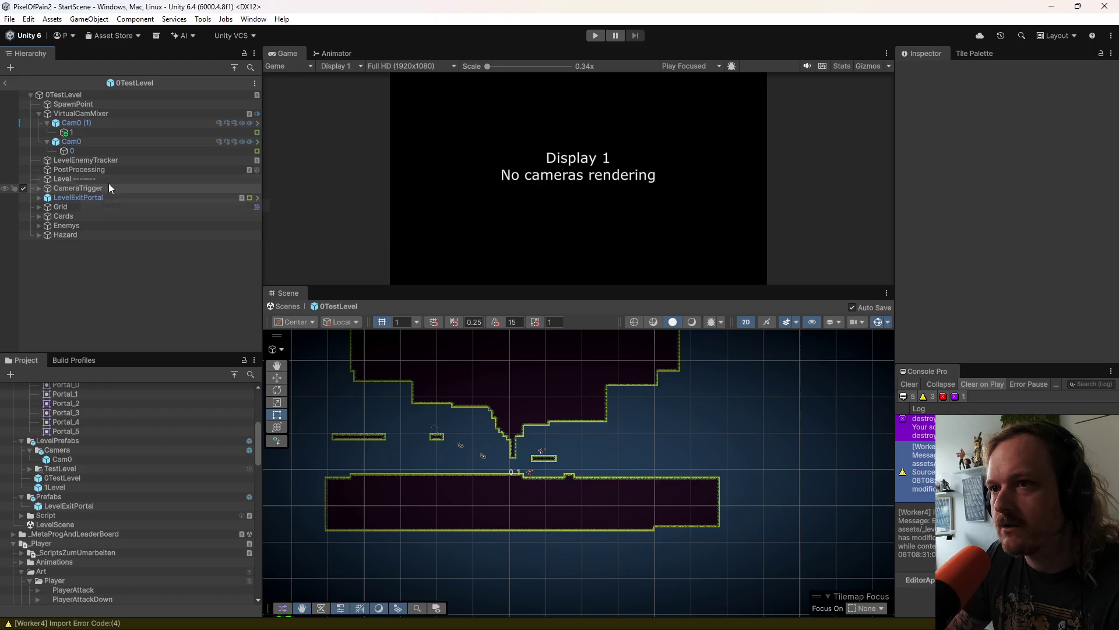
Step: Rename the copy to Cam1 and drag it into the Camera folder as a prefab
{"action": "left_click", "coordinate": [65, 124]}
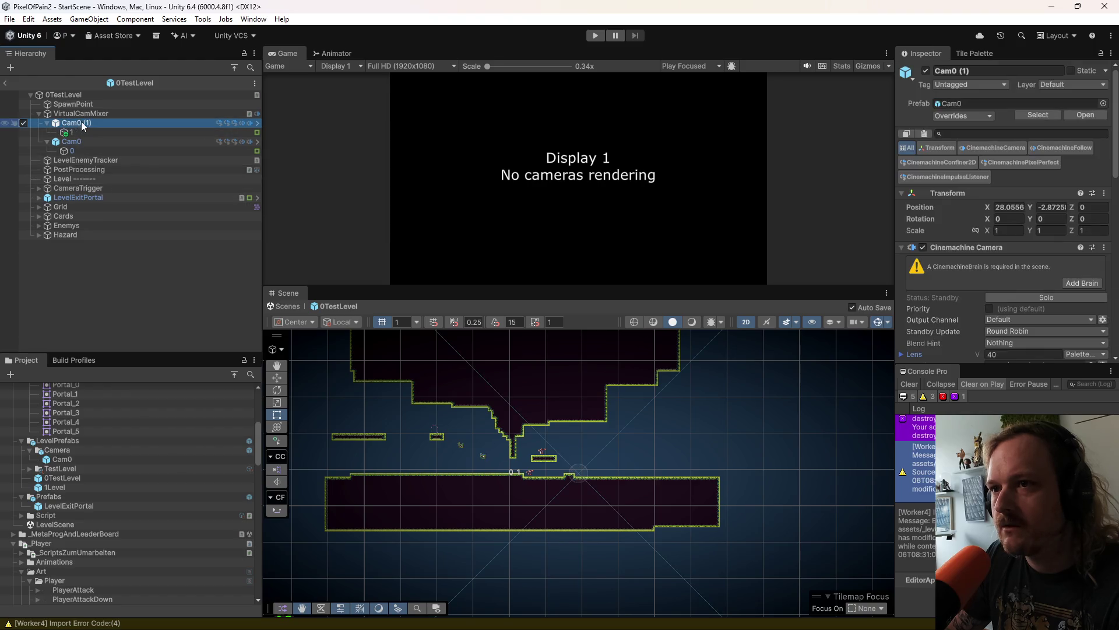
{"action": "key", "text": "F2"}
{"action": "type", "text": "Cam1"}
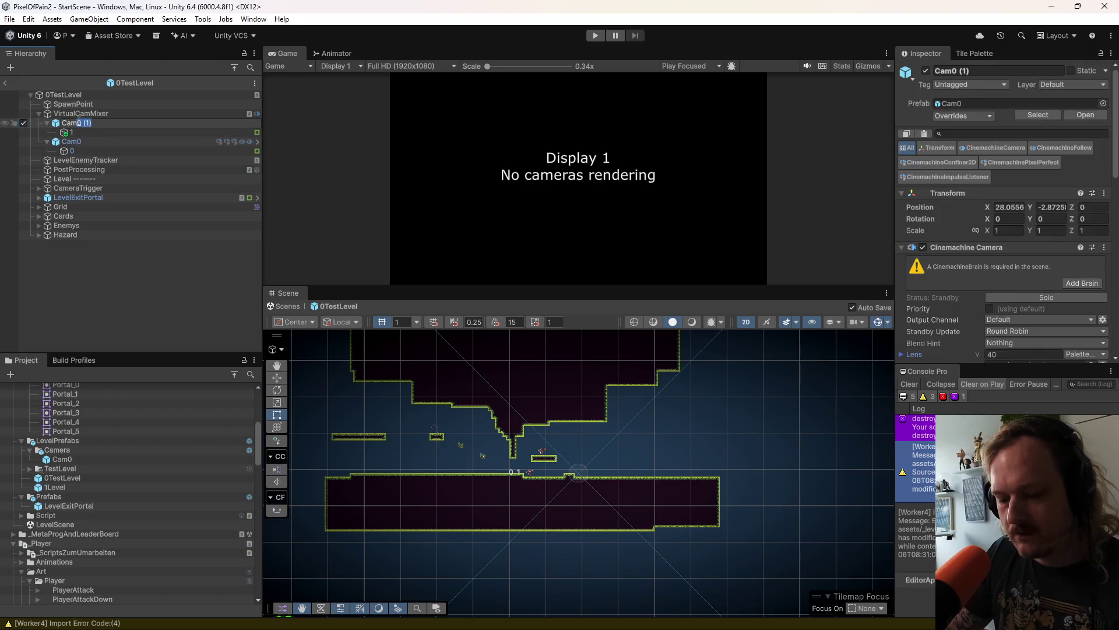
{"action": "left_click", "coordinate": [72, 132]}
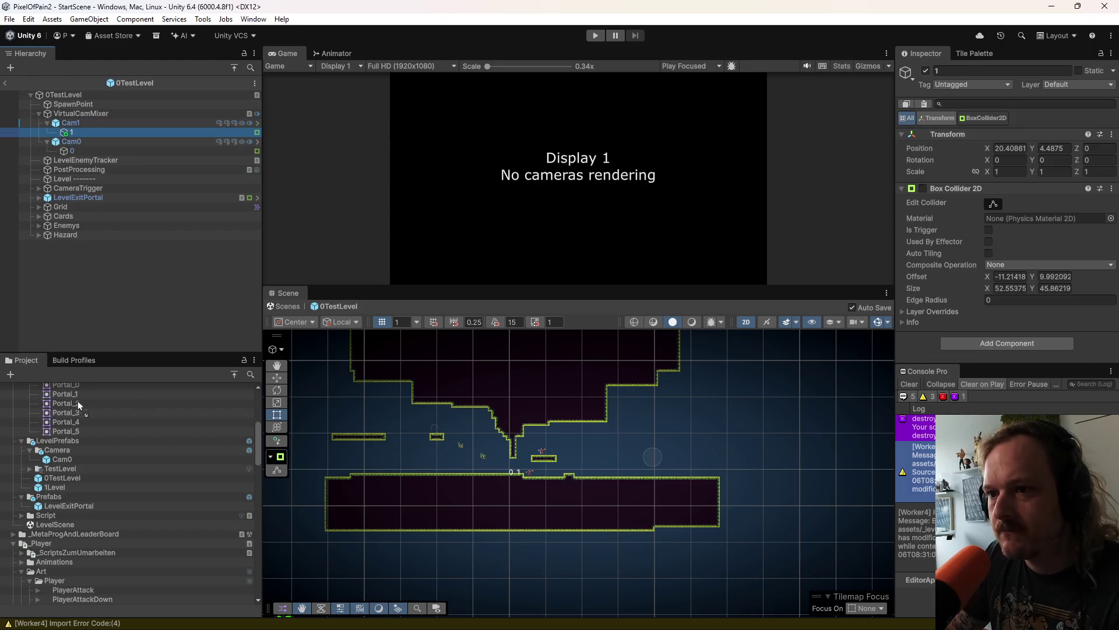
{"action": "left_click_drag", "start_coordinate": [67, 459], "coordinate": [65, 450]}
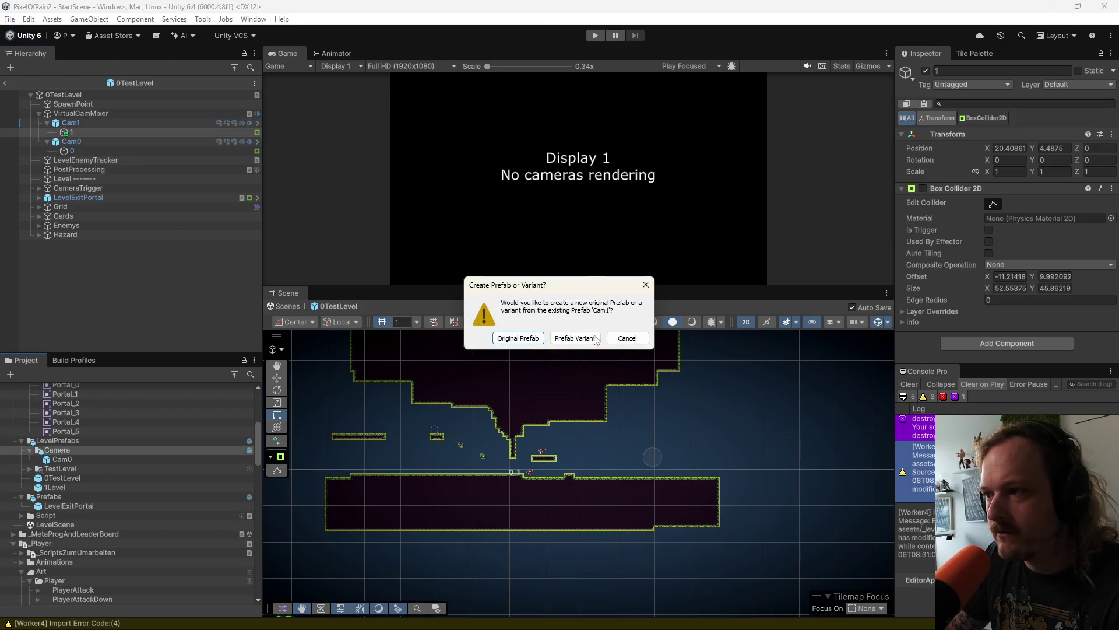
Step: Save Cam1 as a Prefab Variant and review its confiner override against the source
{"action": "left_click", "coordinate": [577, 338]}
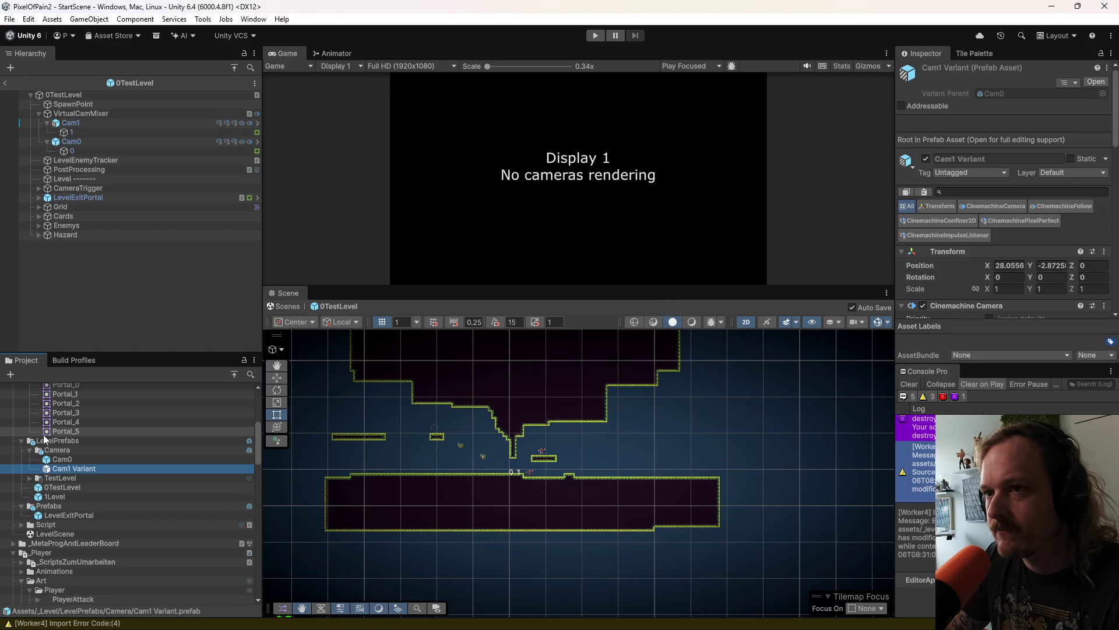
{"action": "left_click", "coordinate": [113, 122]}
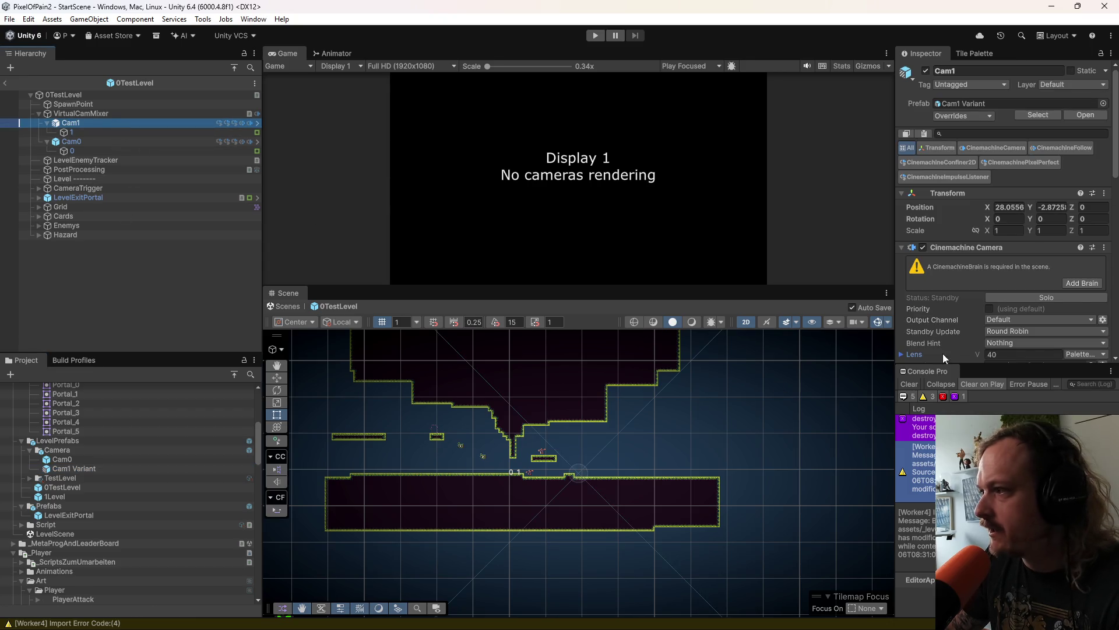
{"action": "left_click", "coordinate": [952, 115]}
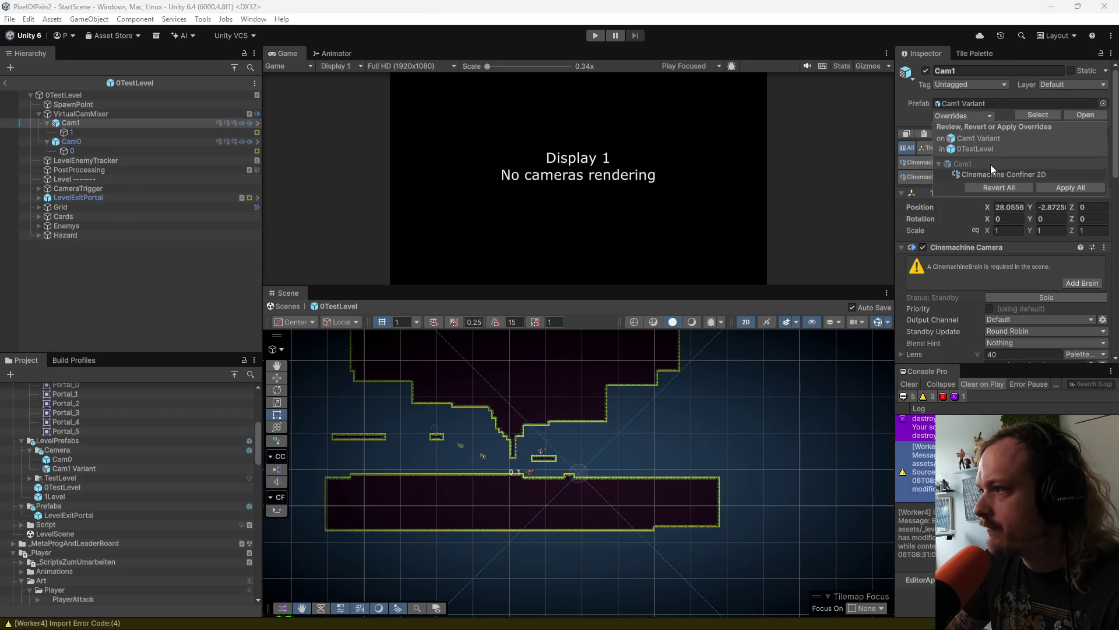
{"action": "left_click", "coordinate": [1001, 178]}
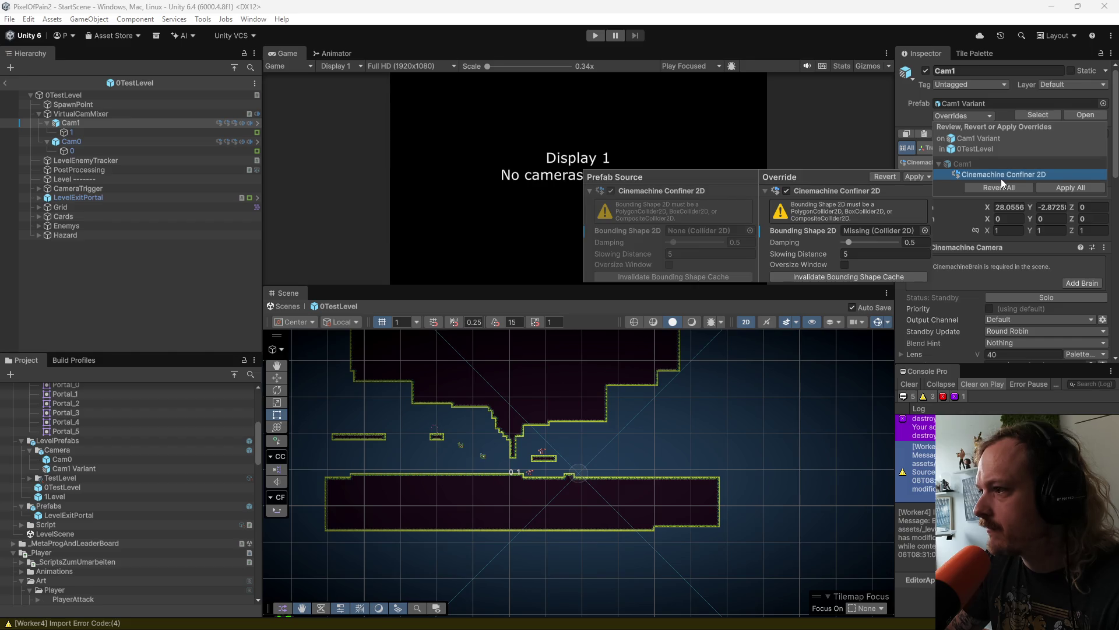
{"action": "mouse_move", "coordinate": [82, 135]}
{"action": "left_mouse_down"}
{"action": "mouse_move", "coordinate": [804, 226]}
{"action": "mouse_move", "coordinate": [590, 195]}
{"action": "mouse_move", "coordinate": [985, 278]}
{"action": "left_mouse_up"}
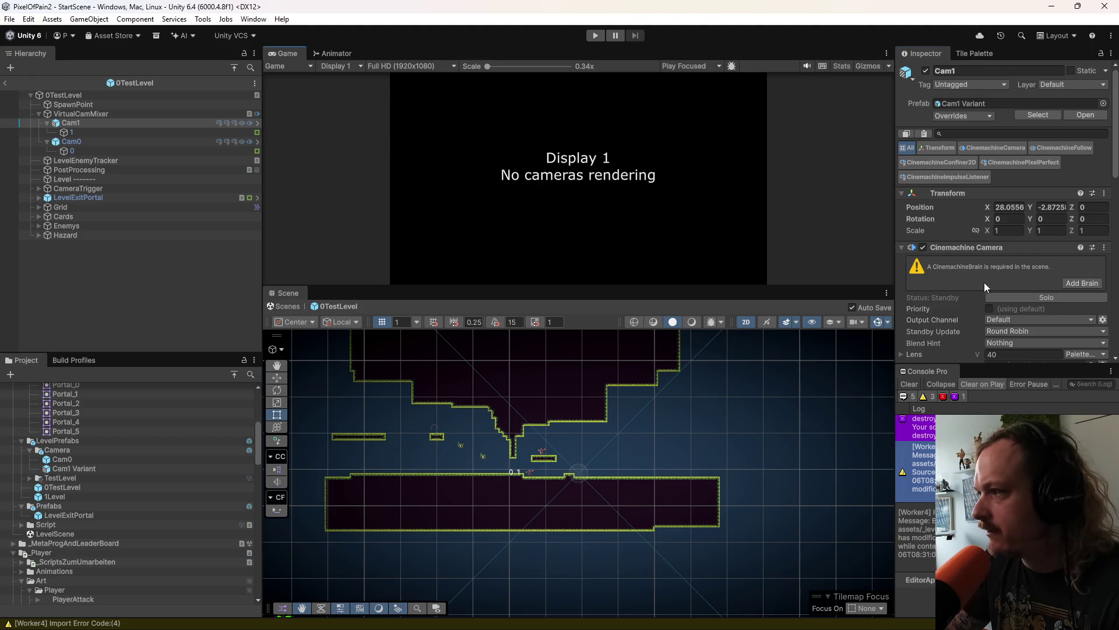
Step: Assign child 1's box collider as Cam1's Confiner 2D Bounding Shape 2D
{"action": "scroll", "coordinate": [984, 279], "scroll_direction": "down", "scroll_amount": 5}
{"action": "left_click_drag", "start_coordinate": [71, 132], "coordinate": [1013, 222]}
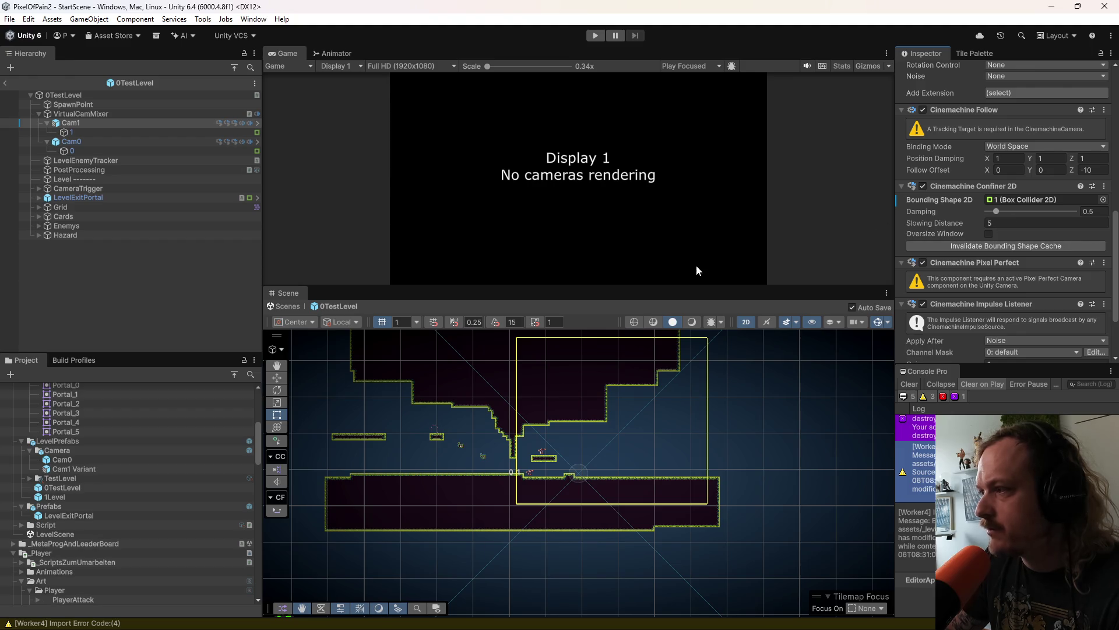
{"action": "scroll", "coordinate": [956, 166], "scroll_direction": "up", "scroll_amount": 5}
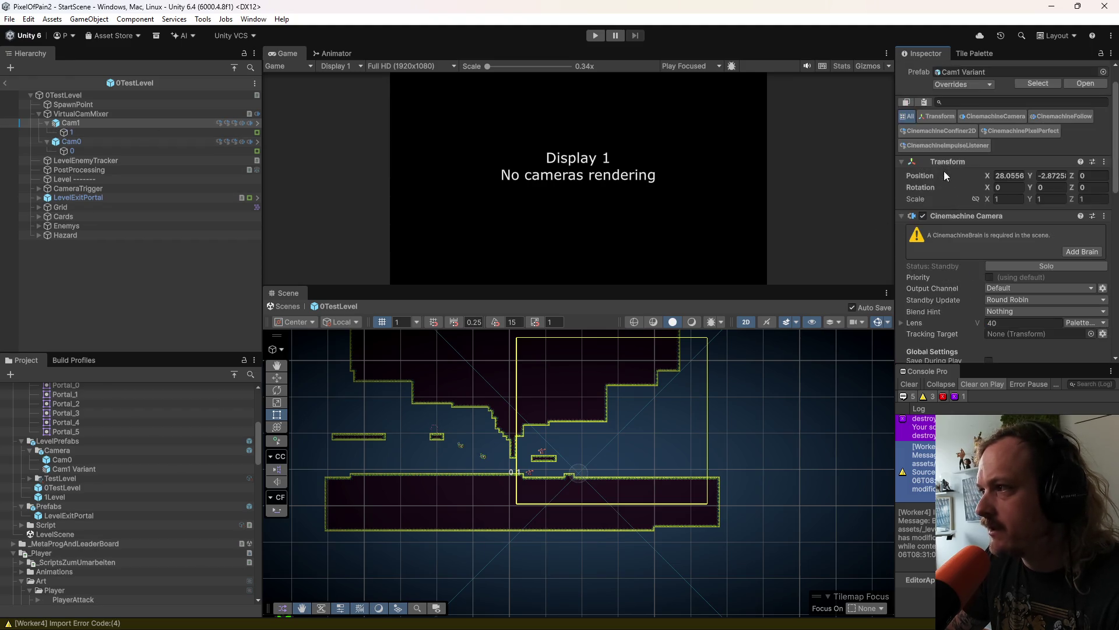
Step: Apply all of Cam1's overrides to its prefab, then open the 1Level prefab
{"action": "left_click", "coordinate": [956, 85]}
{"action": "left_click", "coordinate": [1075, 156]}
{"action": "left_click", "coordinate": [187, 271]}
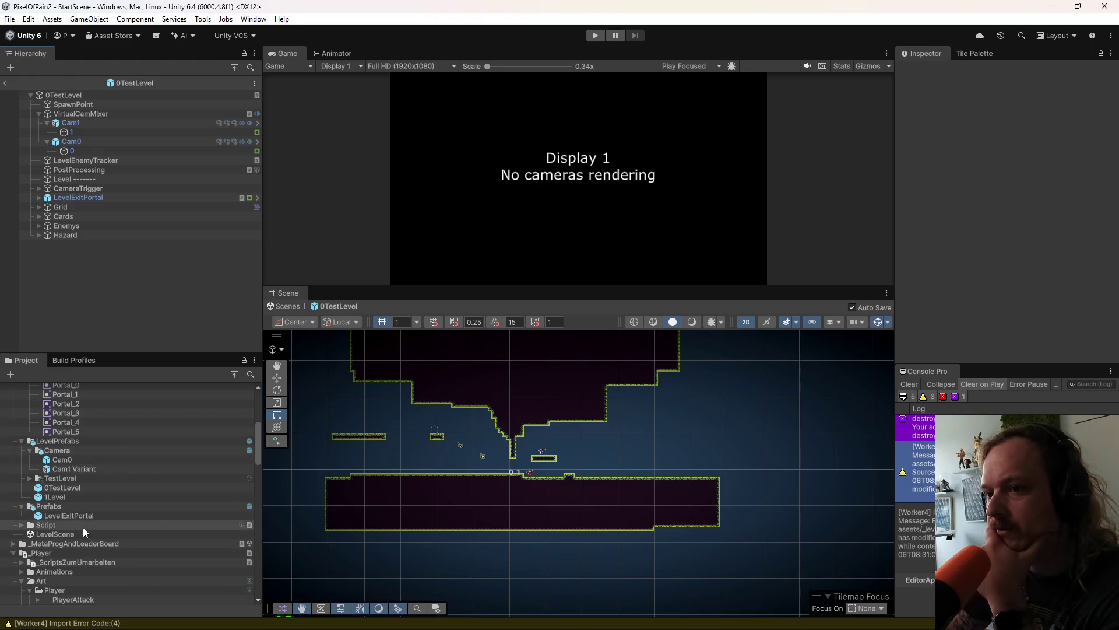
{"action": "double_click", "coordinate": [70, 496]}
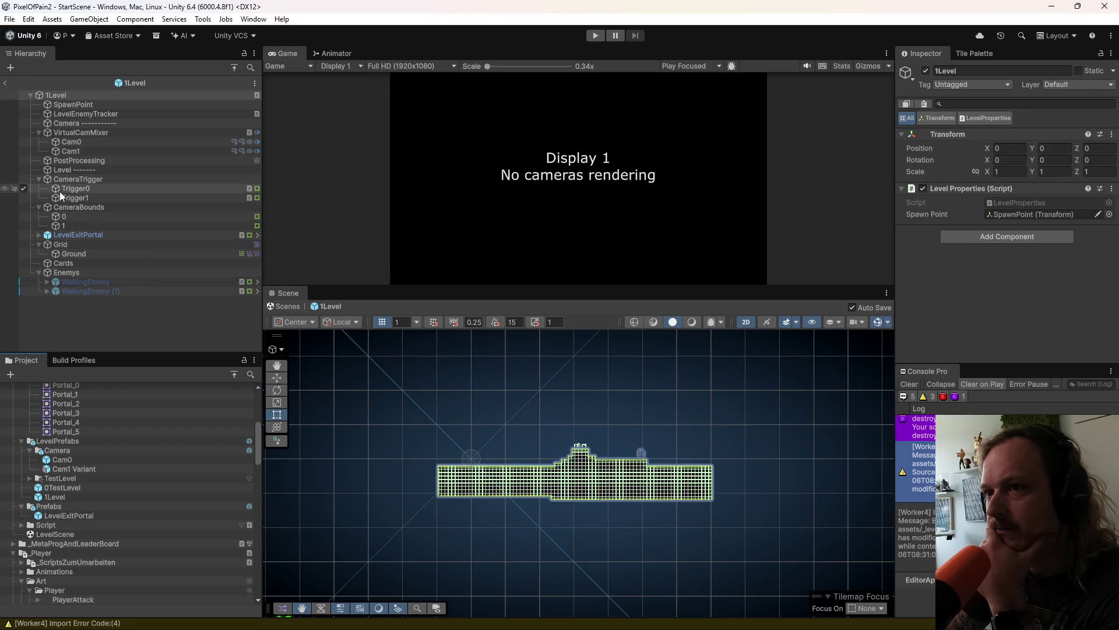
{"action": "left_click", "coordinate": [65, 217]}
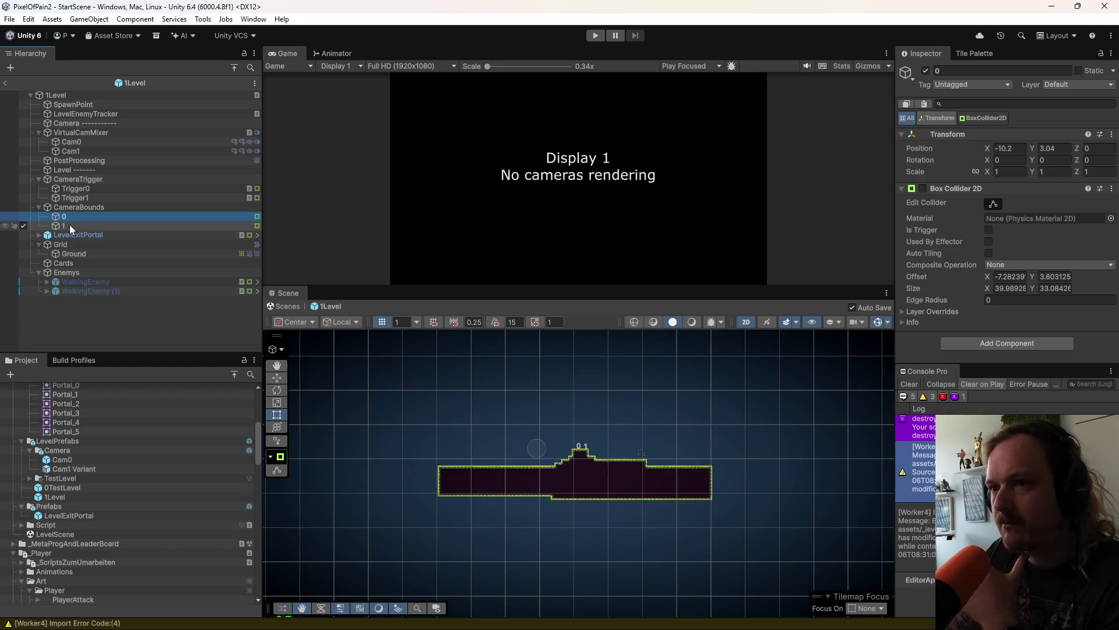
Step: Move 1Level's bounds 0 and 1 out of CameraBounds and delete the CameraBounds group
{"action": "left_click", "coordinate": [69, 225], "text": "shift"}
{"action": "left_click_drag", "start_coordinate": [65, 214], "coordinate": [82, 129]}
{"action": "left_click", "coordinate": [72, 226]}
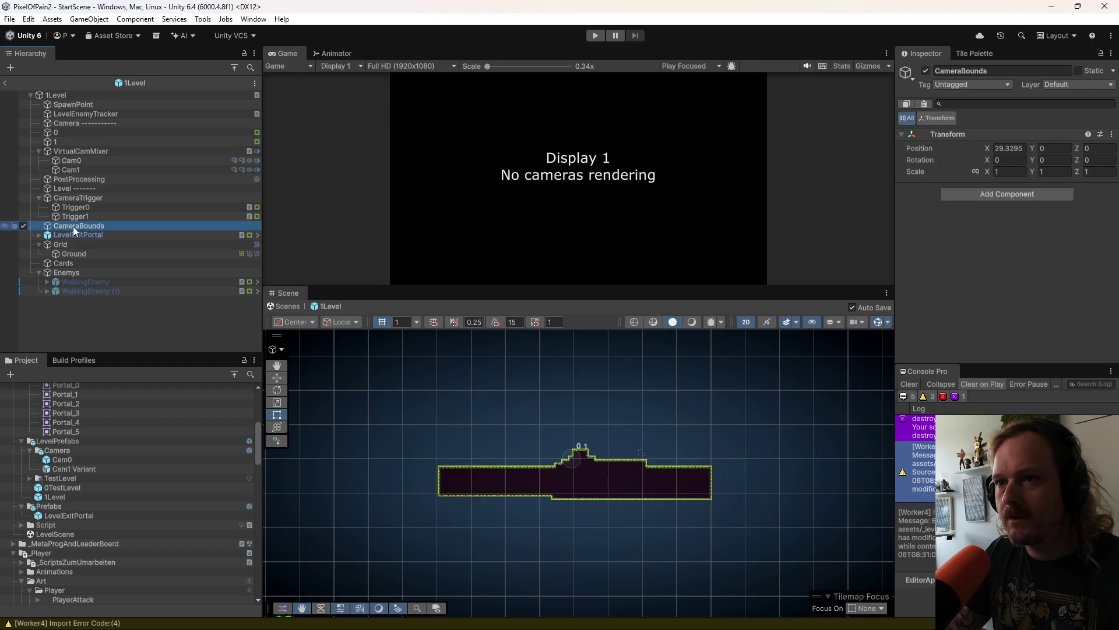
{"action": "right_click", "coordinate": [73, 226]}
{"action": "left_click", "coordinate": [124, 181]}
Step: Delete 1Level's old Cam0 and Cam1 cameras
{"action": "left_click", "coordinate": [81, 163]}
{"action": "left_click", "coordinate": [85, 171]}
{"action": "left_click", "coordinate": [86, 161]}
{"action": "left_click", "coordinate": [85, 170]}
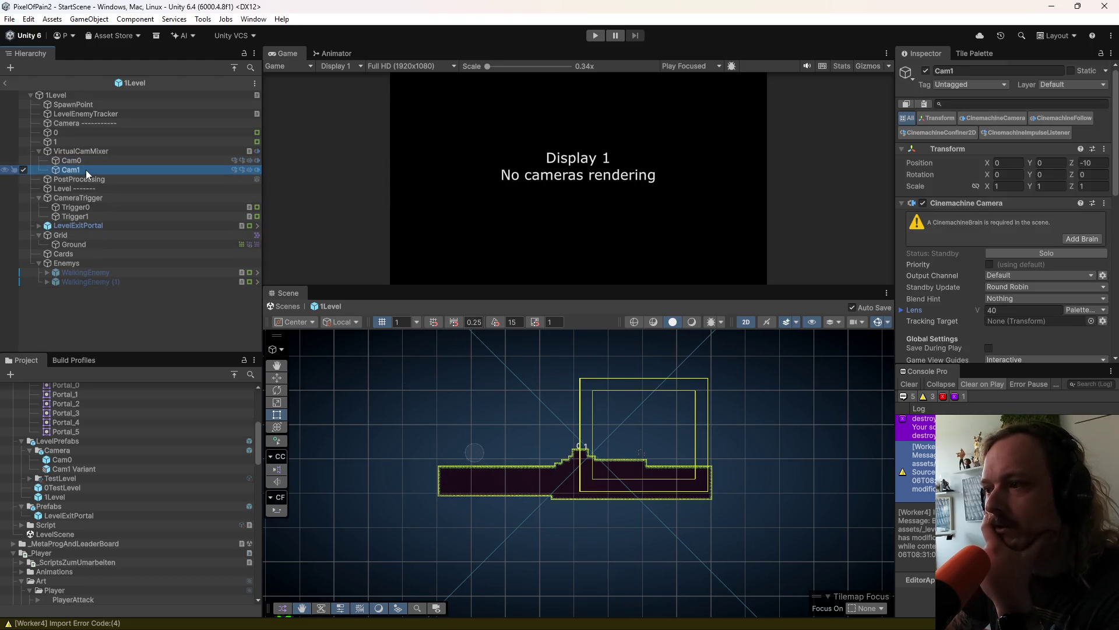
{"action": "left_click", "coordinate": [87, 161], "text": "ctrl"}
{"action": "right_click", "coordinate": [89, 166]}
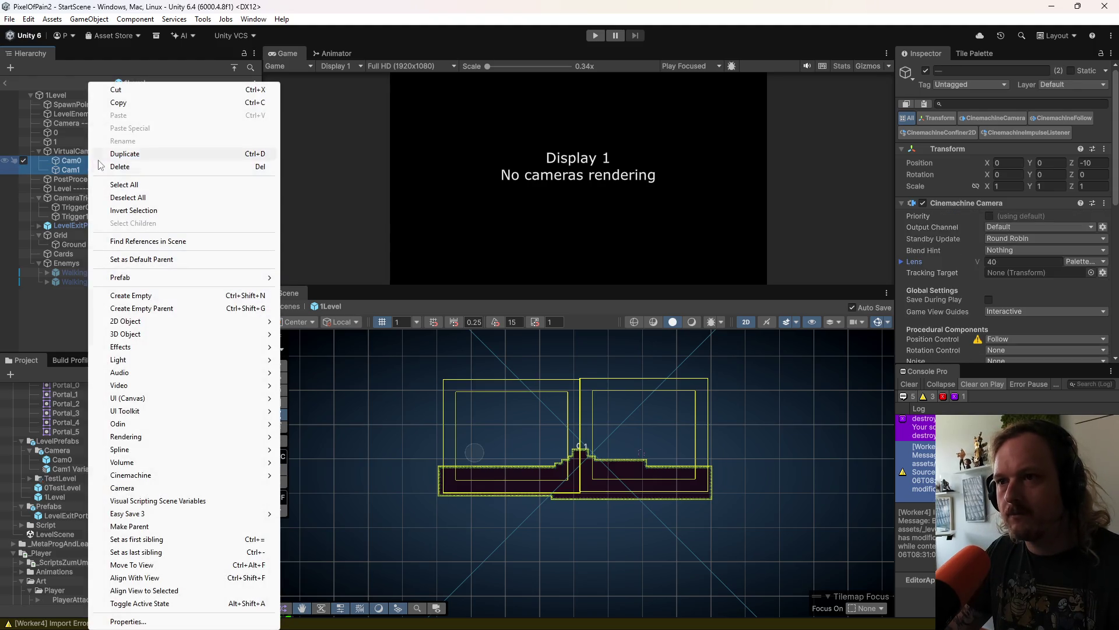
{"action": "left_click", "coordinate": [122, 167]}
Step: Add a Cam0 prefab with the level's bounds 0 replacing its child 0, saved as a new variant
{"action": "left_click_drag", "start_coordinate": [62, 460], "coordinate": [75, 152]}
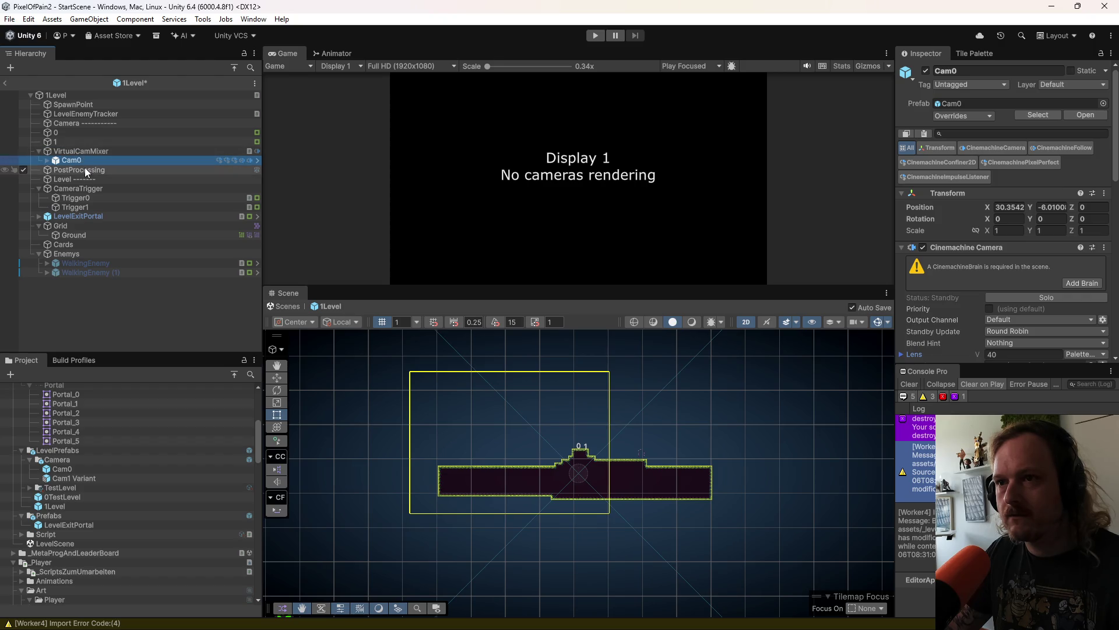
{"action": "left_click", "coordinate": [47, 161]}
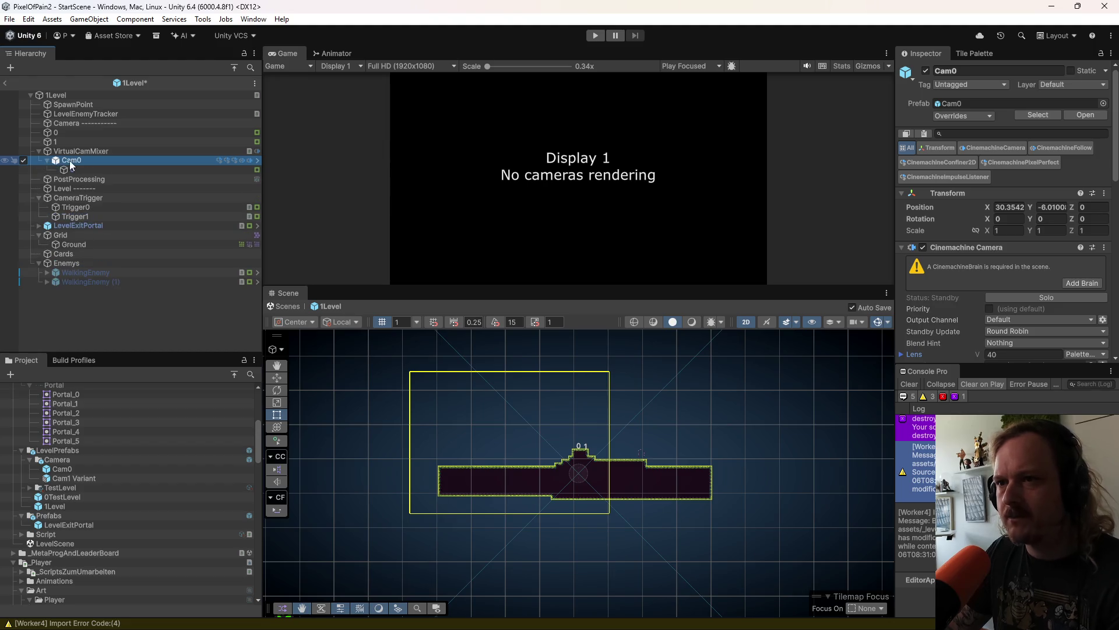
{"action": "left_click", "coordinate": [66, 169]}
{"action": "right_click", "coordinate": [75, 170]}
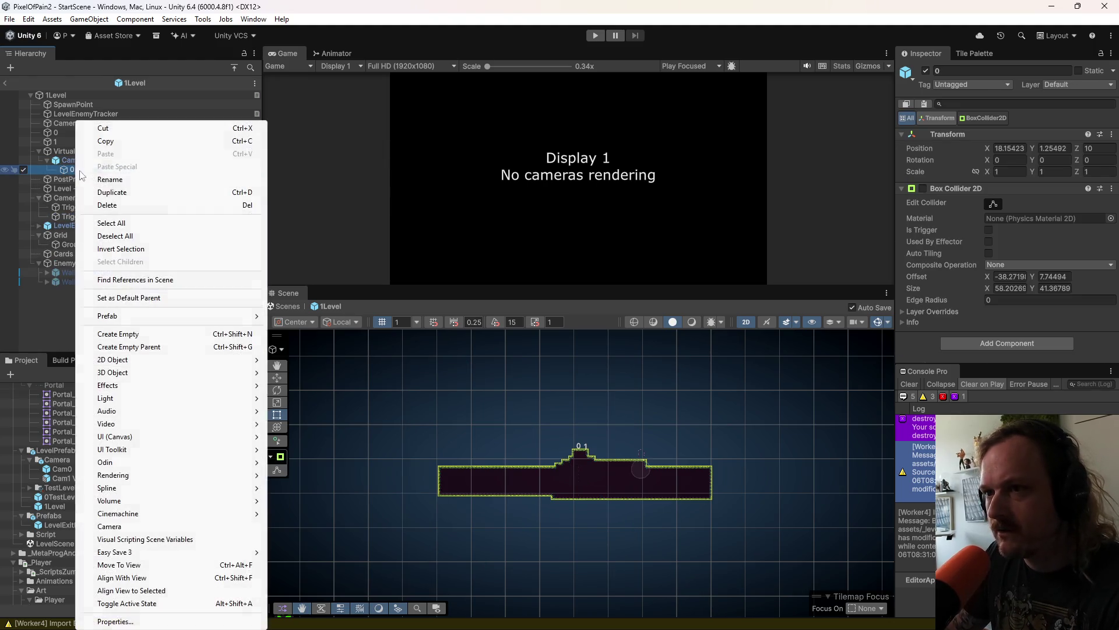
{"action": "left_click", "coordinate": [88, 206]}
{"action": "mouse_move", "coordinate": [61, 133]}
{"action": "left_mouse_down"}
{"action": "mouse_move", "coordinate": [75, 159]}
{"action": "mouse_move", "coordinate": [64, 461]}
{"action": "left_mouse_up"}
{"action": "left_click", "coordinate": [589, 338]}
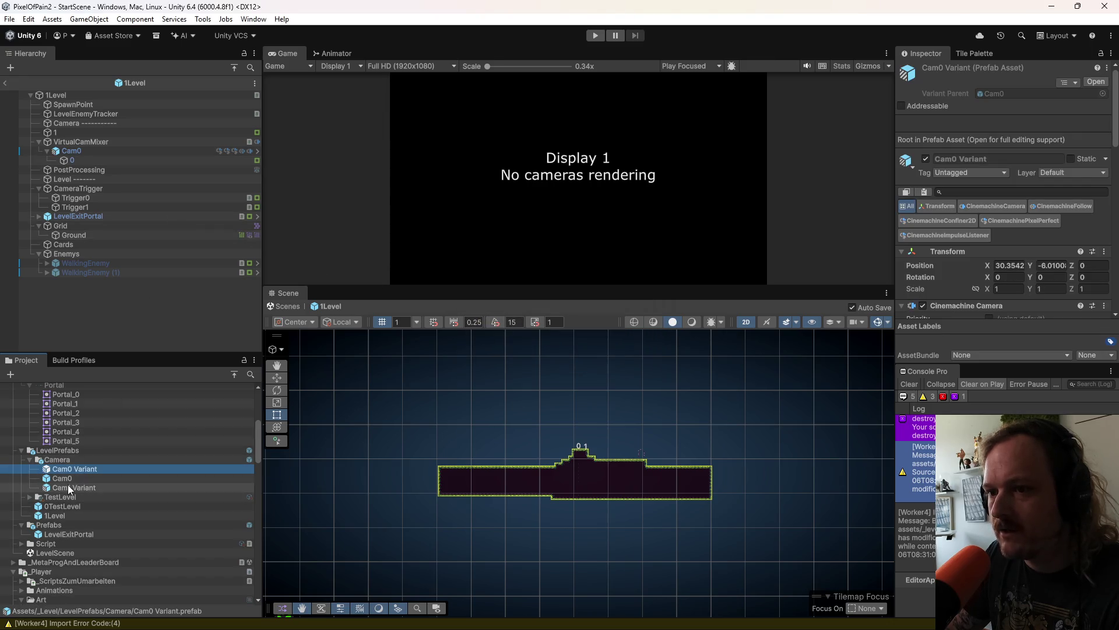
Step: Add another Cam0 prefab instance to the mixer and delete its child 0
{"action": "left_click_drag", "start_coordinate": [75, 479], "coordinate": [78, 149]}
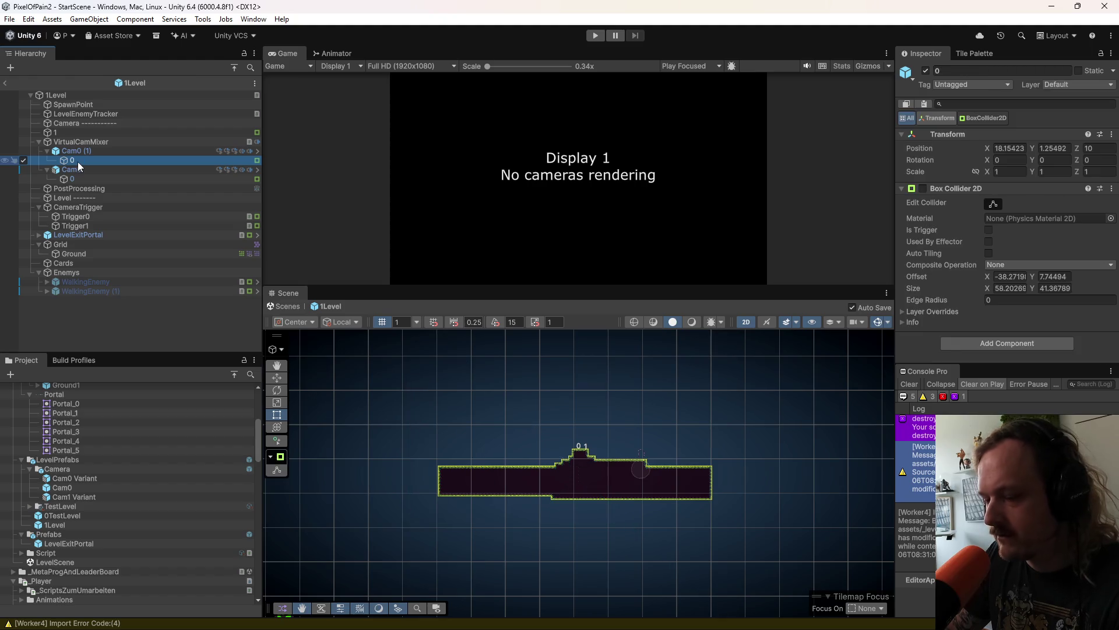
{"action": "right_click", "coordinate": [72, 159]}
{"action": "left_click", "coordinate": [105, 205]}
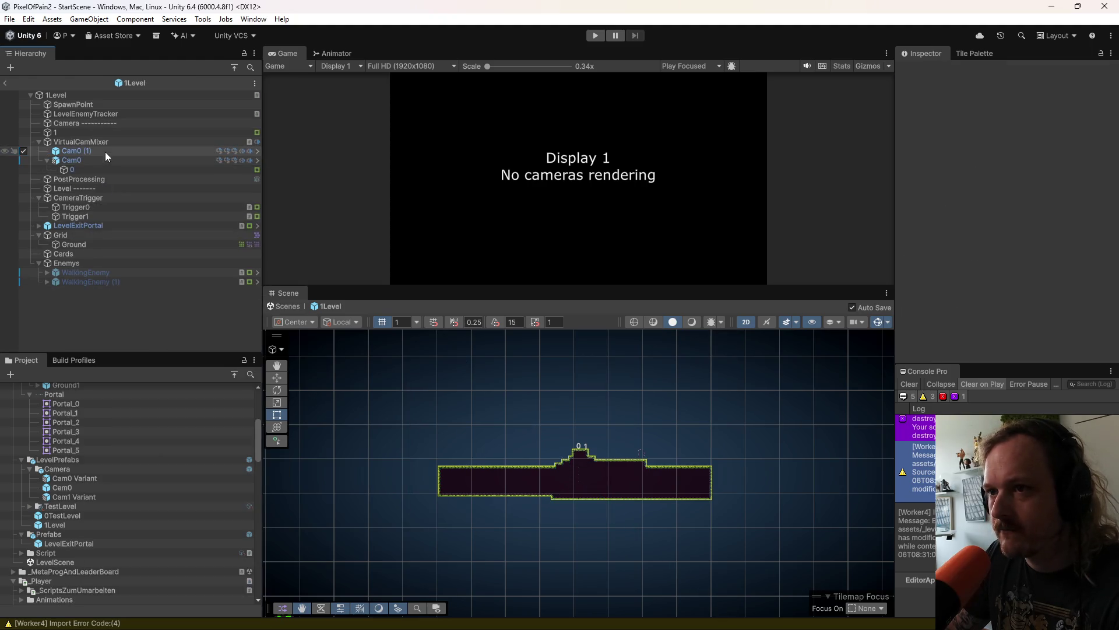
Step: Rename the copy to Cam1, parent bounds object 1 under it, and make it a prefab variant
{"action": "left_click", "coordinate": [99, 151]}
{"action": "left_click", "coordinate": [96, 150]}
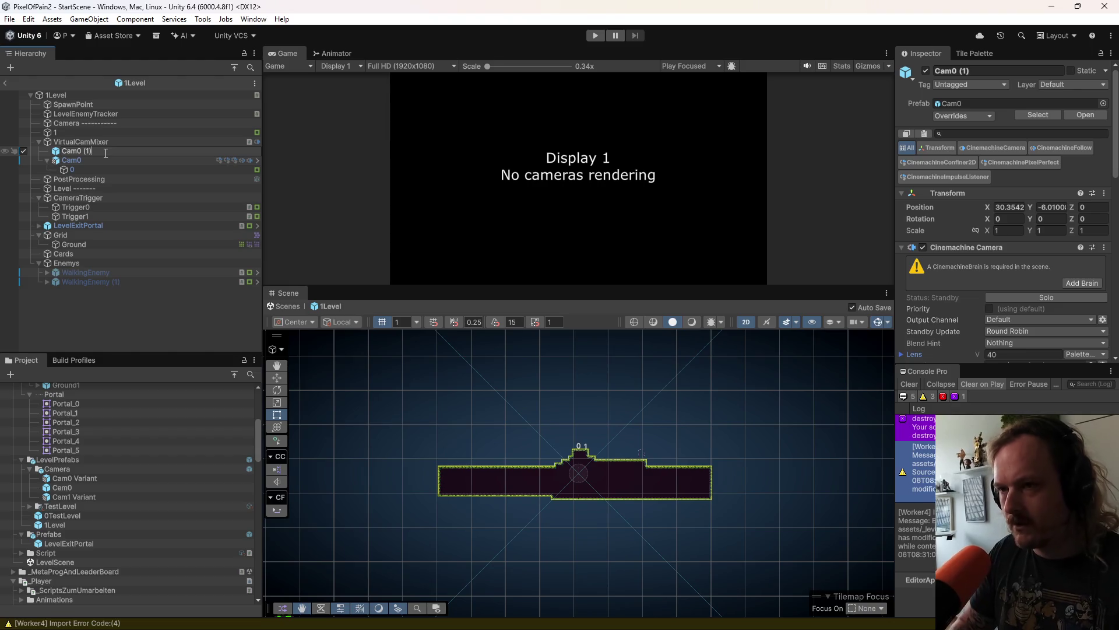
{"action": "key", "text": "BackSpace"}
{"action": "key", "text": "BackSpace"}
{"action": "key", "text": "BackSpace"}
{"action": "type", "text": "1"}
{"action": "left_click", "coordinate": [93, 143]}
{"action": "left_click", "coordinate": [73, 151]}
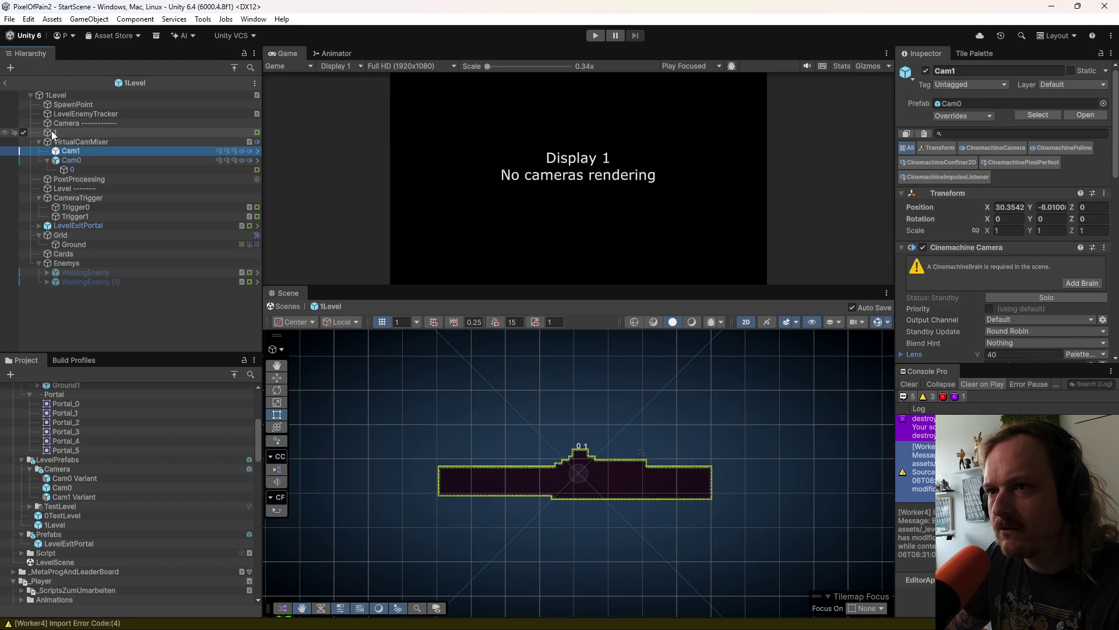
{"action": "mouse_move", "coordinate": [58, 131]}
{"action": "left_mouse_down"}
{"action": "mouse_move", "coordinate": [79, 144]}
{"action": "mouse_move", "coordinate": [63, 471]}
{"action": "left_mouse_up"}
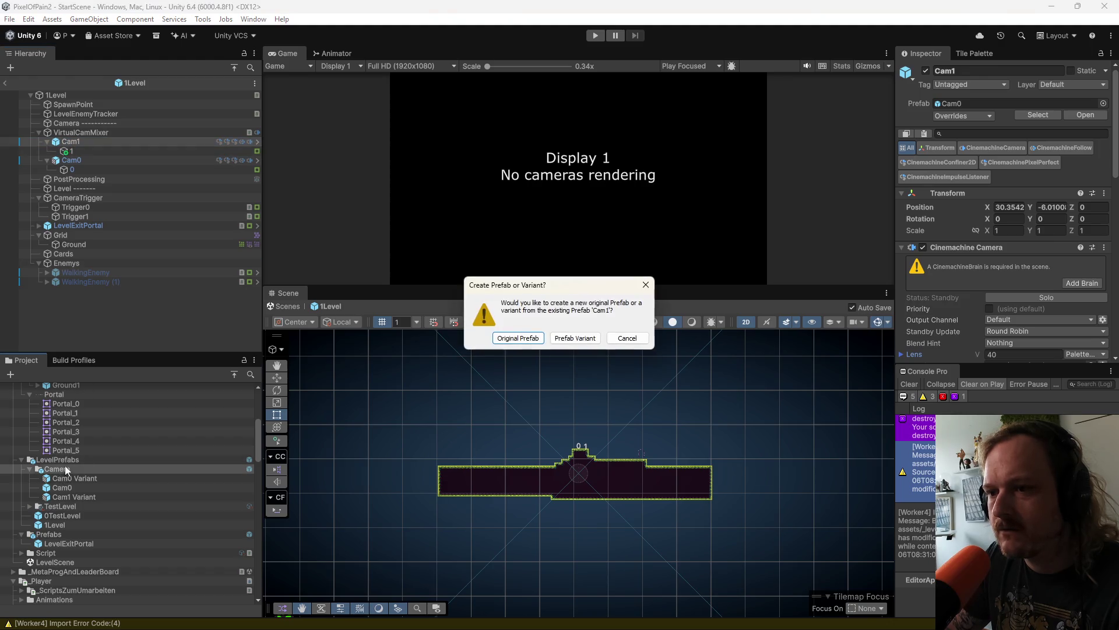
{"action": "left_click", "coordinate": [571, 337]}
Step: Apply Cam1's and Cam0's current overrides to their prefabs
{"action": "left_click", "coordinate": [81, 142]}
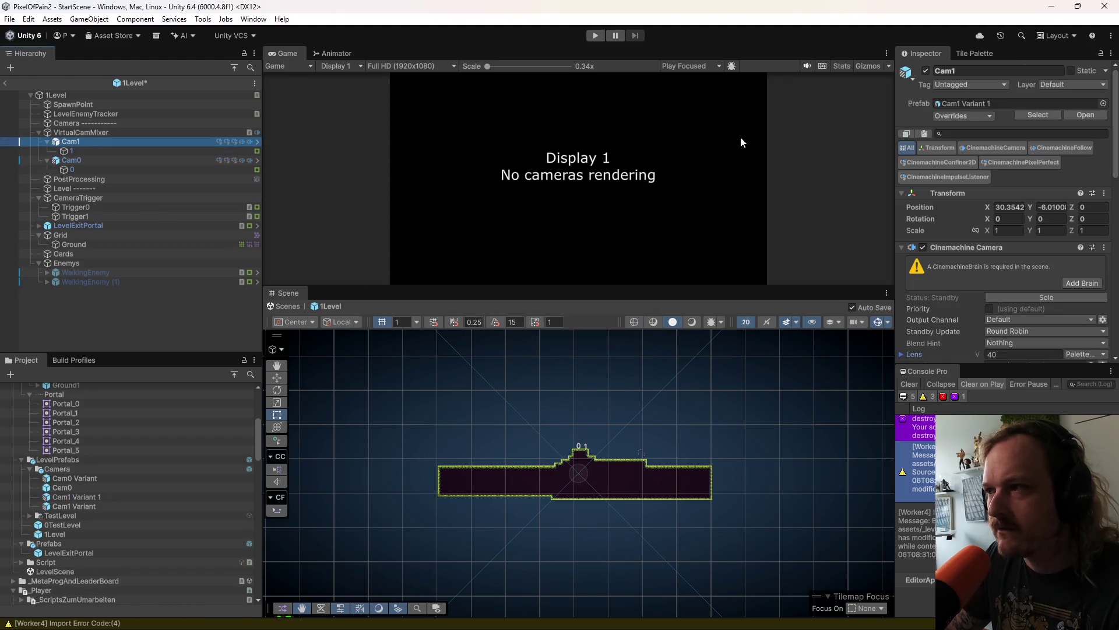
{"action": "left_click", "coordinate": [939, 116]}
{"action": "left_click", "coordinate": [1054, 188]}
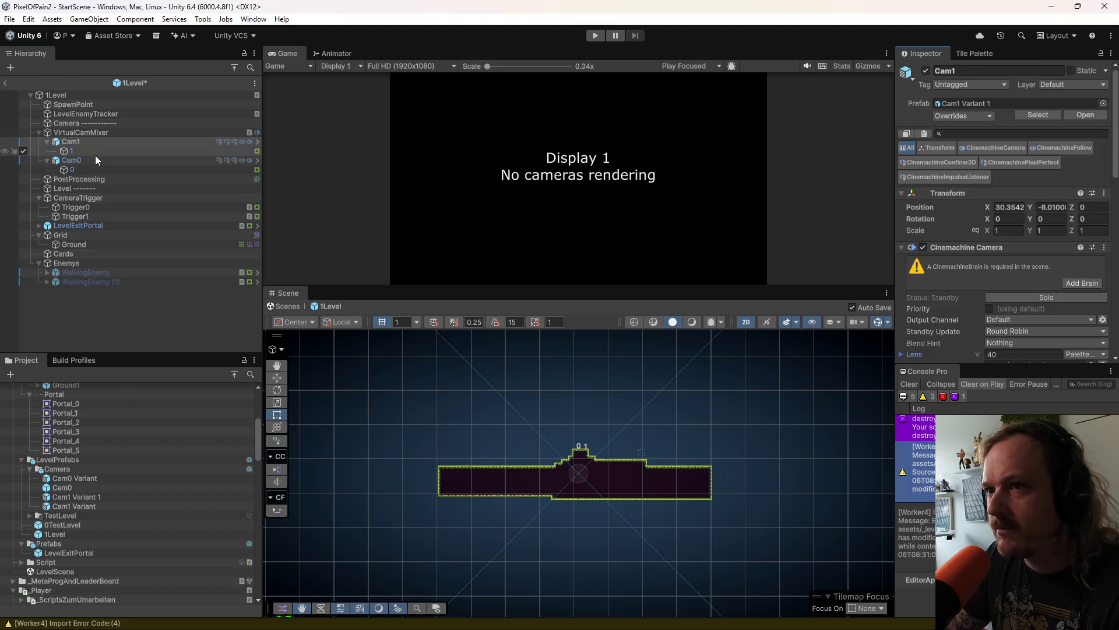
{"action": "left_click", "coordinate": [82, 162]}
{"action": "left_click", "coordinate": [963, 116]}
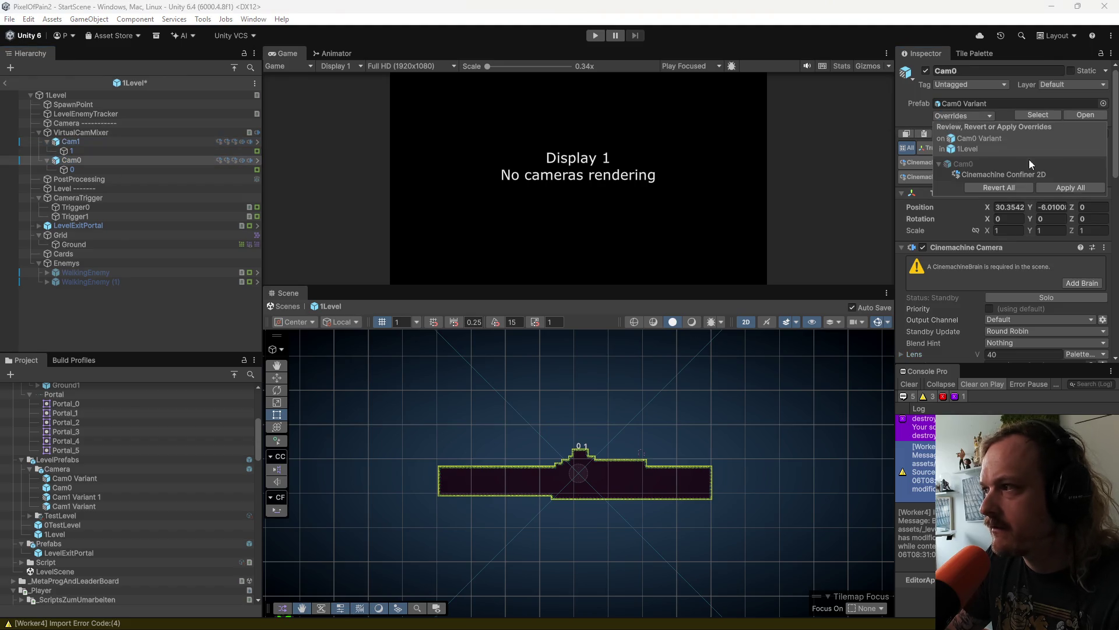
{"action": "left_click", "coordinate": [1058, 189]}
{"action": "left_click", "coordinate": [124, 124]}
Step: Assign collider 1 and collider 0 as the Bounding Shape 2D of Cam1 and Cam0
{"action": "left_click", "coordinate": [125, 141]}
{"action": "left_click", "coordinate": [963, 115]}
{"action": "left_click", "coordinate": [974, 174]}
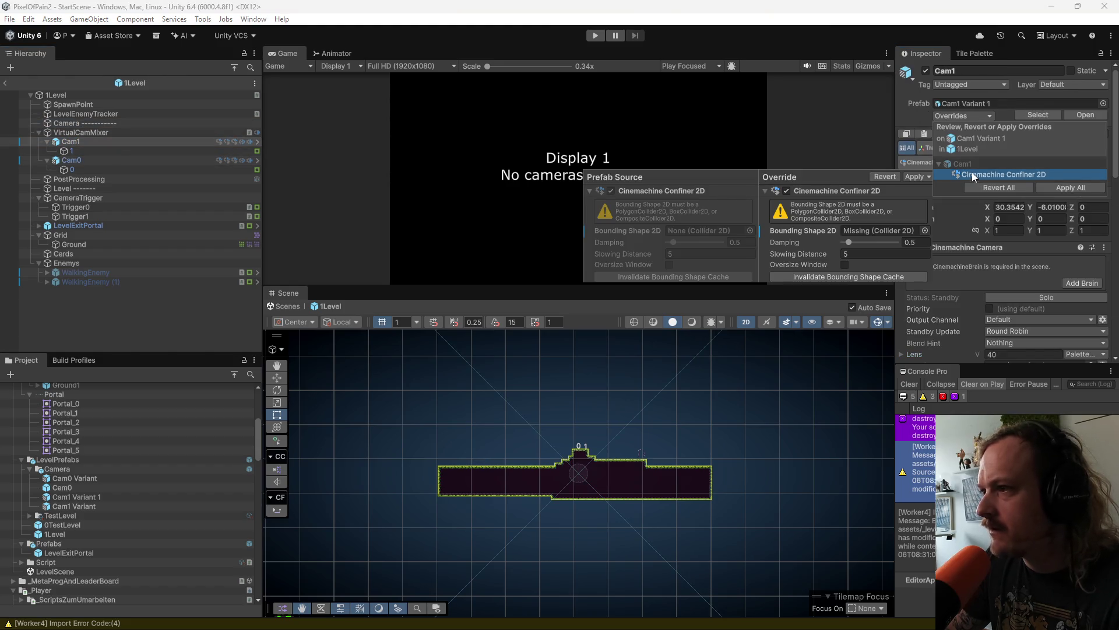
{"action": "scroll", "coordinate": [967, 281], "scroll_direction": "down", "scroll_amount": 5}
{"action": "scroll", "coordinate": [967, 279], "scroll_direction": "down", "scroll_amount": 3}
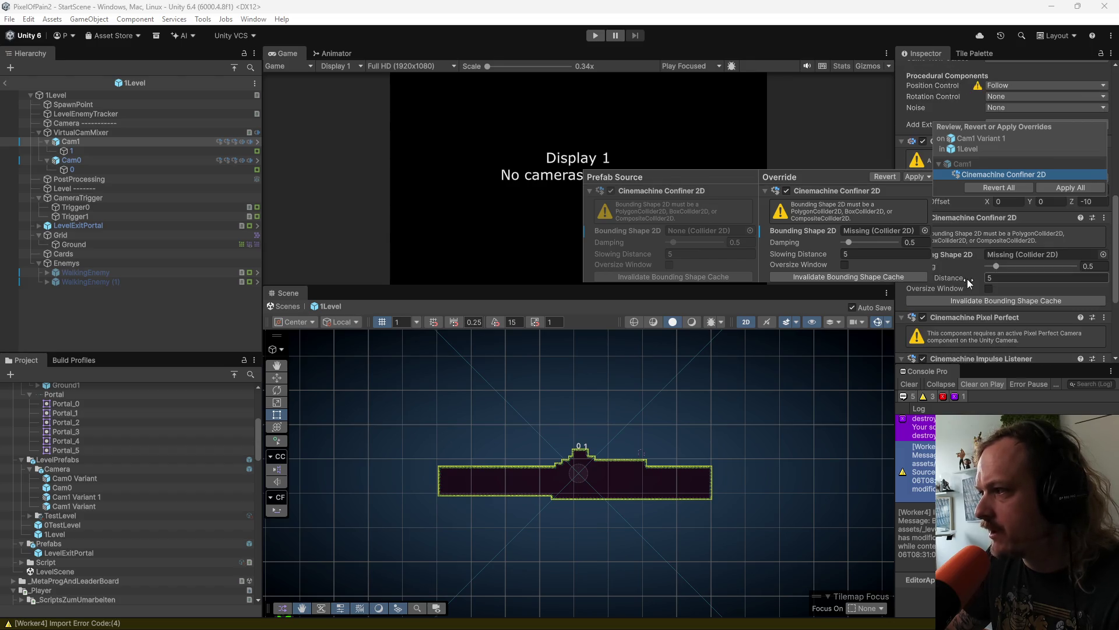
{"action": "left_click", "coordinate": [73, 142]}
{"action": "left_click_drag", "start_coordinate": [76, 158], "coordinate": [679, 210]}
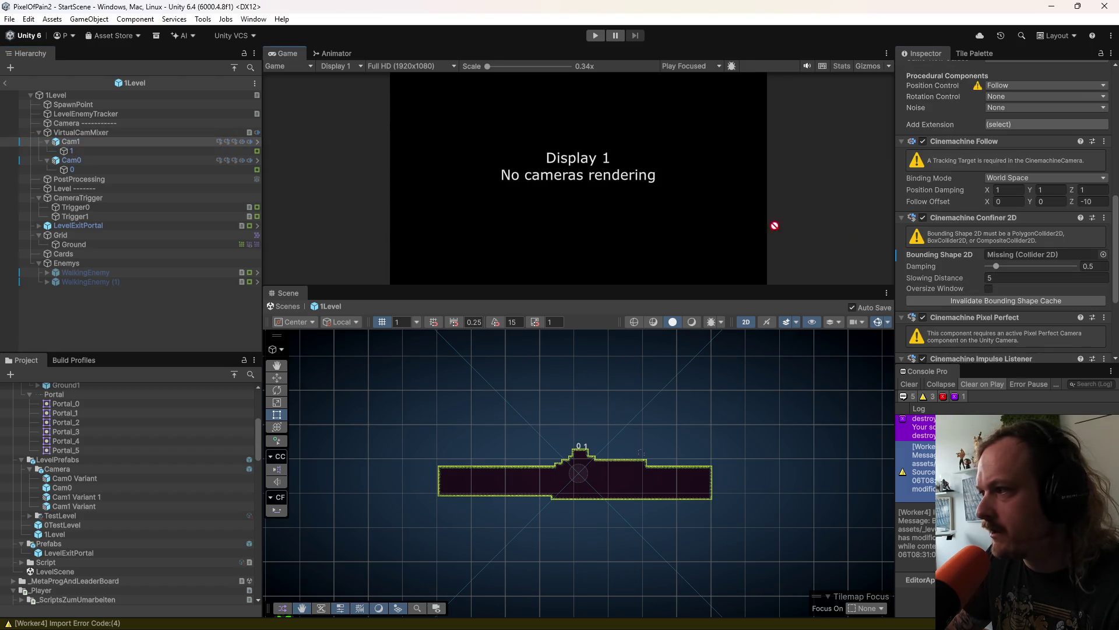
{"action": "left_click_drag", "start_coordinate": [1043, 254], "coordinate": [1044, 254]}
{"action": "left_click", "coordinate": [75, 161]}
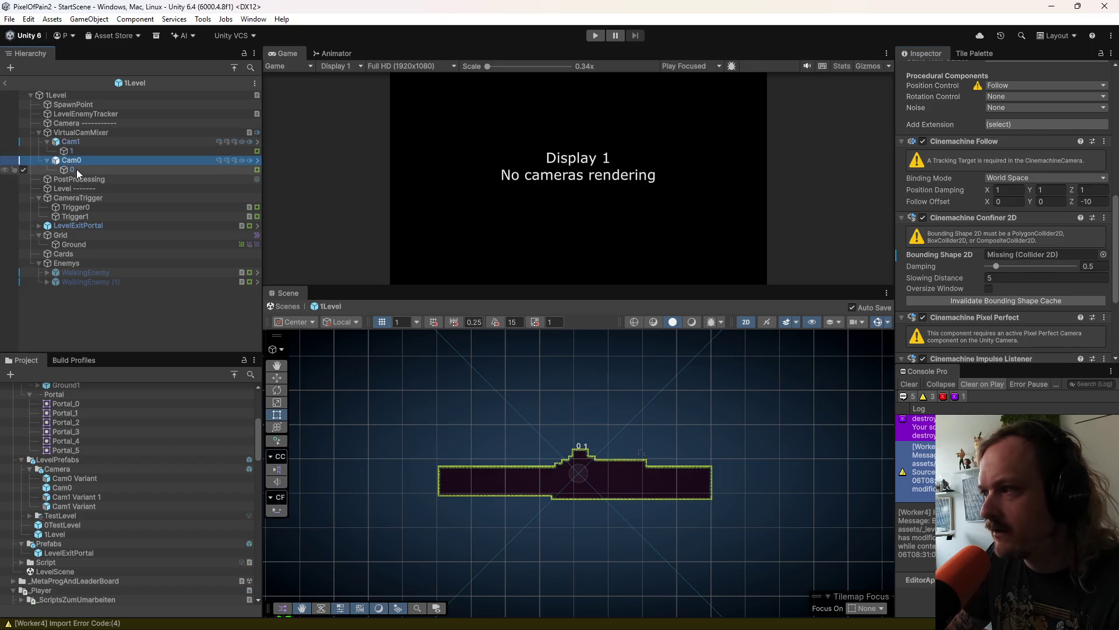
{"action": "left_click_drag", "start_coordinate": [78, 171], "coordinate": [1092, 278]}
{"action": "left_click_drag", "start_coordinate": [72, 169], "coordinate": [1044, 254]}
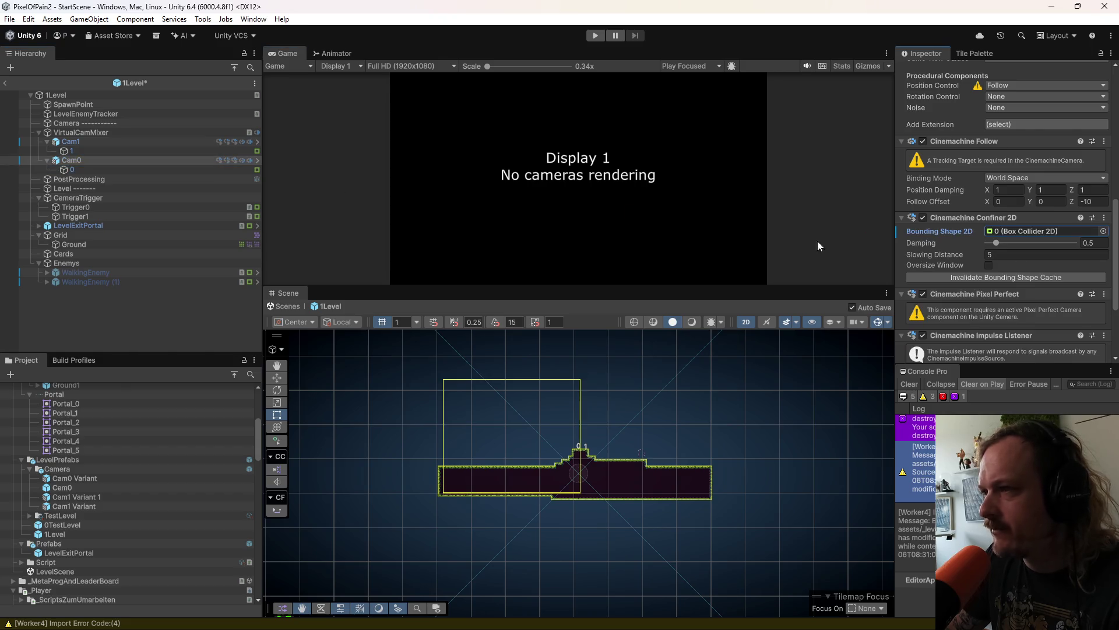
Step: Apply All overrides on Cam1 and Cam0, save the 1Level prefab, and exit it
{"action": "left_click", "coordinate": [71, 142]}
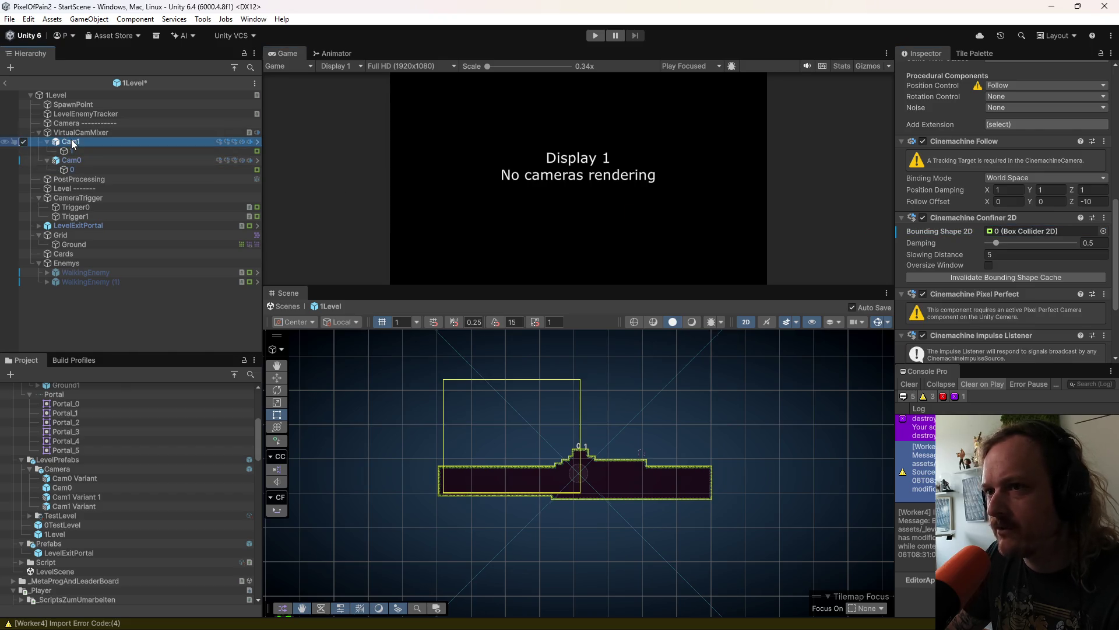
{"action": "scroll", "coordinate": [952, 127], "scroll_direction": "up", "scroll_amount": 5}
{"action": "left_click", "coordinate": [952, 116]}
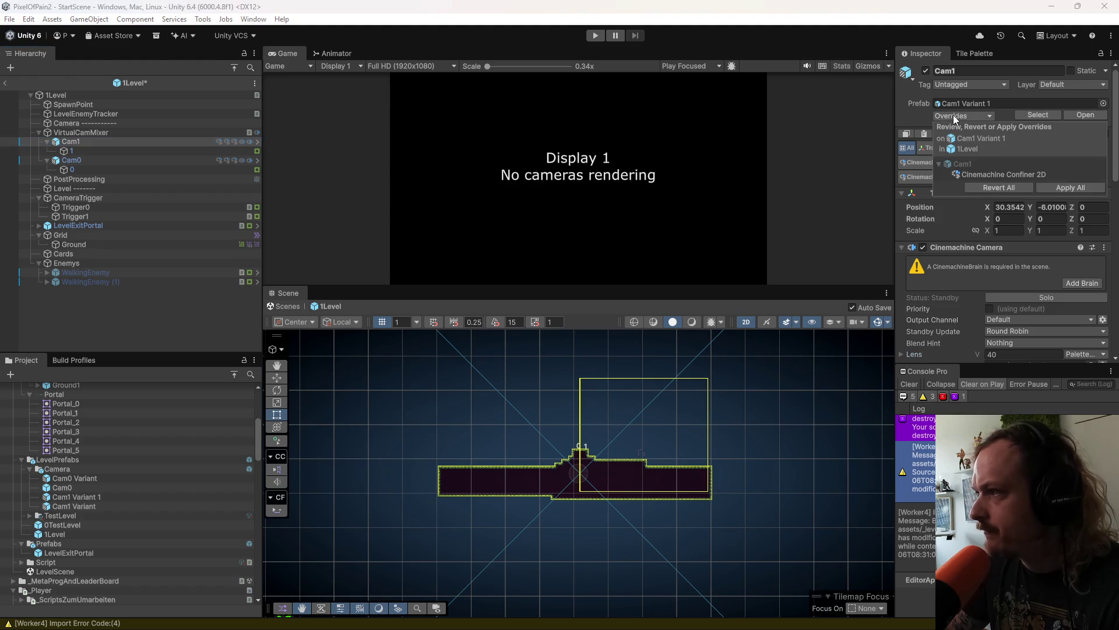
{"action": "left_click", "coordinate": [1059, 188]}
{"action": "left_click", "coordinate": [79, 159]}
{"action": "left_click", "coordinate": [964, 116]}
{"action": "left_click", "coordinate": [1060, 188]}
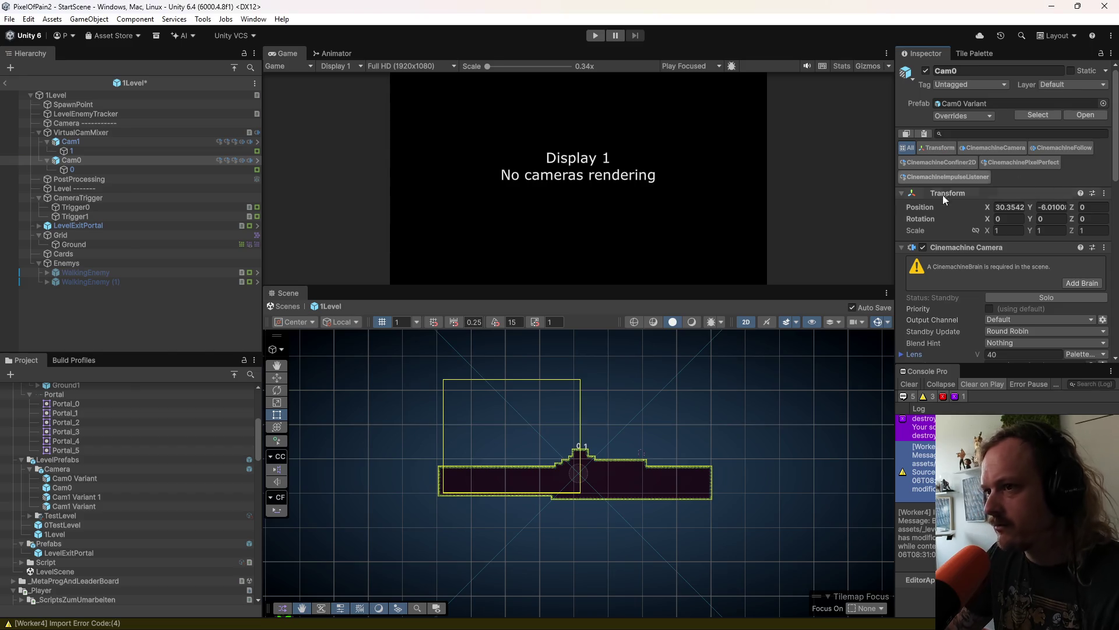
{"action": "key", "text": "ctrl+s"}
{"action": "left_click", "coordinate": [8, 83]}
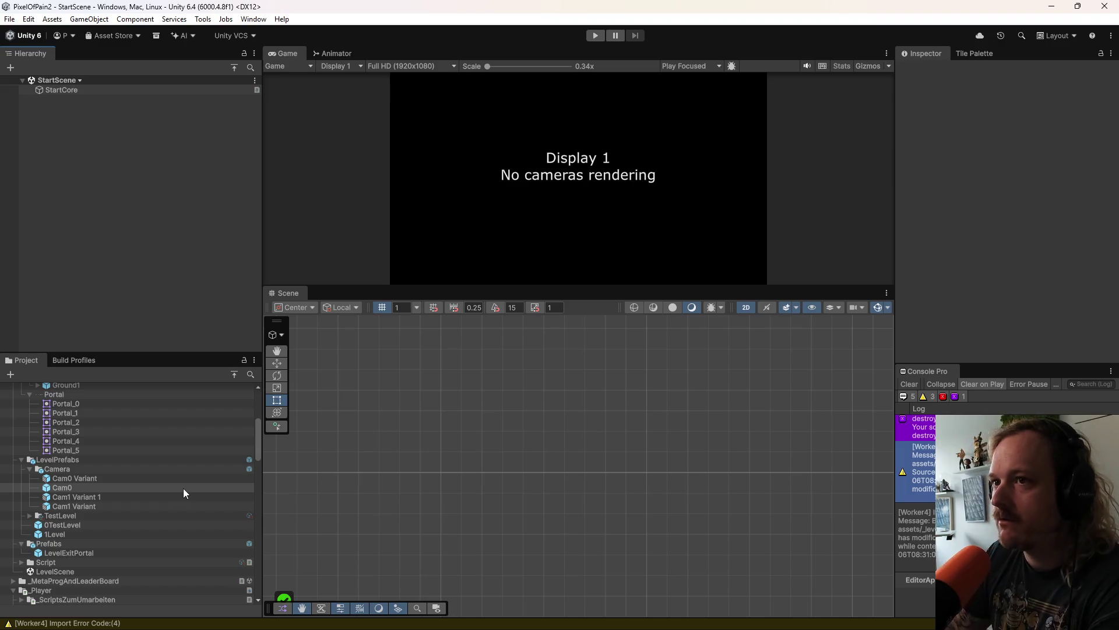
{"action": "mouse_move", "coordinate": [770, 624]}
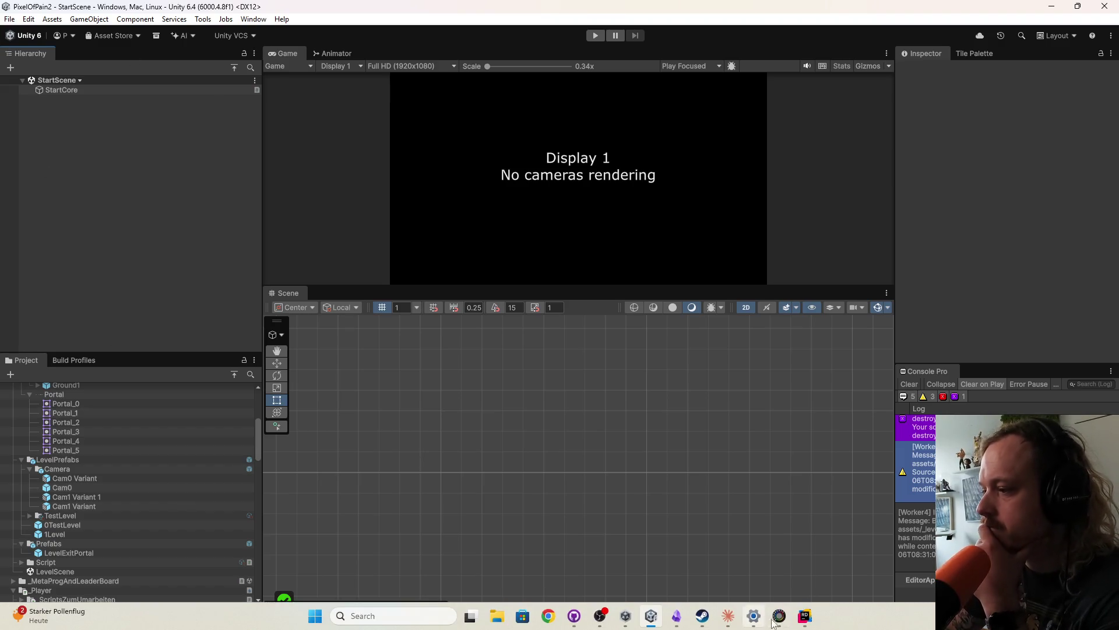
{"action": "left_click", "coordinate": [729, 616]}
{"action": "scroll", "coordinate": [707, 408], "scroll_direction": "up", "scroll_amount": 3}
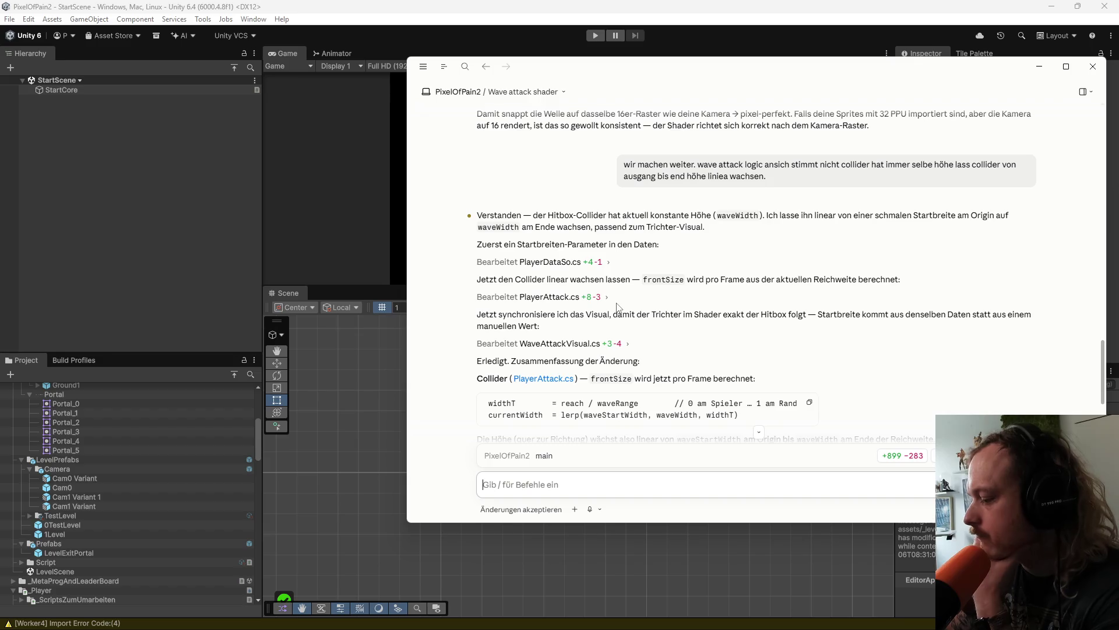
{"action": "scroll", "coordinate": [650, 391], "scroll_direction": "down", "scroll_amount": 2}
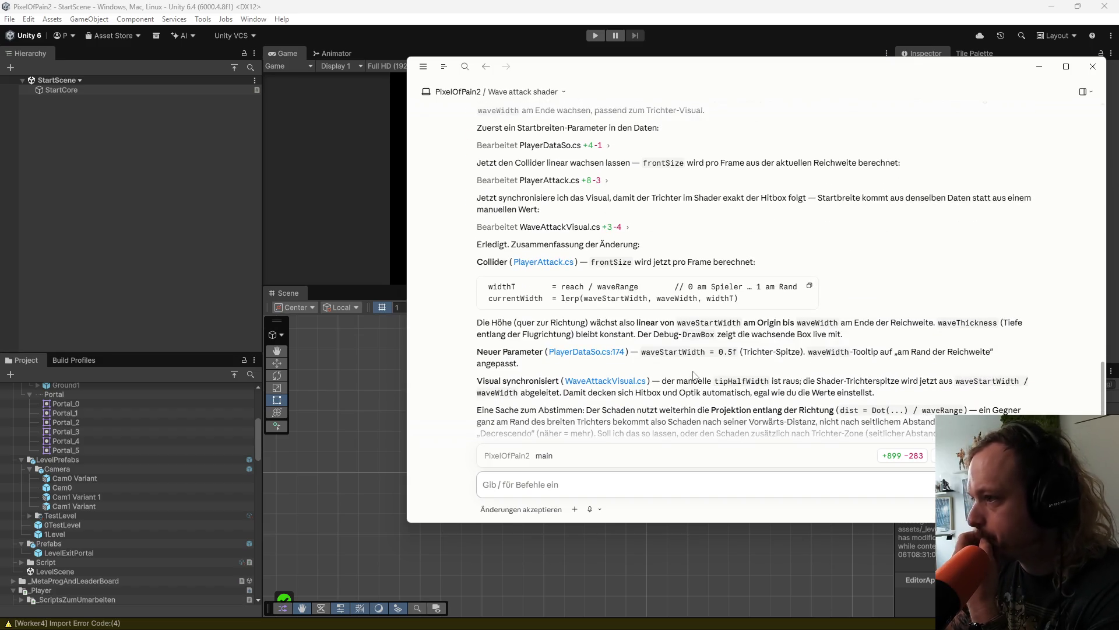
{"action": "scroll", "coordinate": [693, 376], "scroll_direction": "down", "scroll_amount": 2}
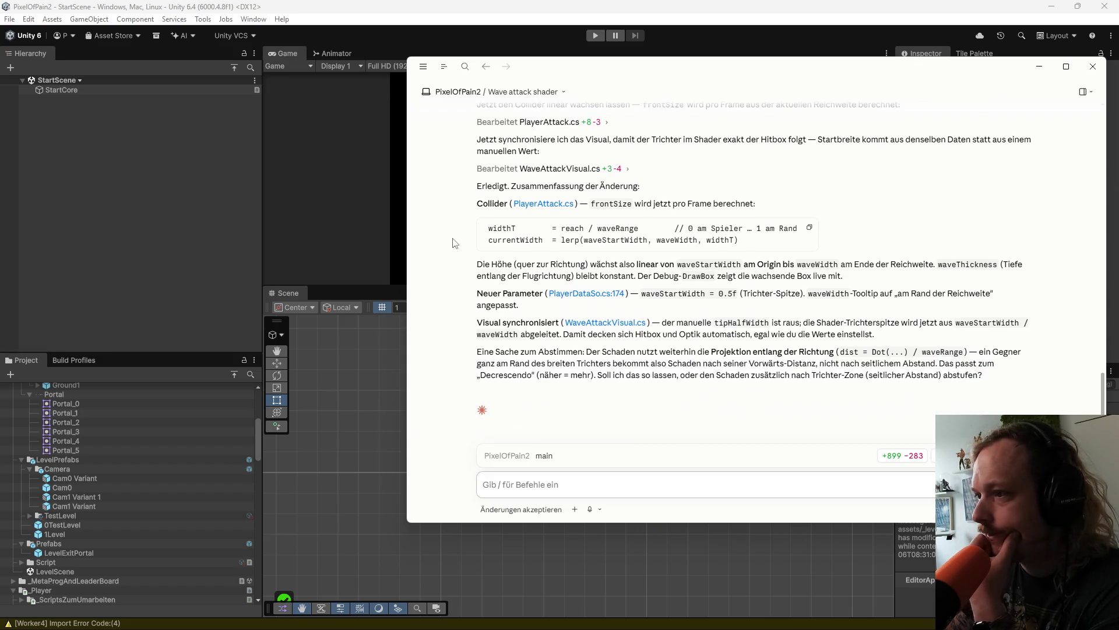
{"action": "left_click", "coordinate": [579, 6]}
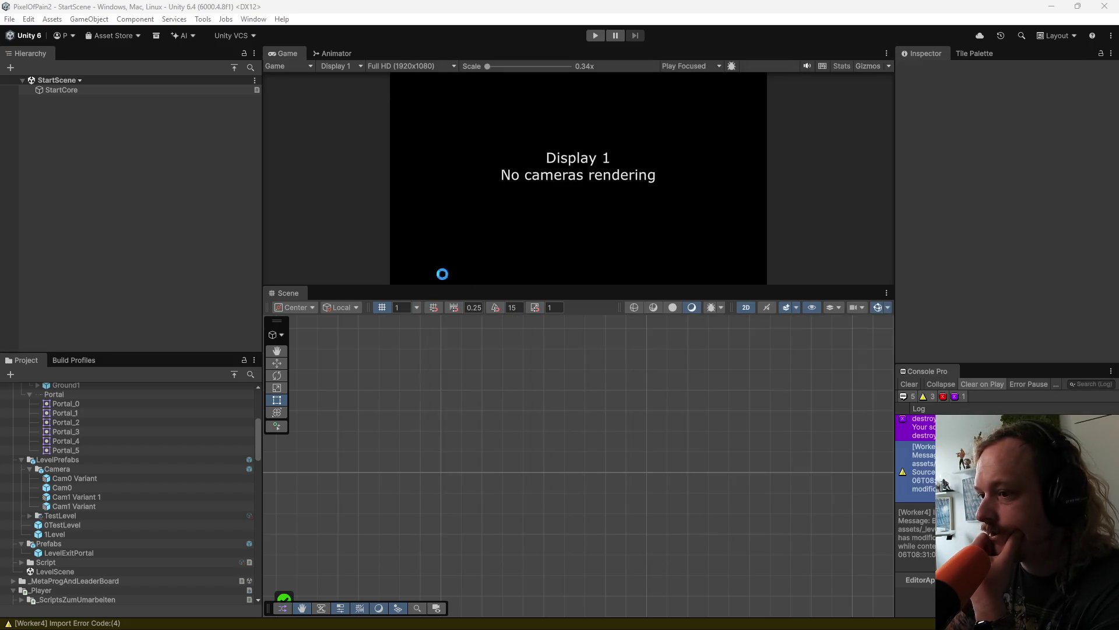
{"action": "left_click", "coordinate": [574, 616]}
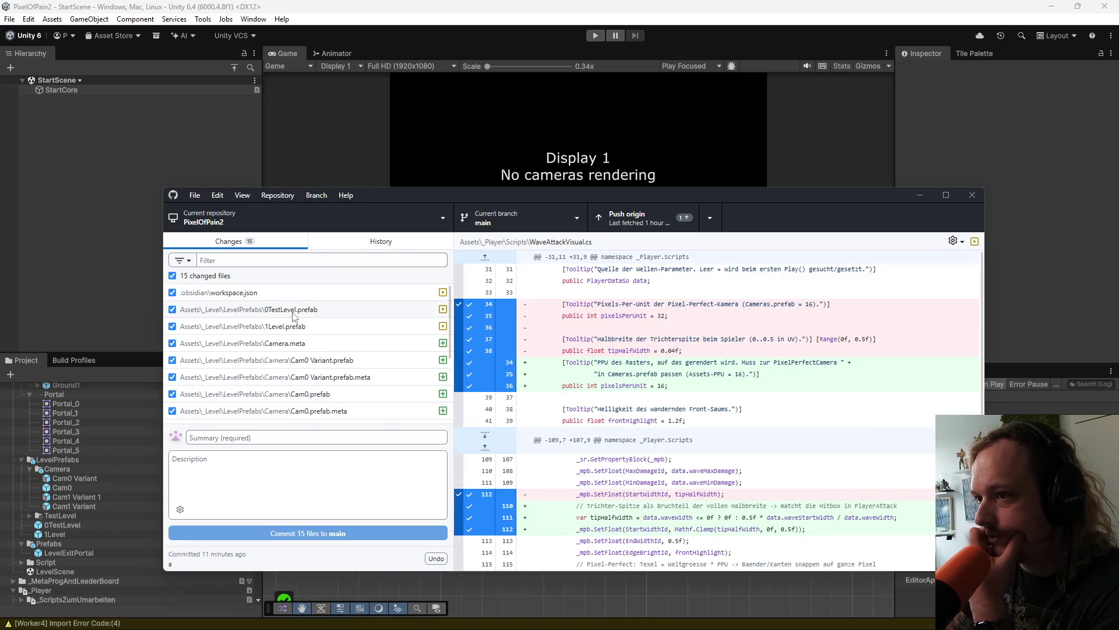
Step: Review the PlayerDataSo.cs diff, marking the new waveStartWidth = 0.5f and waveThickness lines
{"action": "scroll", "coordinate": [294, 317], "scroll_direction": "down", "scroll_amount": 1}
{"action": "scroll", "coordinate": [295, 355], "scroll_direction": "down", "scroll_amount": 1}
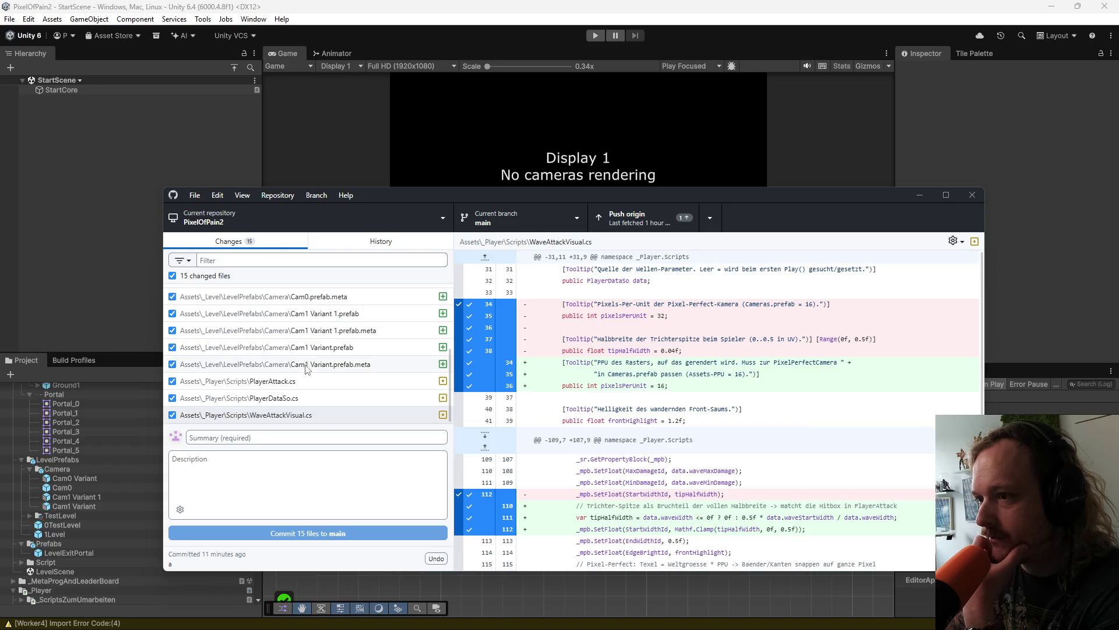
{"action": "left_click", "coordinate": [308, 398]}
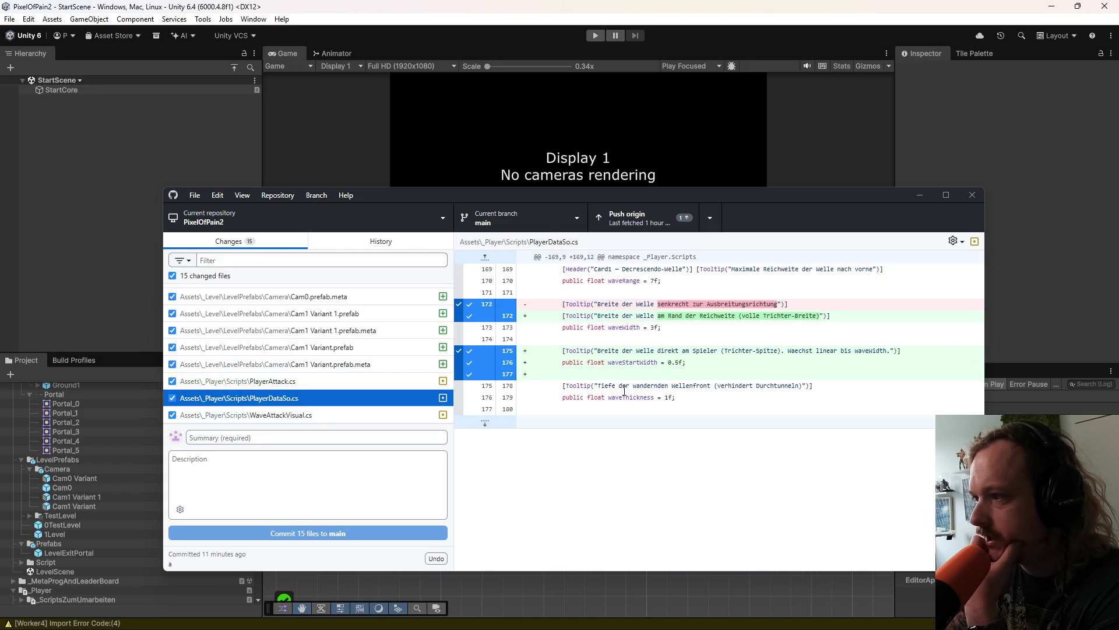
{"action": "left_click_drag", "start_coordinate": [686, 362], "coordinate": [608, 362]}
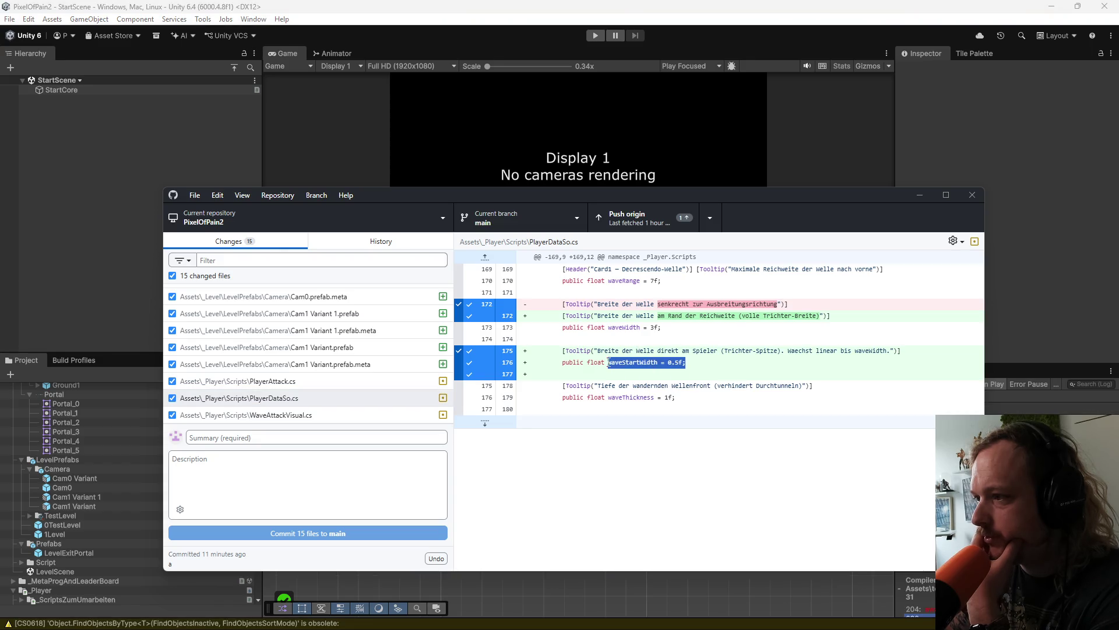
{"action": "left_click_drag", "start_coordinate": [535, 385], "coordinate": [614, 408]}
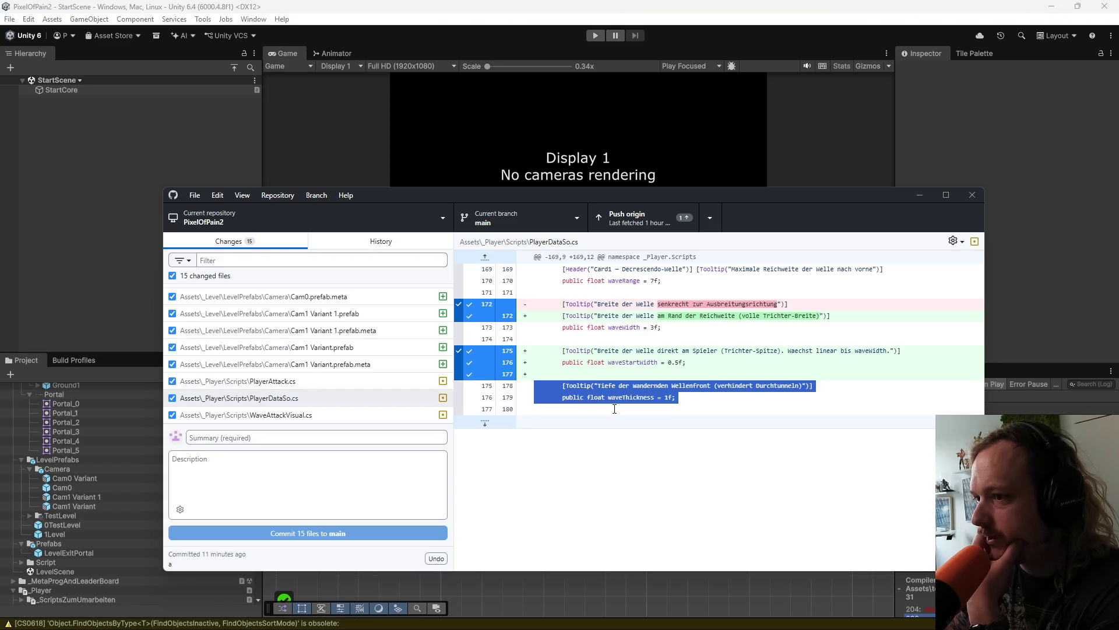
Step: Read the PlayerAttack.cs and WaveAttackVisual.cs diffs, then return to Unity and enter Play mode
{"action": "left_click", "coordinate": [303, 380]}
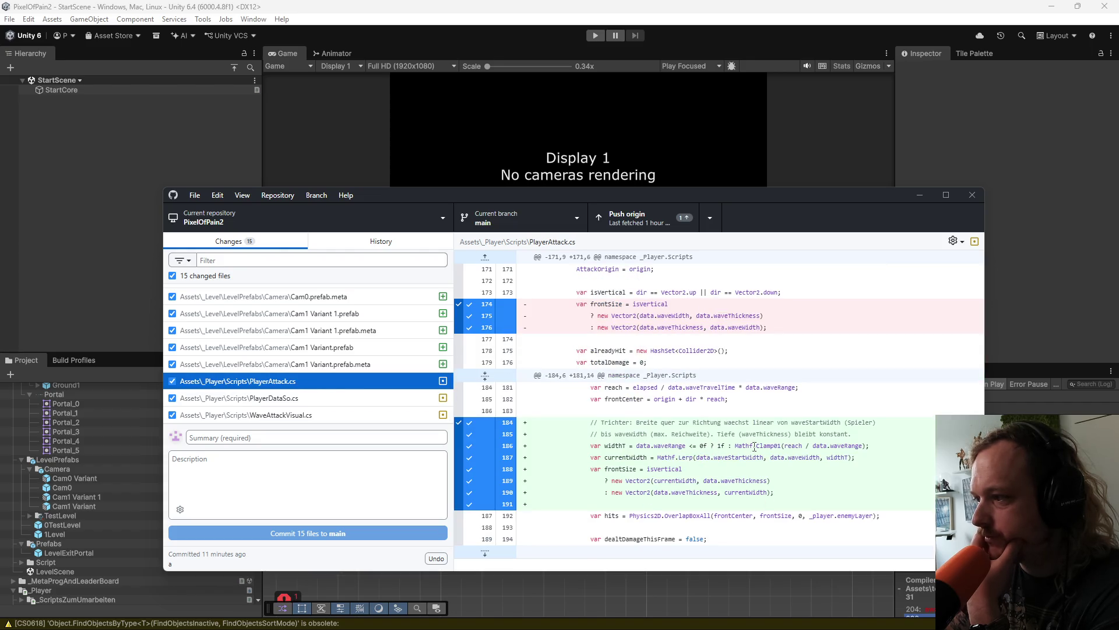
{"action": "left_click", "coordinate": [343, 401]}
{"action": "left_click", "coordinate": [342, 415]}
{"action": "scroll", "coordinate": [671, 415], "scroll_direction": "down", "scroll_amount": 1}
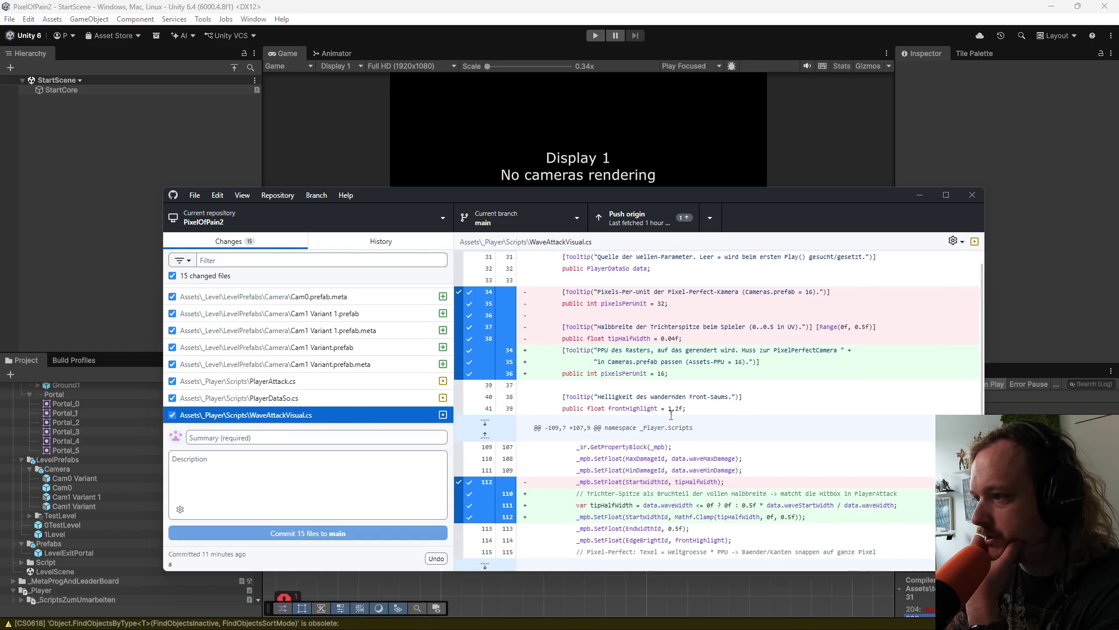
{"action": "scroll", "coordinate": [675, 419], "scroll_direction": "up", "scroll_amount": 2}
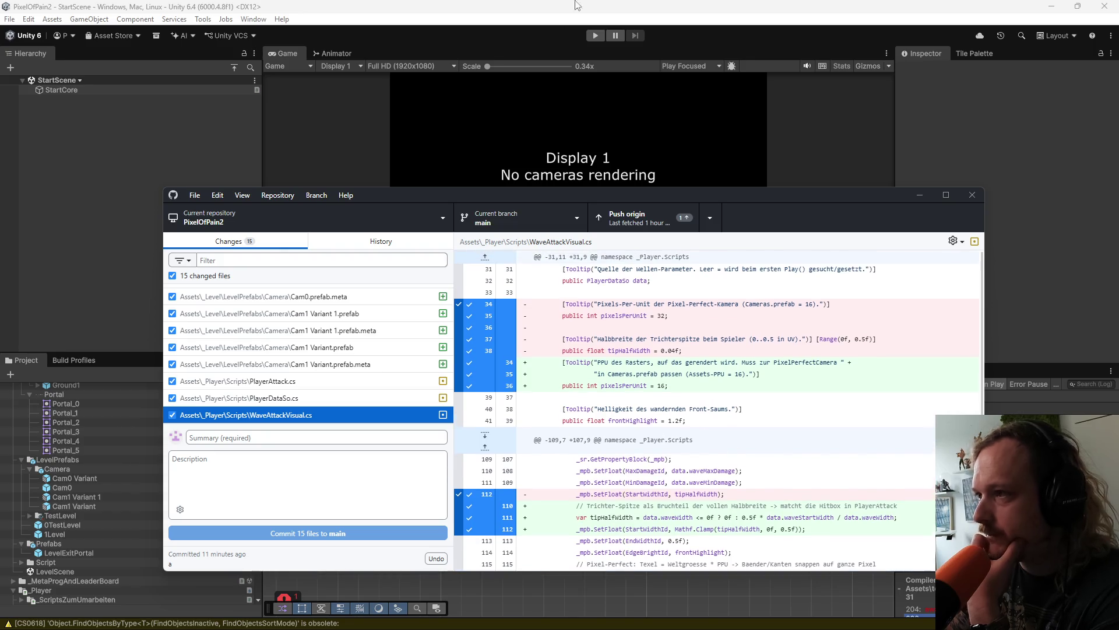
{"action": "left_click", "coordinate": [615, 10]}
{"action": "left_click", "coordinate": [596, 37]}
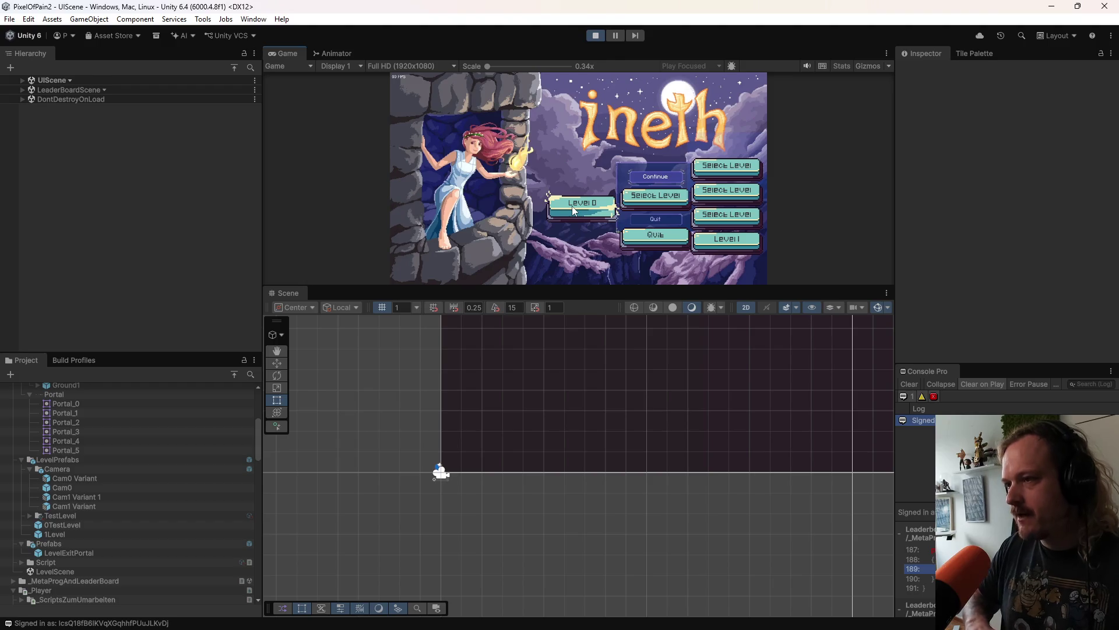
Step: Start Level 0 and test-fire the wave attack while moving left and jumping
{"action": "left_click", "coordinate": [571, 209]}
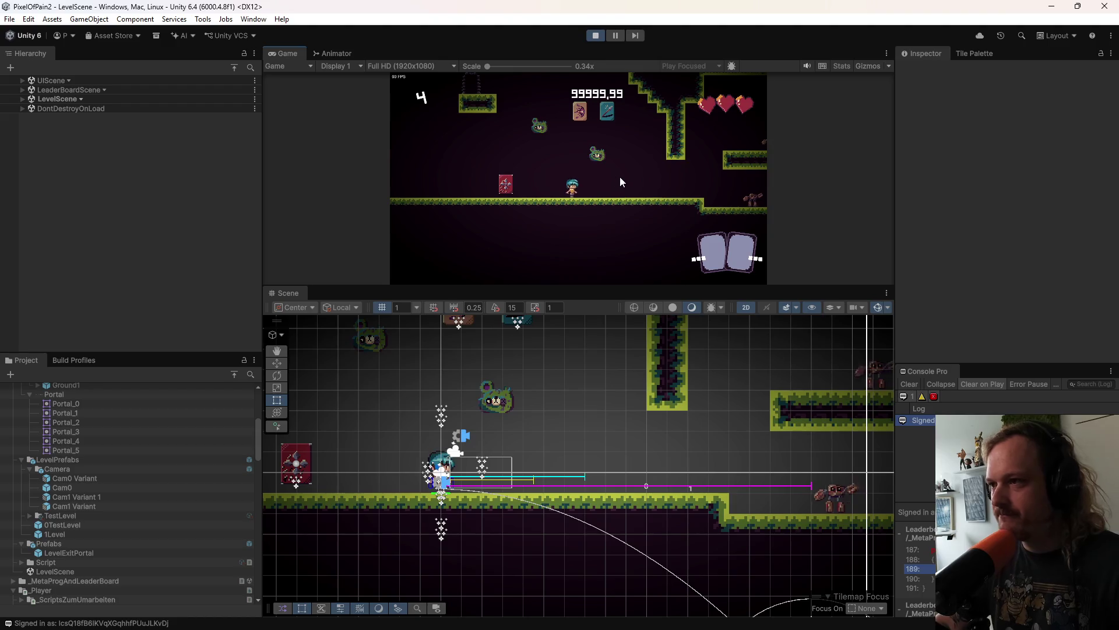
{"action": "left_click", "coordinate": [627, 199]}
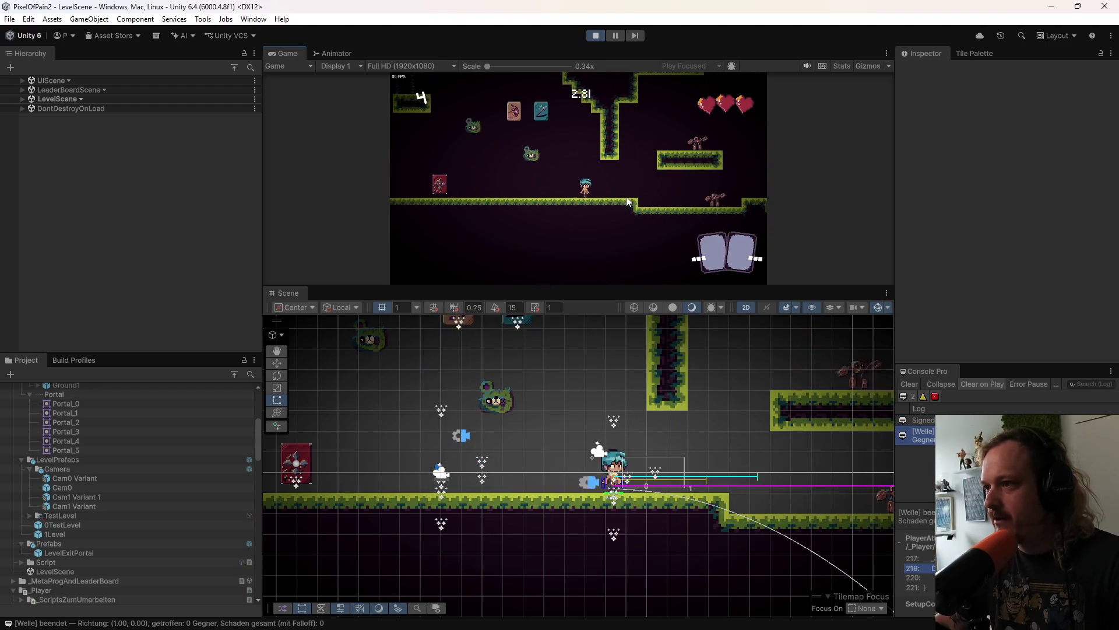
{"action": "key", "text": "a"}
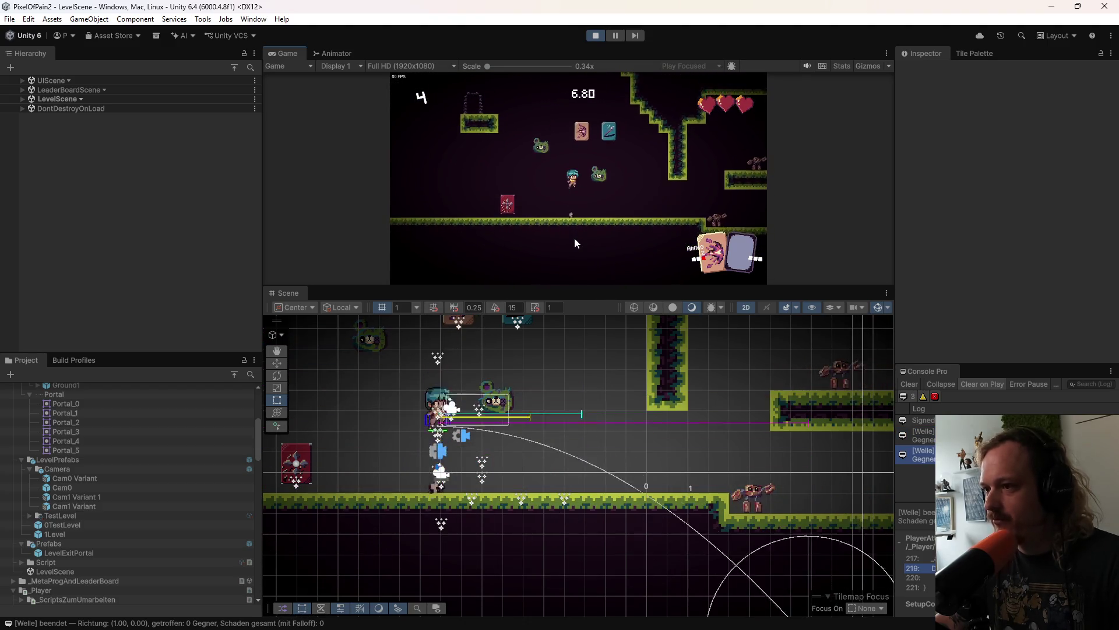
{"action": "key", "text": "space"}
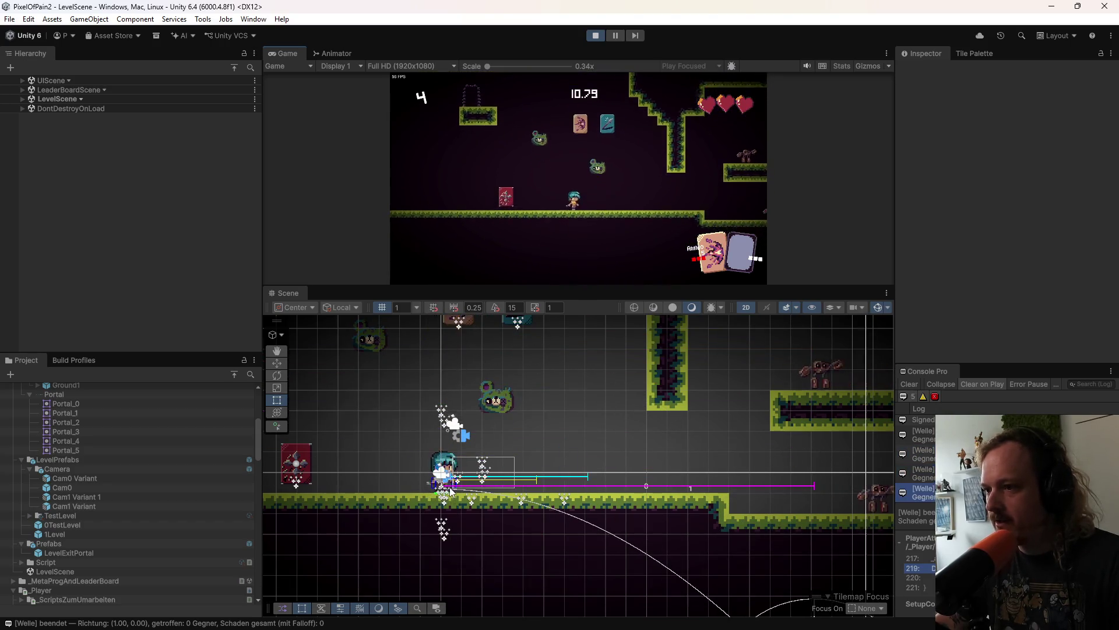
Step: Select the PlayerDataSo asset in the Project panel's Scripts folder, then refocus the game
{"action": "scroll", "coordinate": [183, 539], "scroll_direction": "up", "scroll_amount": 4}
{"action": "scroll", "coordinate": [184, 538], "scroll_direction": "down", "scroll_amount": 10}
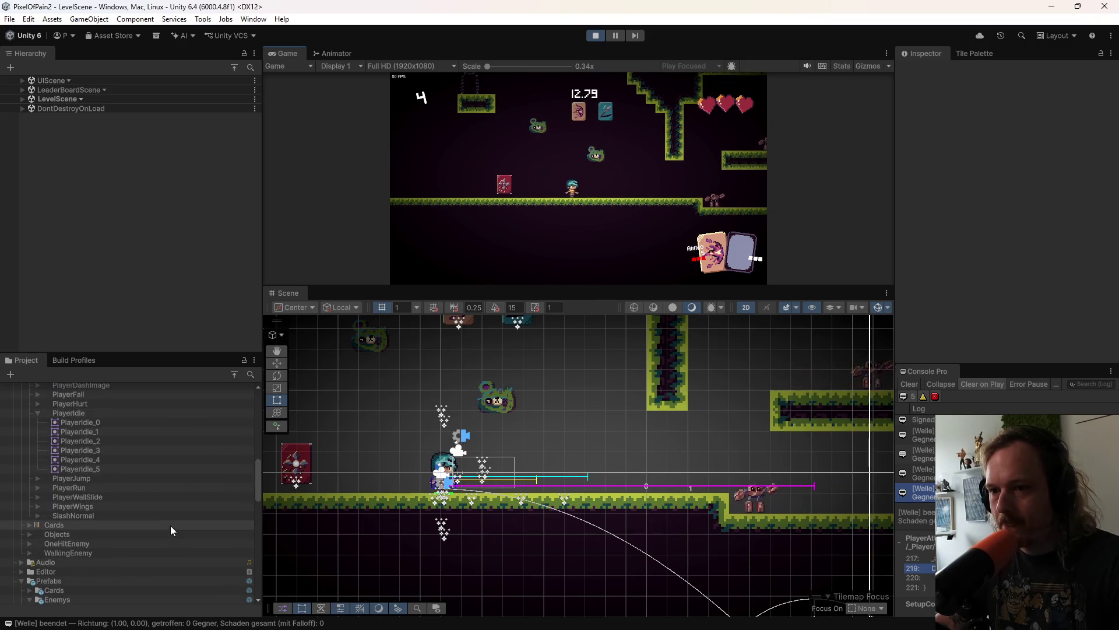
{"action": "left_click", "coordinate": [37, 484]}
{"action": "left_click", "coordinate": [27, 414]}
{"action": "scroll", "coordinate": [134, 510], "scroll_direction": "down", "scroll_amount": 5}
{"action": "left_click", "coordinate": [96, 494]}
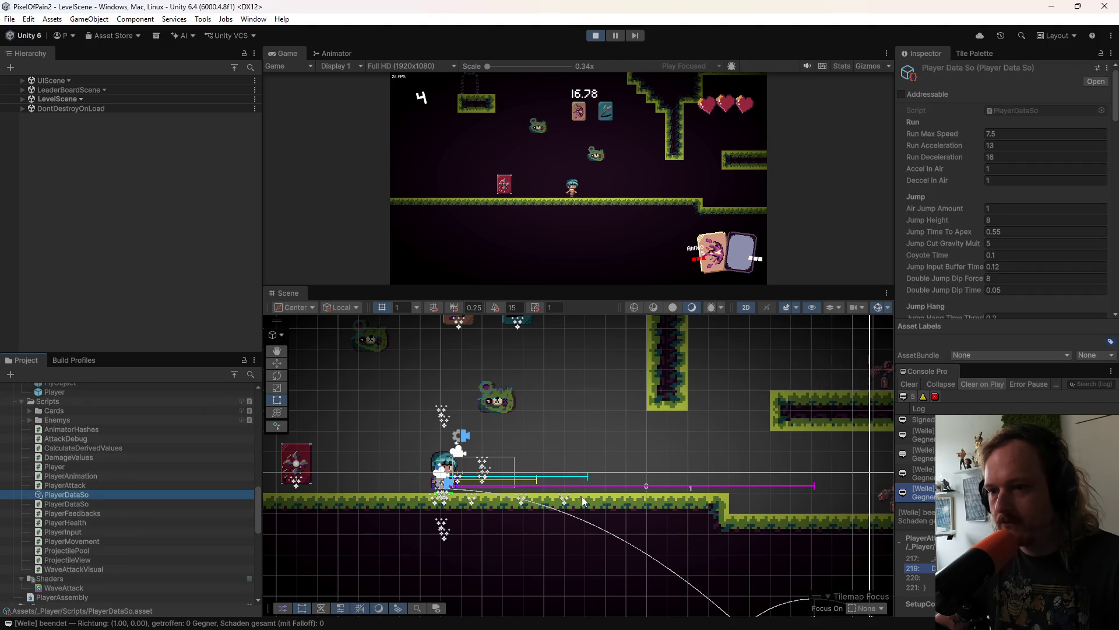
{"action": "left_click", "coordinate": [1002, 370]}
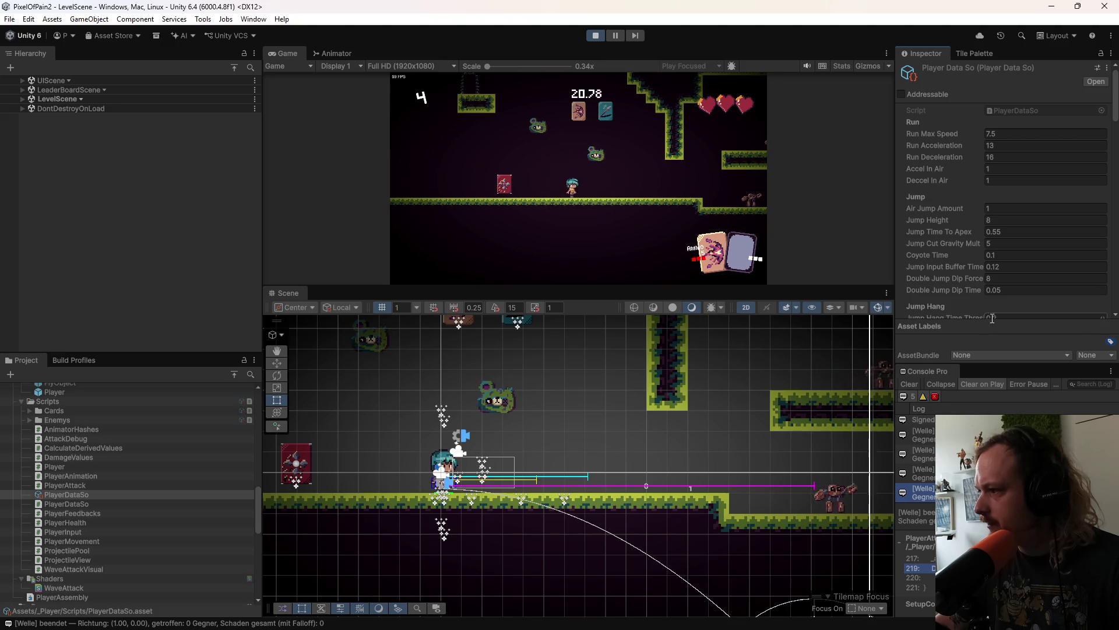
Step: Set PlayerDataSo's Wave Start Width to 1 and Wave Thickness to 3
{"action": "left_click_drag", "start_coordinate": [996, 362], "coordinate": [991, 481]}
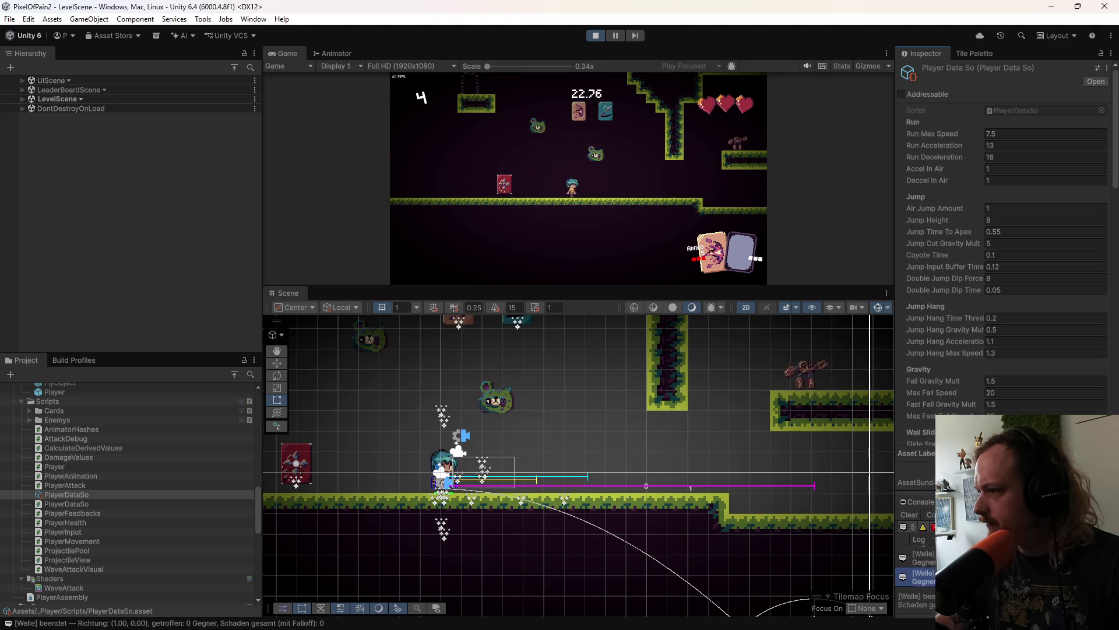
{"action": "scroll", "coordinate": [930, 378], "scroll_direction": "down", "scroll_amount": 5}
{"action": "scroll", "coordinate": [928, 391], "scroll_direction": "down", "scroll_amount": 5}
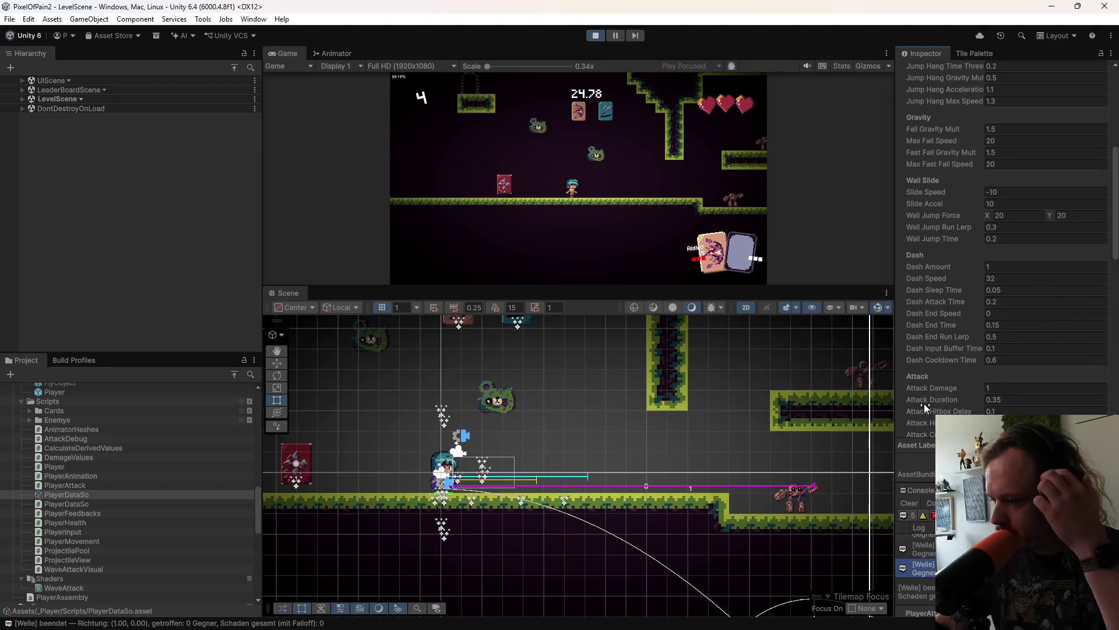
{"action": "scroll", "coordinate": [941, 408], "scroll_direction": "down", "scroll_amount": 9}
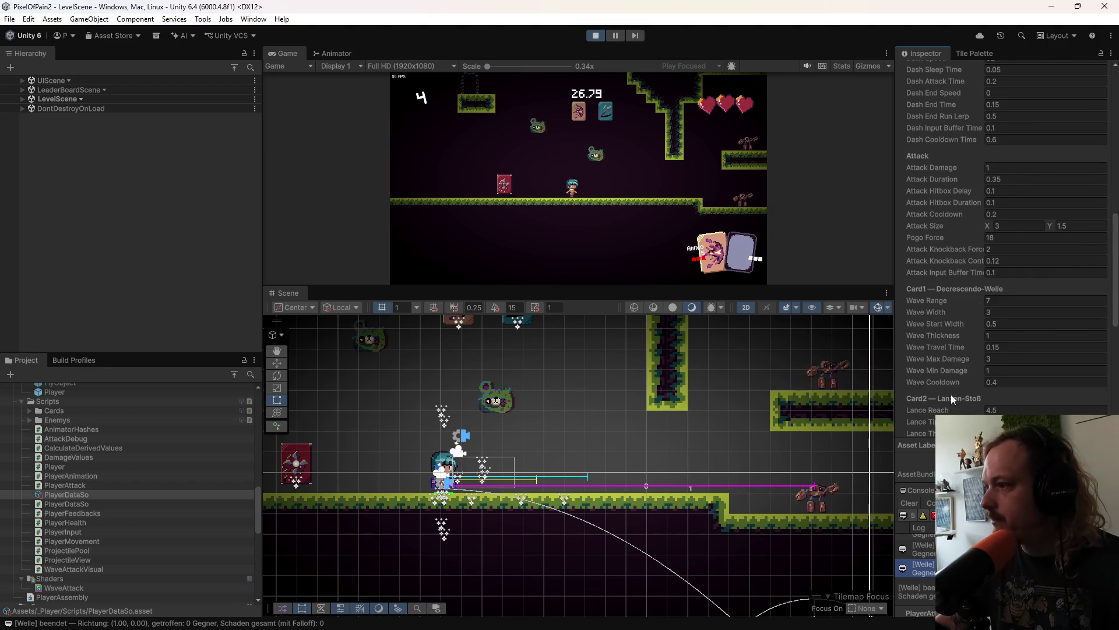
{"action": "scroll", "coordinate": [957, 308], "scroll_direction": "down", "scroll_amount": 7}
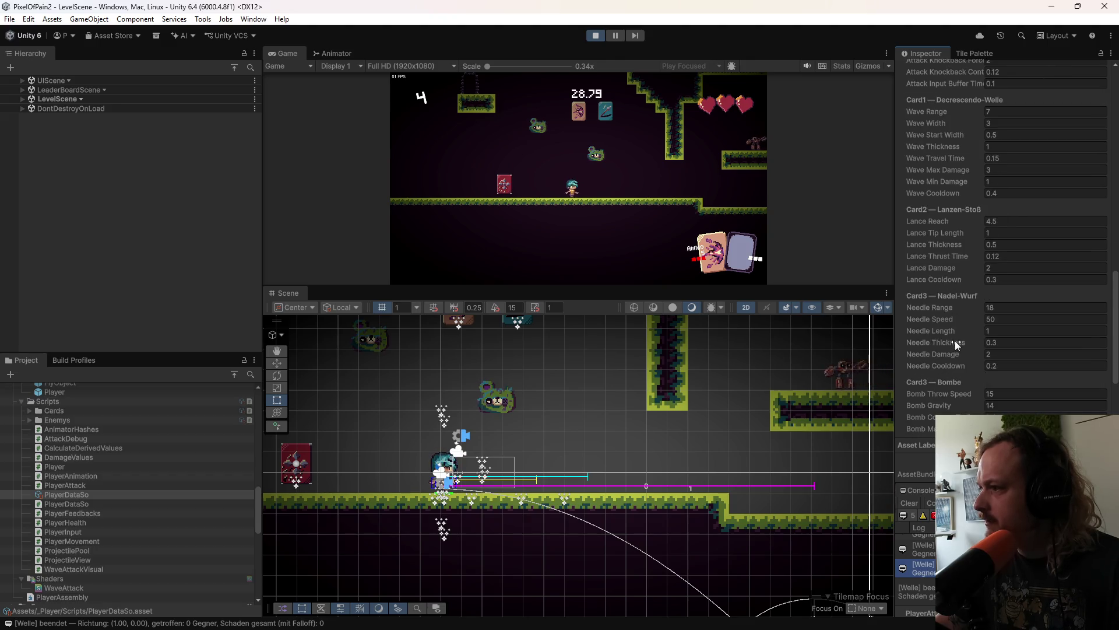
{"action": "scroll", "coordinate": [955, 348], "scroll_direction": "up", "scroll_amount": 9}
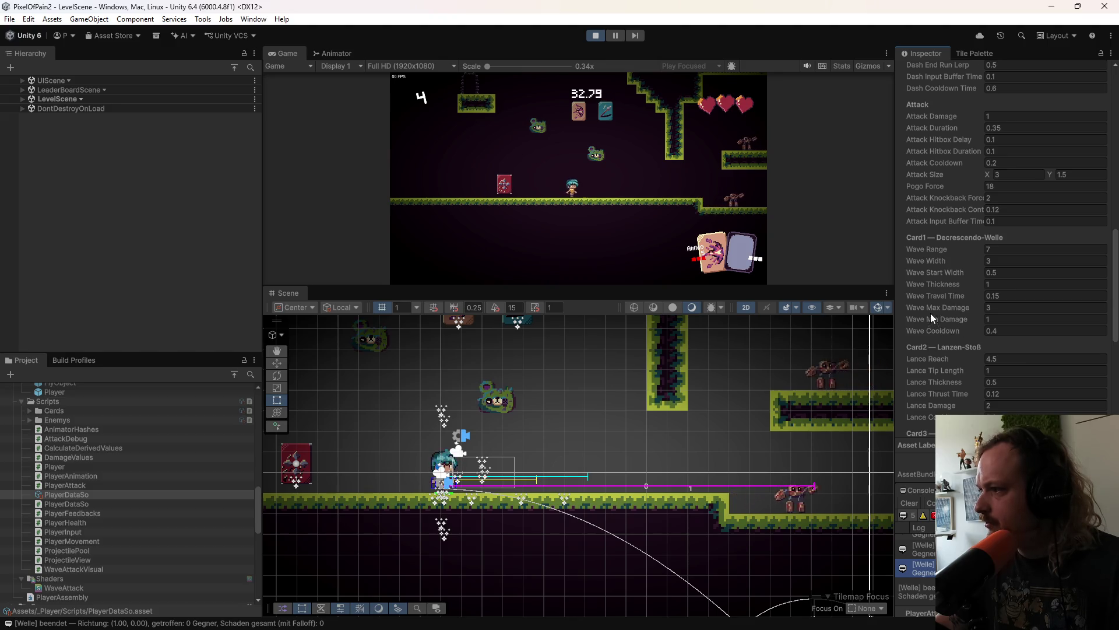
{"action": "left_click", "coordinate": [939, 271]}
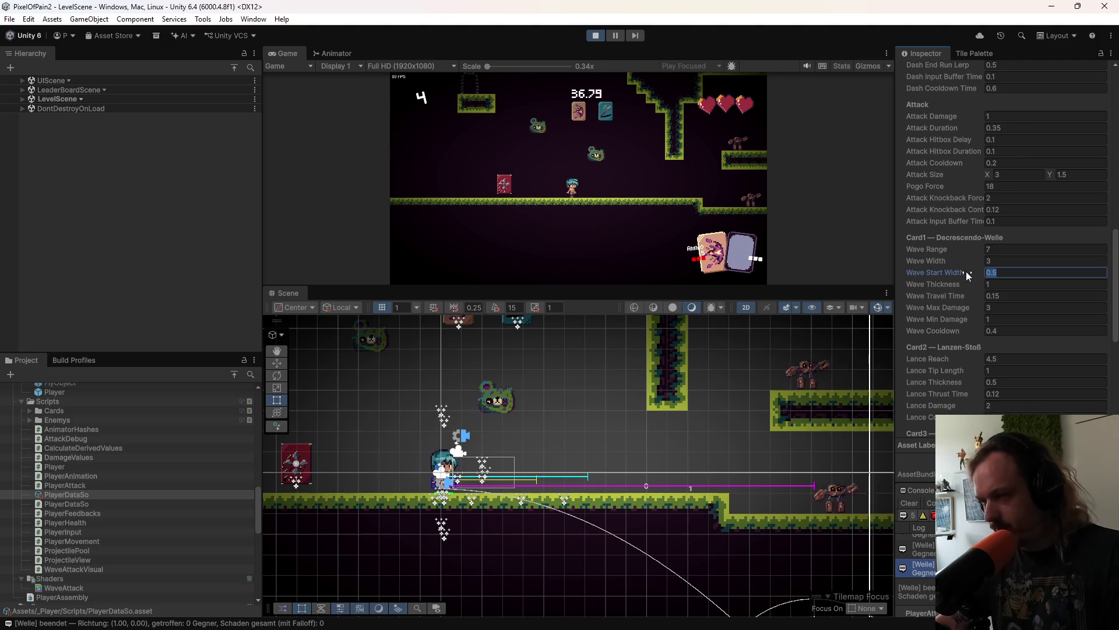
{"action": "type", "text": "1"}
{"action": "left_click", "coordinate": [1003, 284]}
{"action": "type", "text": "3"}
{"action": "left_click", "coordinate": [617, 174]}
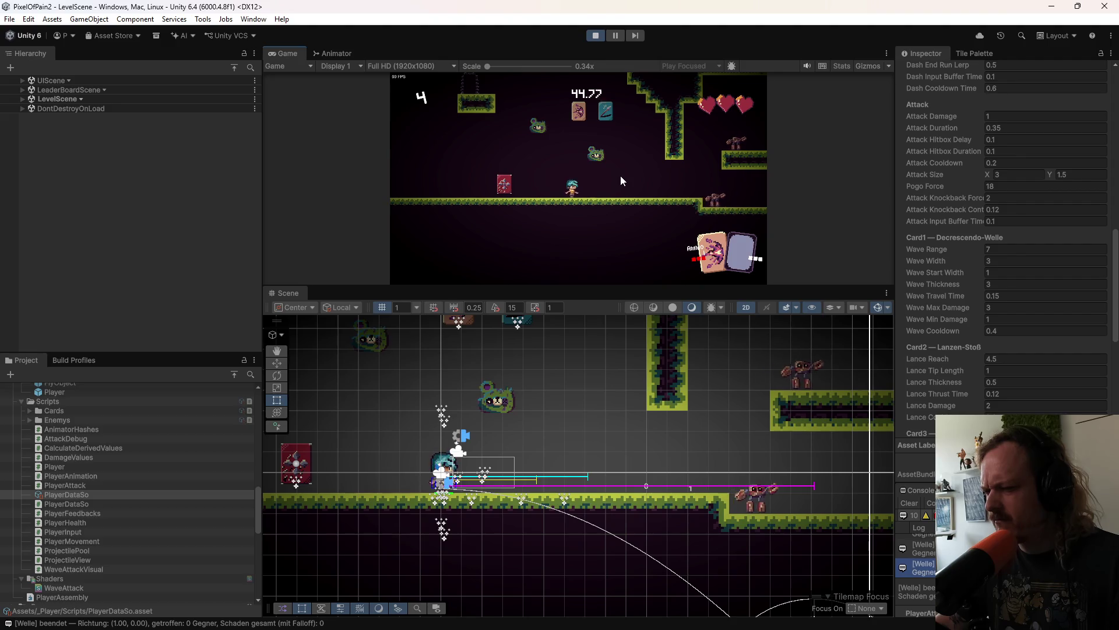
Step: Test the wave attack in game, then raise Wave Thickness to 5 and test again
{"action": "left_click", "coordinate": [621, 177]}
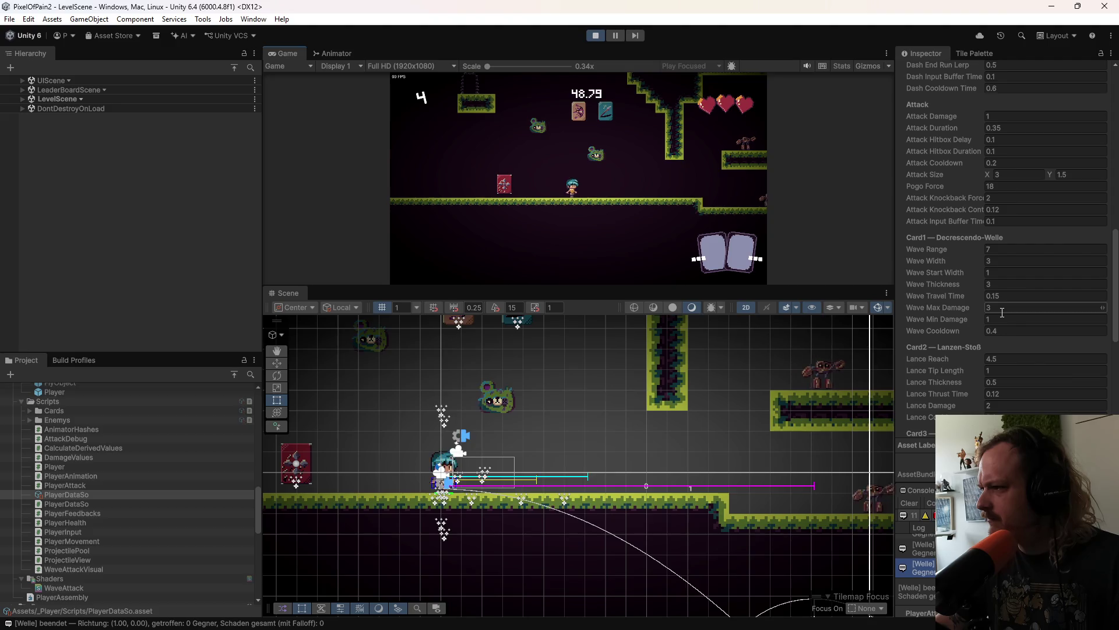
{"action": "key", "text": "space"}
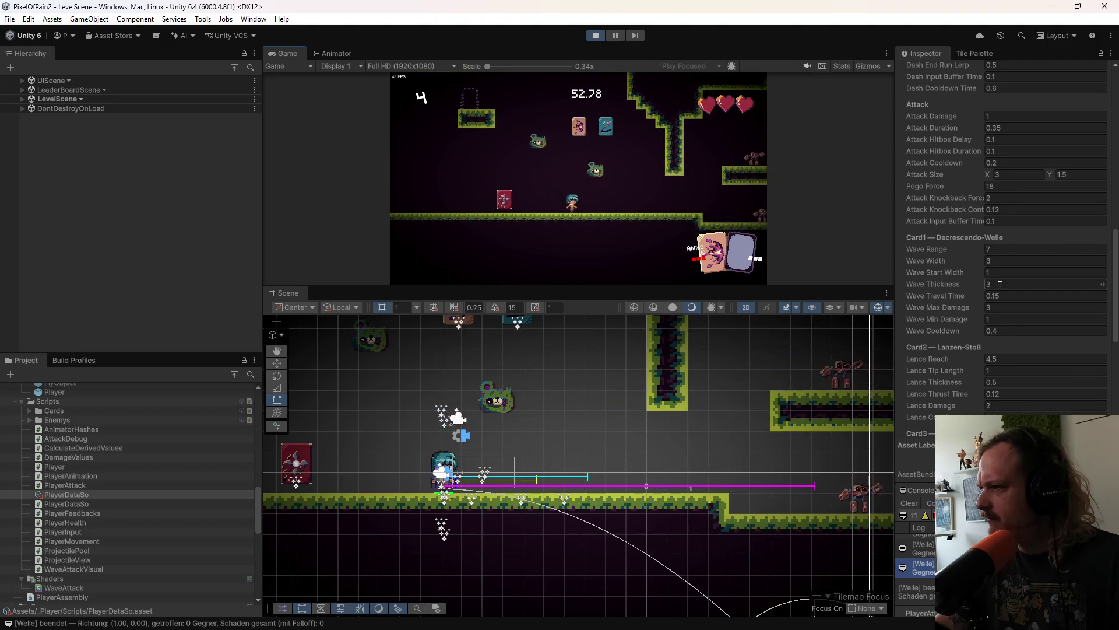
{"action": "double_click", "coordinate": [999, 285]}
{"action": "type", "text": "5"}
{"action": "key", "text": "Return"}
{"action": "key", "text": "d"}
{"action": "left_click", "coordinate": [646, 207]}
Step: Run the player left and right and cast the wave attack to check its shape
{"action": "key", "text": "a"}
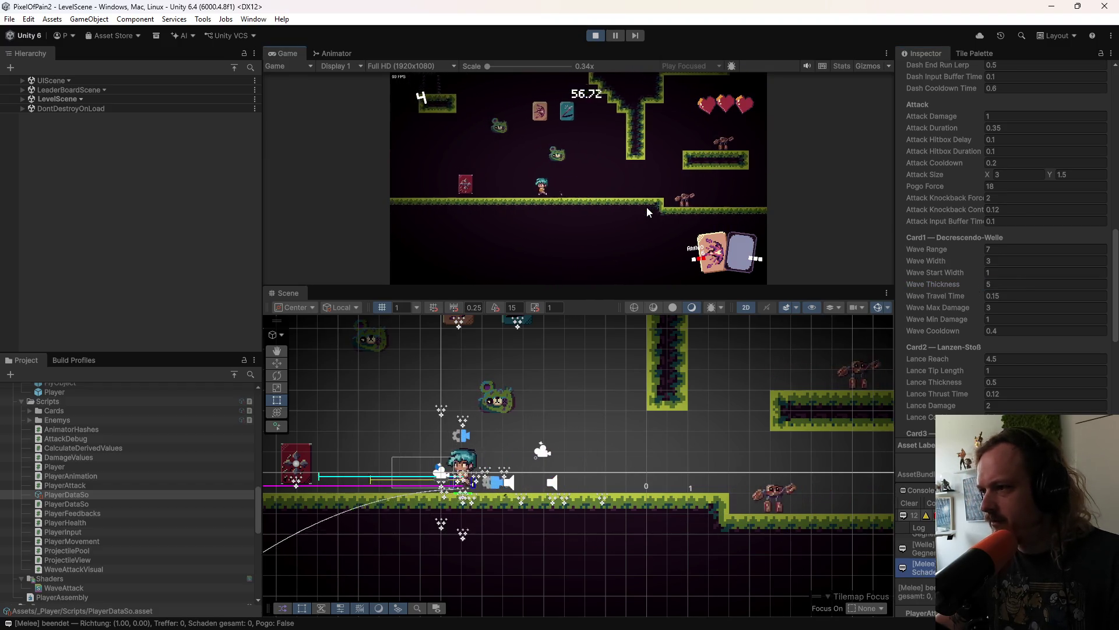
{"action": "key", "text": "d"}
{"action": "key", "text": "a"}
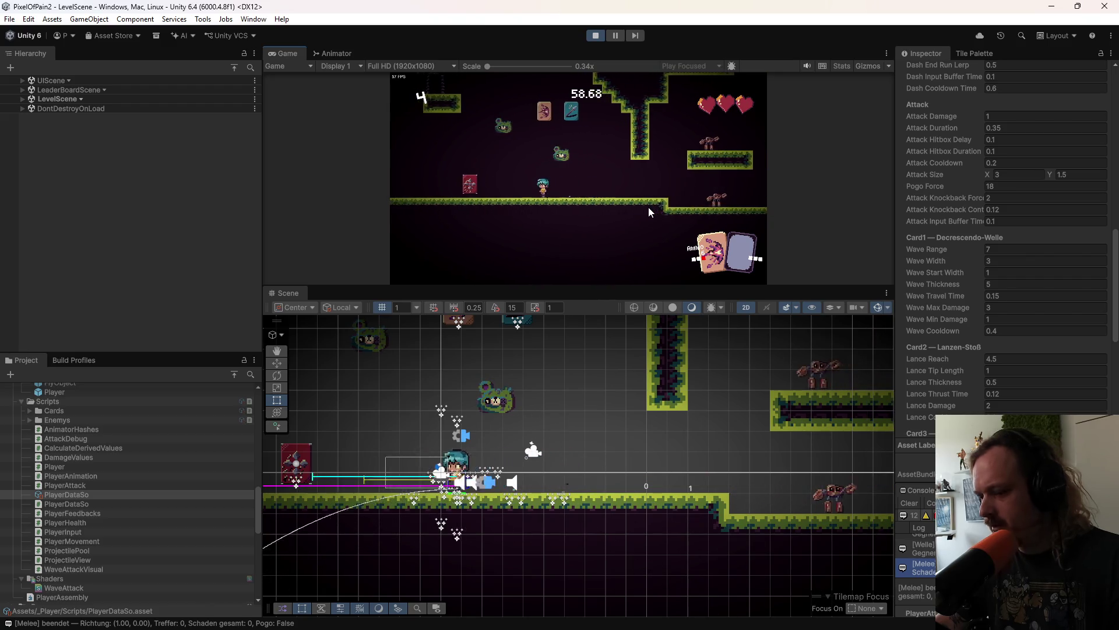
{"action": "key", "text": "d"}
{"action": "right_click", "coordinate": [655, 208]}
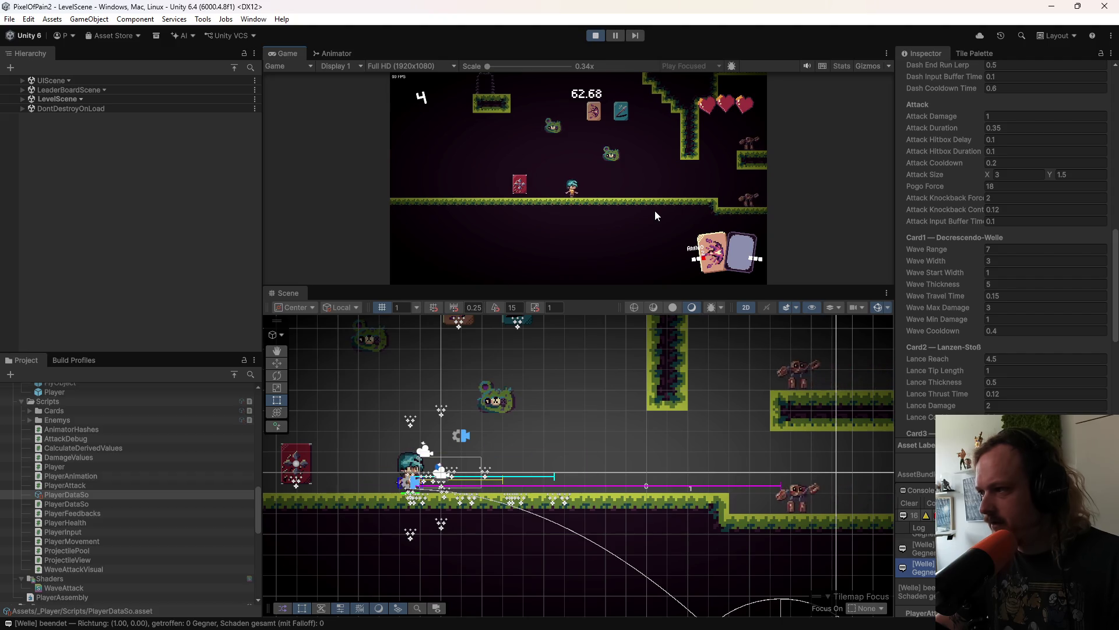
Step: Set Wave Thickness to 1 and Wave Width to 5, test, then stop Play mode
{"action": "left_click", "coordinate": [966, 284]}
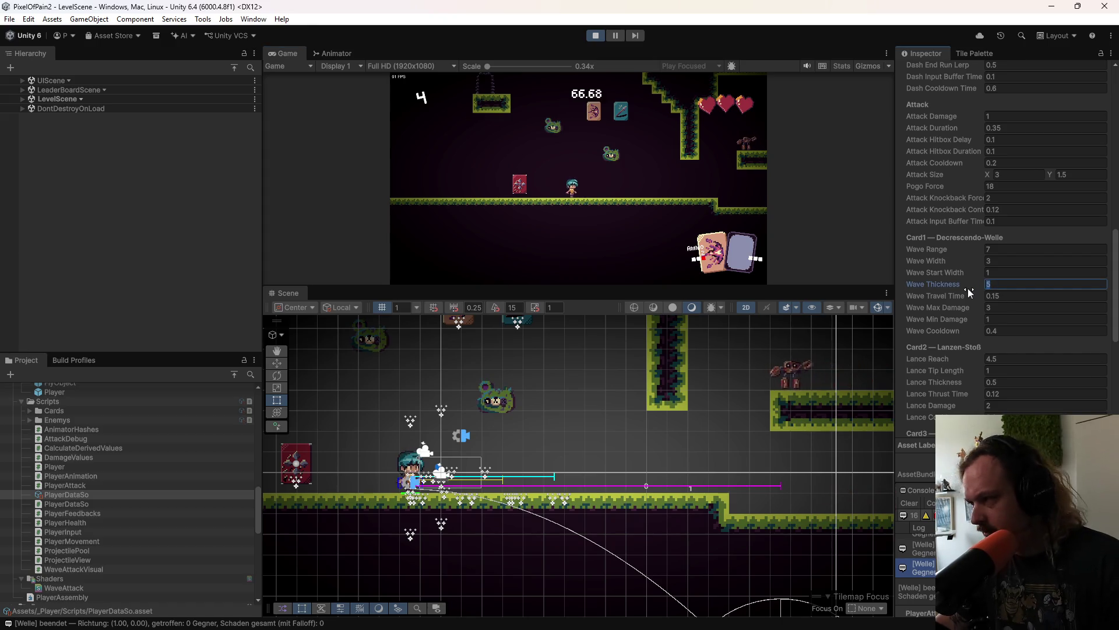
{"action": "type", "text": "21"}
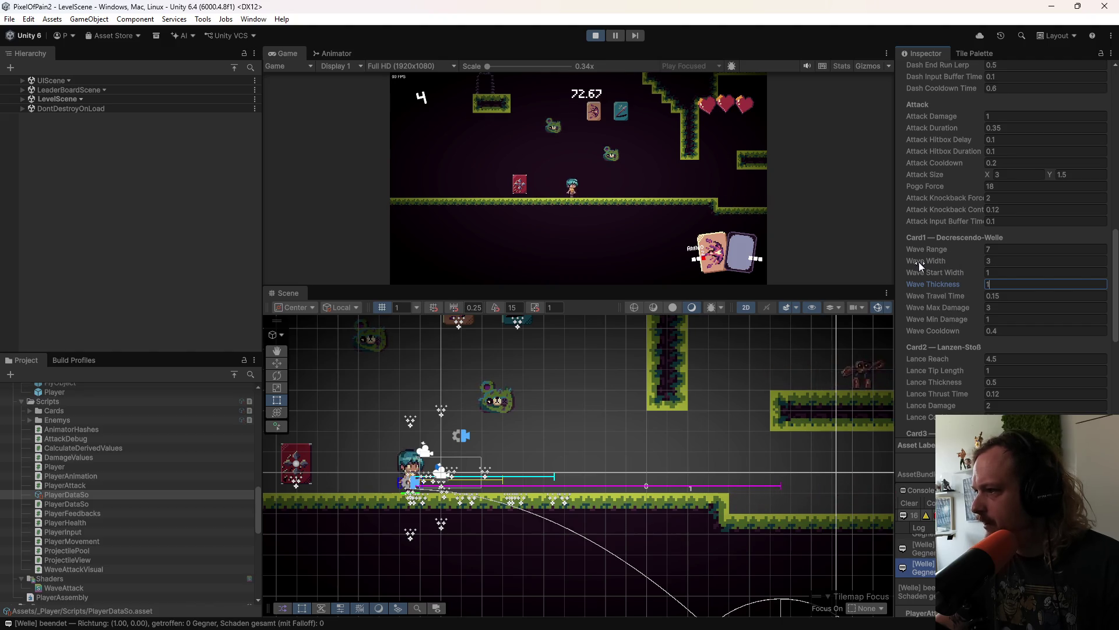
{"action": "left_click", "coordinate": [983, 260]}
{"action": "type", "text": "5"}
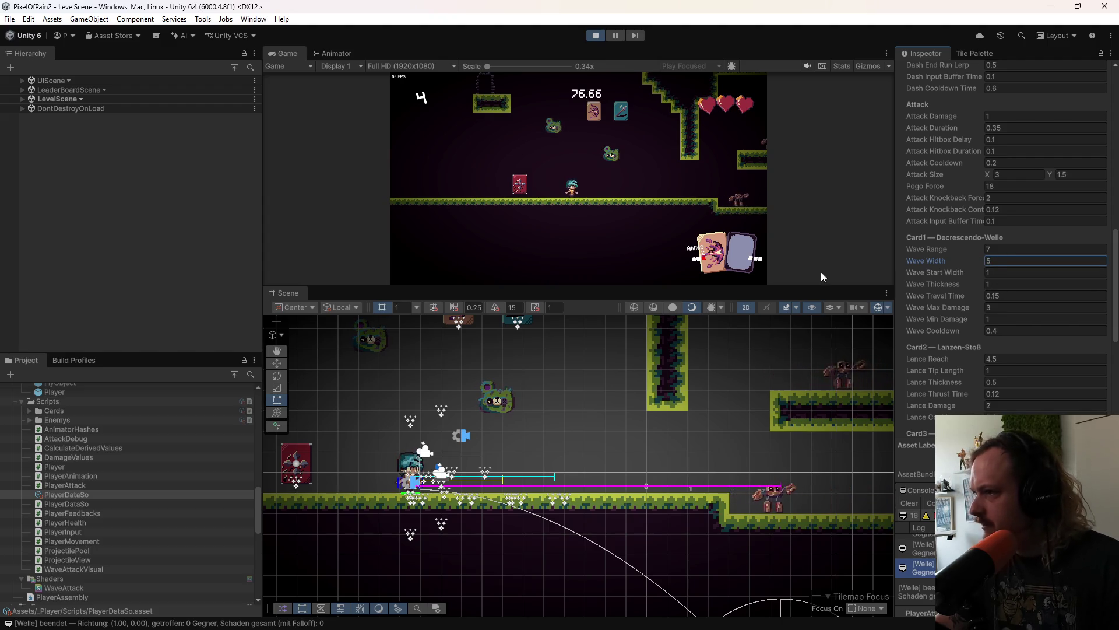
{"action": "left_click", "coordinate": [622, 164]}
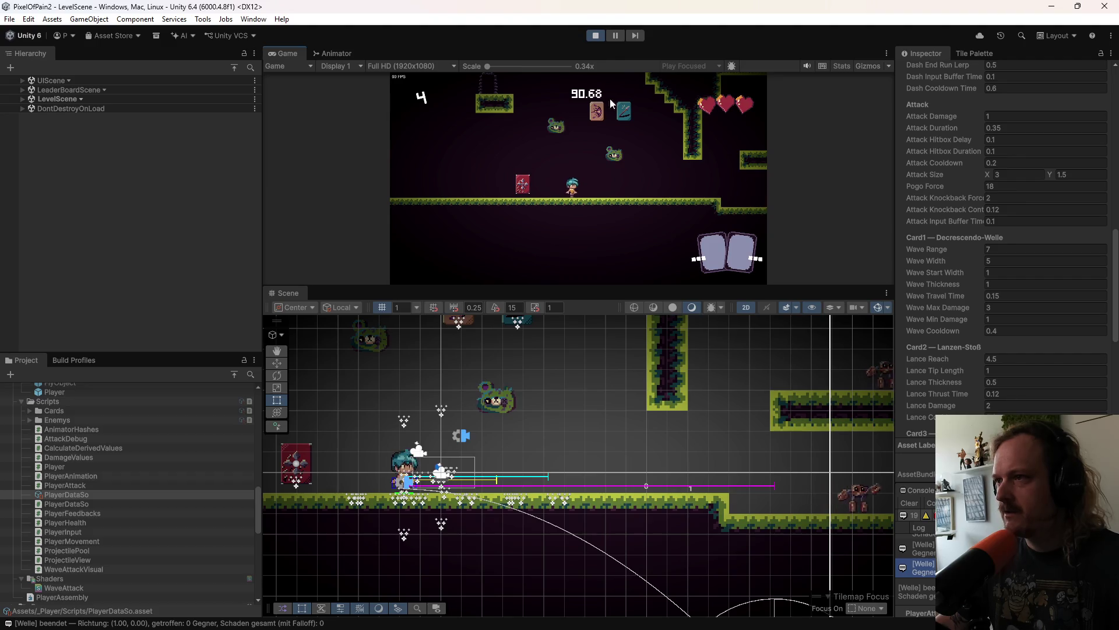
{"action": "left_click", "coordinate": [595, 36]}
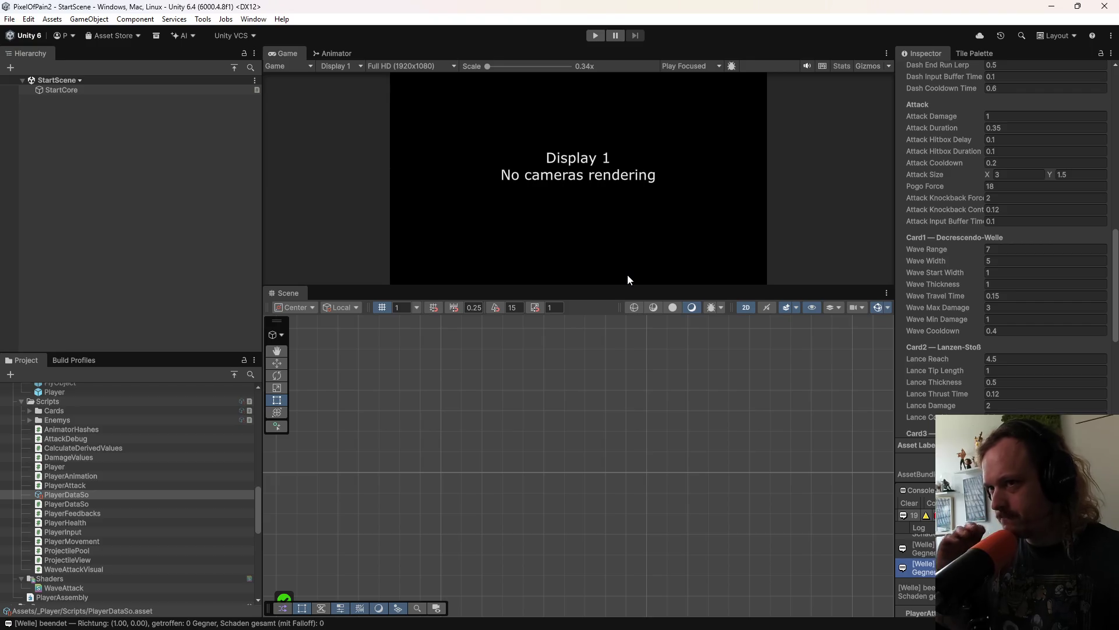
Step: In the Cameras prefab, set Main Camera's Assets Pixels Per Unit to 16, then bring up Claude
{"action": "scroll", "coordinate": [69, 514], "scroll_direction": "up", "scroll_amount": 15}
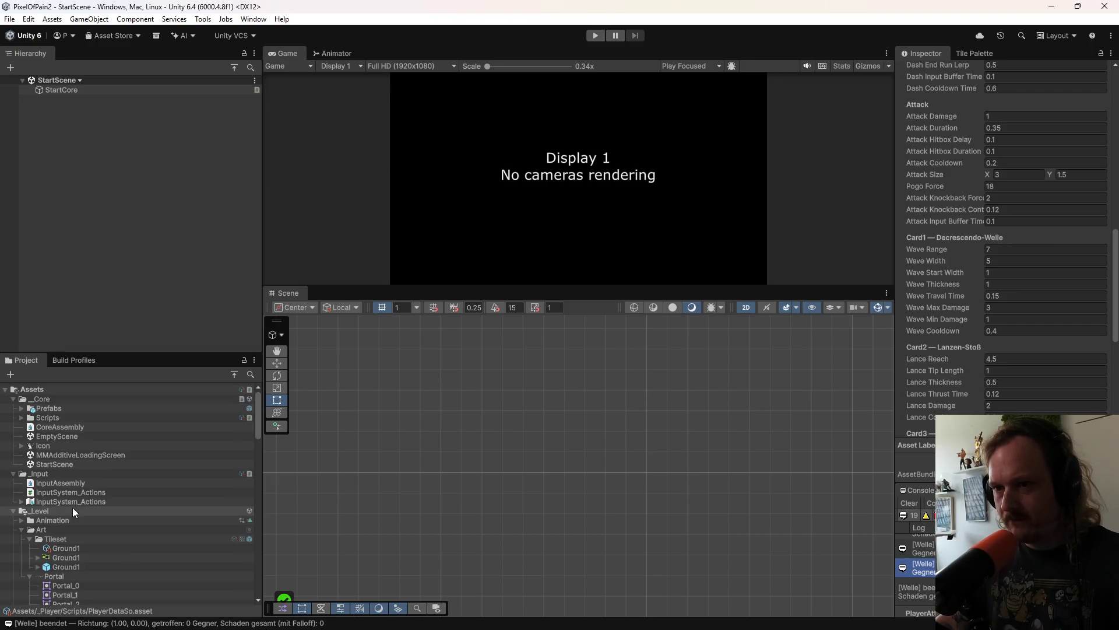
{"action": "double_click", "coordinate": [31, 409]}
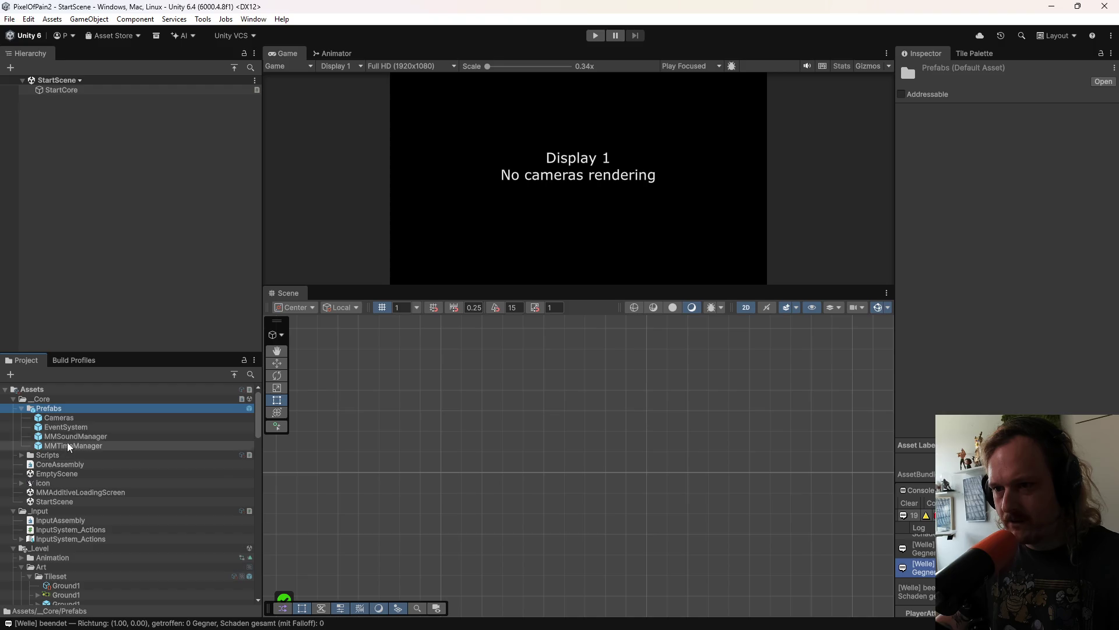
{"action": "double_click", "coordinate": [65, 418]}
{"action": "left_click", "coordinate": [97, 99]}
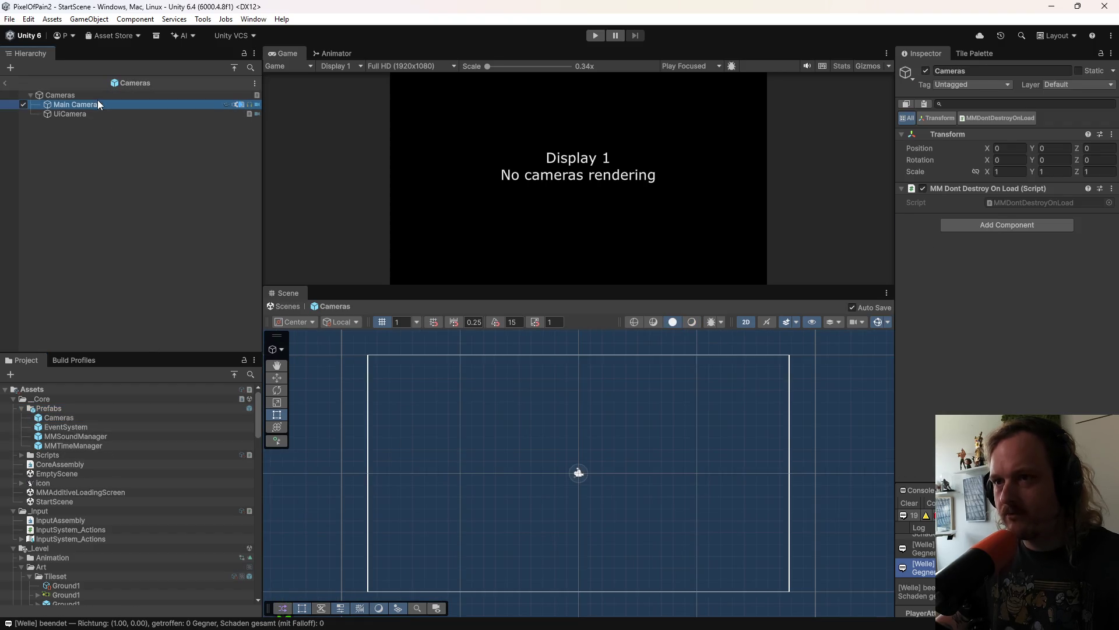
{"action": "scroll", "coordinate": [995, 375], "scroll_direction": "down", "scroll_amount": 5}
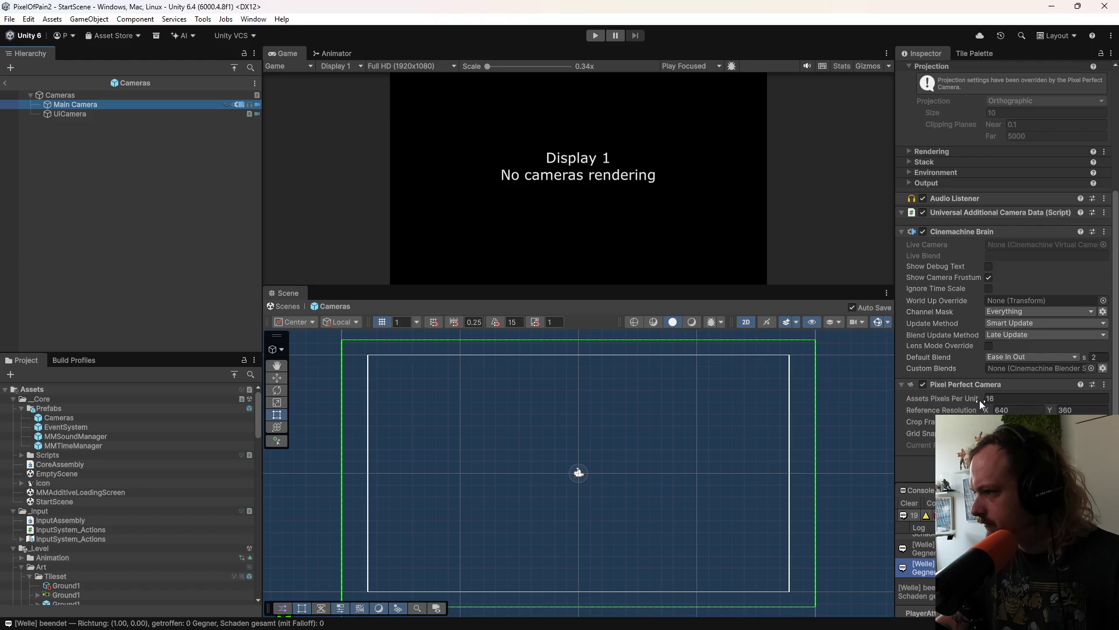
{"action": "left_click", "coordinate": [997, 400]}
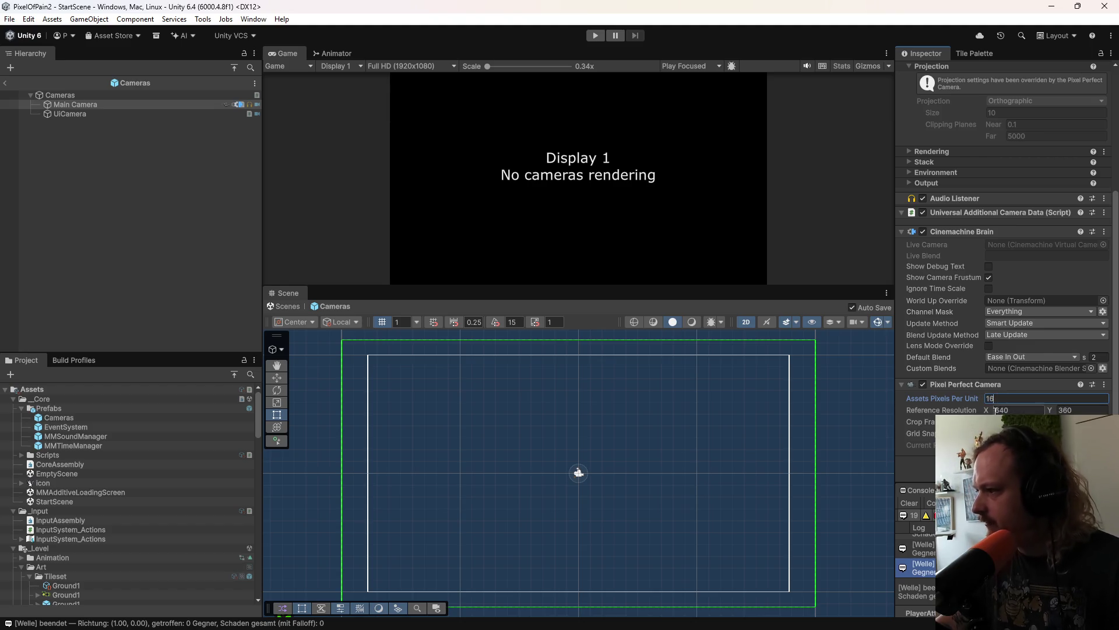
{"action": "type", "text": "16"}
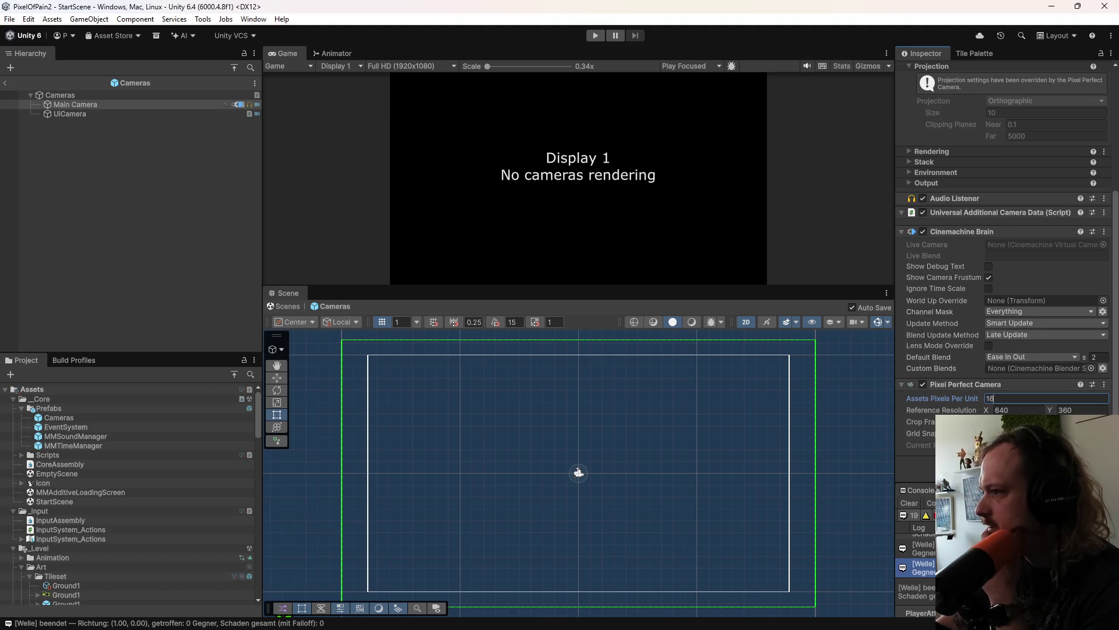
{"action": "left_click", "coordinate": [728, 617]}
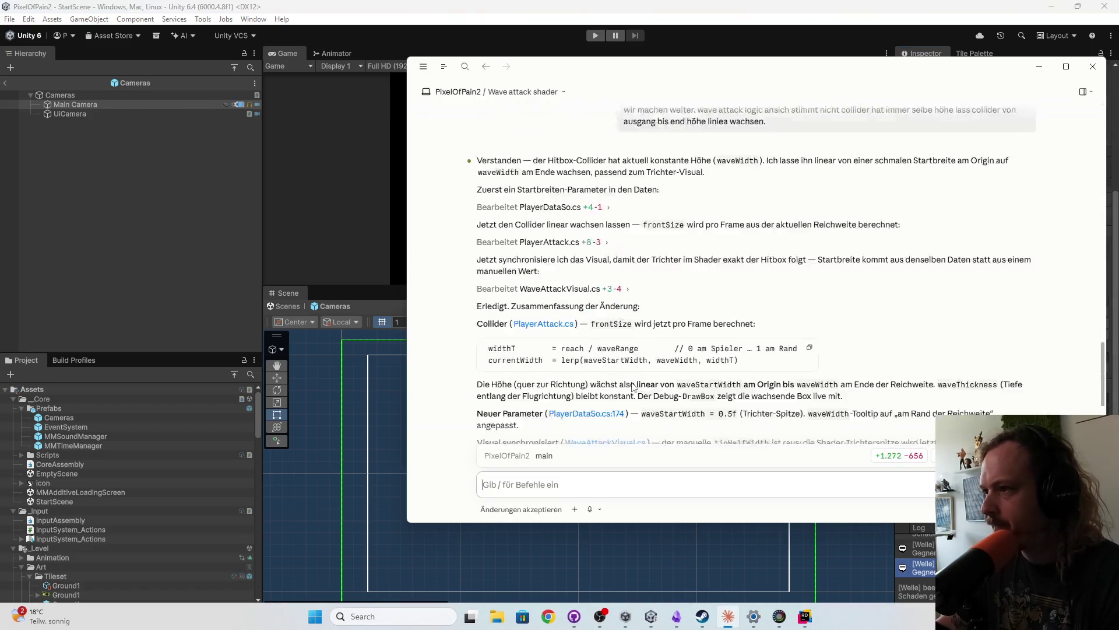
Step: Read through Claude Code's replies, close the chat, and start Play mode in Unity
{"action": "scroll", "coordinate": [634, 387], "scroll_direction": "up", "scroll_amount": 2}
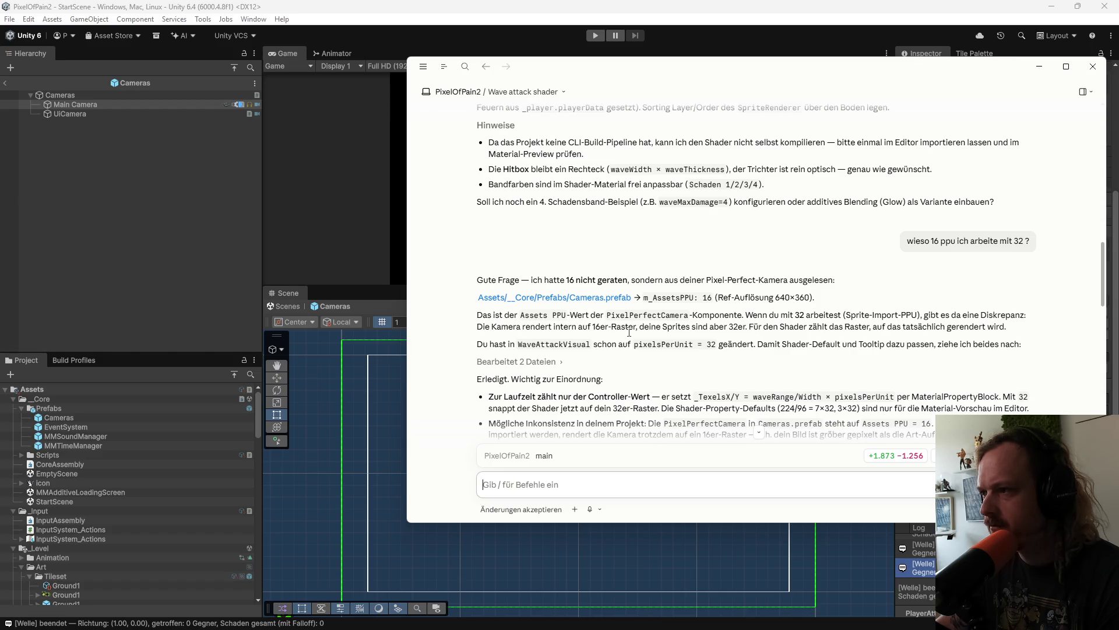
{"action": "scroll", "coordinate": [629, 332], "scroll_direction": "down", "scroll_amount": 2}
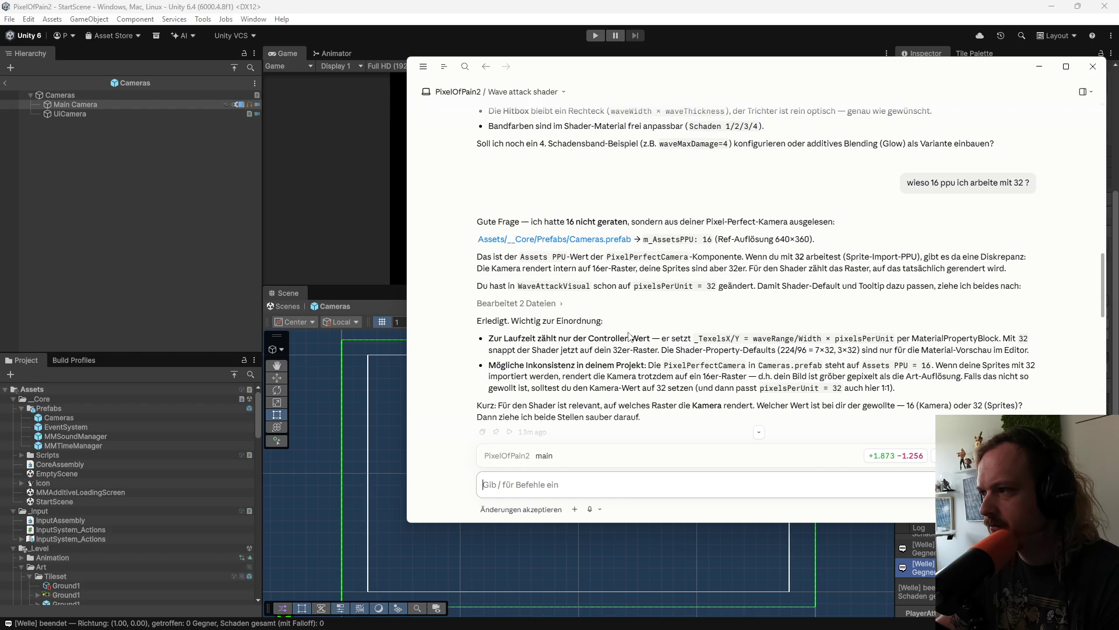
{"action": "scroll", "coordinate": [629, 335], "scroll_direction": "down", "scroll_amount": 8}
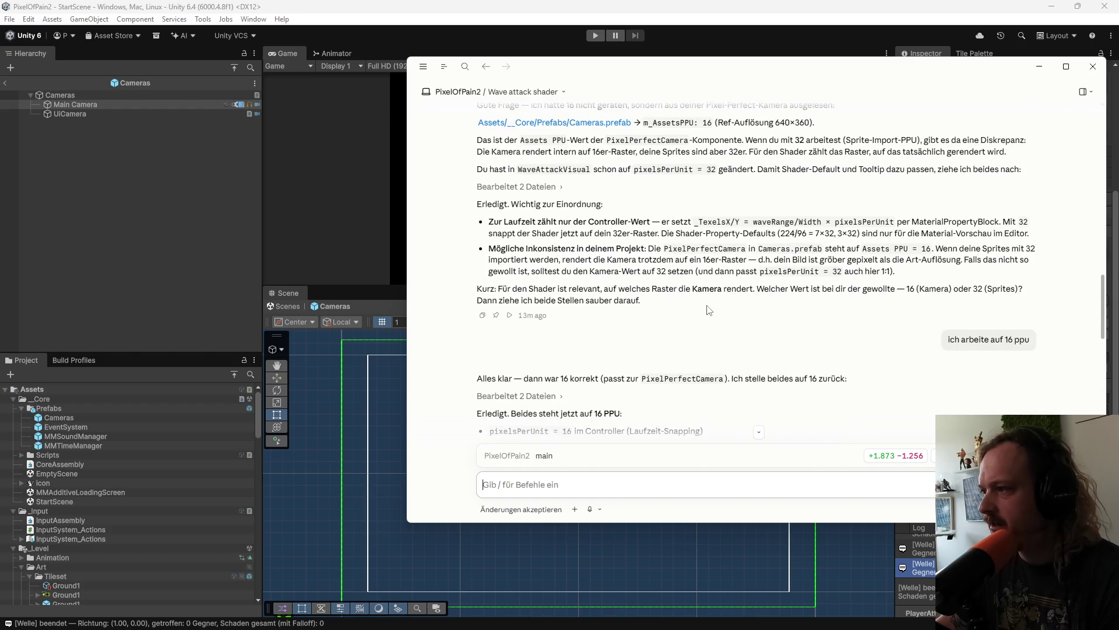
{"action": "scroll", "coordinate": [962, 274], "scroll_direction": "down", "scroll_amount": 12}
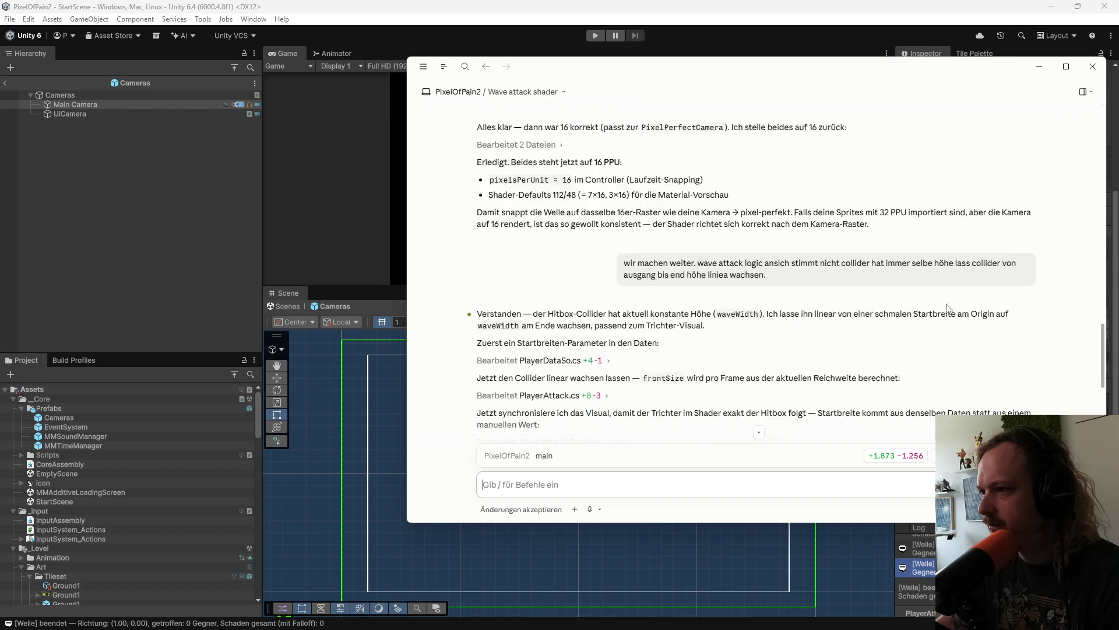
{"action": "scroll", "coordinate": [931, 323], "scroll_direction": "down", "scroll_amount": 2}
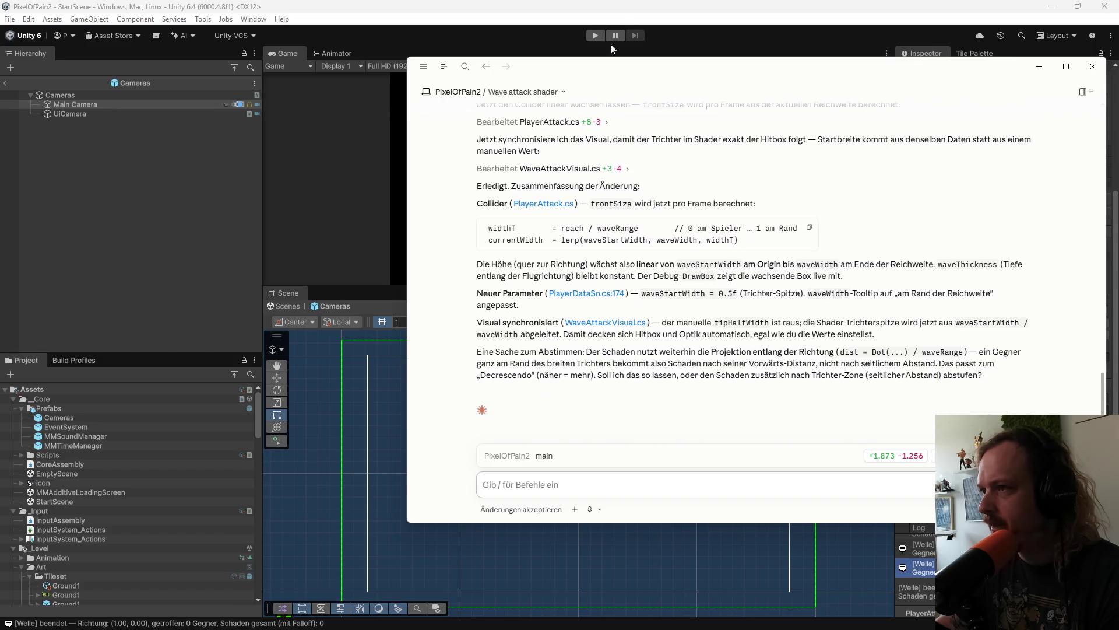
{"action": "left_click", "coordinate": [612, 49]}
{"action": "left_click", "coordinate": [594, 35]}
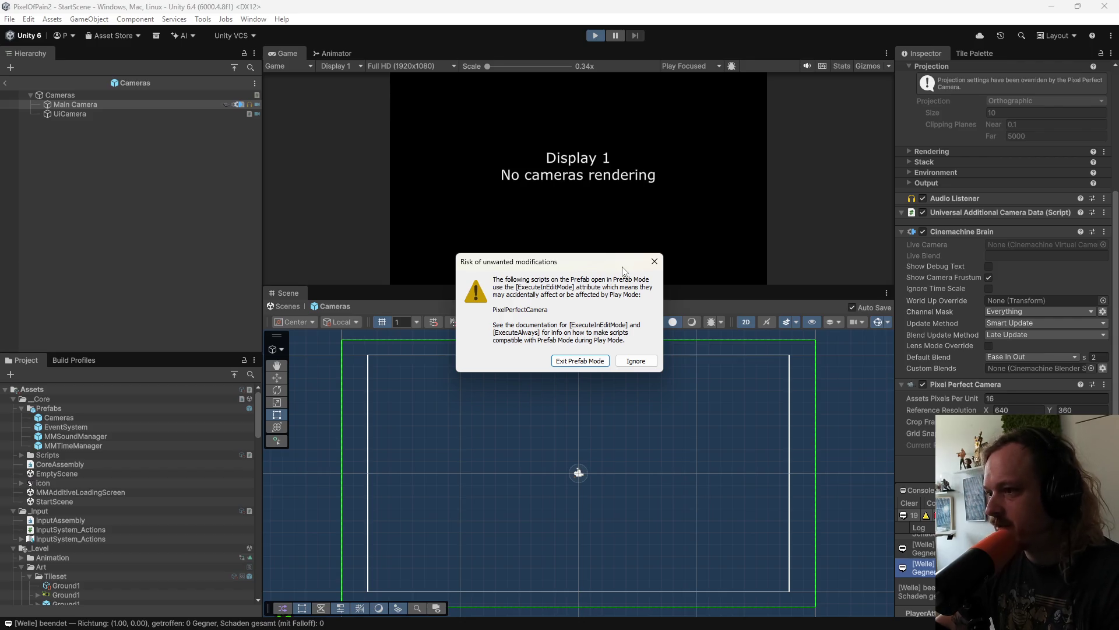
Step: Dismiss the prefab play-mode warning, stop play, exit Prefab Mode, and play again
{"action": "left_click", "coordinate": [655, 263]}
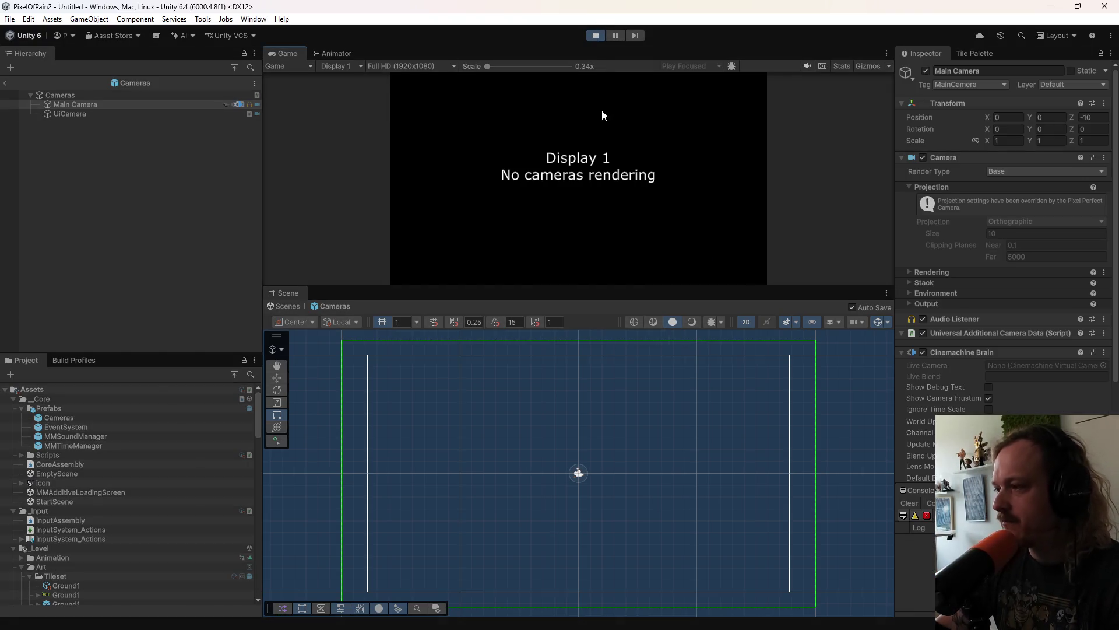
{"action": "key", "text": "ctrl+p"}
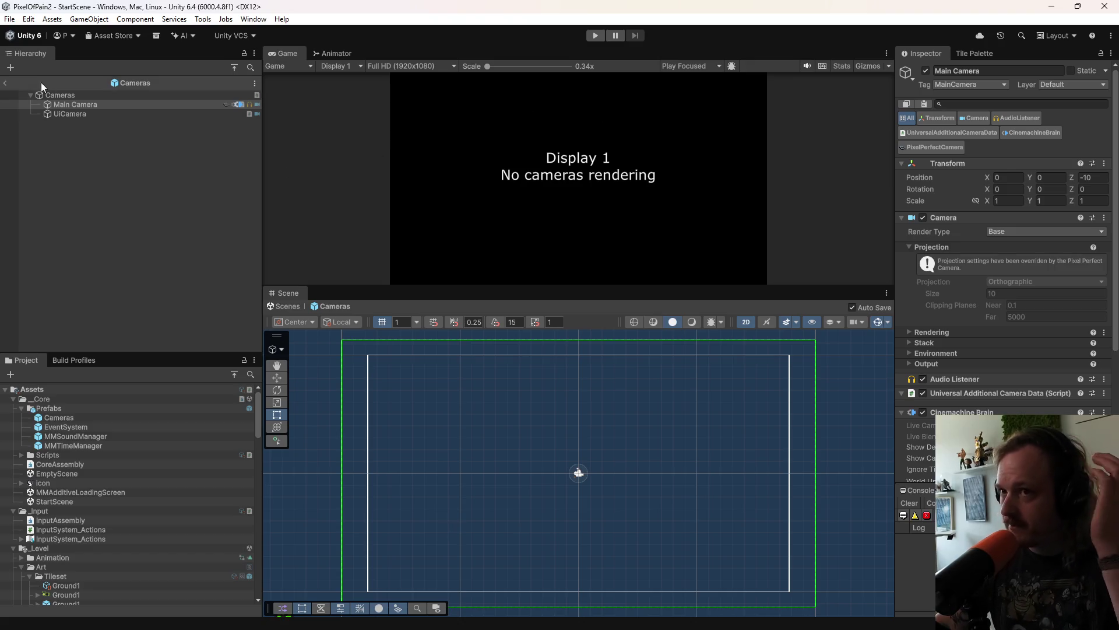
{"action": "left_click", "coordinate": [4, 83]}
{"action": "left_click", "coordinate": [596, 36]}
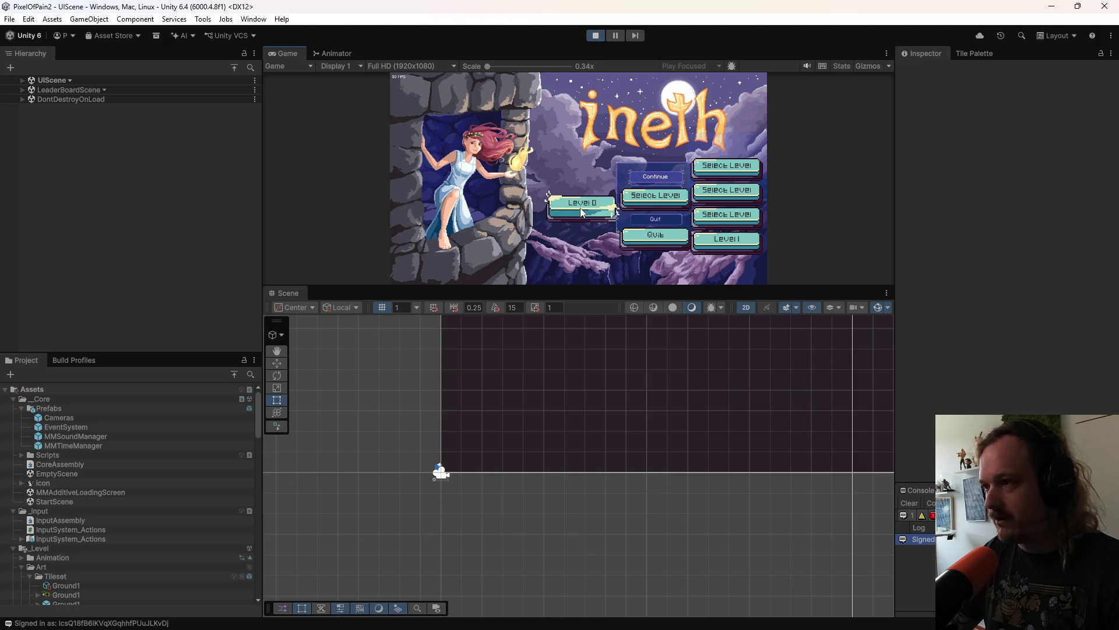
Step: Start the level from the main menu and select the PlayerDataSo asset
{"action": "left_click", "coordinate": [579, 207]}
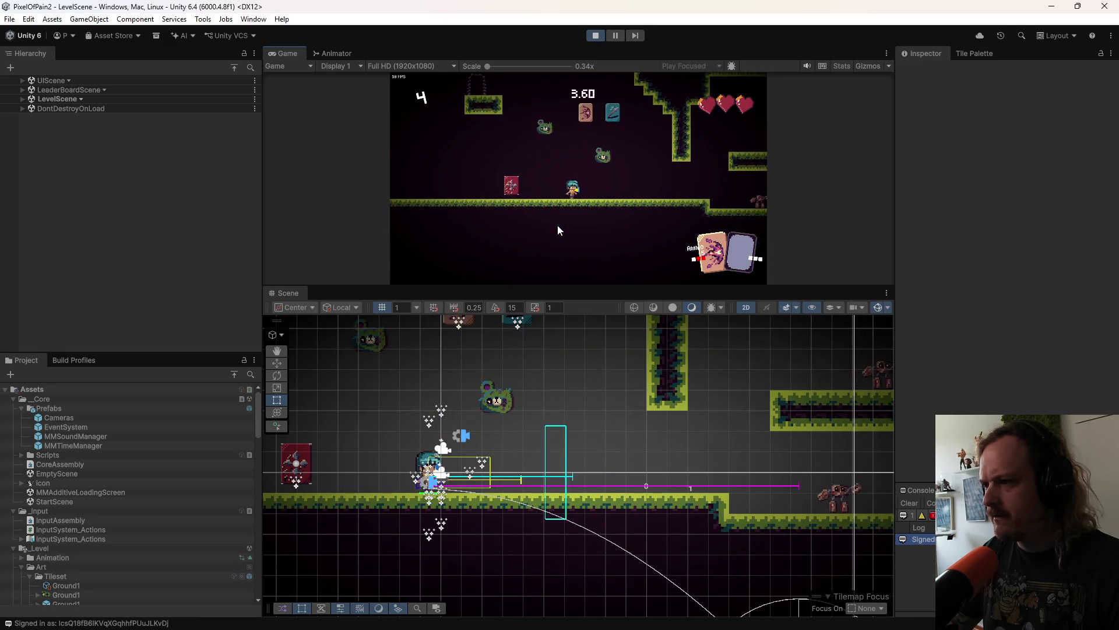
{"action": "scroll", "coordinate": [106, 519], "scroll_direction": "down", "scroll_amount": 10}
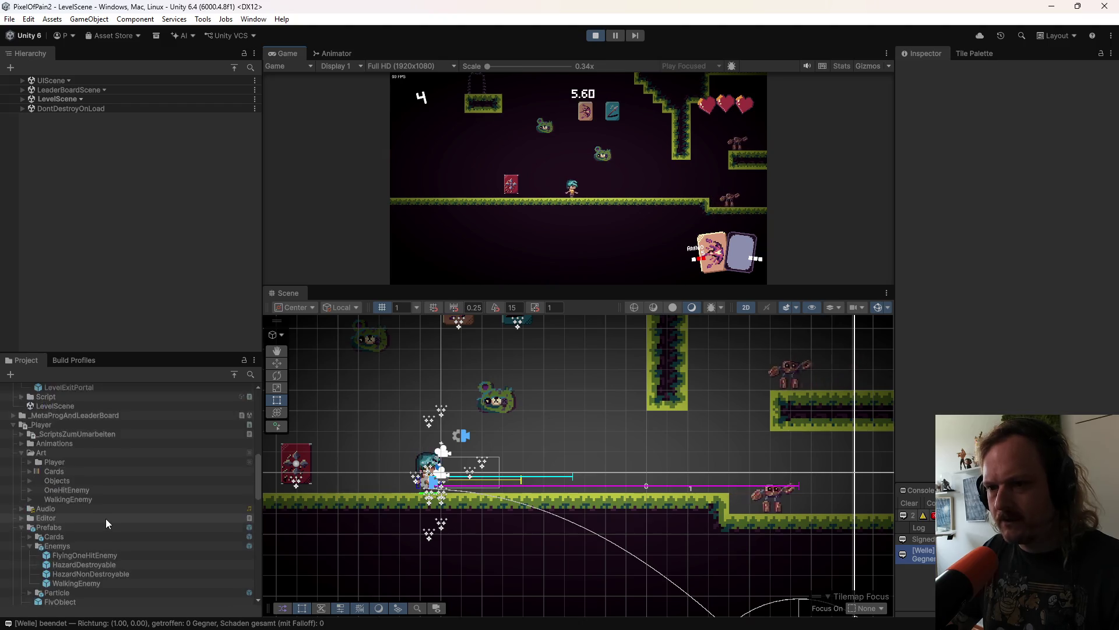
{"action": "left_click", "coordinate": [87, 434]}
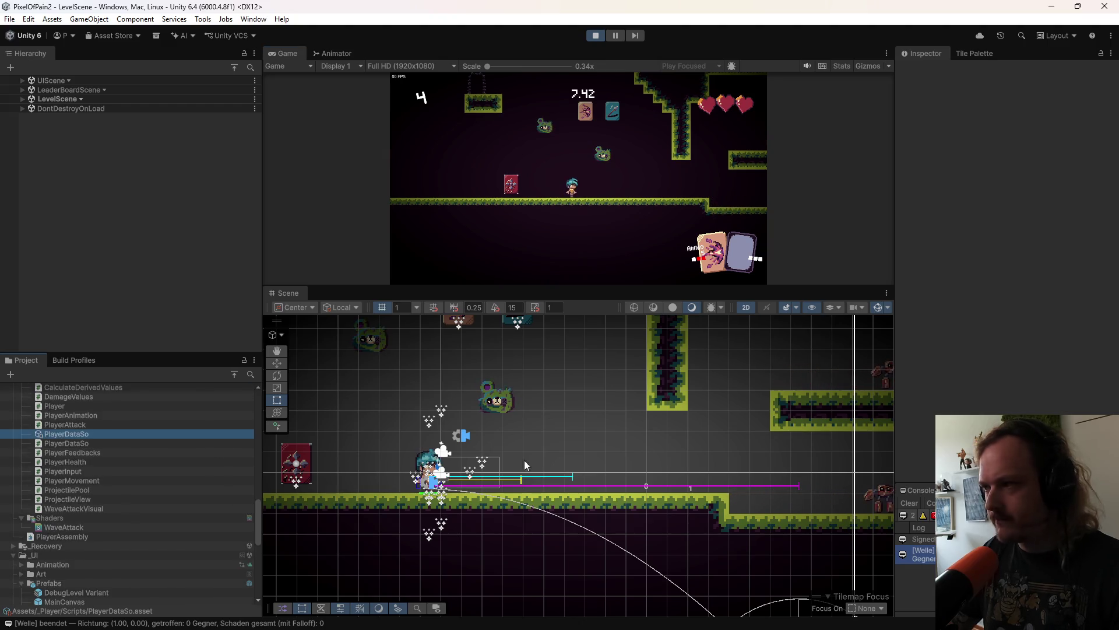
{"action": "scroll", "coordinate": [938, 375], "scroll_direction": "down", "scroll_amount": 5}
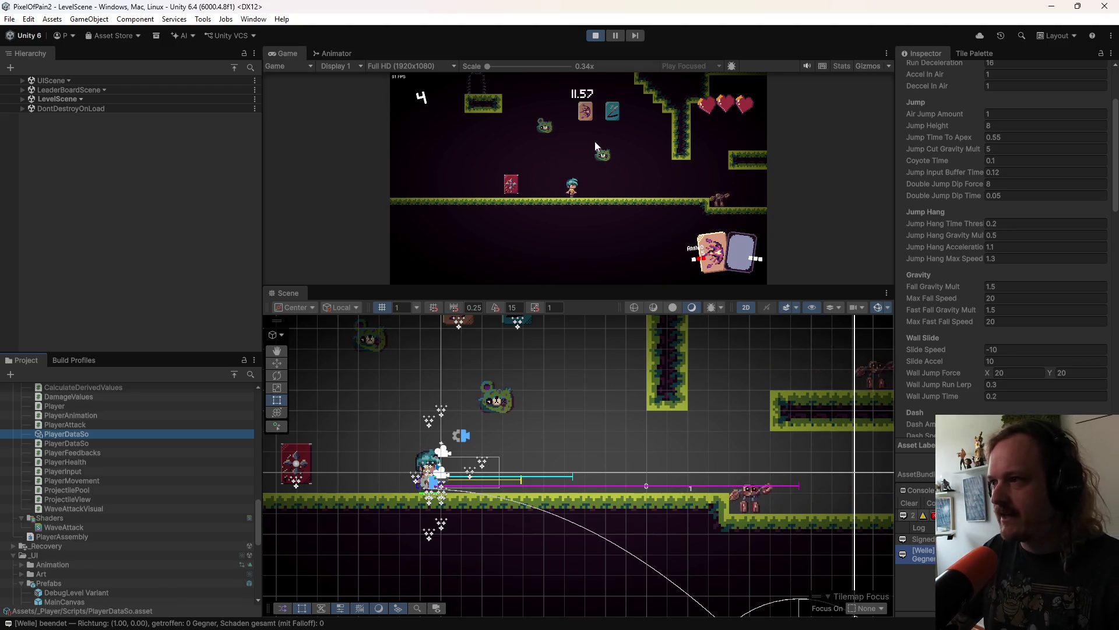
Step: Test the player in game by walking left and right and jumping
{"action": "left_click", "coordinate": [625, 184]}
{"action": "key", "text": "a"}
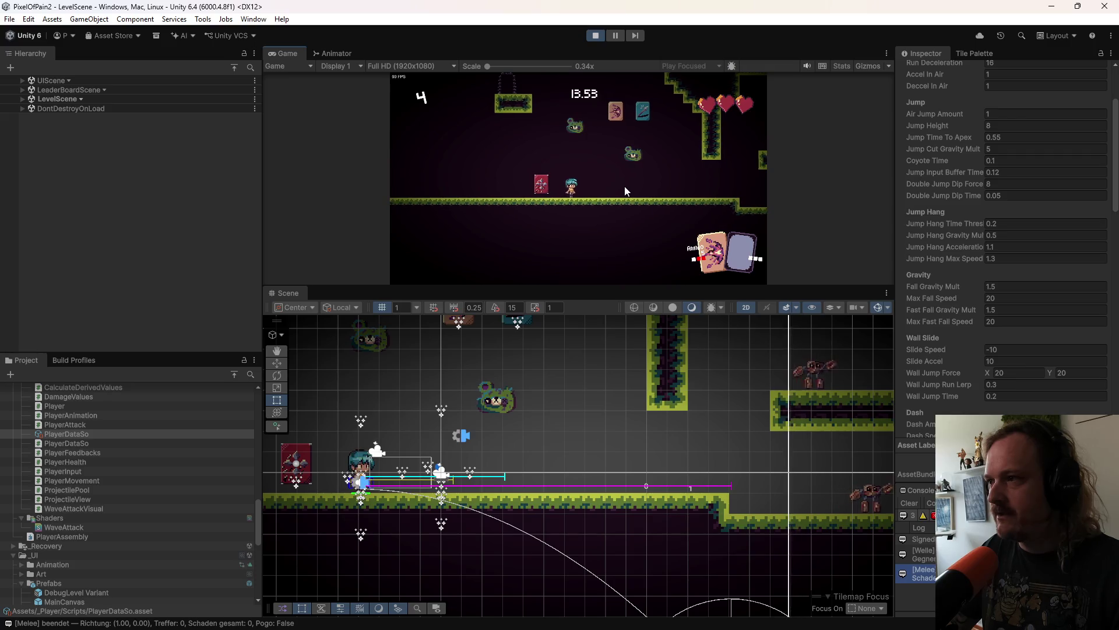
{"action": "key", "text": "d"}
{"action": "key", "text": "a"}
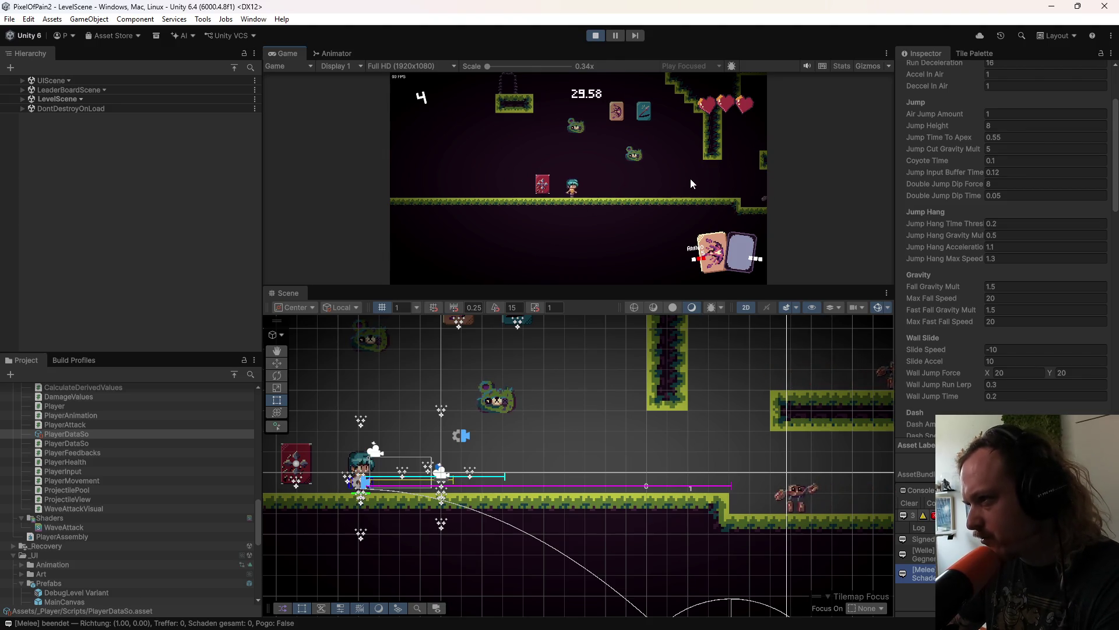
{"action": "key", "text": "d"}
{"action": "key", "text": "d"}
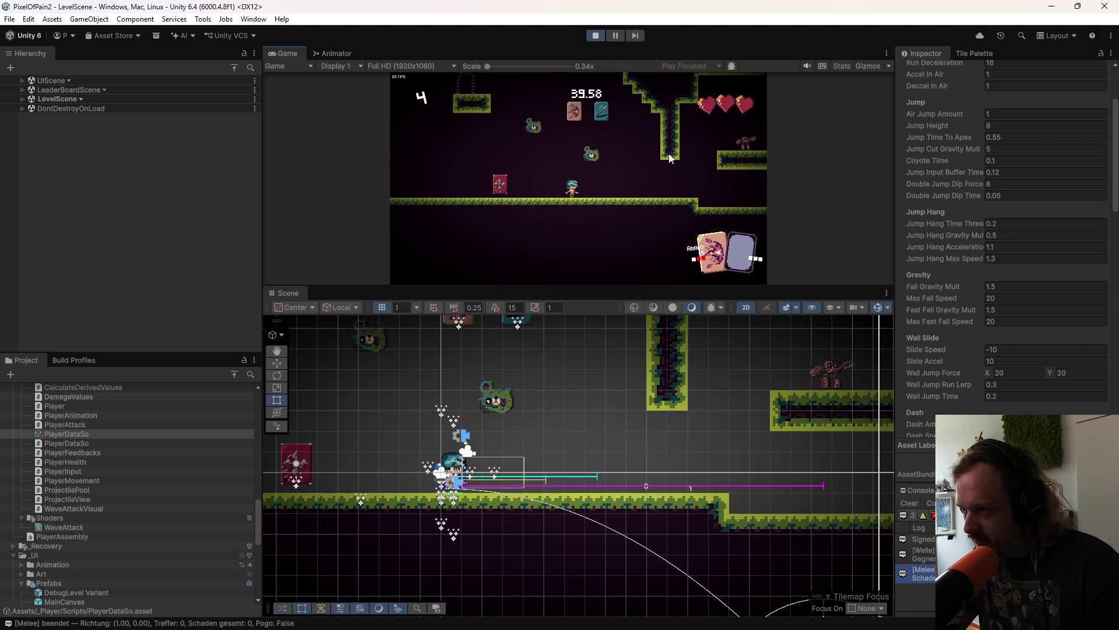
{"action": "key", "text": "a"}
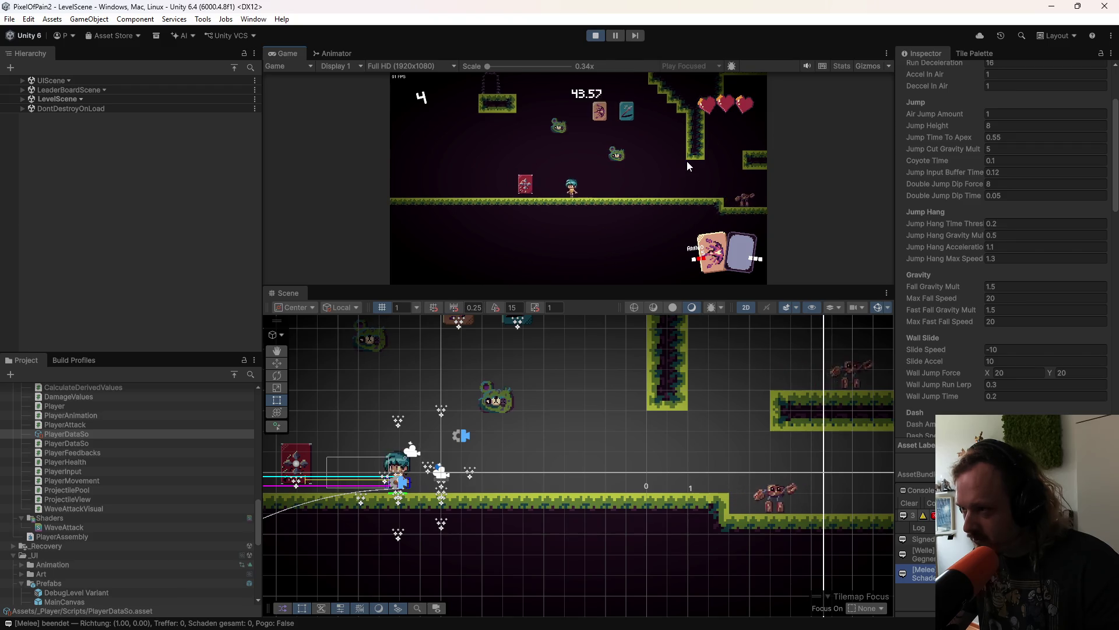
{"action": "key", "text": "d"}
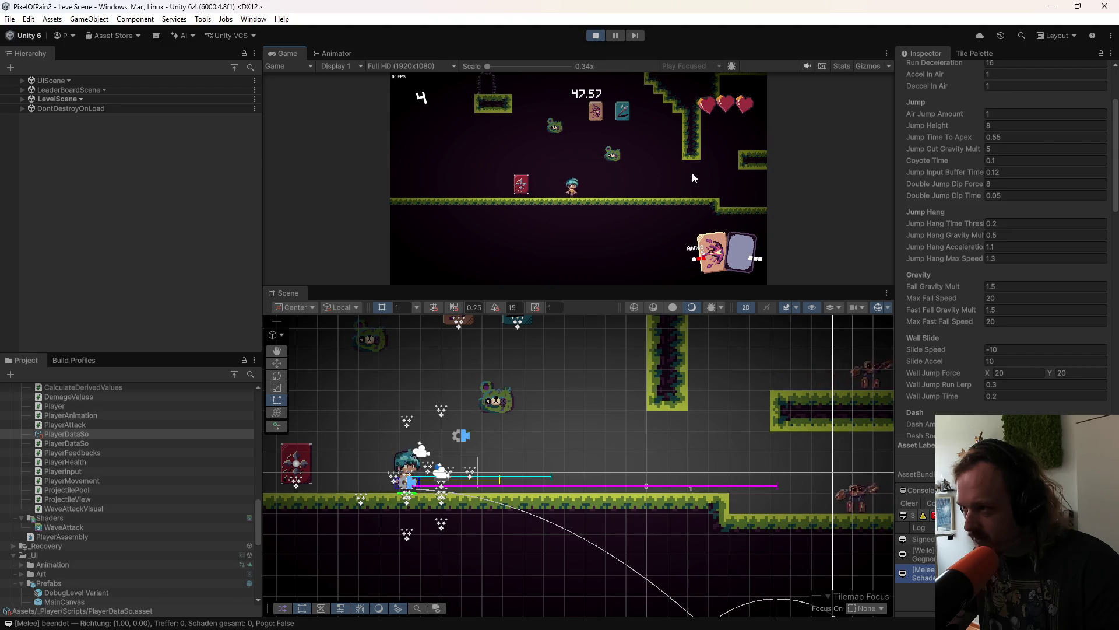
{"action": "key", "text": "space"}
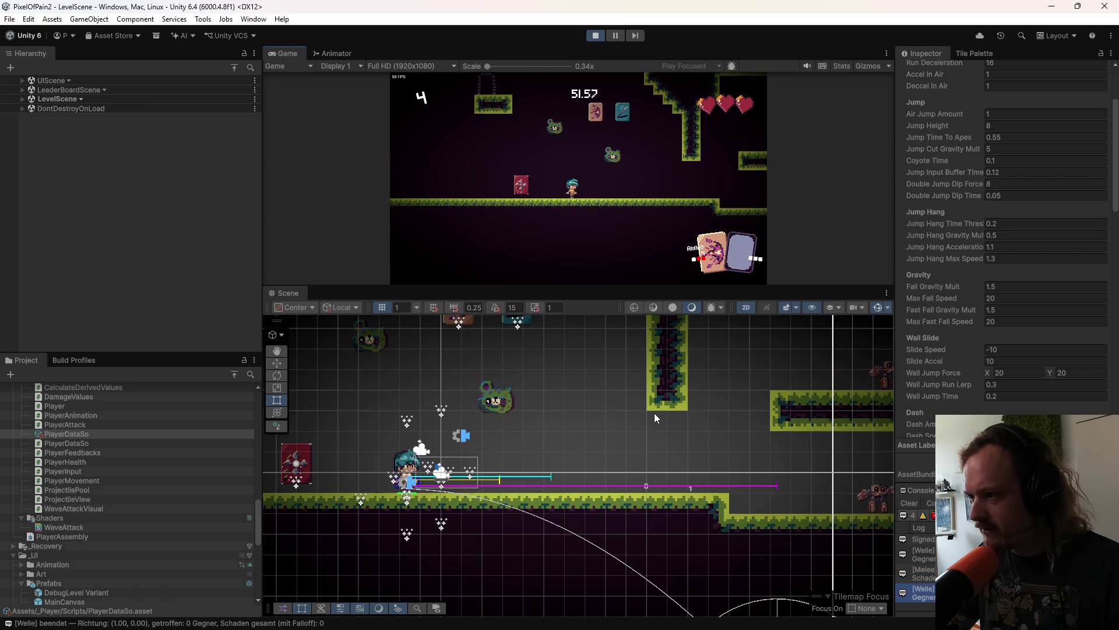
{"action": "scroll", "coordinate": [946, 299], "scroll_direction": "down", "scroll_amount": 2}
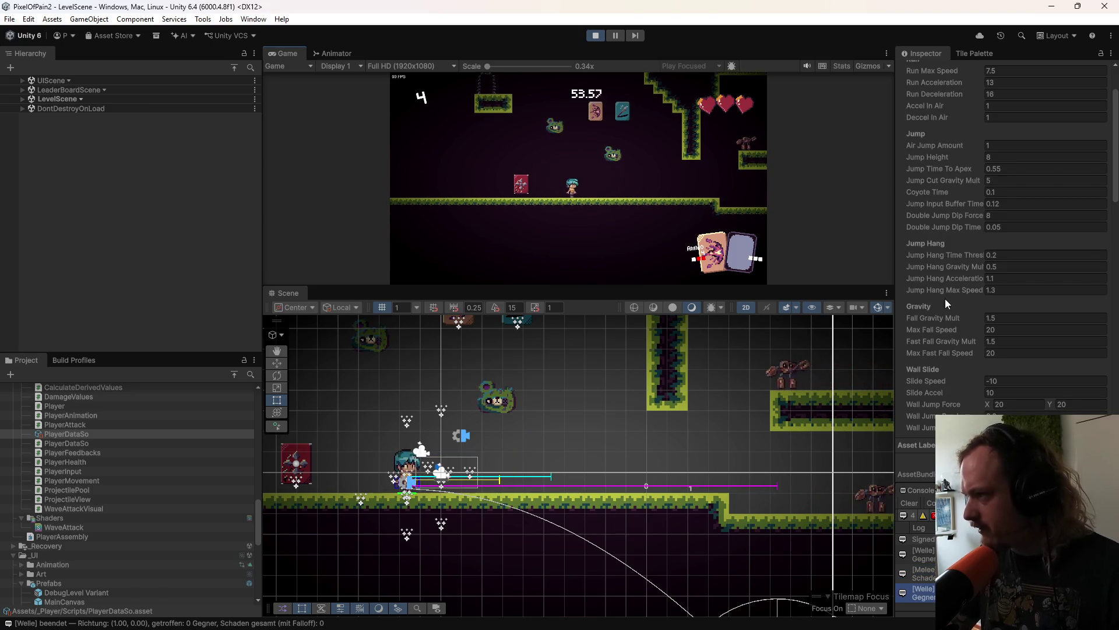
{"action": "scroll", "coordinate": [949, 315], "scroll_direction": "down", "scroll_amount": 10}
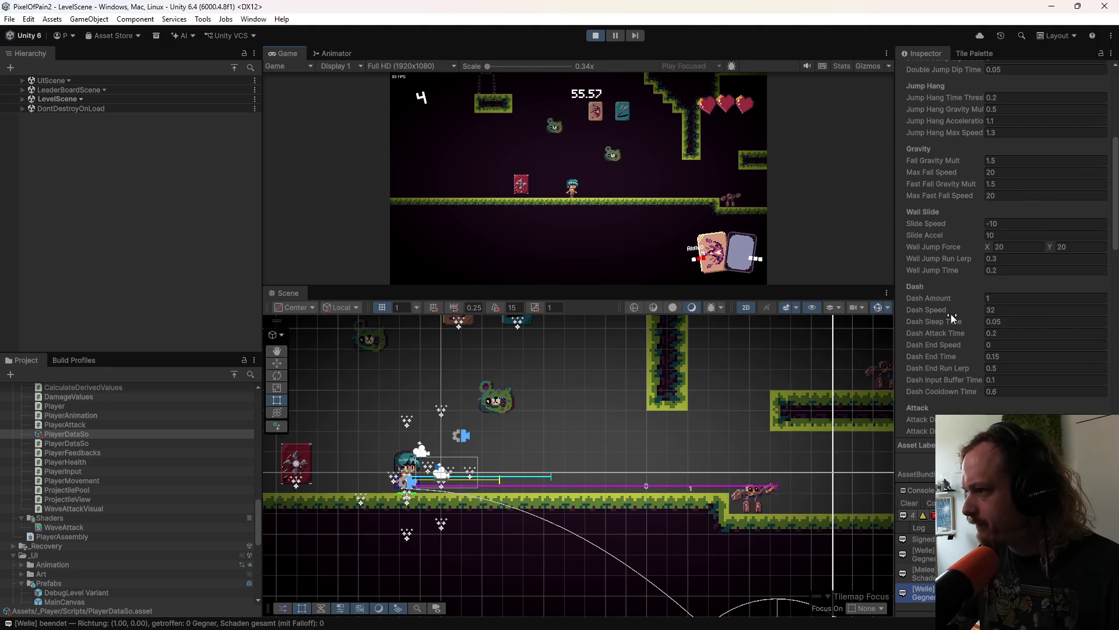
Step: Set the Decrescendo-Welle wave's Wave Range to 15
{"action": "scroll", "coordinate": [946, 320], "scroll_direction": "down", "scroll_amount": 2}
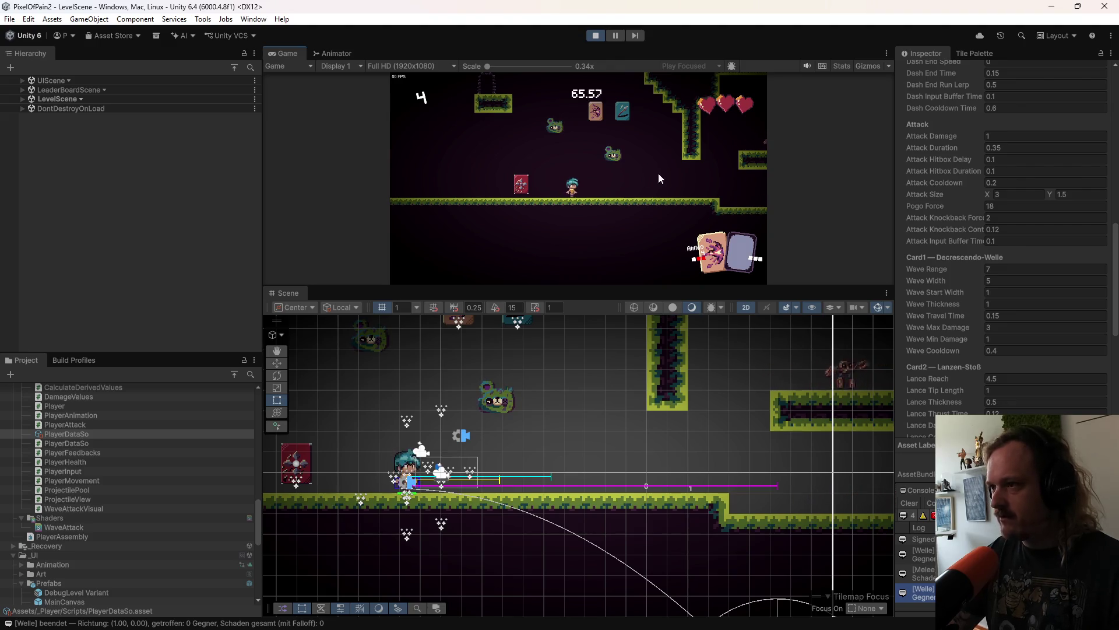
{"action": "scroll", "coordinate": [932, 339], "scroll_direction": "down", "scroll_amount": 10}
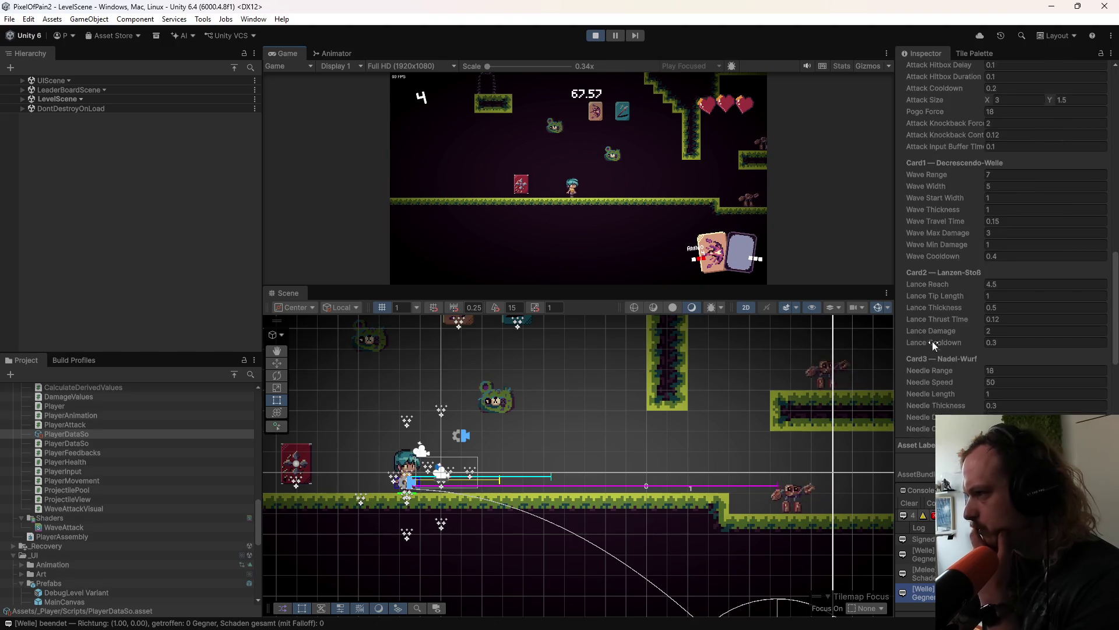
{"action": "scroll", "coordinate": [936, 338], "scroll_direction": "up", "scroll_amount": 10}
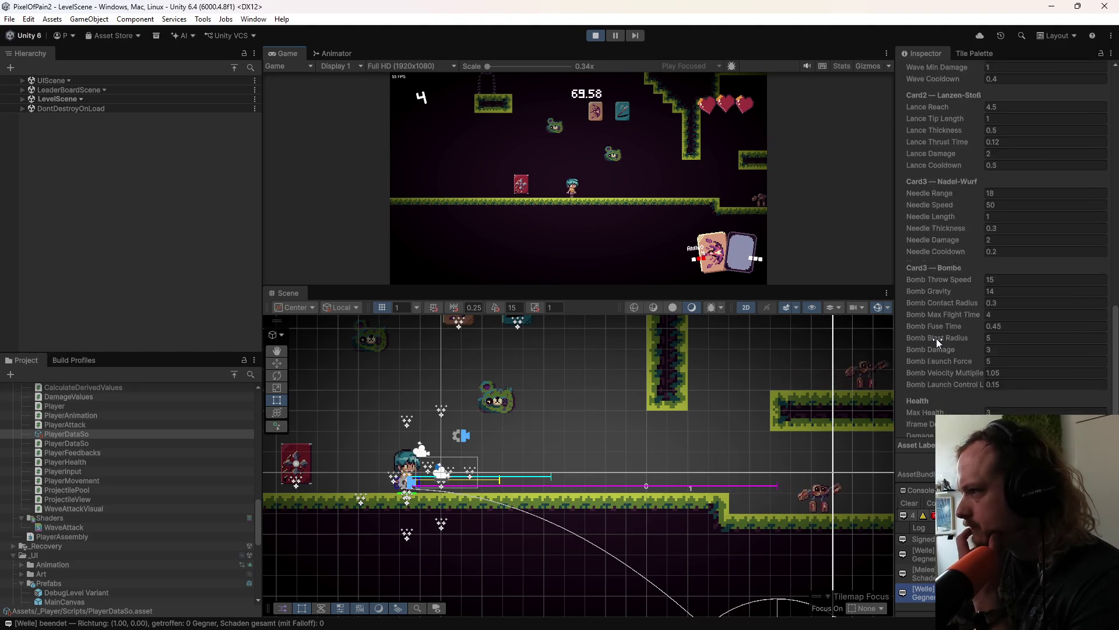
{"action": "scroll", "coordinate": [939, 335], "scroll_direction": "up", "scroll_amount": 4}
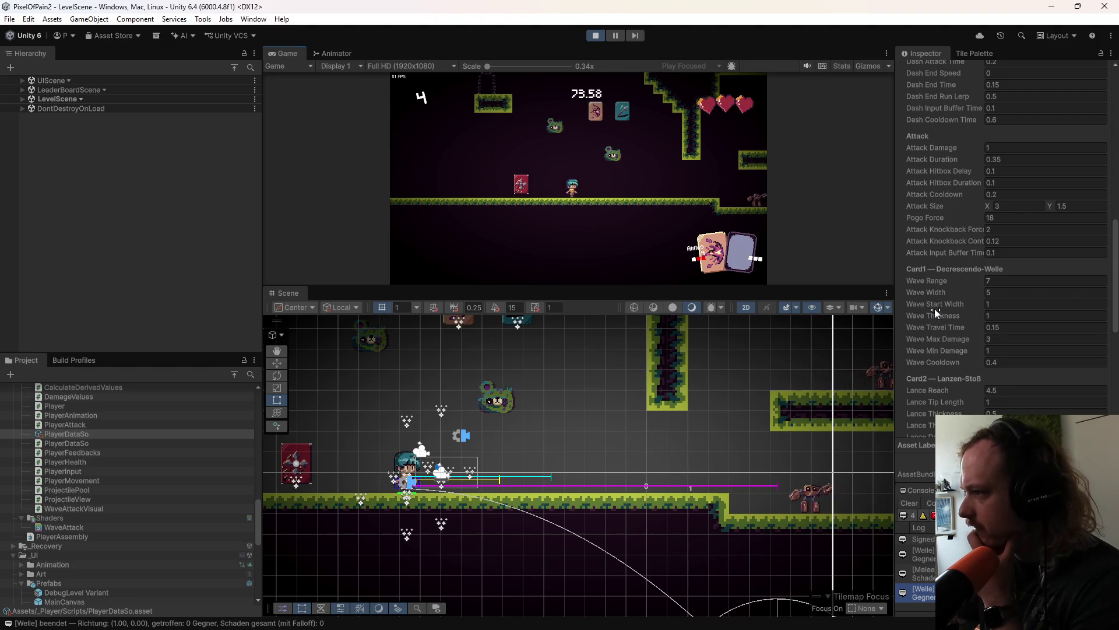
{"action": "left_click", "coordinate": [939, 281]}
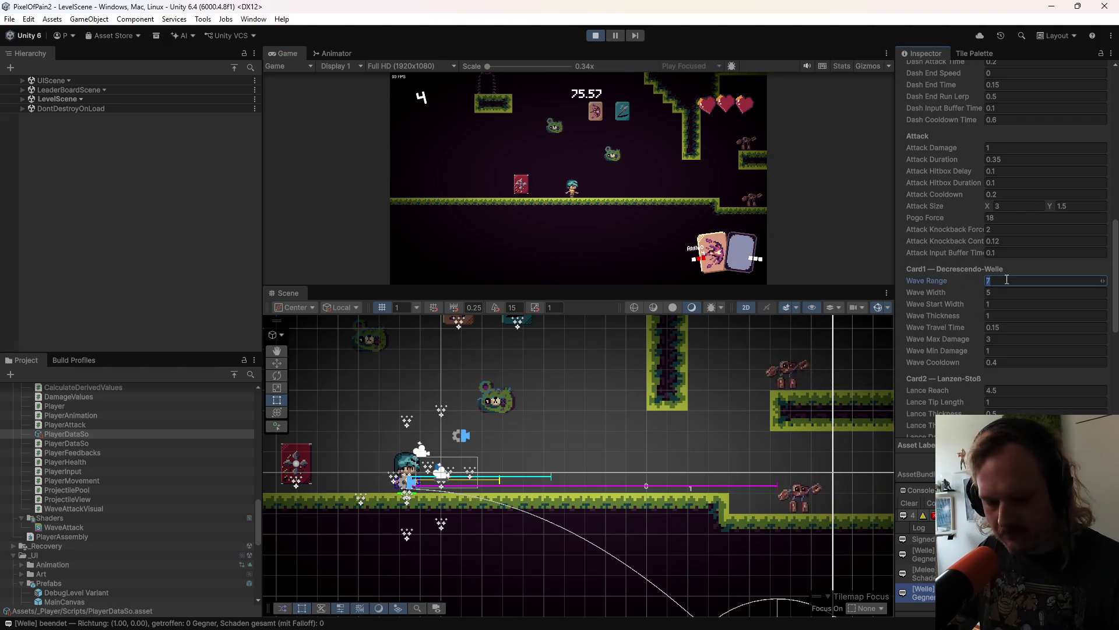
{"action": "type", "text": "15"}
{"action": "left_click", "coordinate": [620, 184]}
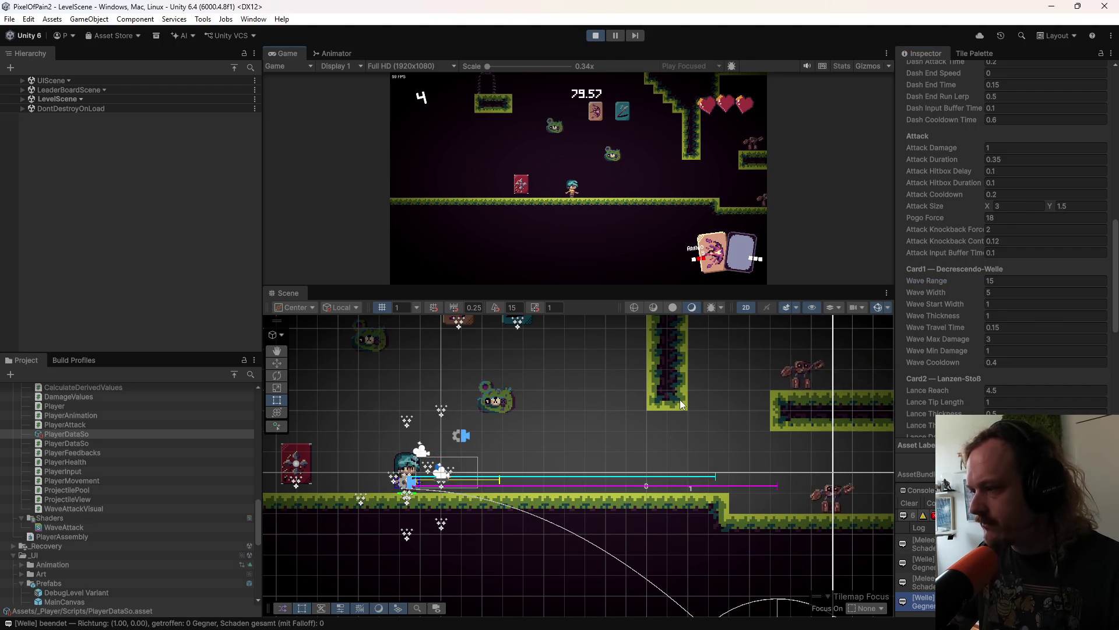
Step: Lower Wave Range to 14, then jump and fire the wave twice in the game
{"action": "left_click", "coordinate": [1005, 282]}
{"action": "type", "text": "14"}
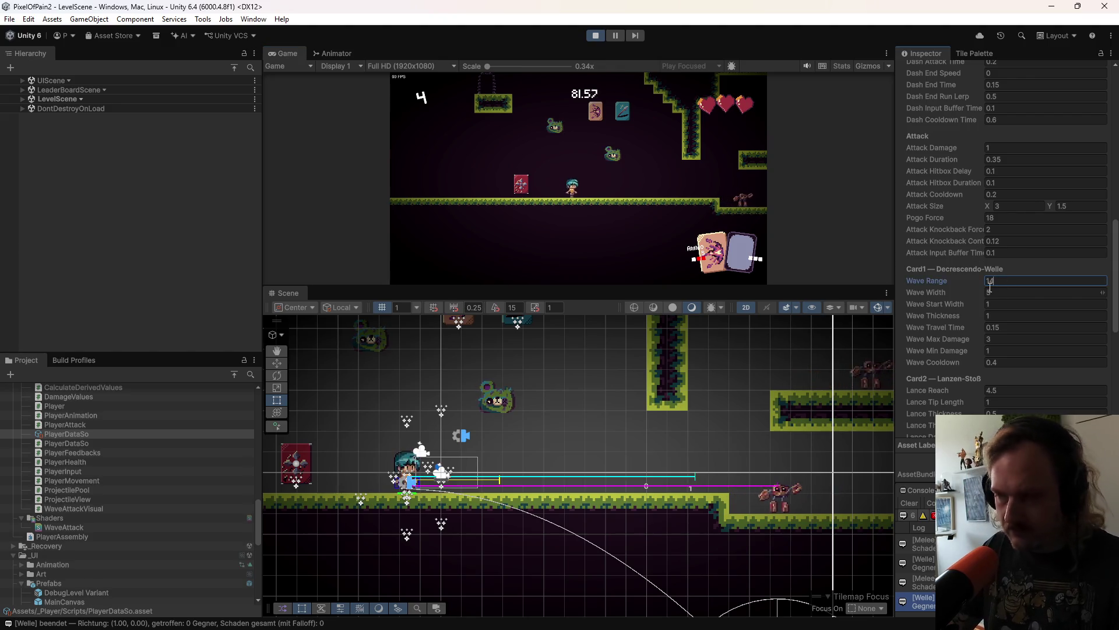
{"action": "left_click", "coordinate": [661, 230]}
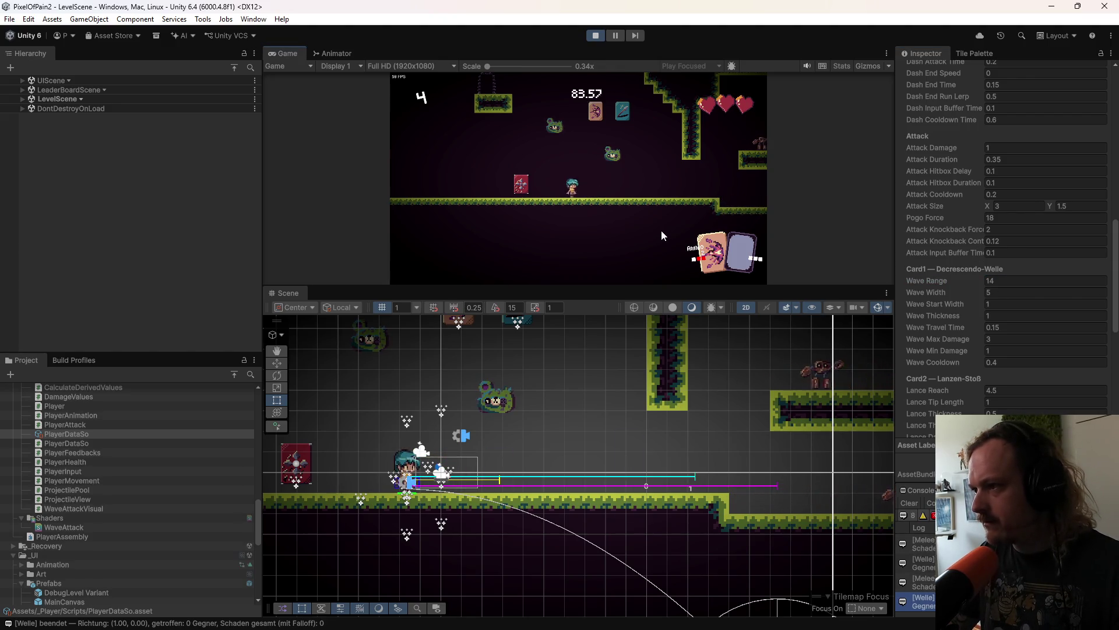
{"action": "key", "text": "space"}
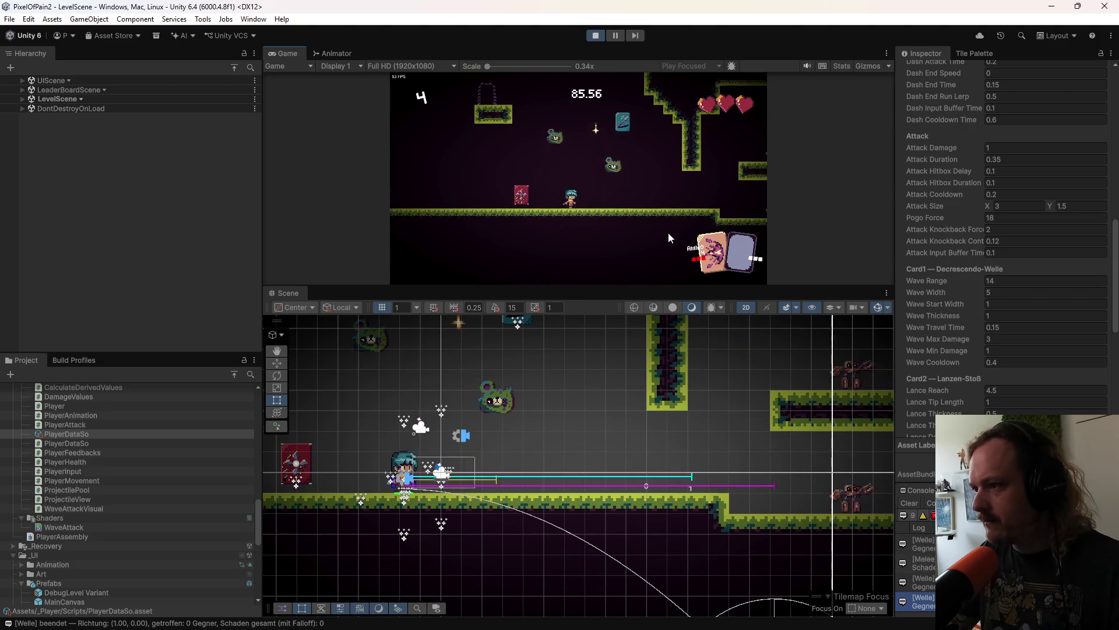
{"action": "right_click", "coordinate": [668, 232]}
{"action": "right_click", "coordinate": [668, 233]}
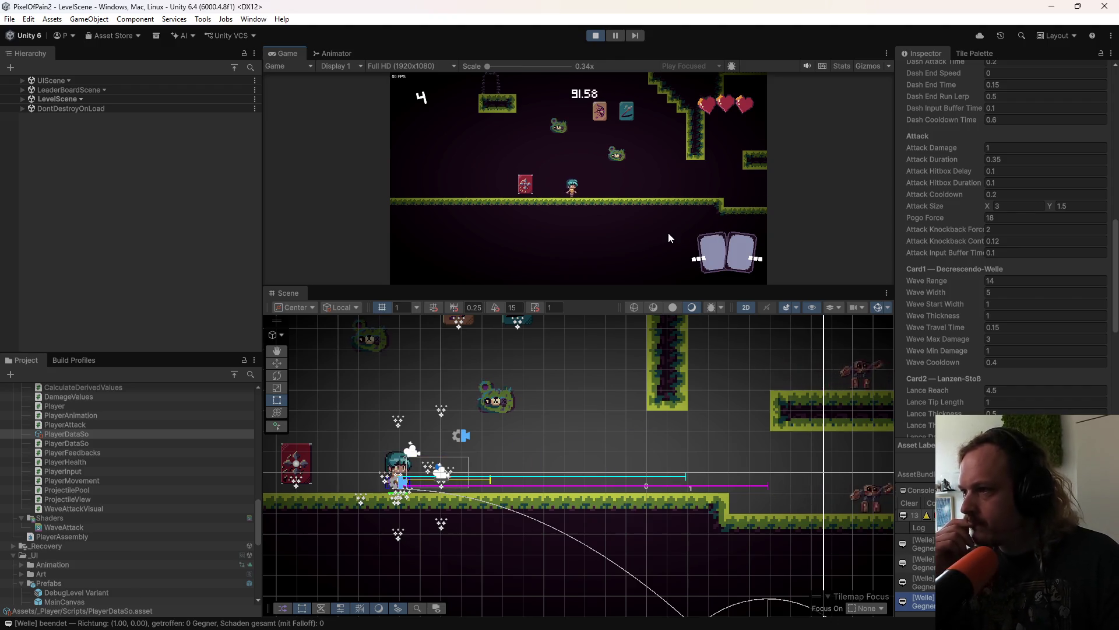
Step: Set Wave Range to 13 and test-fire the shortened wave
{"action": "left_click", "coordinate": [996, 280]}
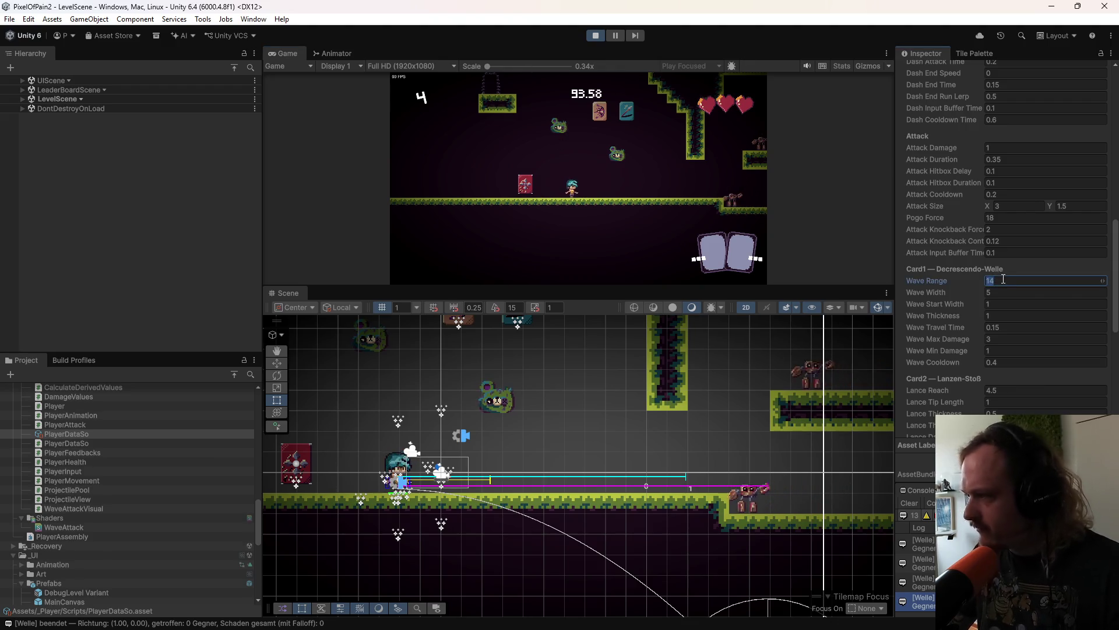
{"action": "type", "text": "13"}
{"action": "left_click", "coordinate": [653, 176]}
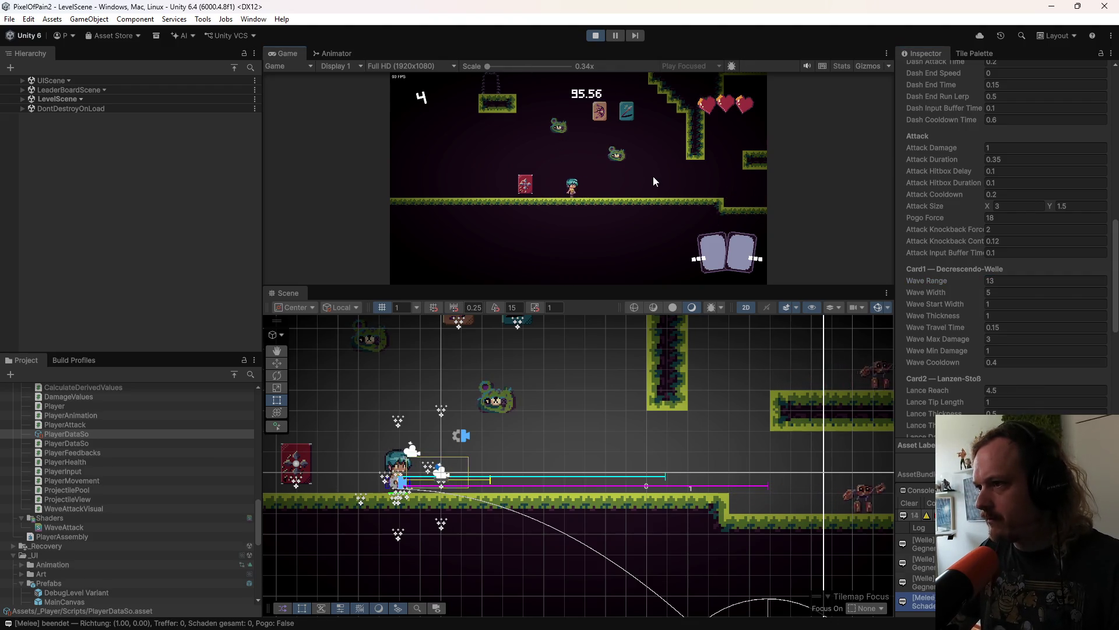
{"action": "right_click", "coordinate": [653, 176]}
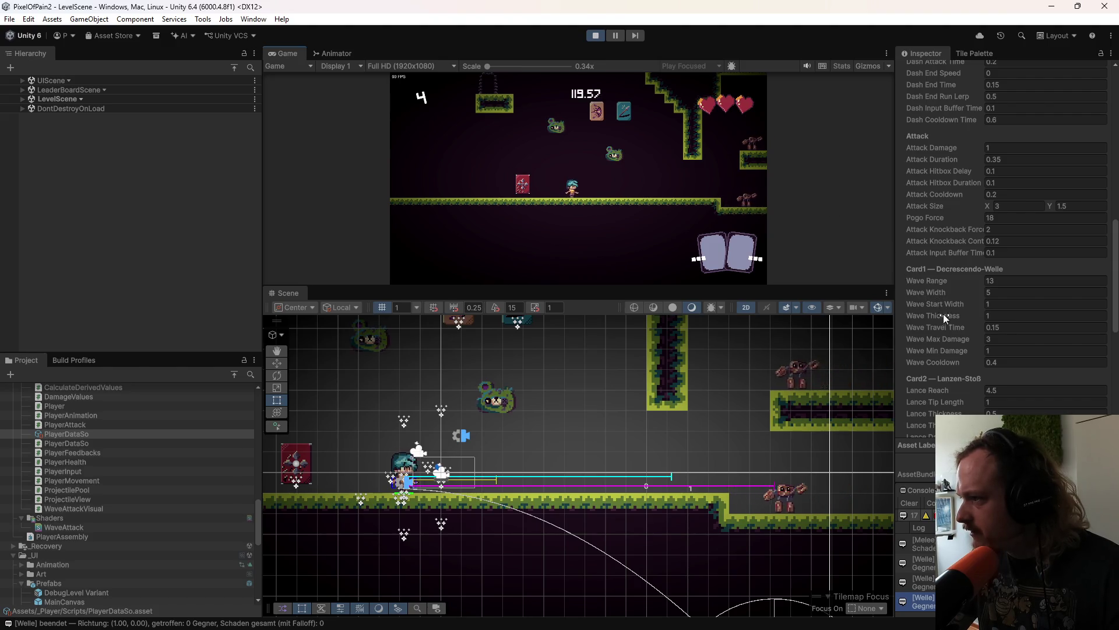
Step: Set Wave Width to 10 and fire the wave to test it
{"action": "left_click", "coordinate": [998, 291]}
{"action": "type", "text": "10"}
{"action": "left_click", "coordinate": [596, 225]}
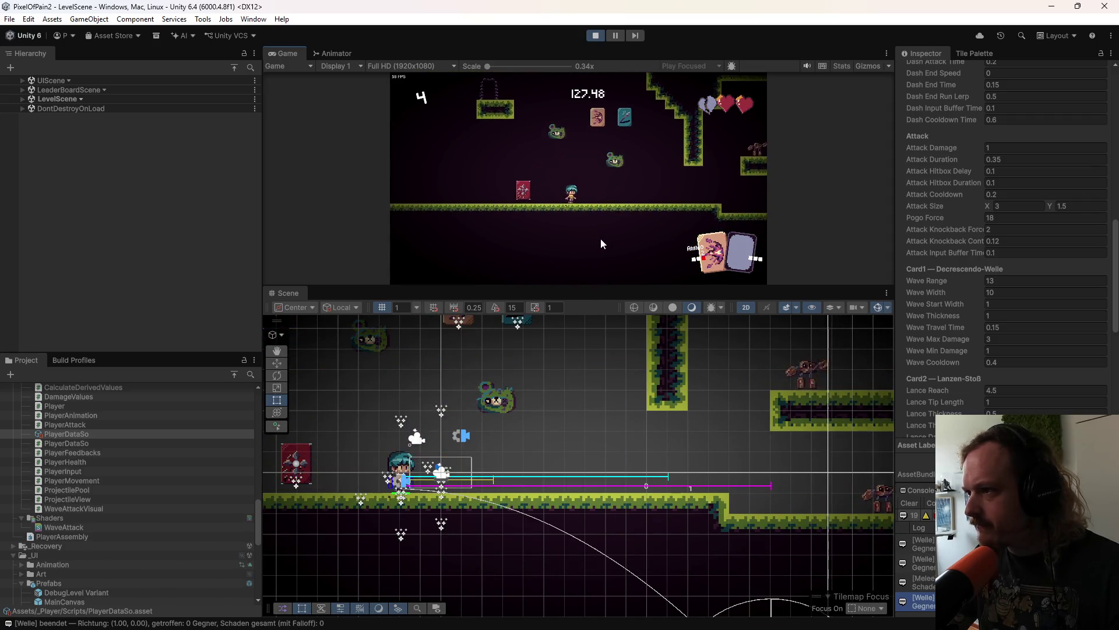
{"action": "right_click", "coordinate": [624, 259]}
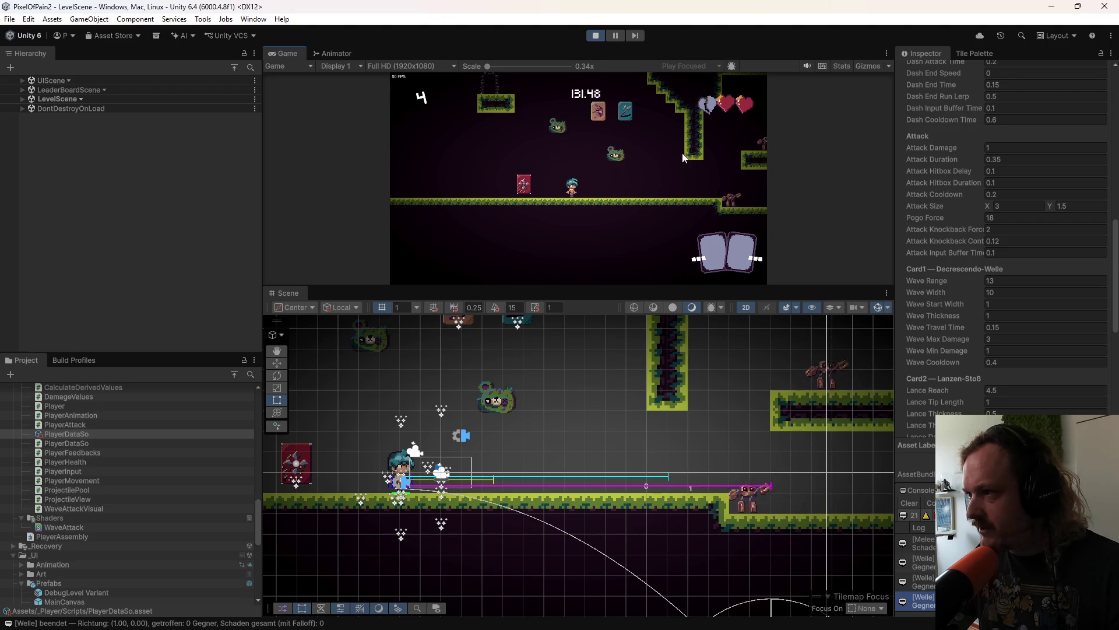
Step: Widen the wave to Wave Width 15 and fire it at an enemy
{"action": "left_click", "coordinate": [1004, 294]}
{"action": "type", "text": "15"}
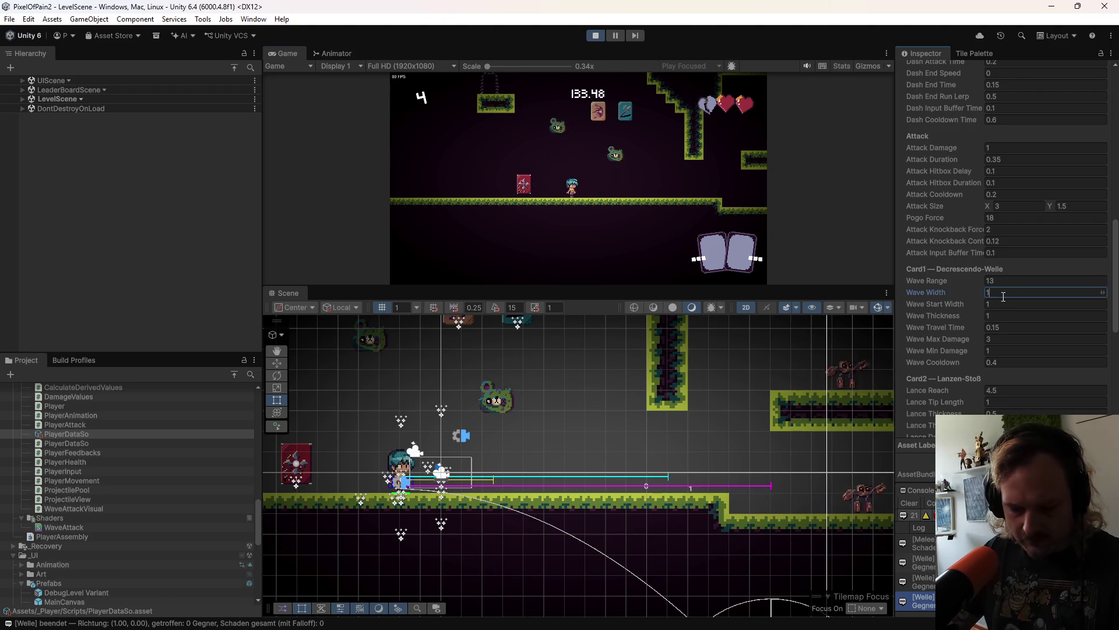
{"action": "key", "text": "Return"}
{"action": "left_click", "coordinate": [634, 202]}
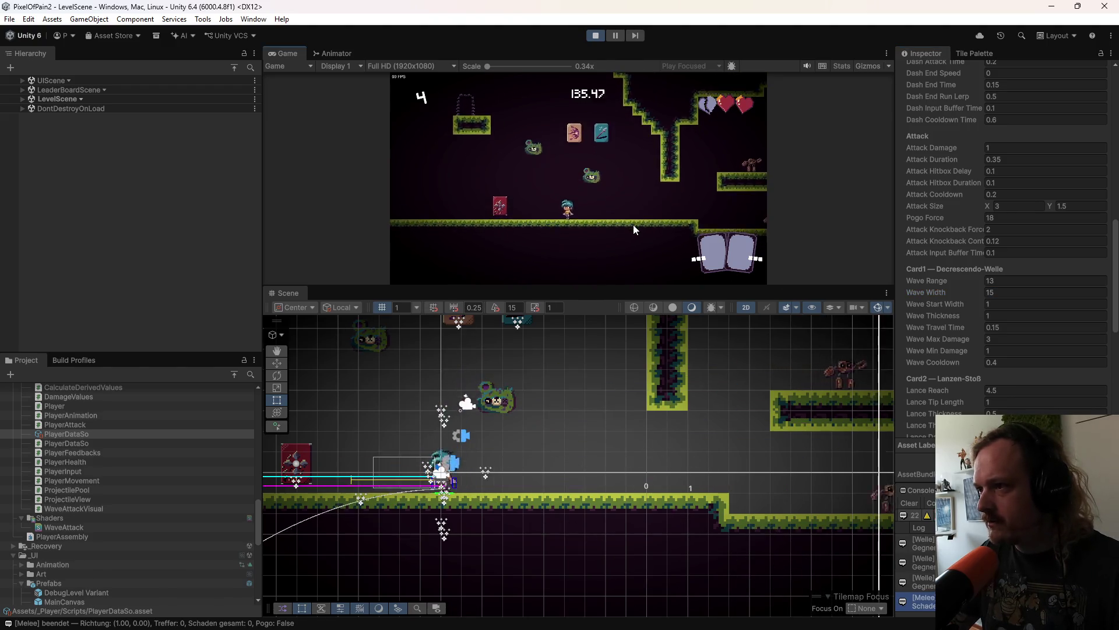
{"action": "right_click", "coordinate": [638, 232]}
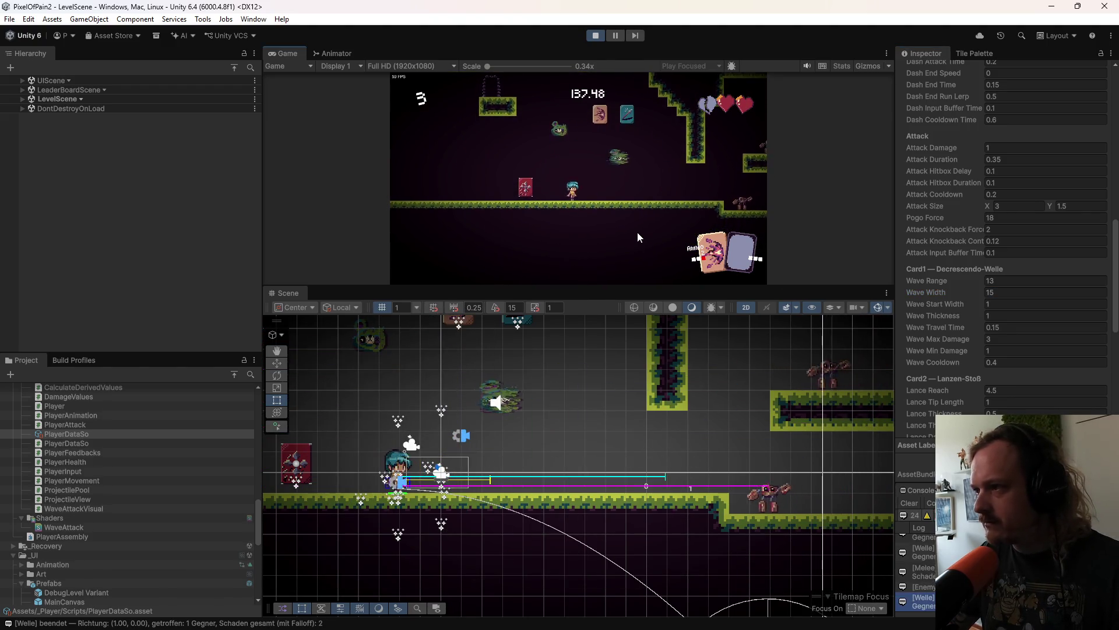
{"action": "scroll", "coordinate": [601, 411], "scroll_direction": "down", "scroll_amount": 3}
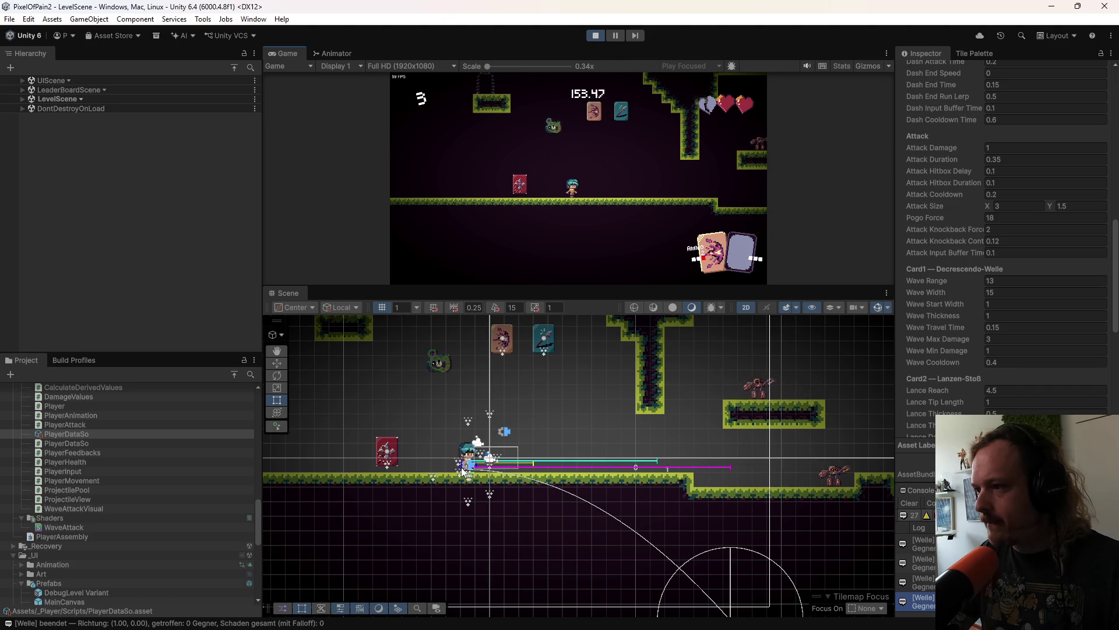
Step: Set Wave Width to 13, then test a wave and a melee attack
{"action": "left_click", "coordinate": [991, 293]}
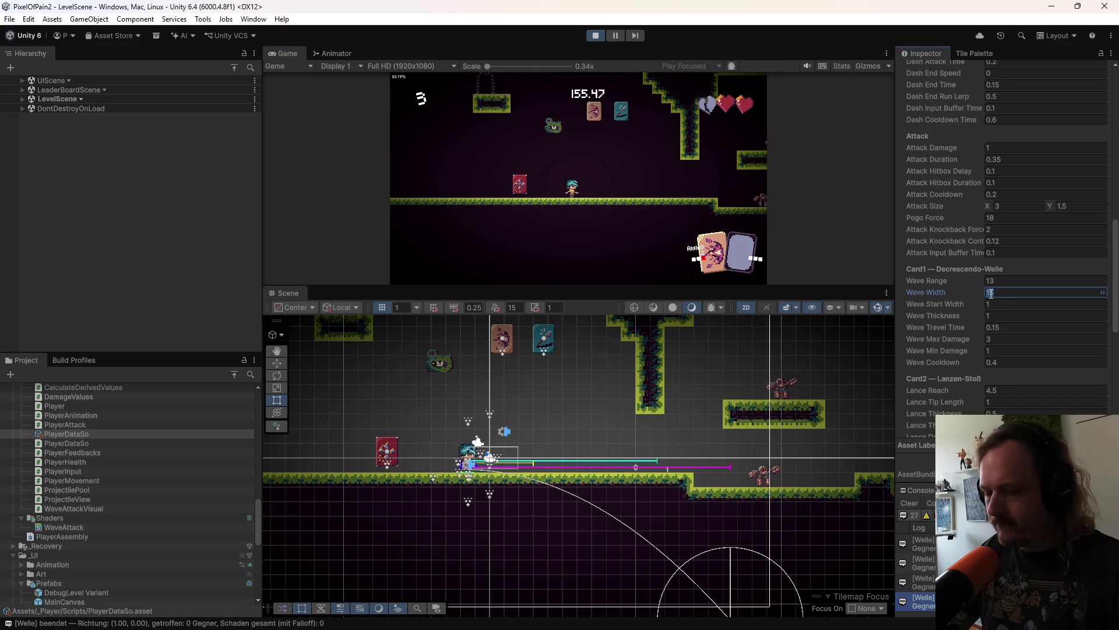
{"action": "type", "text": "13"}
{"action": "key", "text": "Return"}
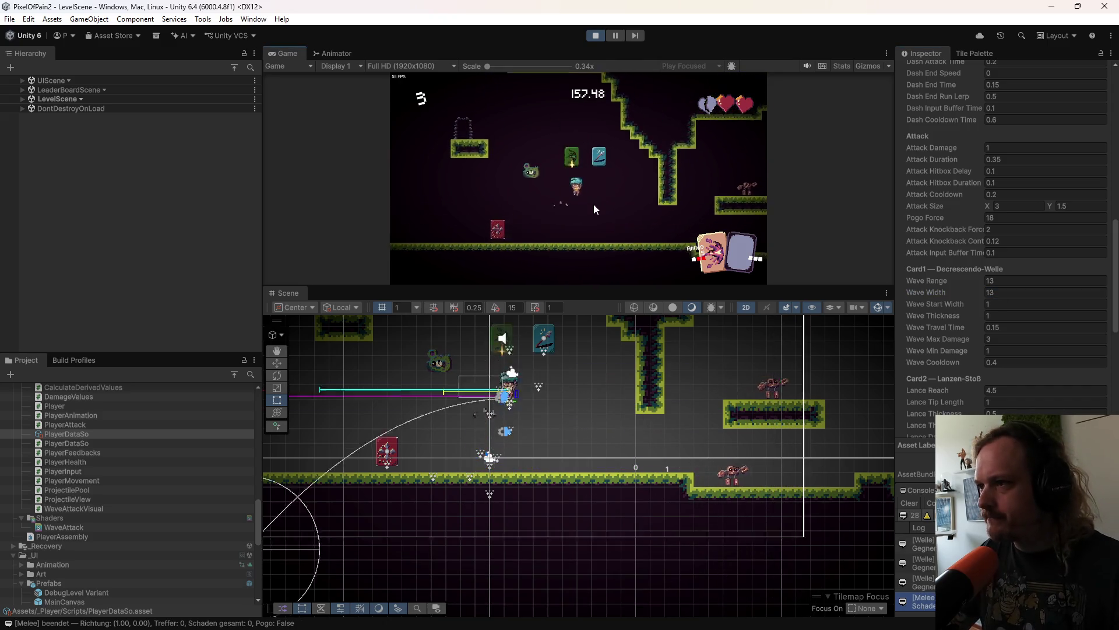
{"action": "key", "text": "k"}
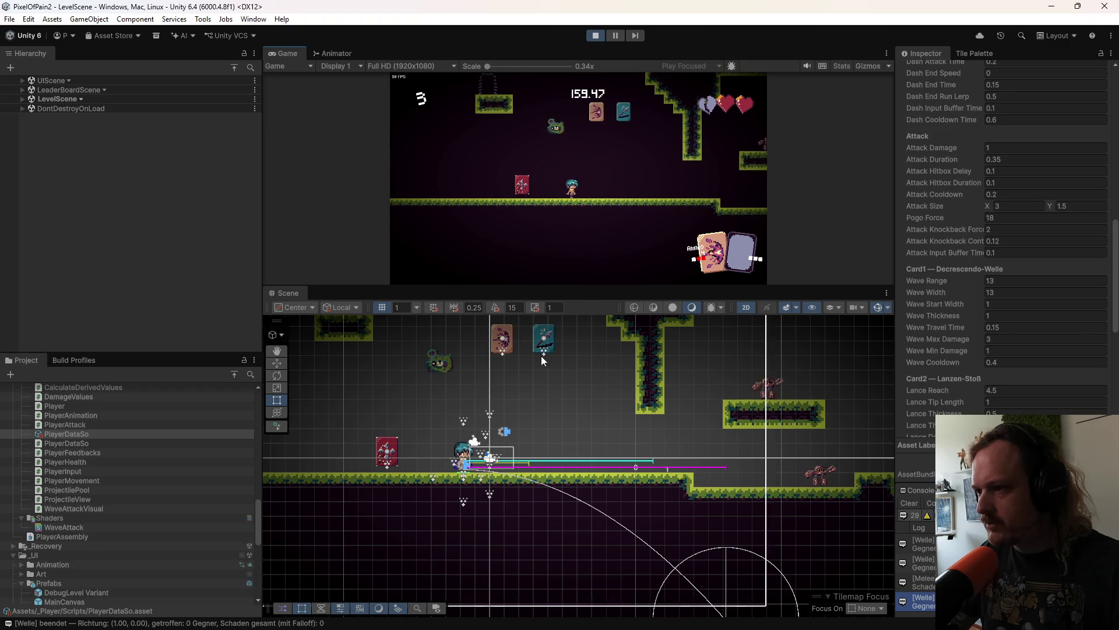
{"action": "key", "text": "j"}
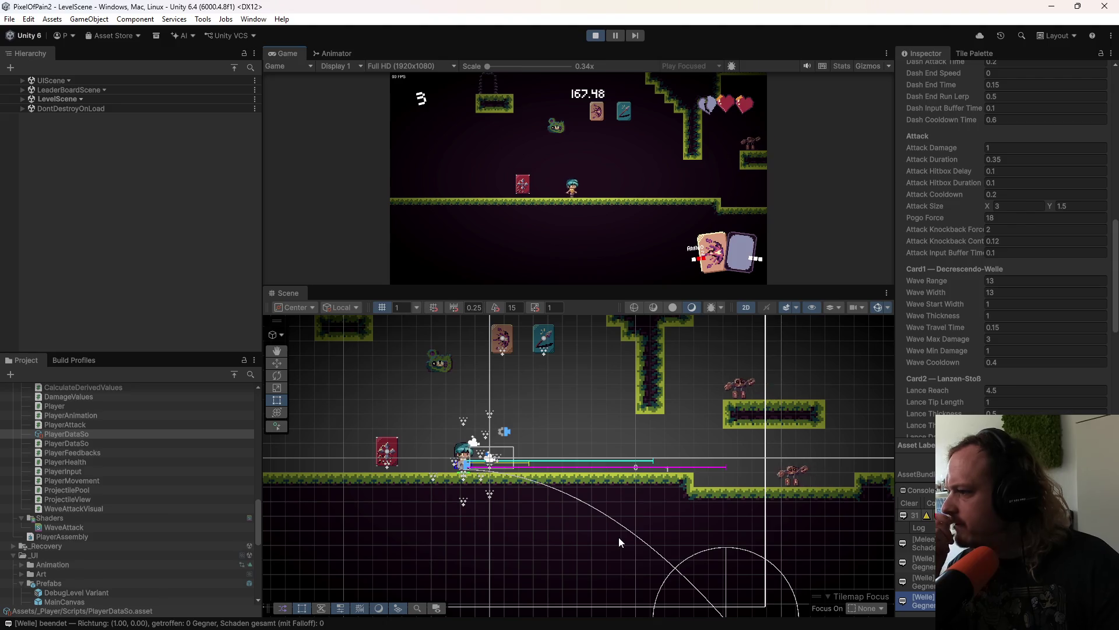
Step: Set Wave Travel Time to 0.3 and fire two test waves
{"action": "left_click", "coordinate": [1011, 326]}
{"action": "type", "text": "0.3"}
{"action": "left_click", "coordinate": [537, 241]}
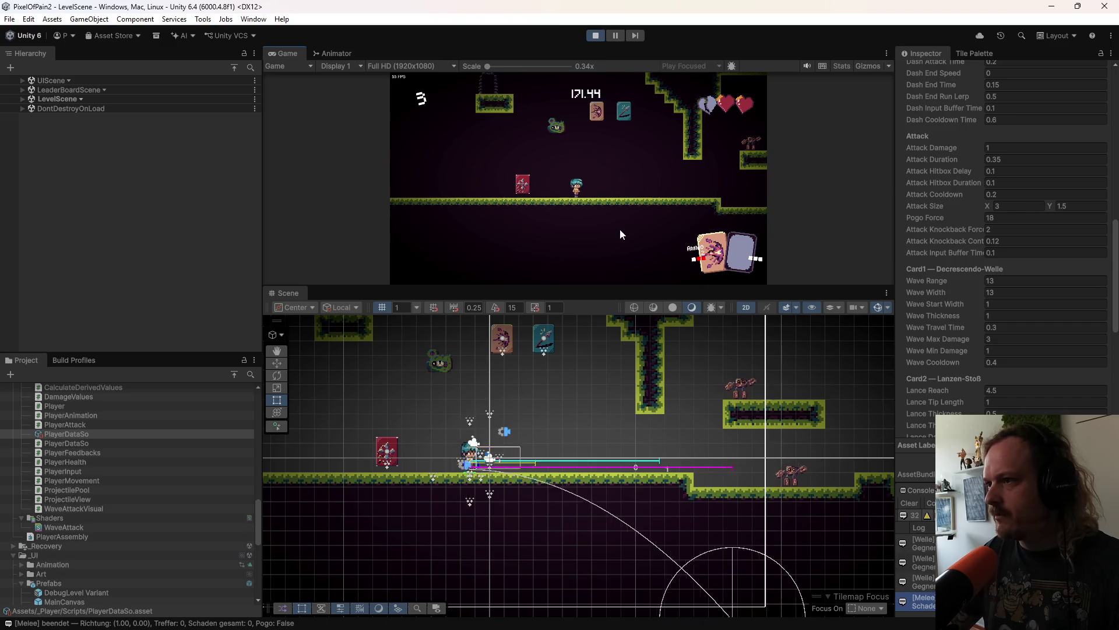
{"action": "key", "text": "e"}
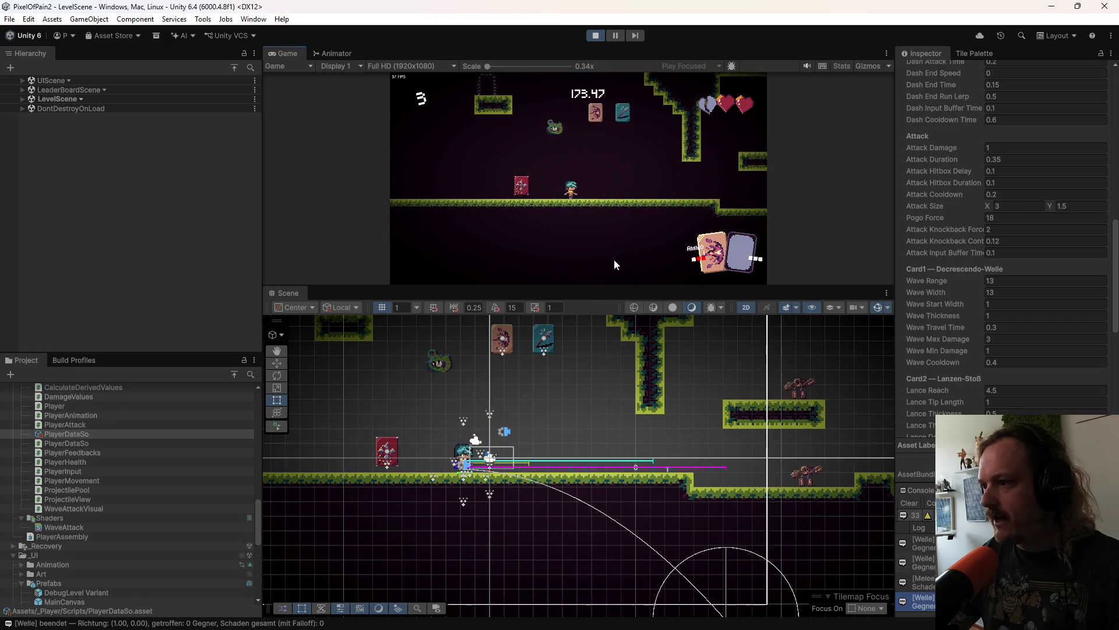
{"action": "key", "text": "a"}
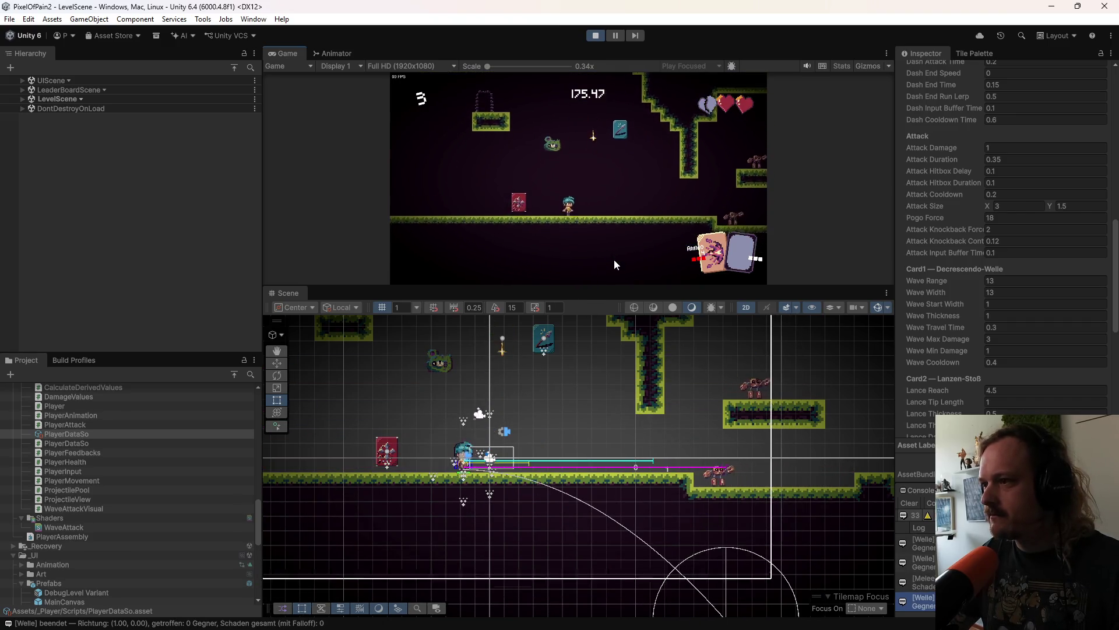
{"action": "key", "text": "e"}
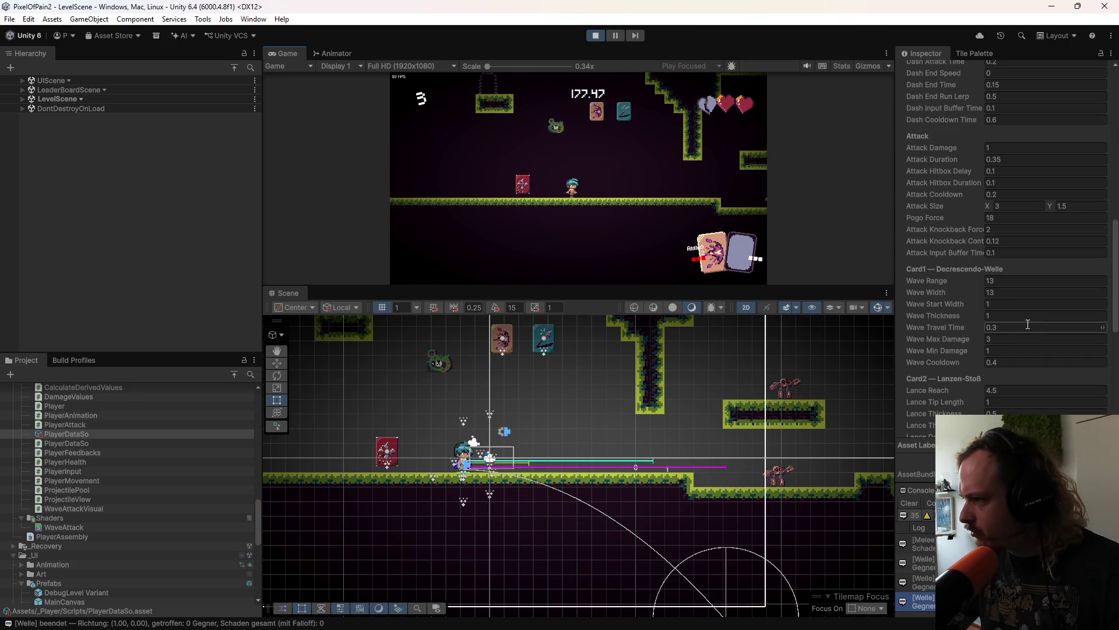
Step: Raise Wave Travel Time to 0.4 and test the slower wave's reach
{"action": "left_click", "coordinate": [1015, 330]}
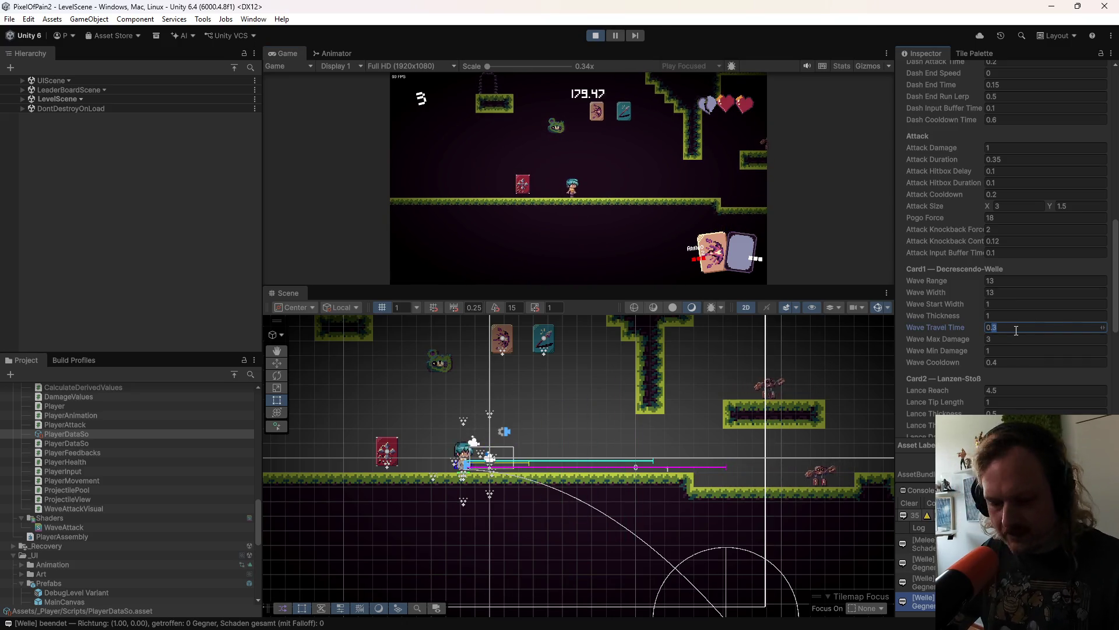
{"action": "type", "text": "0.4"}
{"action": "left_click", "coordinate": [623, 178]}
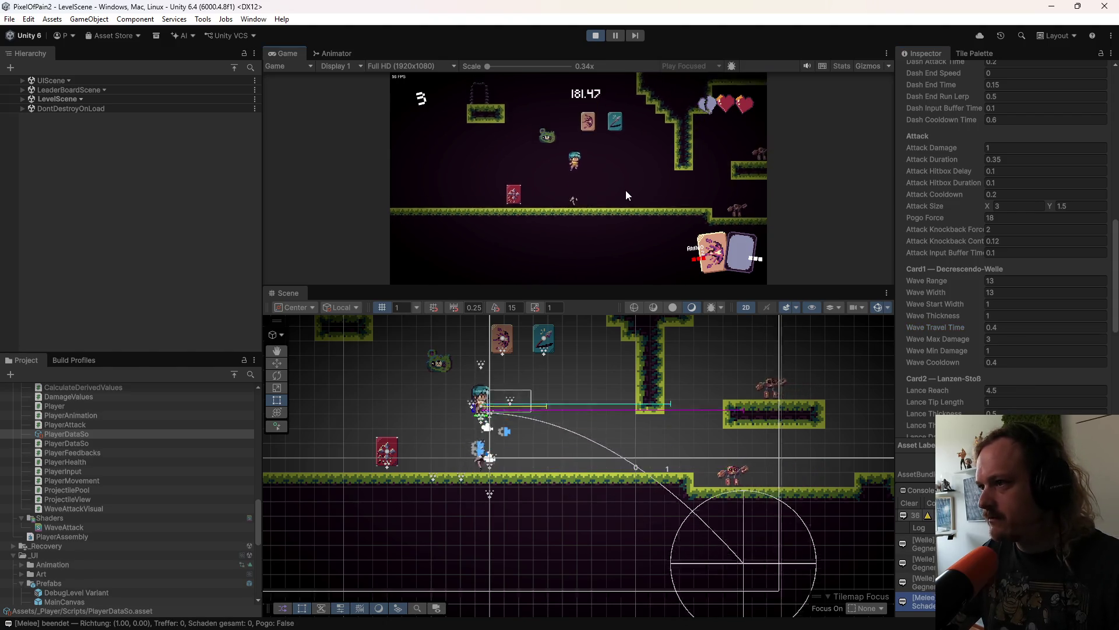
{"action": "key", "text": "e"}
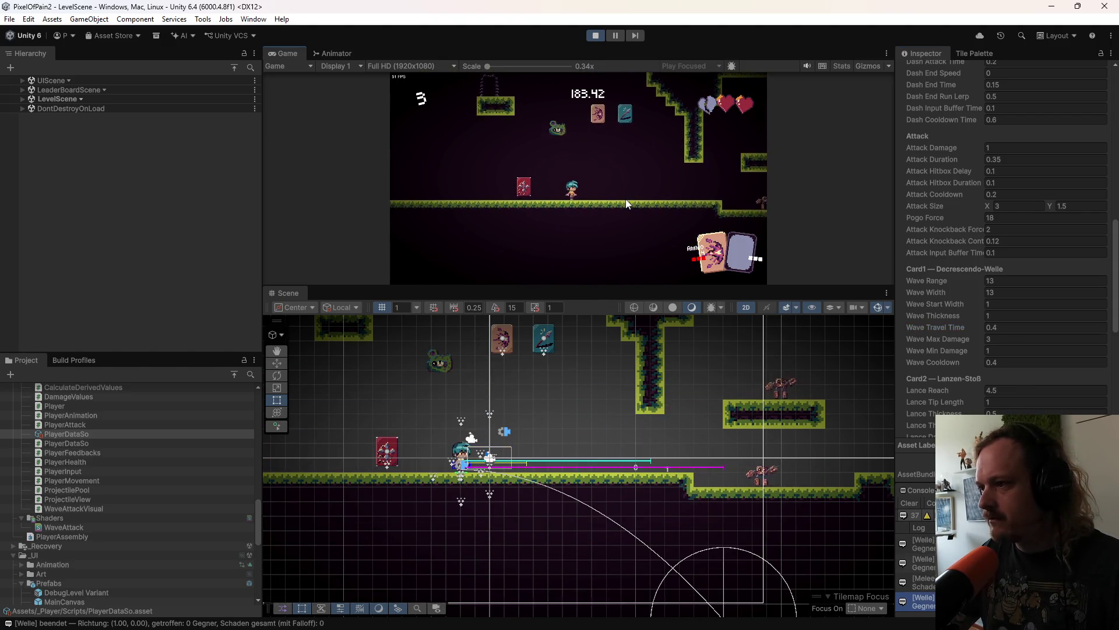
{"action": "key", "text": "e"}
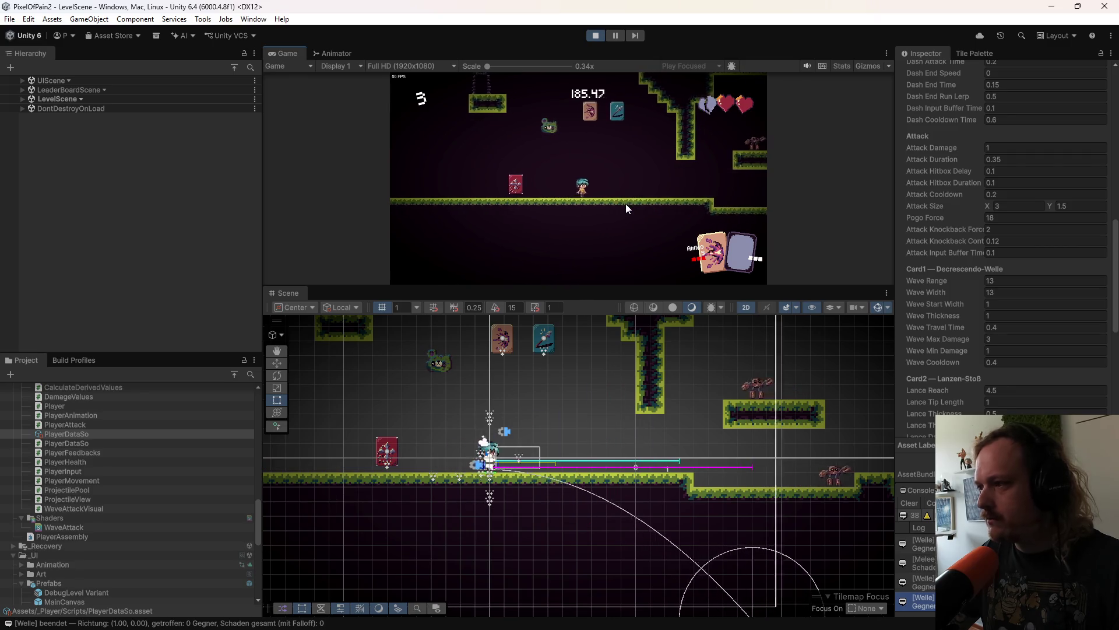
{"action": "key", "text": "e"}
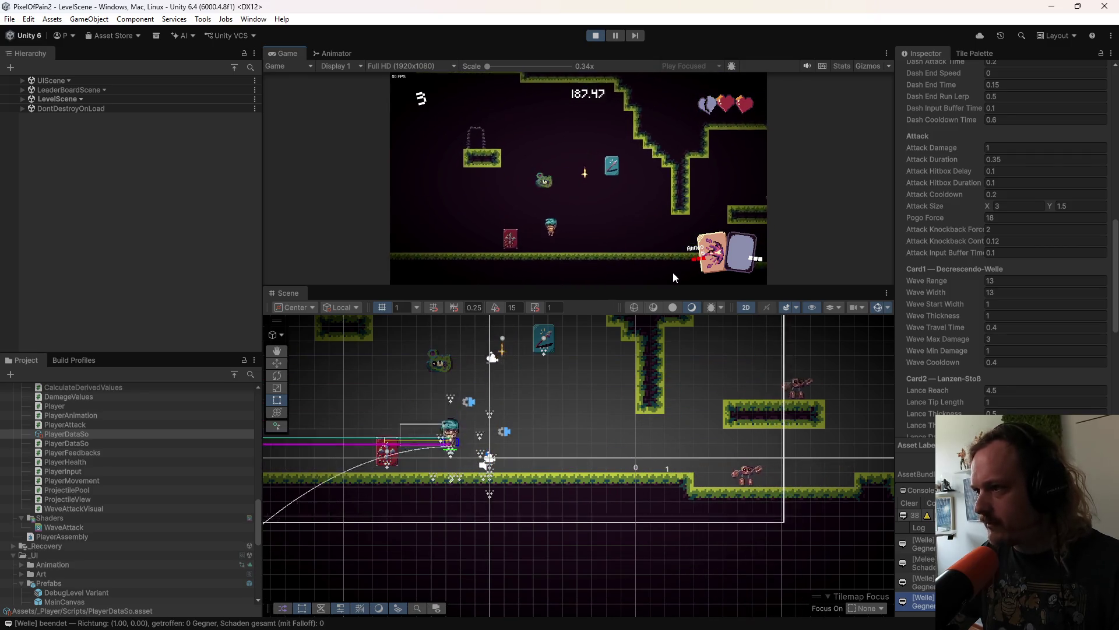
Step: Change Wave Travel Time to 0.5
{"action": "left_click", "coordinate": [1011, 327]}
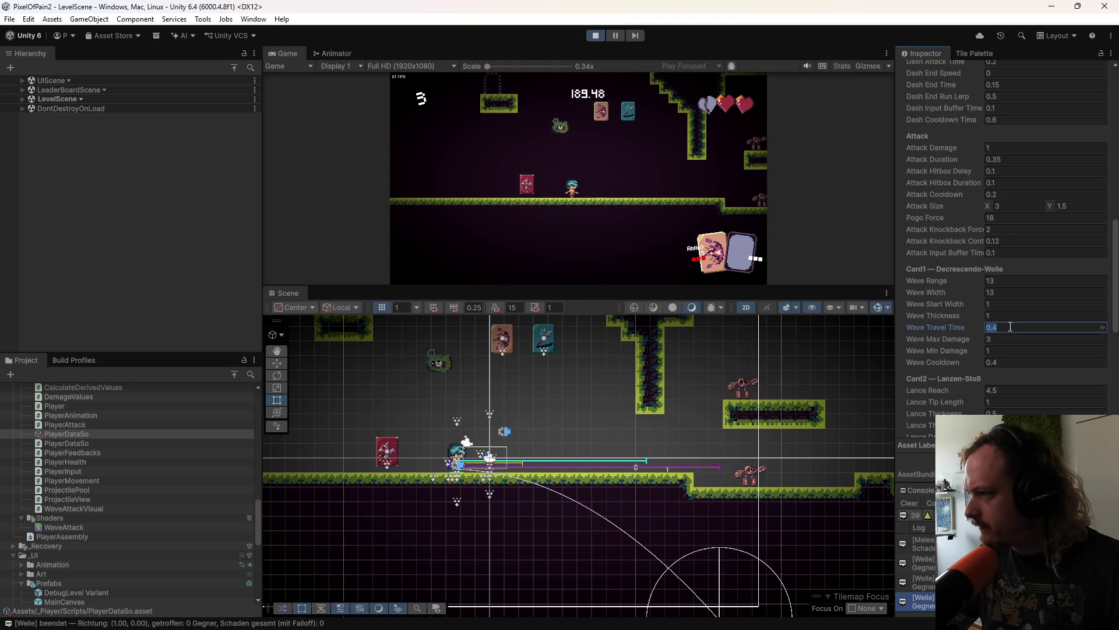
{"action": "key", "text": "BackSpace"}
{"action": "type", "text": "5"}
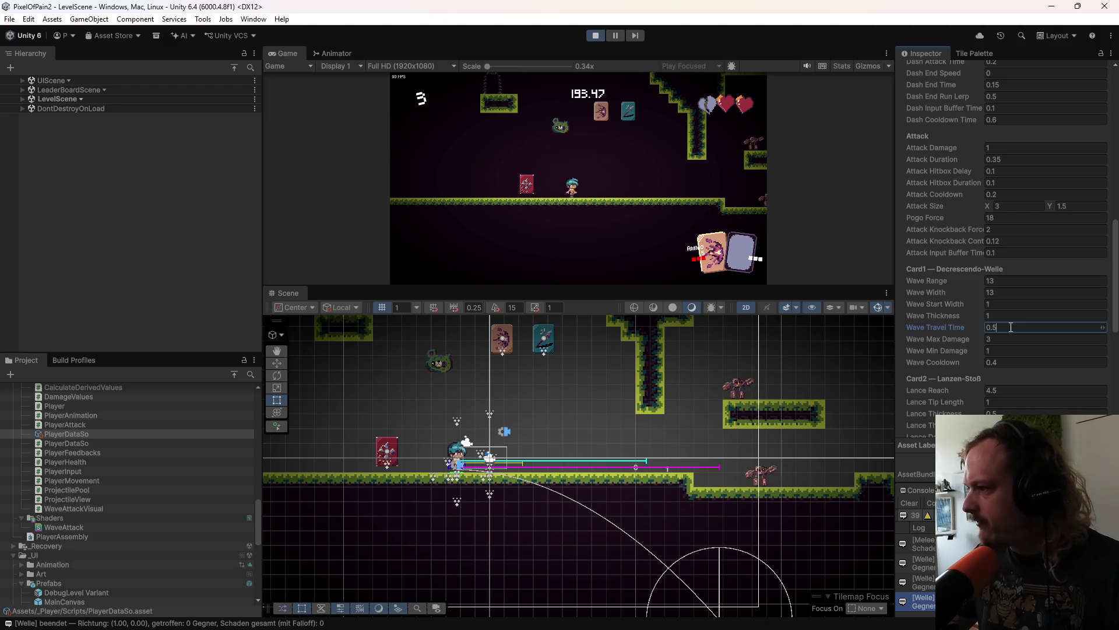
{"action": "left_click", "coordinate": [994, 350]}
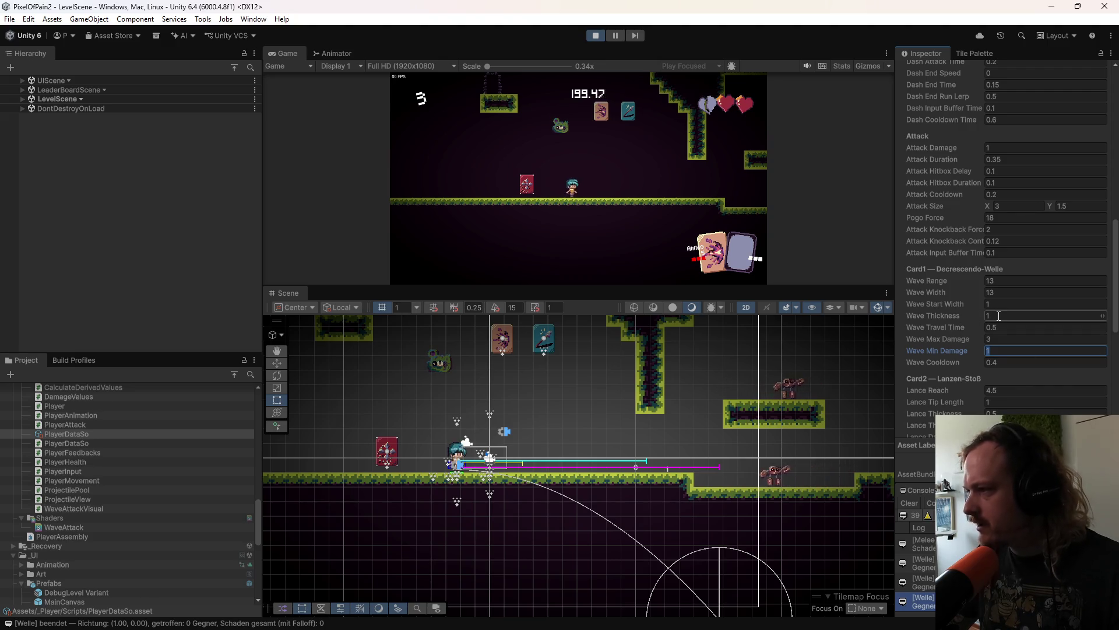
Step: Set Wave Thickness to 2 and fire several waves at enemies to test it
{"action": "left_click", "coordinate": [999, 315]}
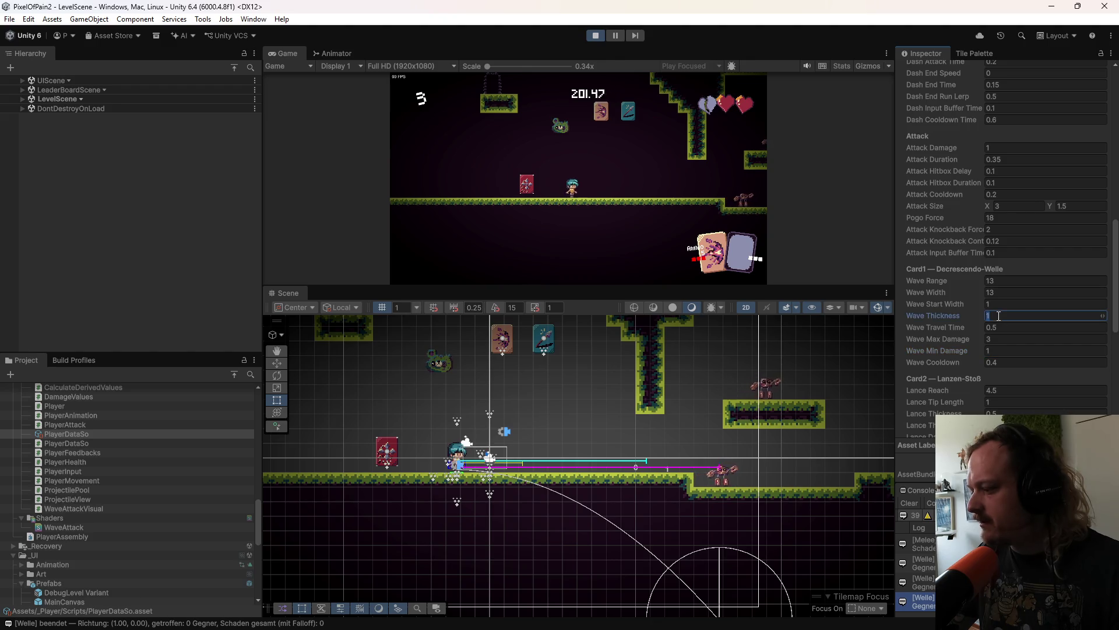
{"action": "type", "text": "2"}
{"action": "left_click", "coordinate": [676, 194]}
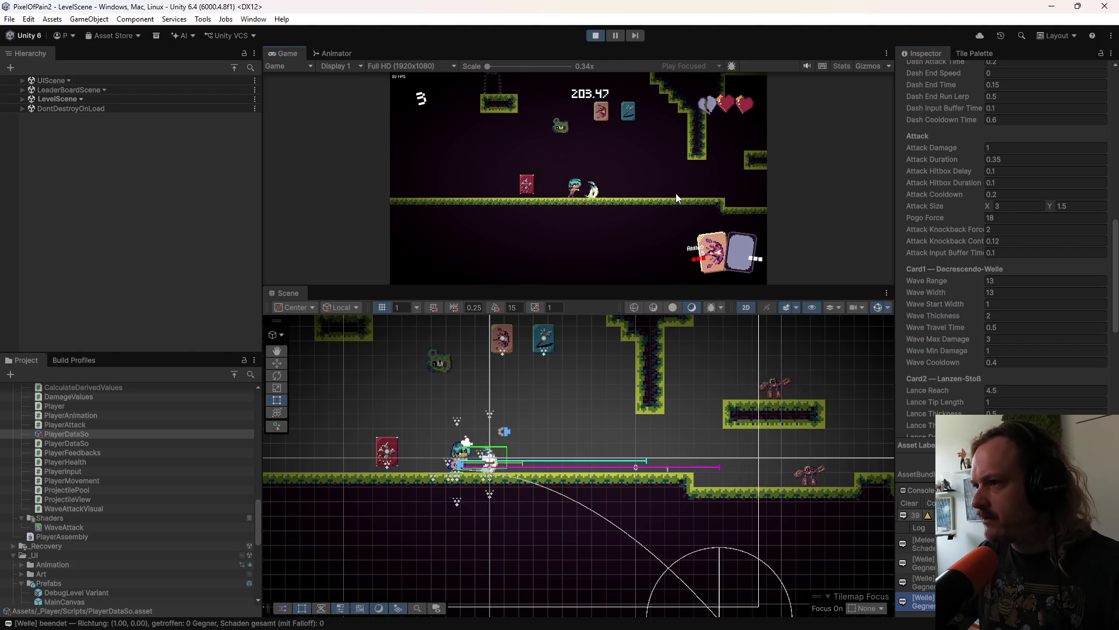
{"action": "left_click", "coordinate": [676, 195]}
{"action": "left_click", "coordinate": [676, 195]}
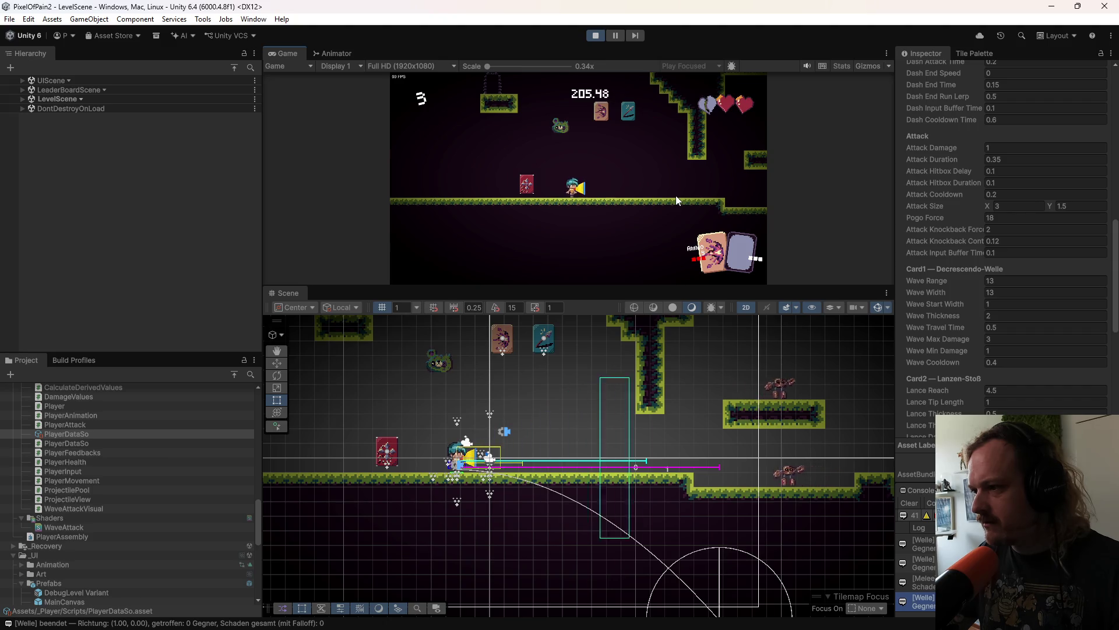
{"action": "left_click", "coordinate": [676, 195]}
{"action": "left_click", "coordinate": [676, 195]}
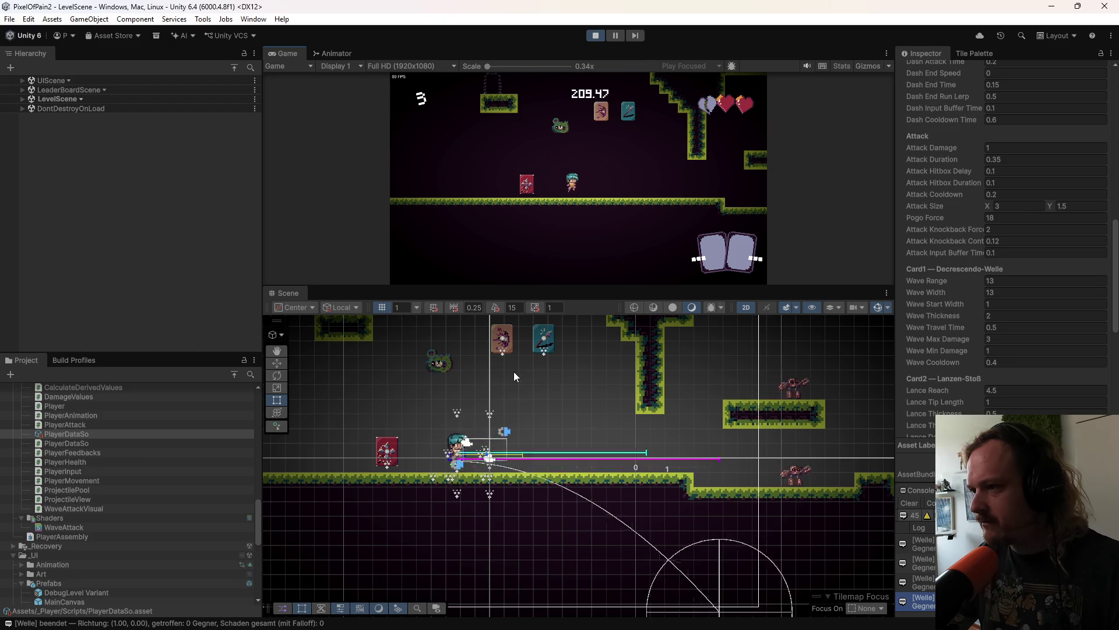
{"action": "key", "text": "d"}
{"action": "key", "text": "d"}
{"action": "key", "text": "a"}
{"action": "key", "text": "d"}
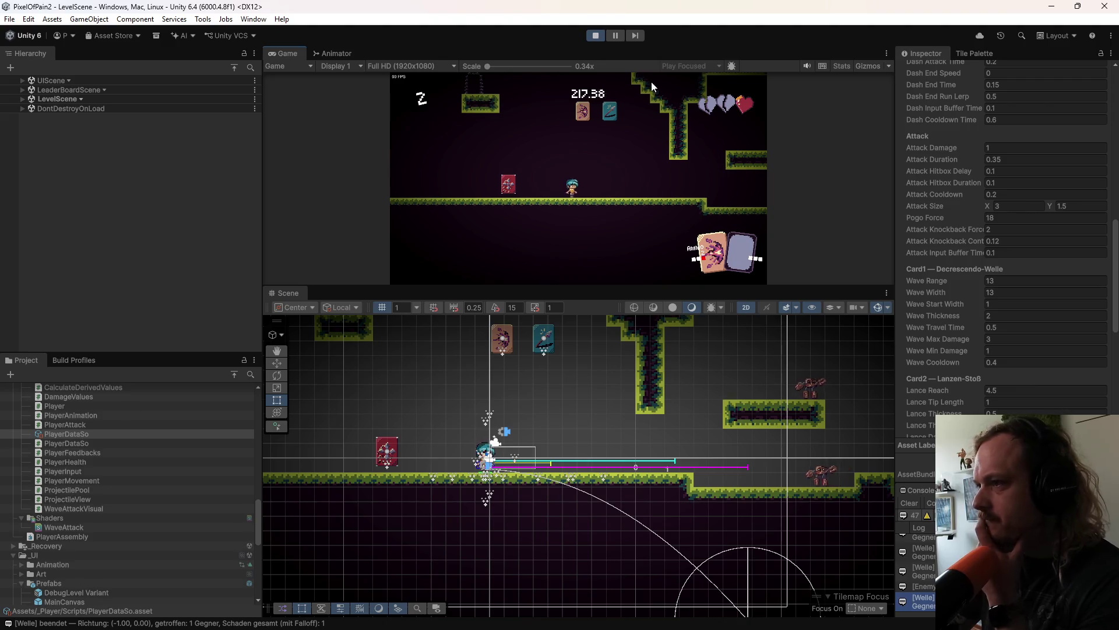
Step: Stop Unity's Play mode and switch to the Claude Code conversation
{"action": "left_click", "coordinate": [594, 36]}
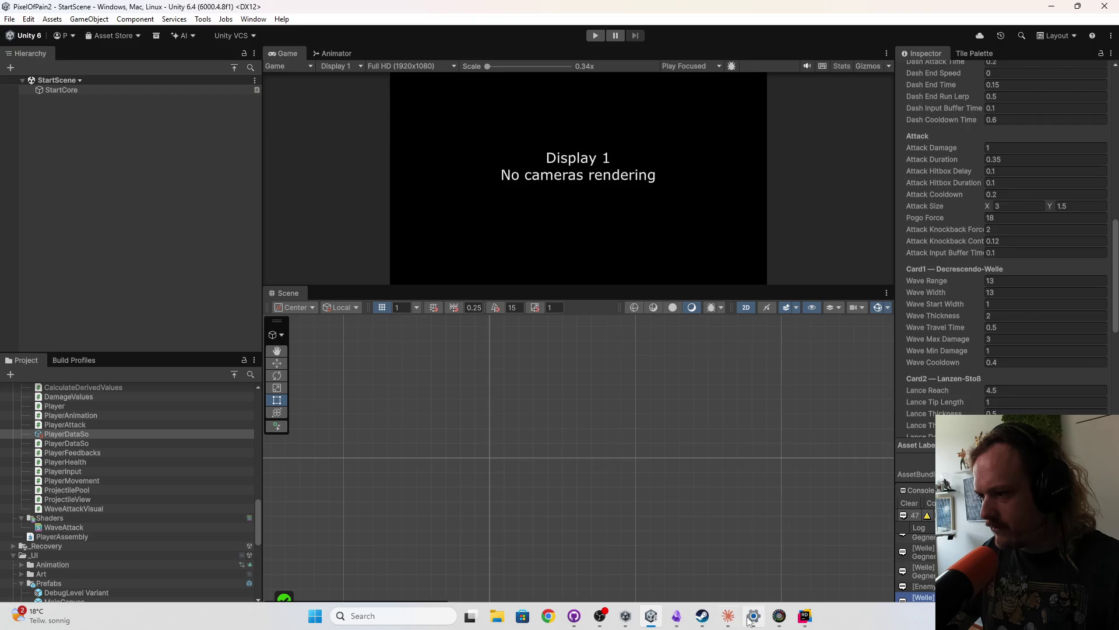
{"action": "left_click", "coordinate": [728, 615]}
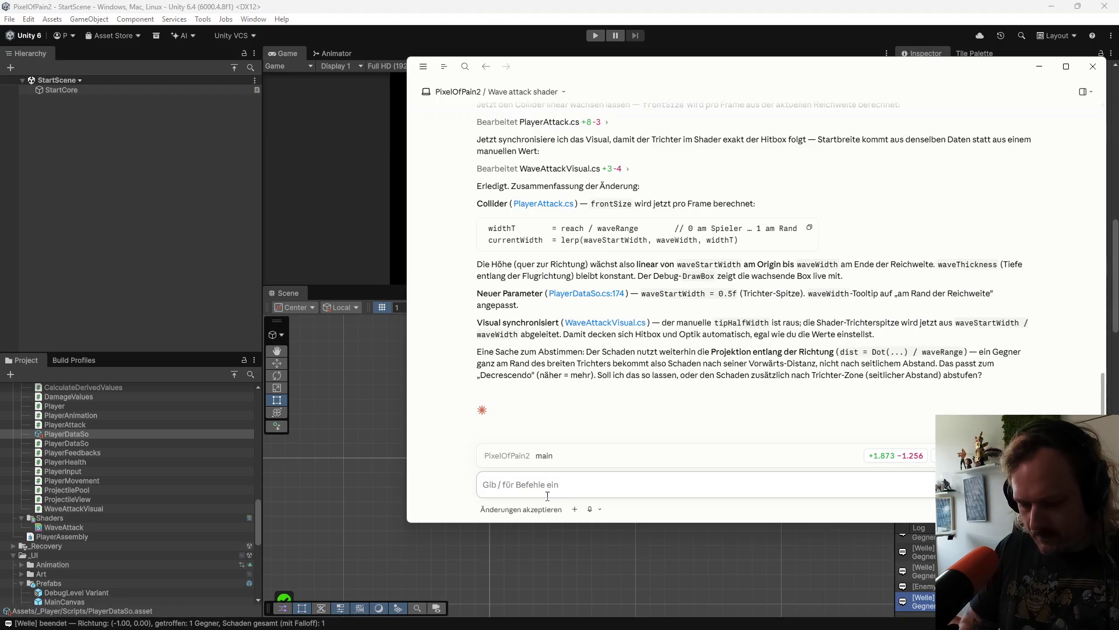
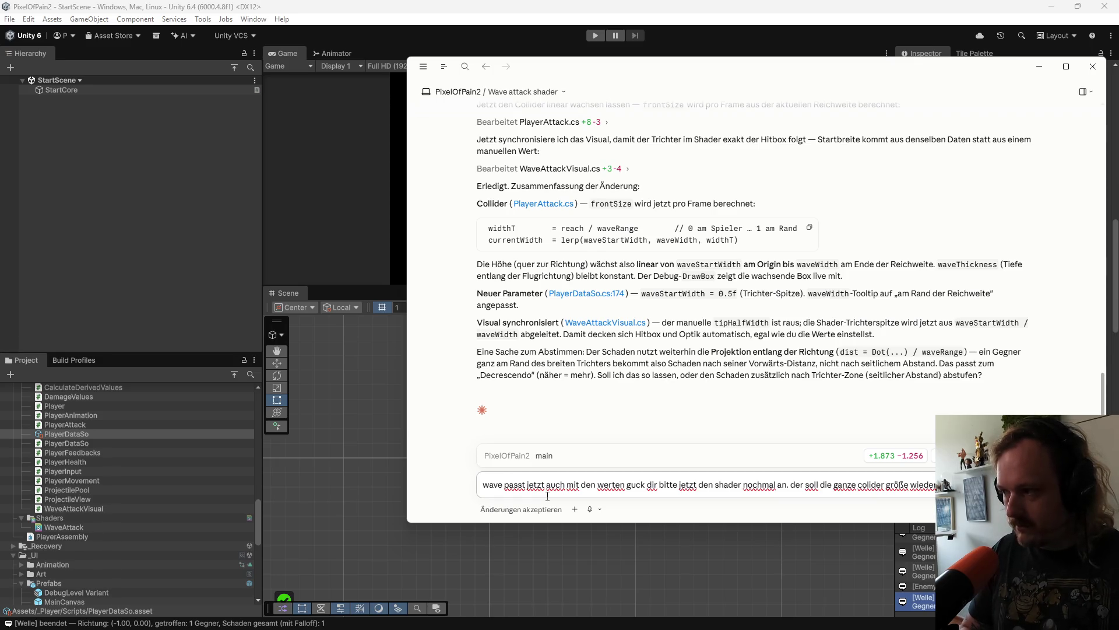
Step: Send Claude the request to fit the wave shader to the full collider without manual sprite edits
{"action": "type", "text": "ich das"}
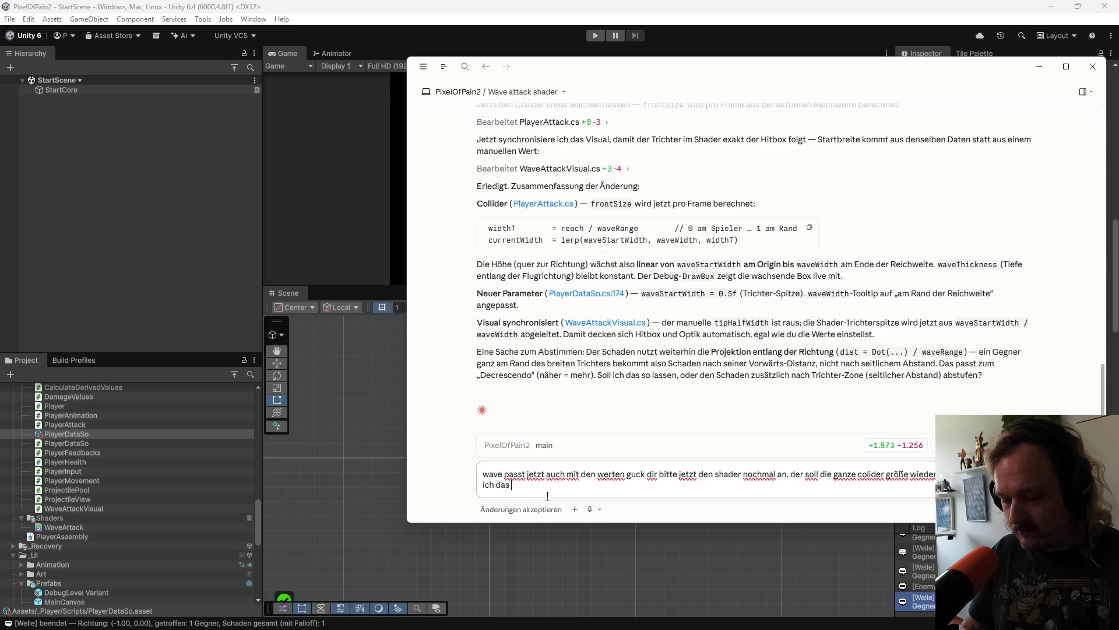
{"action": "type", "text": "nu"}
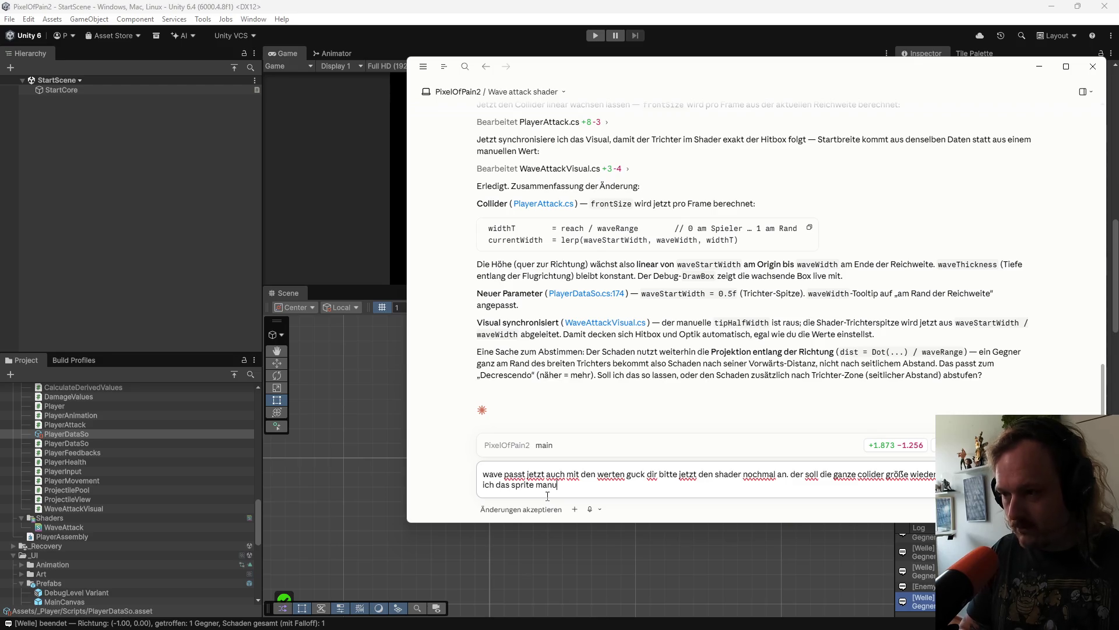
{"action": "type", "text": "el"}
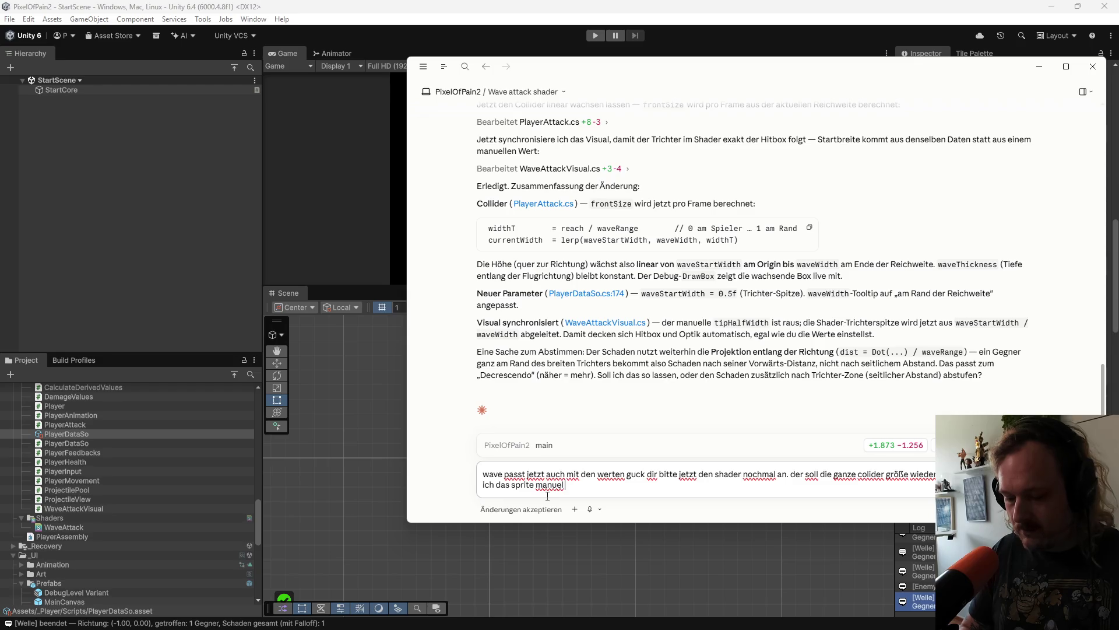
{"action": "type", "text": "s"}
{"action": "key", "text": "Return"}
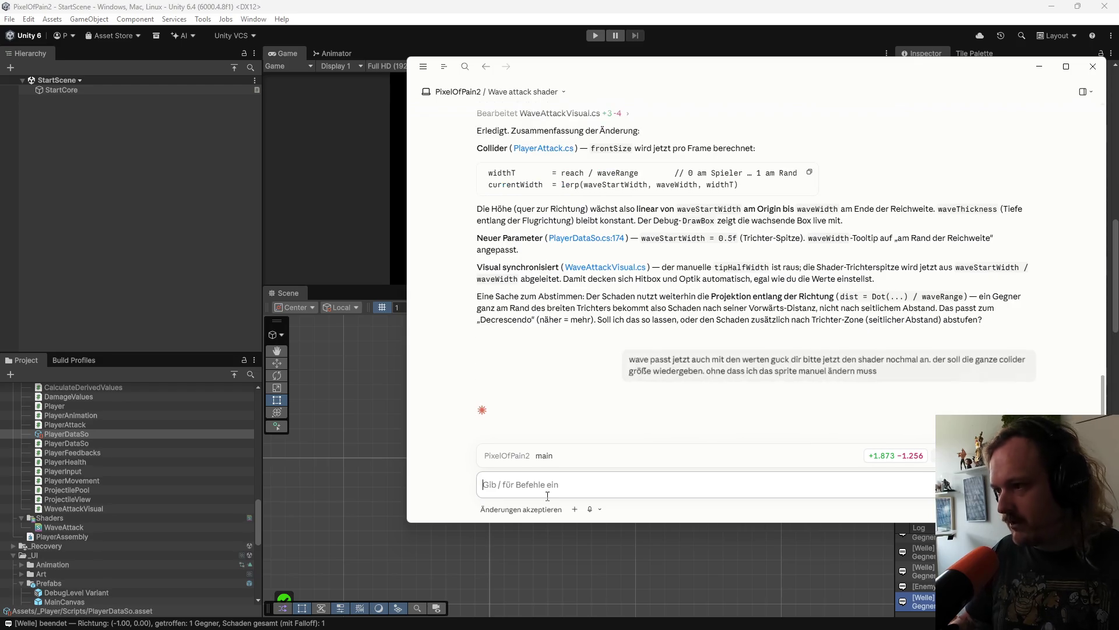
{"action": "left_click_drag", "start_coordinate": [717, 72], "coordinate": [721, 168]}
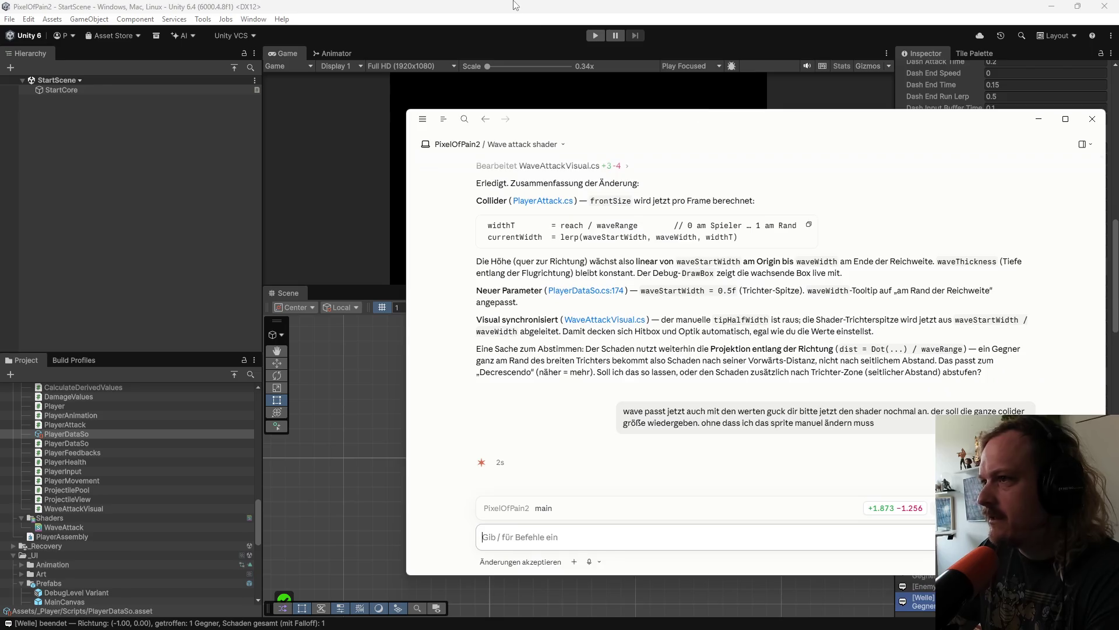
Step: Duplicate the 0TestLevel prefab and rename the copy 01Turtorial
{"action": "left_click", "coordinate": [186, 261]}
{"action": "scroll", "coordinate": [131, 534], "scroll_direction": "up", "scroll_amount": 10}
{"action": "scroll", "coordinate": [131, 535], "scroll_direction": "up", "scroll_amount": 3}
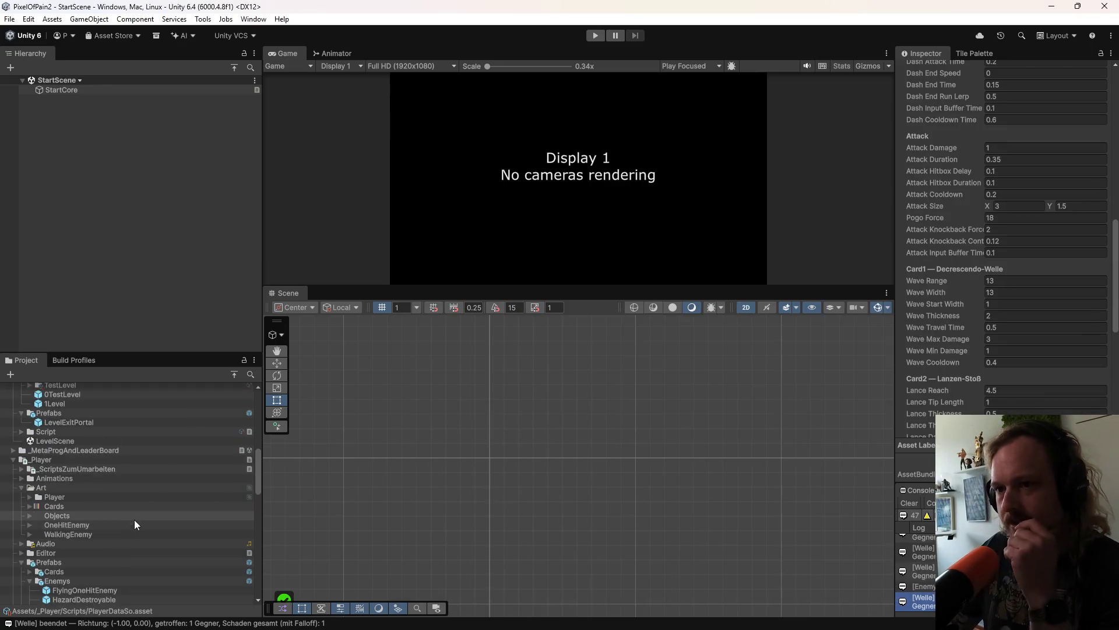
{"action": "left_click", "coordinate": [76, 466]}
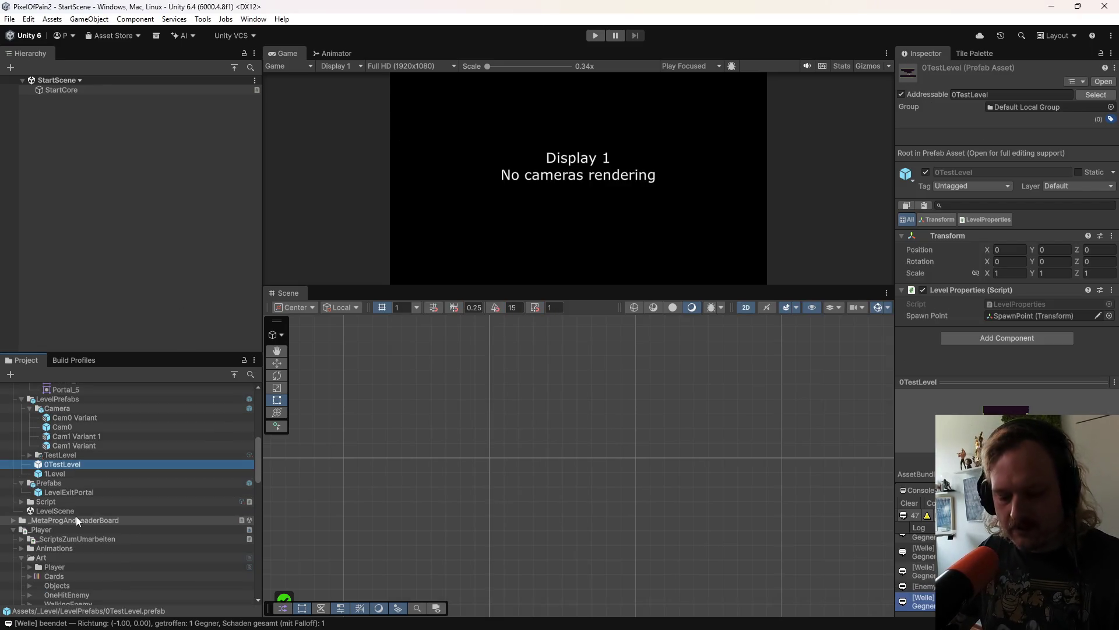
{"action": "key", "text": "ctrl+d"}
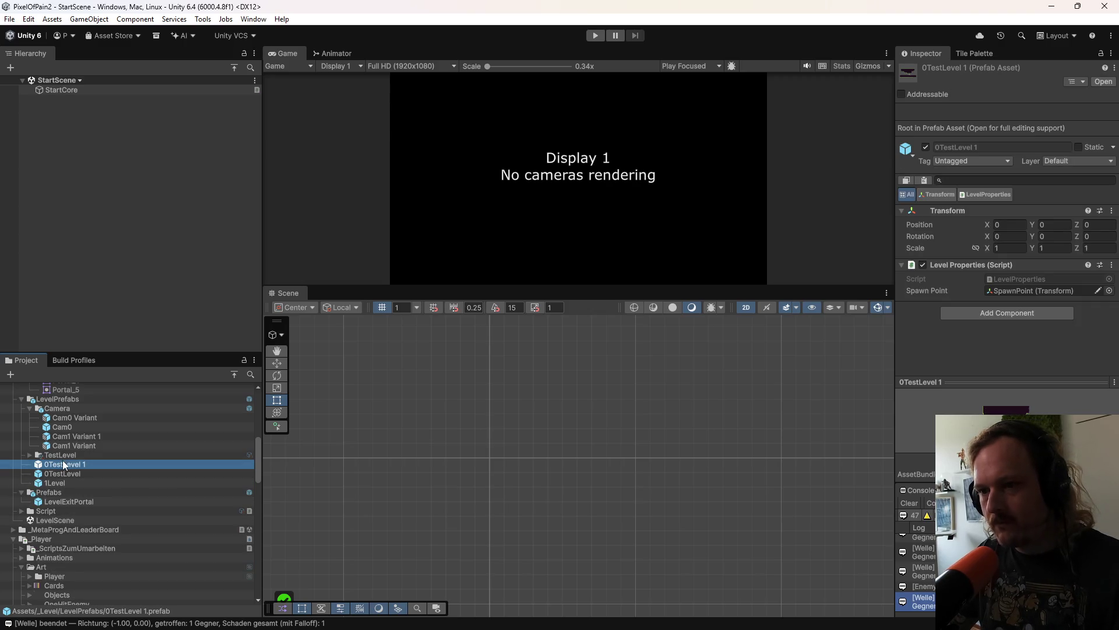
{"action": "key", "text": "F2"}
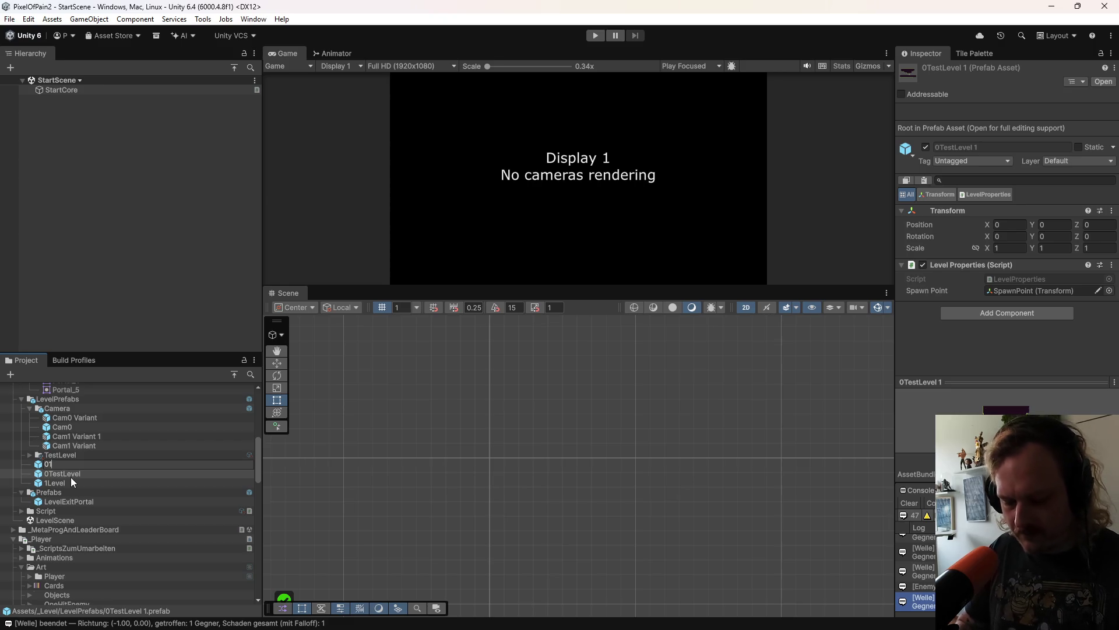
{"action": "type", "text": "01Turtorial"}
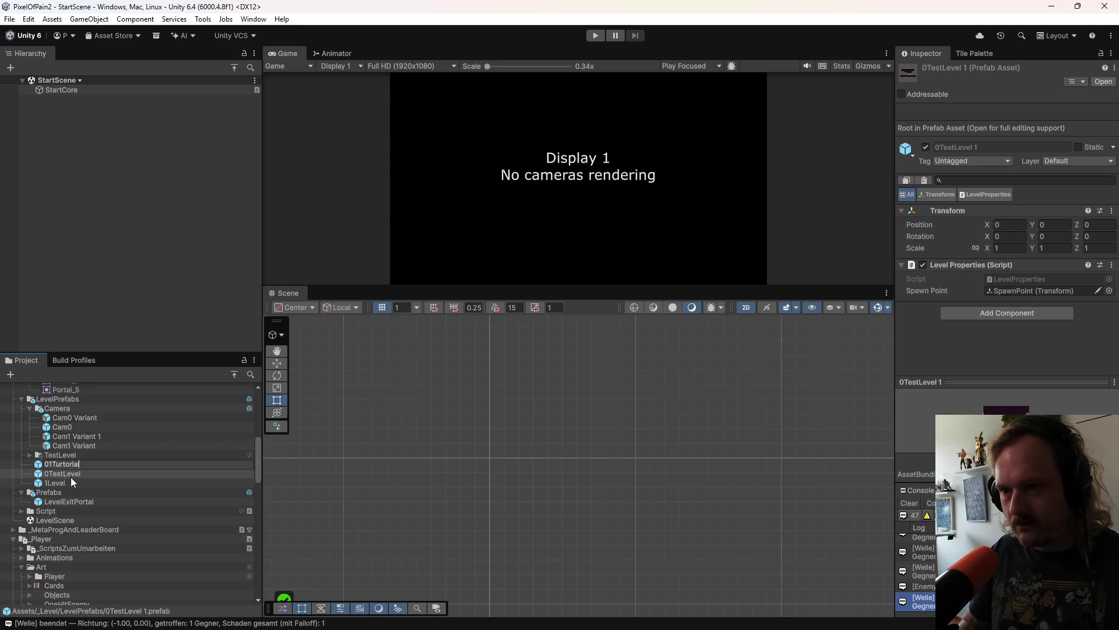
{"action": "key", "text": "Return"}
Step: Compare 01Turtorial with the 1Level prefab, then open 01Turtorial in Prefab Mode
{"action": "left_click", "coordinate": [48, 473]}
{"action": "left_click", "coordinate": [51, 482]}
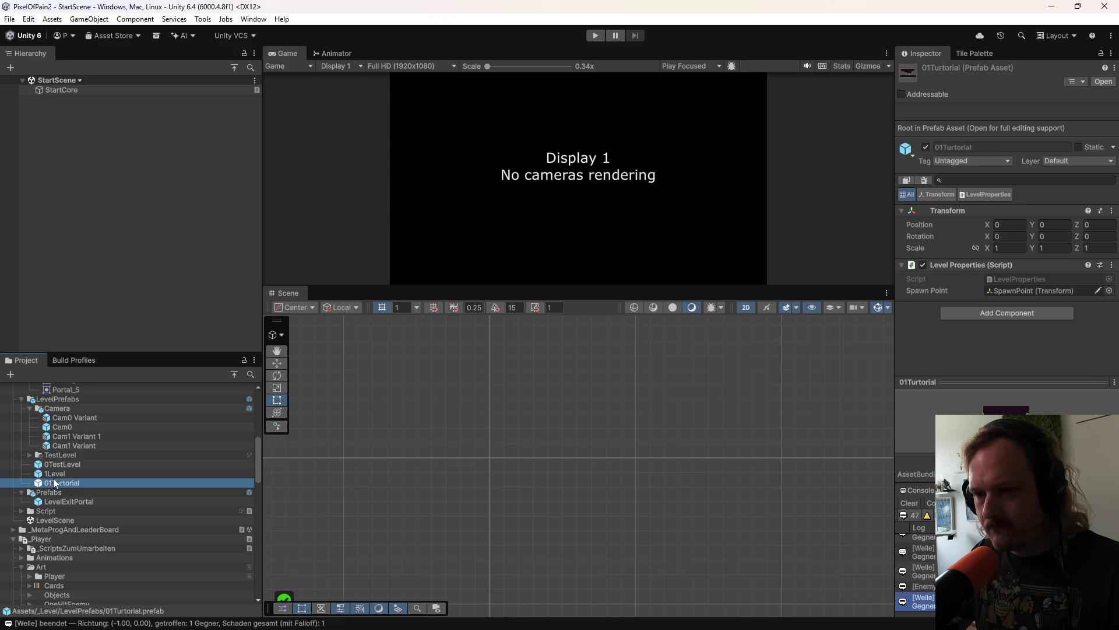
{"action": "left_click", "coordinate": [60, 474]}
{"action": "left_click", "coordinate": [66, 481]}
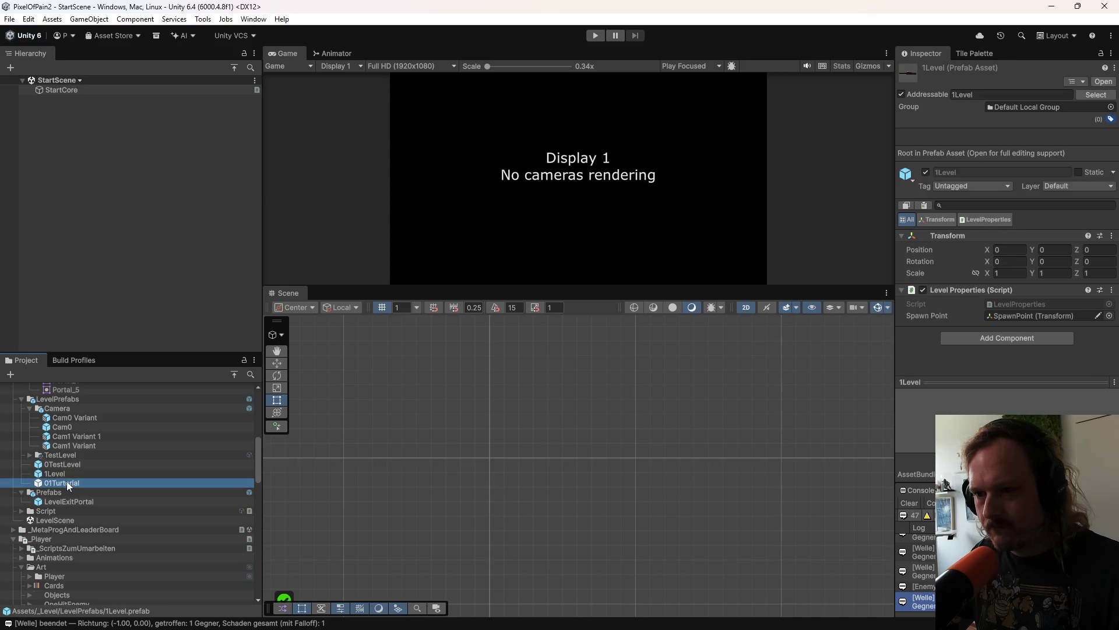
{"action": "double_click", "coordinate": [75, 483]}
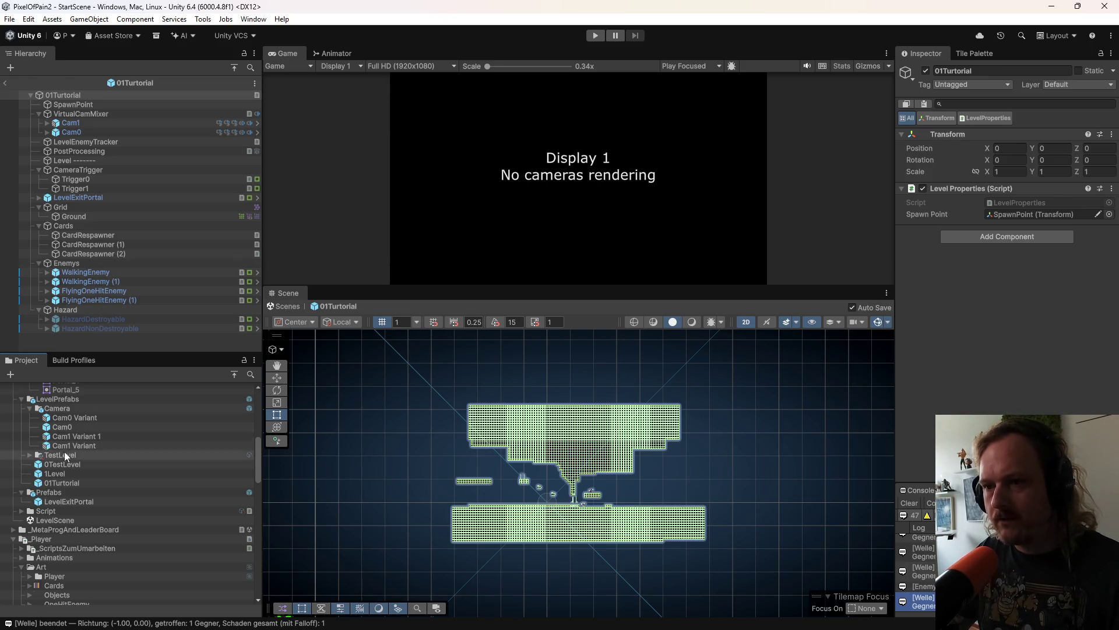
Step: Create a TurtorialUnterLevel folder inside LevelPrefabs
{"action": "right_click", "coordinate": [57, 400]}
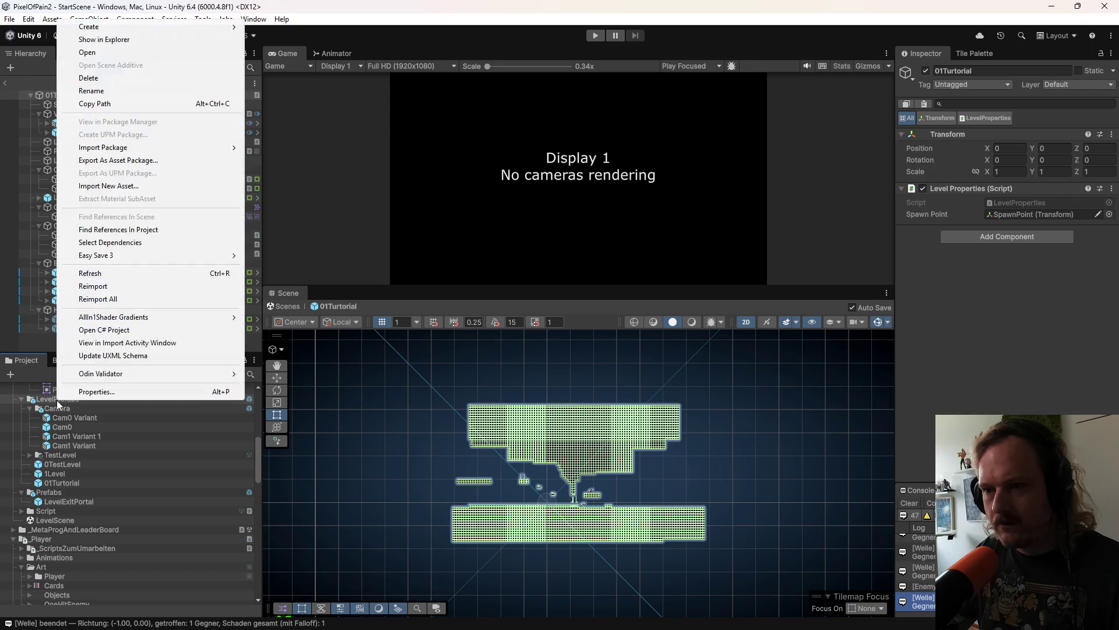
{"action": "left_click", "coordinate": [67, 484]}
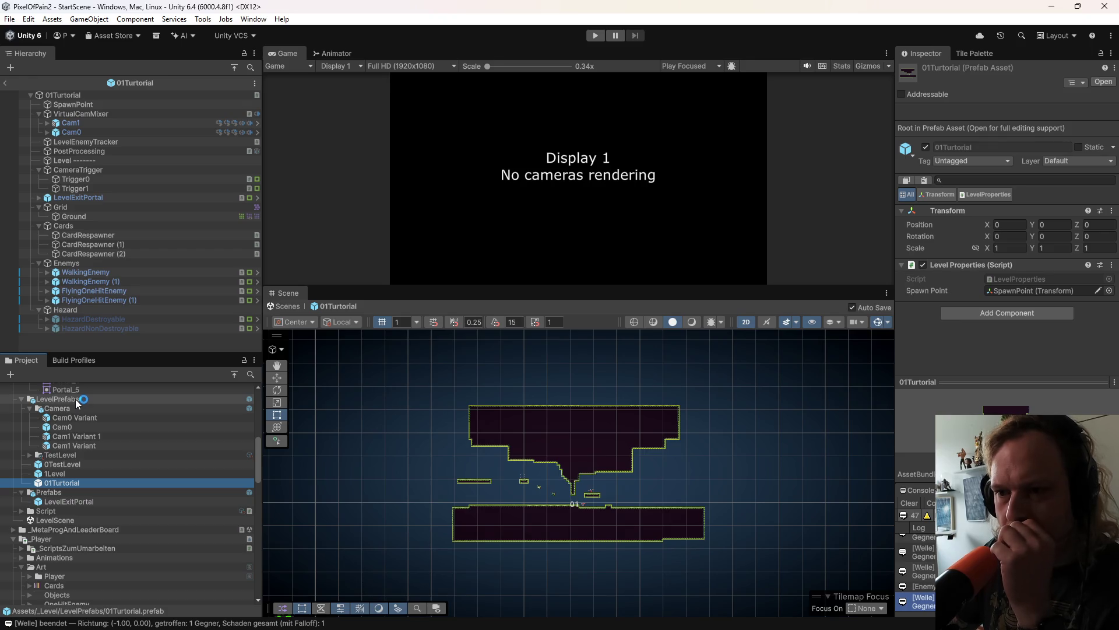
{"action": "right_click", "coordinate": [76, 402]}
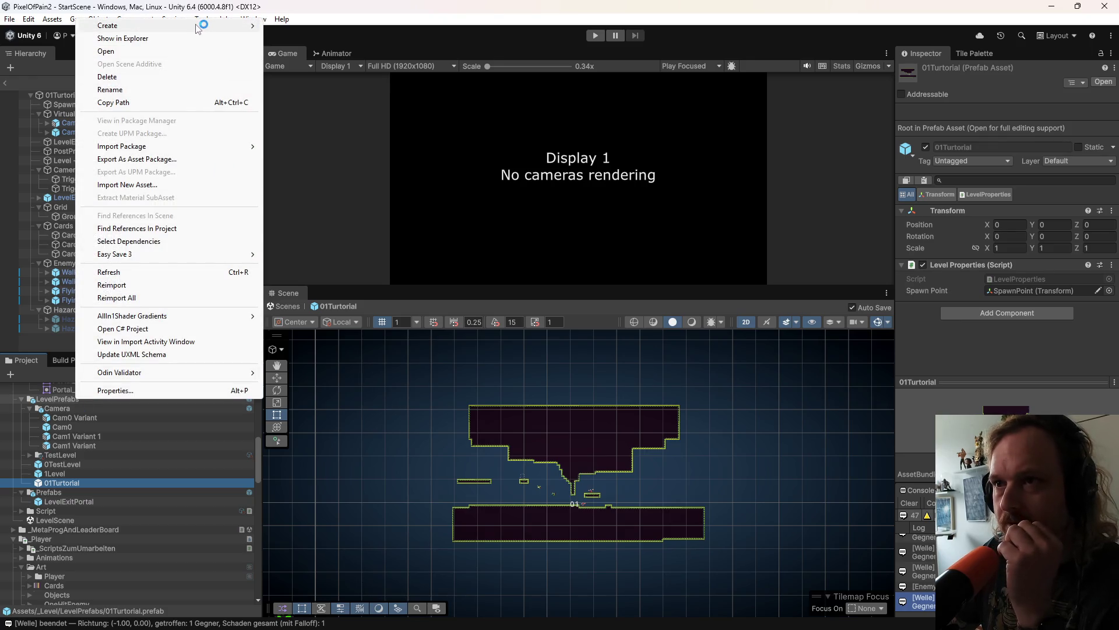
{"action": "mouse_move", "coordinate": [251, 25]}
{"action": "left_click", "coordinate": [306, 27]}
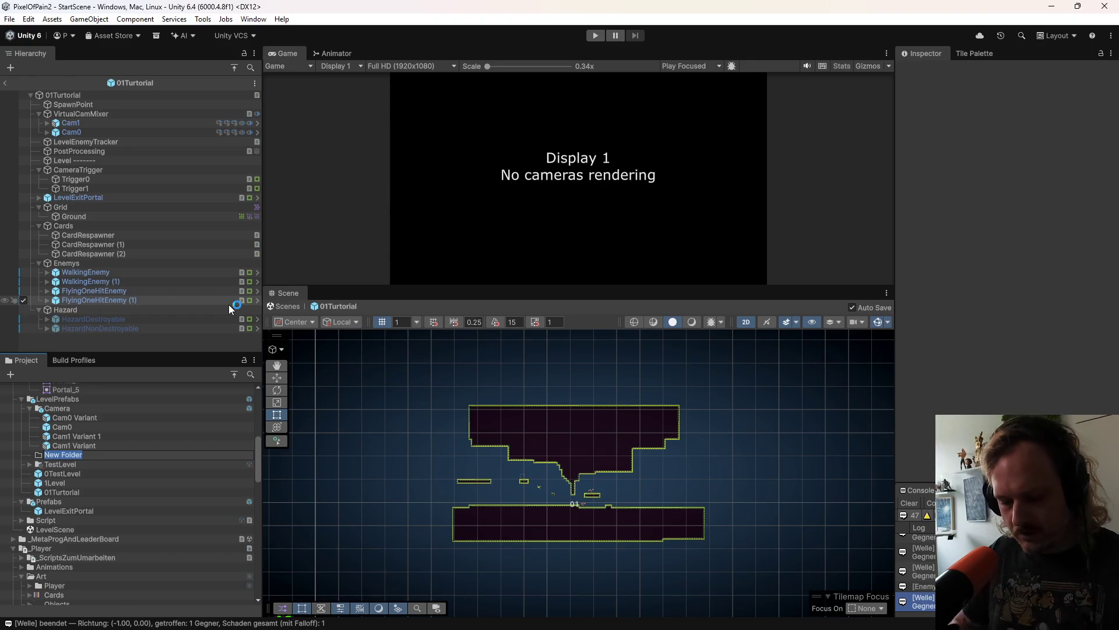
{"action": "type", "text": "Rut"}
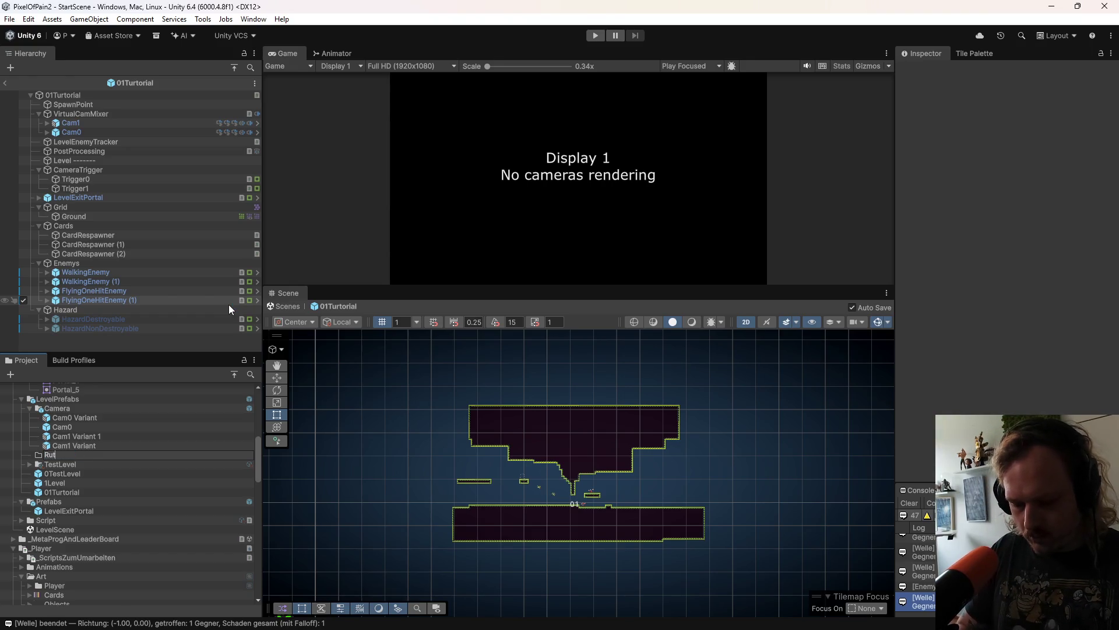
{"action": "type", "text": "Tu"}
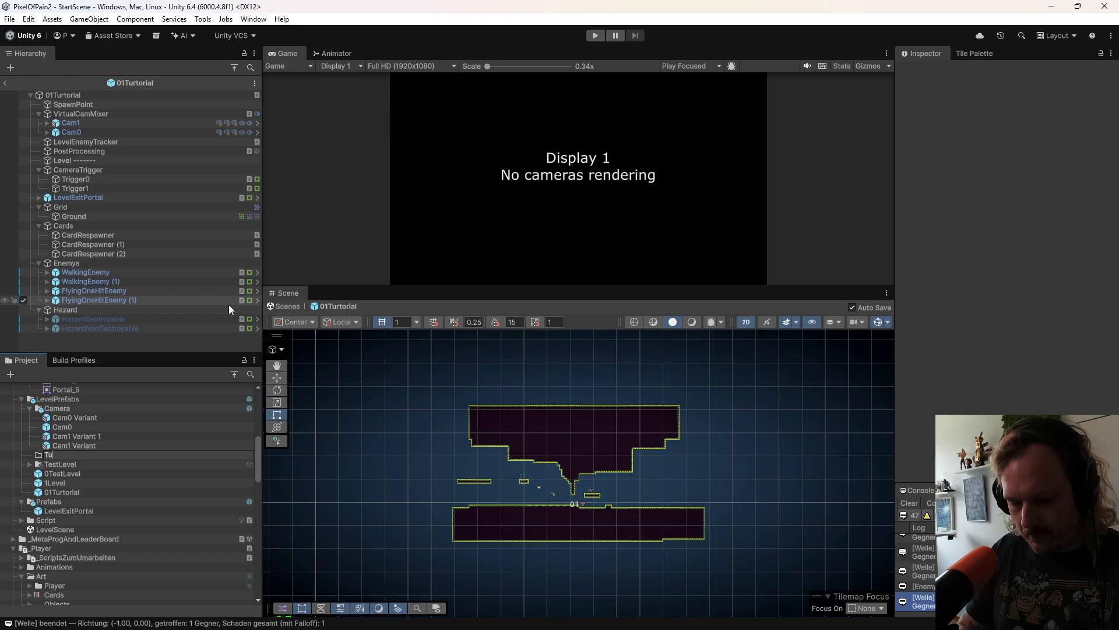
{"action": "type", "text": "orialUnterLevel"}
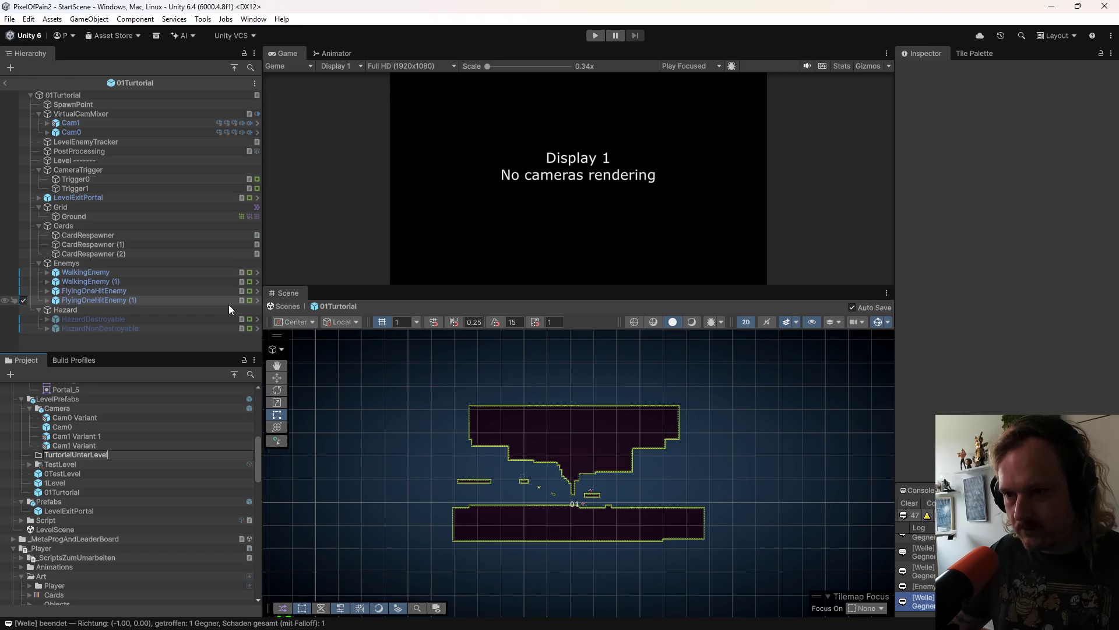
{"action": "left_click", "coordinate": [74, 445]}
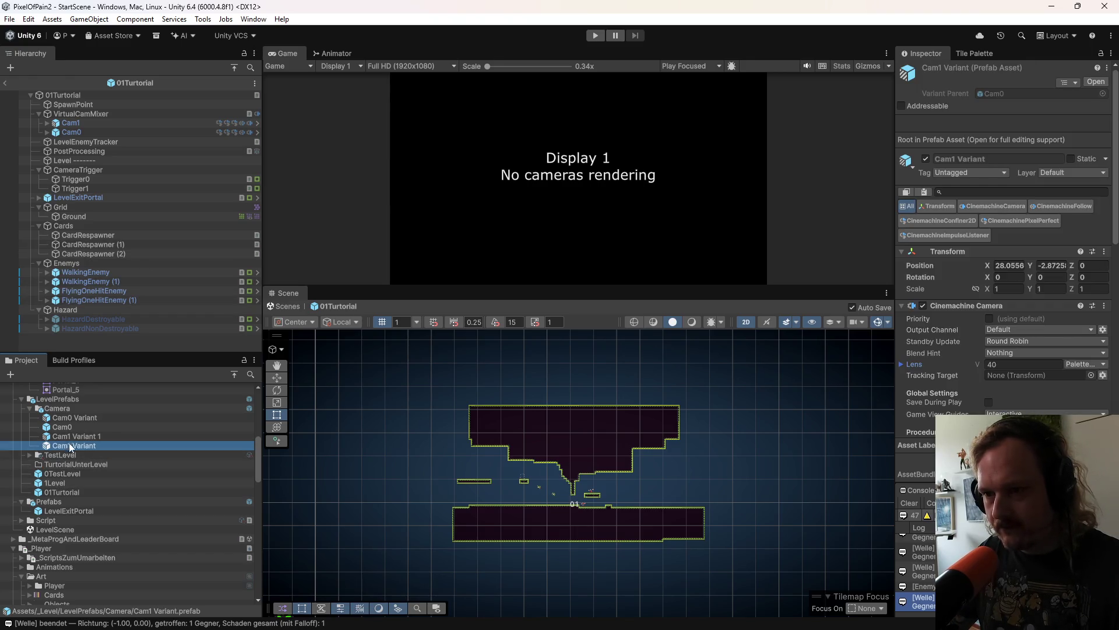
Step: Move a copy of 01Turtorial into TurtorialUnterLevel, name it 01Turtorial, and exit Prefab Mode
{"action": "left_click", "coordinate": [65, 464]}
{"action": "left_click", "coordinate": [55, 491]}
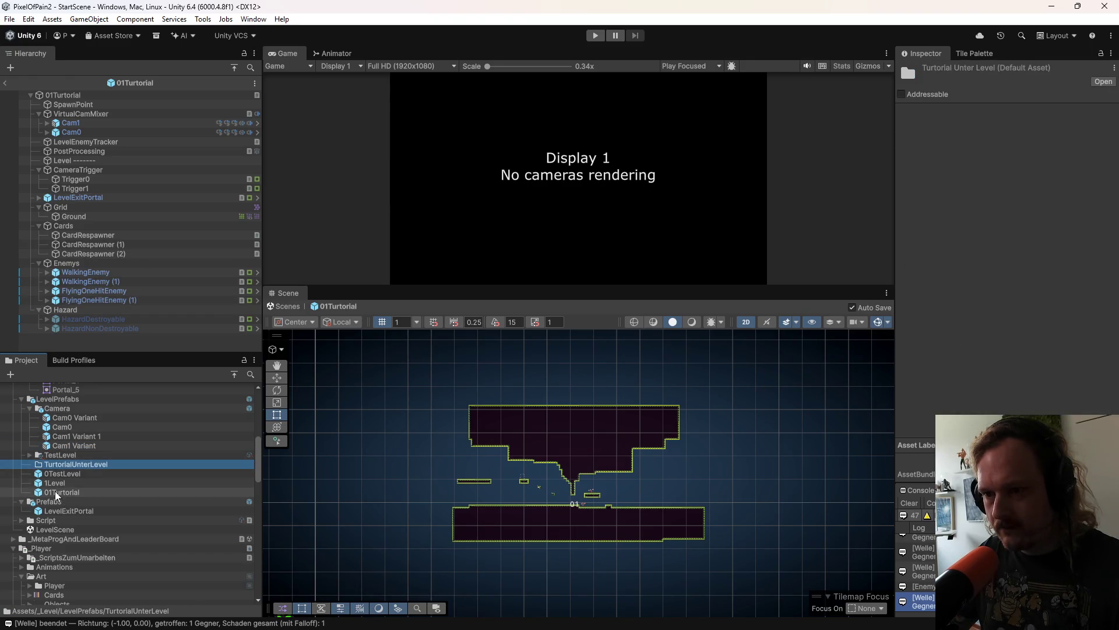
{"action": "key", "text": "ctrl+d"}
{"action": "left_click_drag", "start_coordinate": [29, 490], "coordinate": [73, 466]}
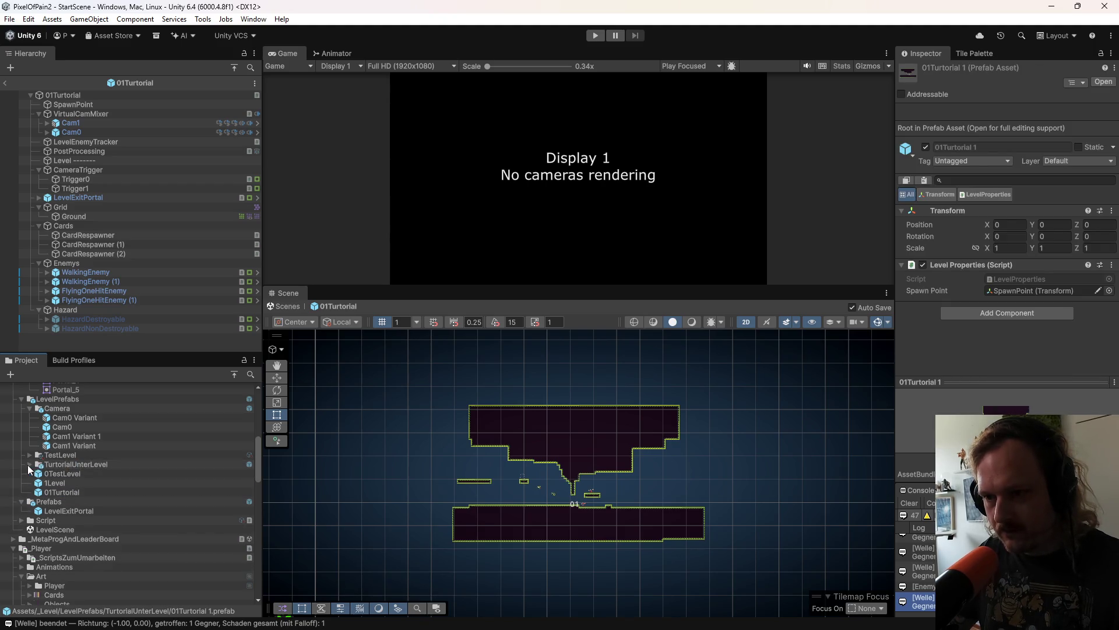
{"action": "left_click", "coordinate": [29, 464]}
{"action": "left_click", "coordinate": [66, 473]}
{"action": "key", "text": "BackSpace"}
{"action": "key", "text": "BackSpace"}
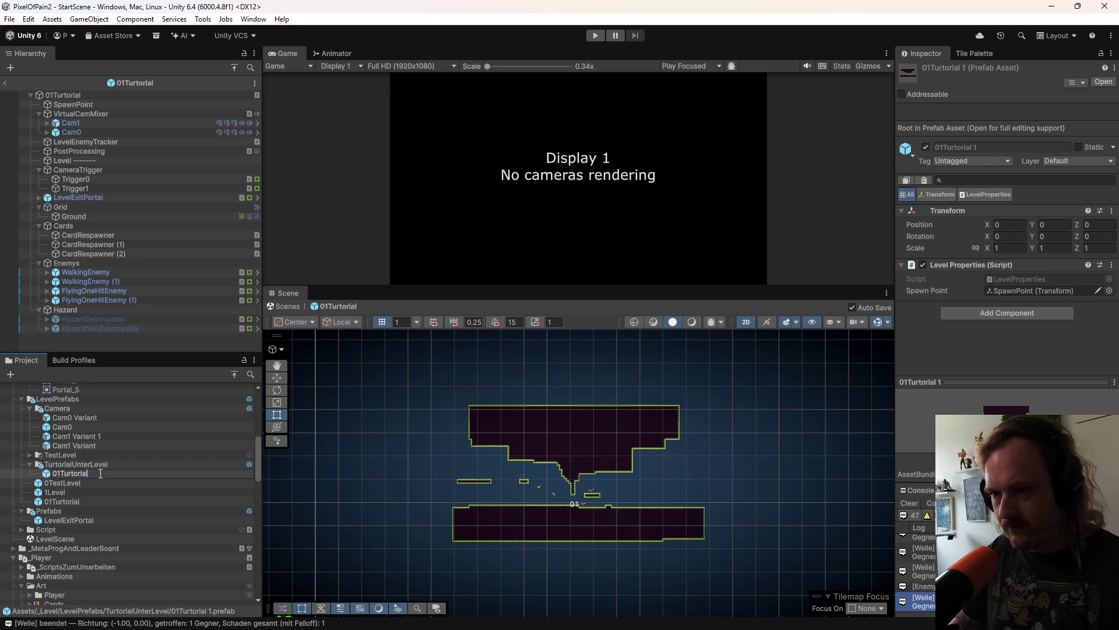
{"action": "key", "text": "Return"}
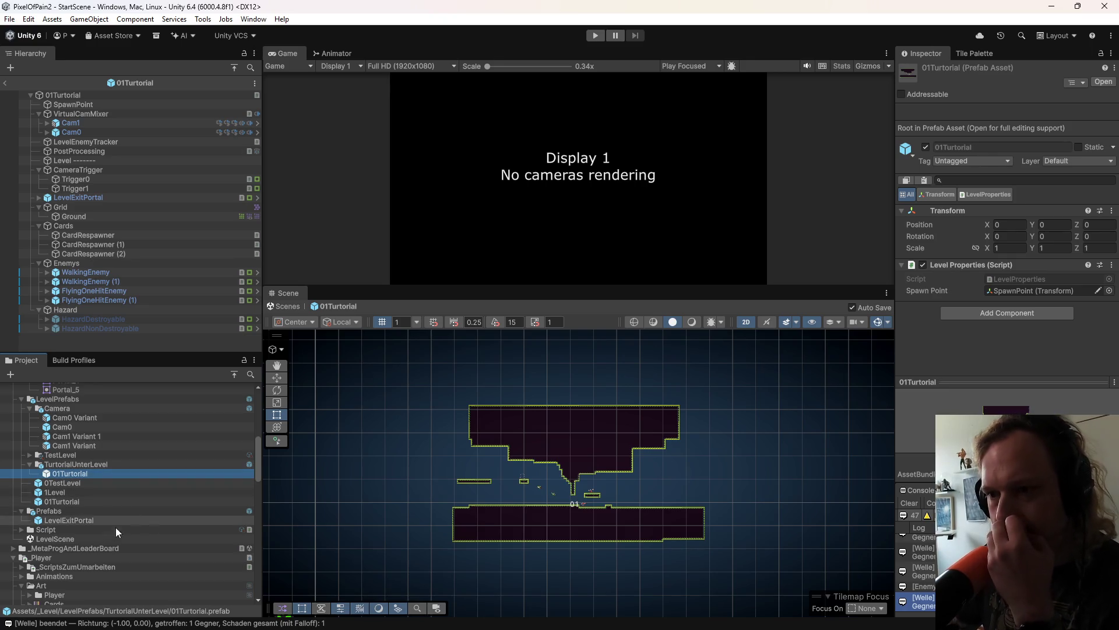
{"action": "left_click", "coordinate": [71, 504]}
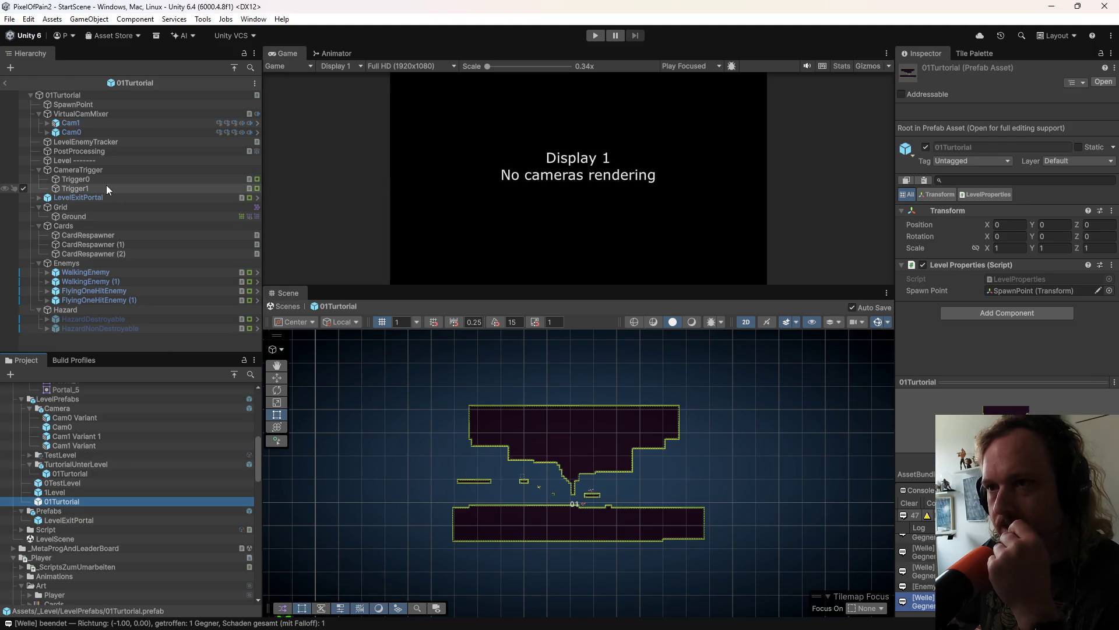
{"action": "left_click", "coordinate": [8, 84]}
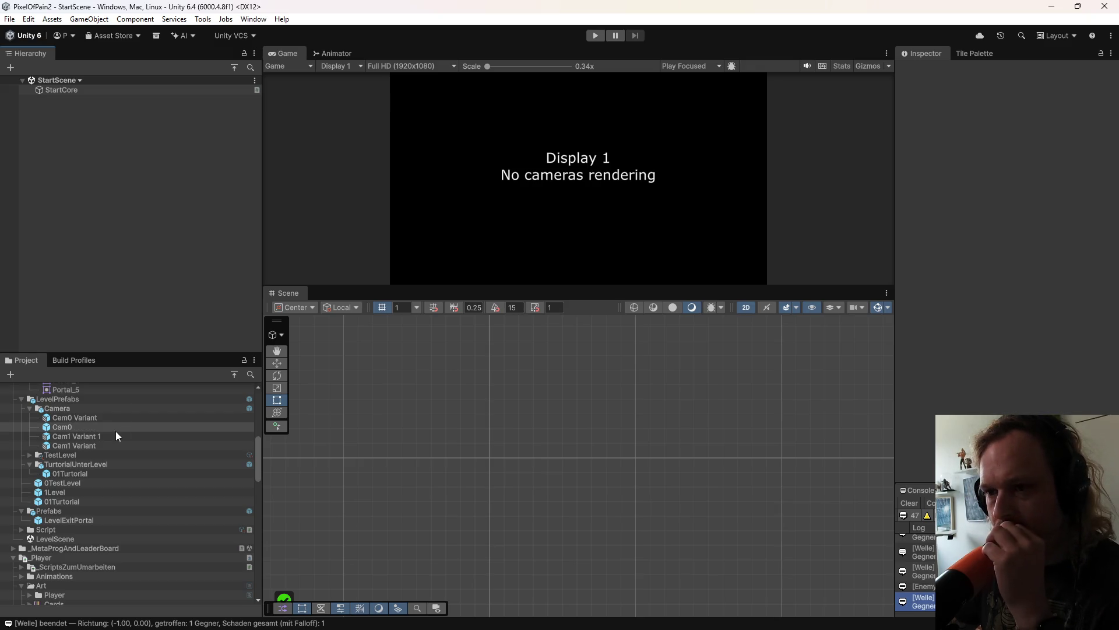
Step: Bring Claude forward to read its reply about the 1×1-unit wave sprite fix
{"action": "scroll", "coordinate": [116, 432], "scroll_direction": "up", "scroll_amount": 3}
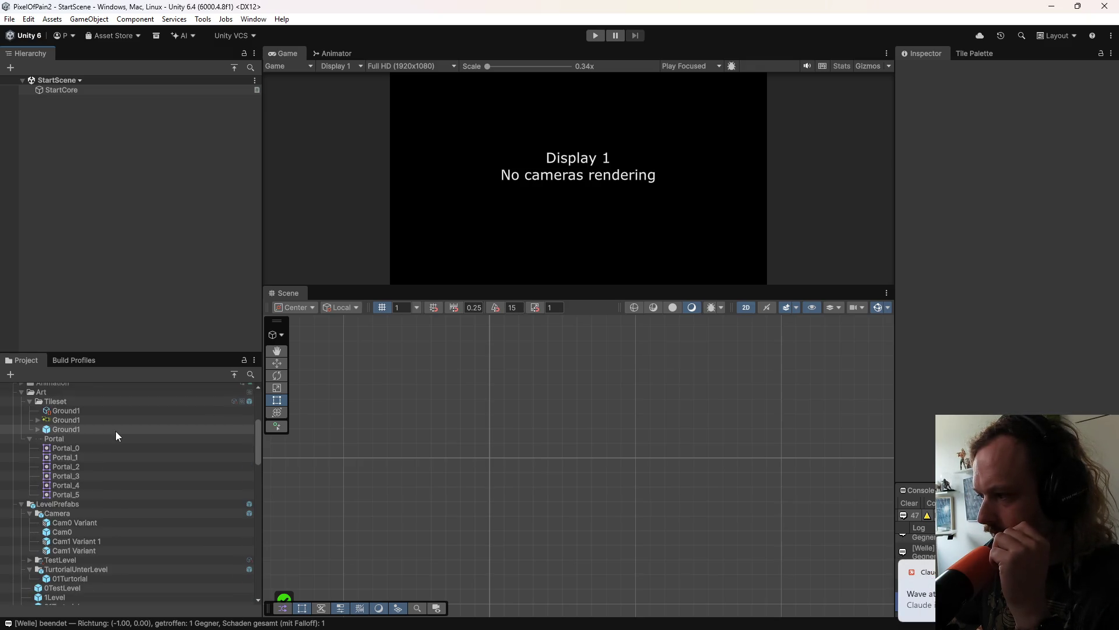
{"action": "mouse_move", "coordinate": [621, 627]}
{"action": "left_click", "coordinate": [728, 615]}
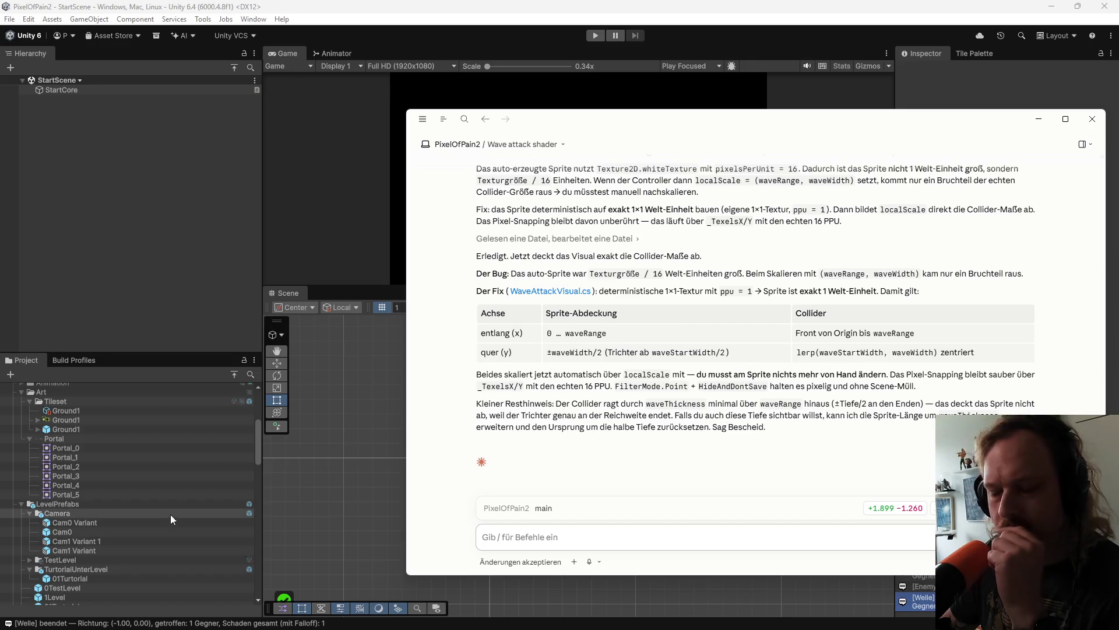
Step: Open the 'wave attack with distance falloff' conversation from Claude's chat sidebar
{"action": "left_click", "coordinate": [148, 518]}
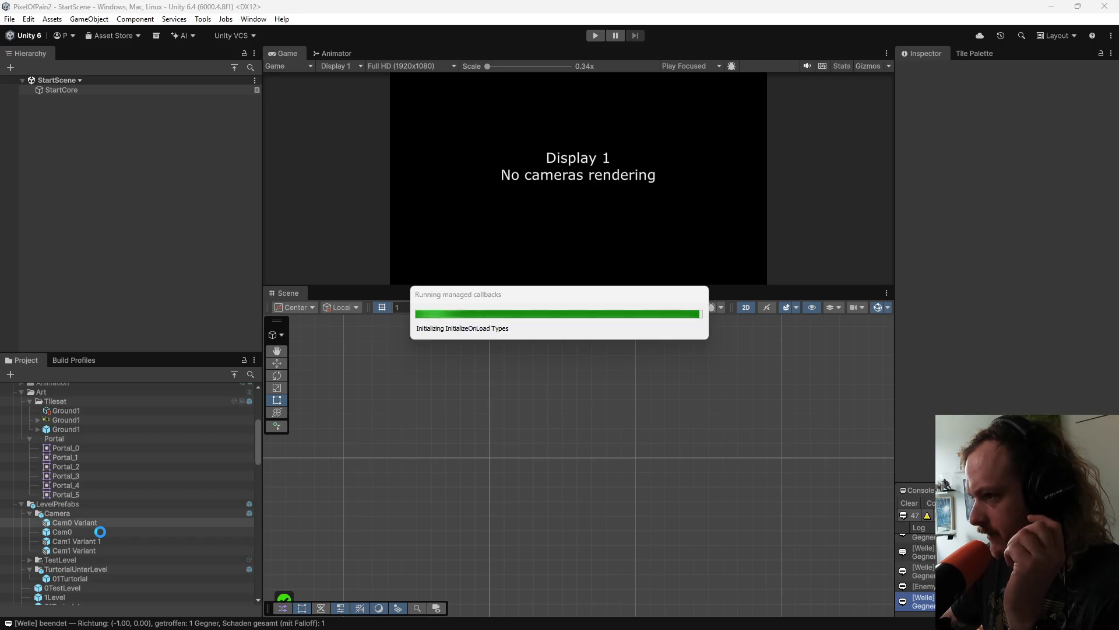
{"action": "mouse_move", "coordinate": [724, 623]}
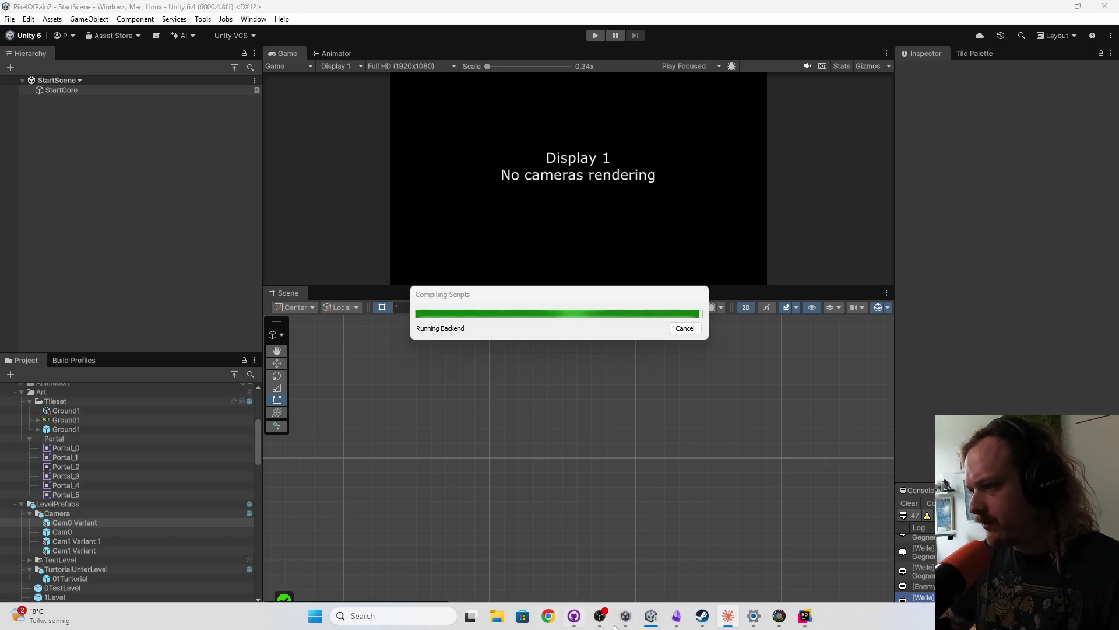
{"action": "left_click", "coordinate": [727, 618]}
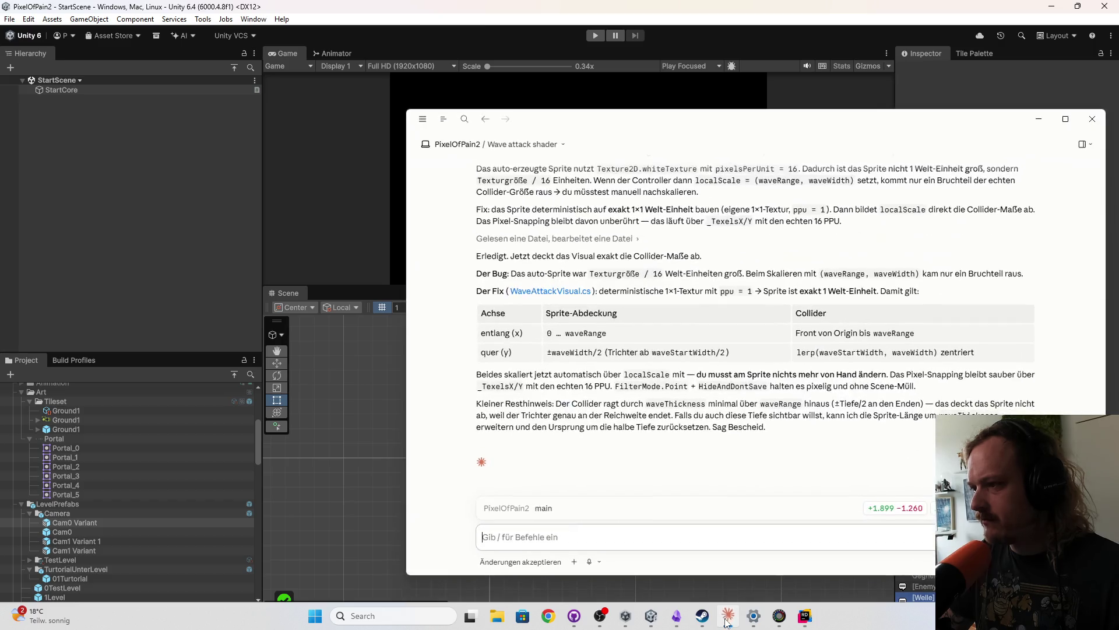
{"action": "left_click", "coordinate": [422, 120]}
{"action": "left_click", "coordinate": [422, 119]}
{"action": "left_click", "coordinate": [444, 119]}
{"action": "left_click", "coordinate": [444, 119]}
{"action": "left_click", "coordinate": [441, 145]}
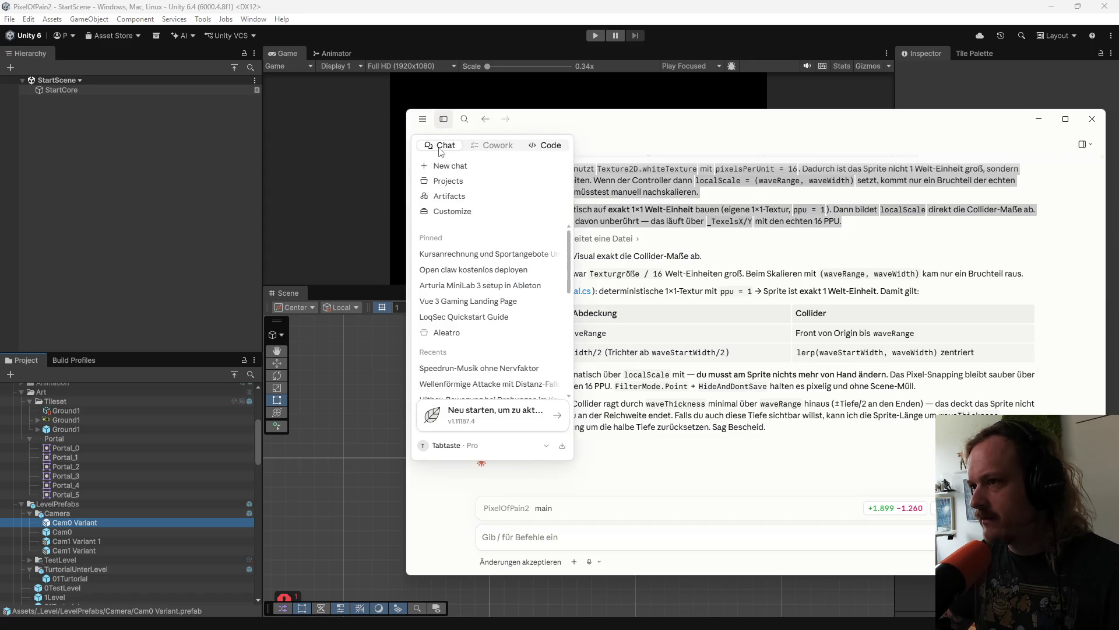
{"action": "scroll", "coordinate": [479, 338], "scroll_direction": "down", "scroll_amount": 2}
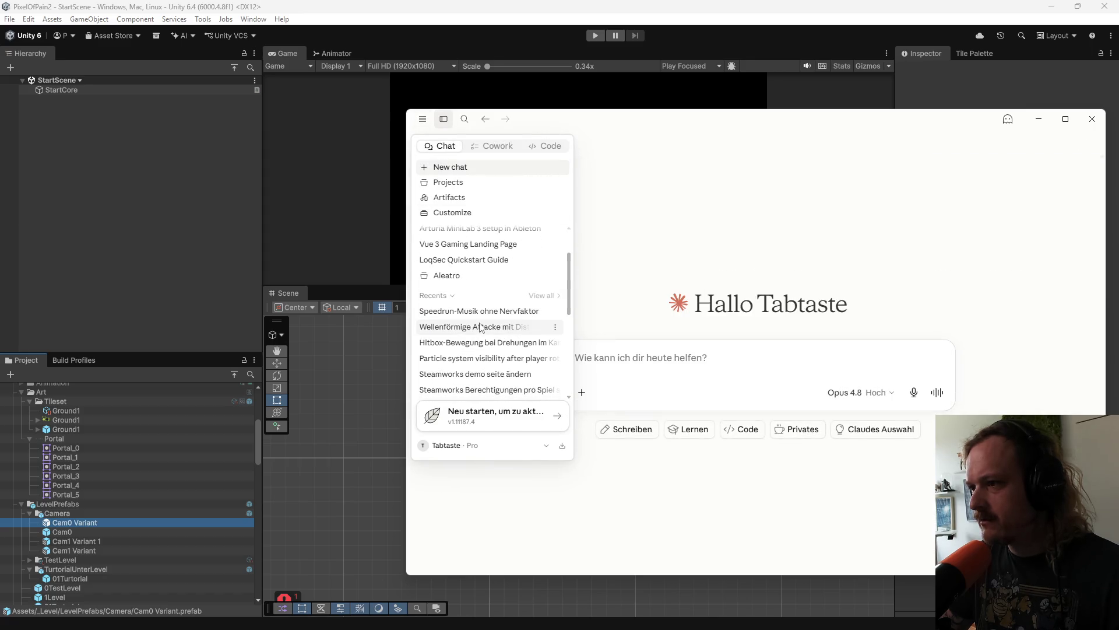
{"action": "left_click", "coordinate": [480, 327]}
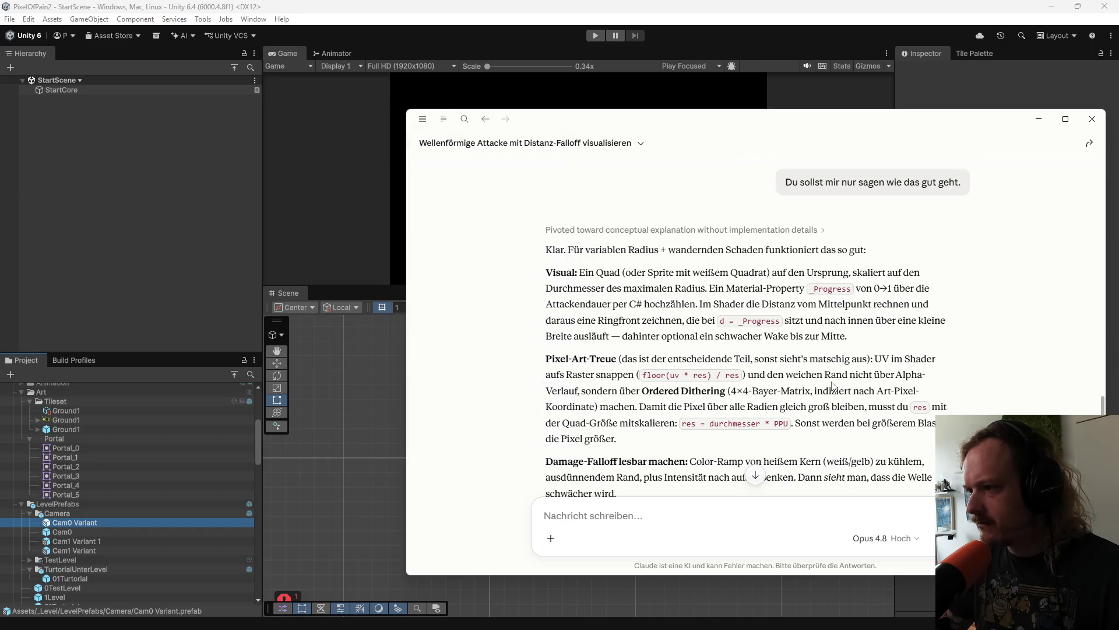
Step: Select that chat's wave-attack explanation and return to the Wave attack shader code session
{"action": "scroll", "coordinate": [833, 386], "scroll_direction": "down", "scroll_amount": 1}
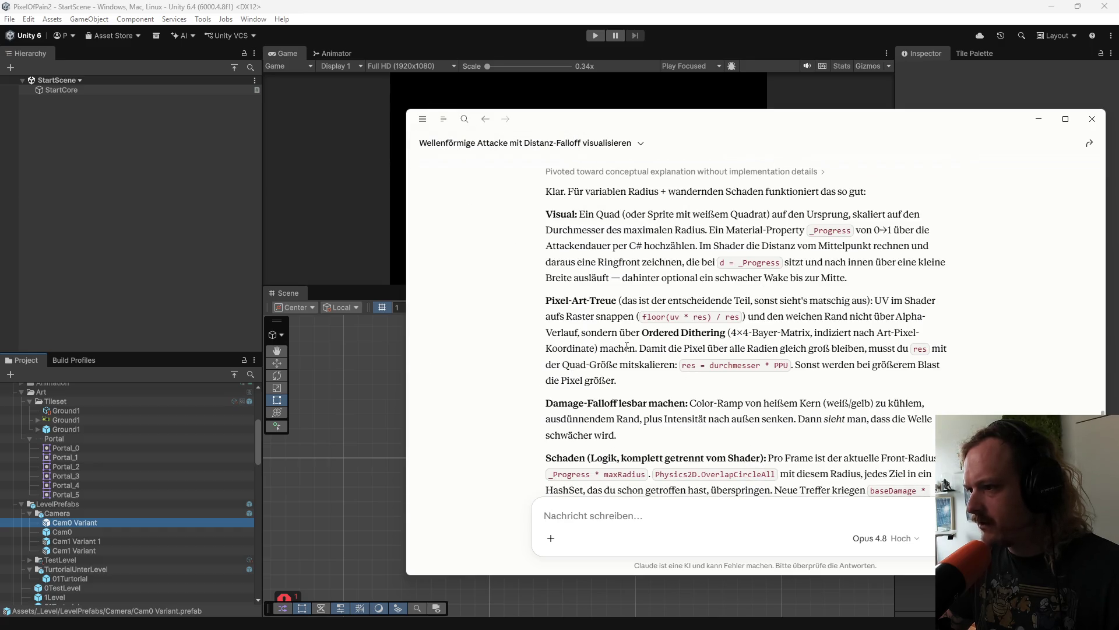
{"action": "scroll", "coordinate": [627, 348], "scroll_direction": "down", "scroll_amount": 1}
{"action": "scroll", "coordinate": [627, 356], "scroll_direction": "down", "scroll_amount": 1}
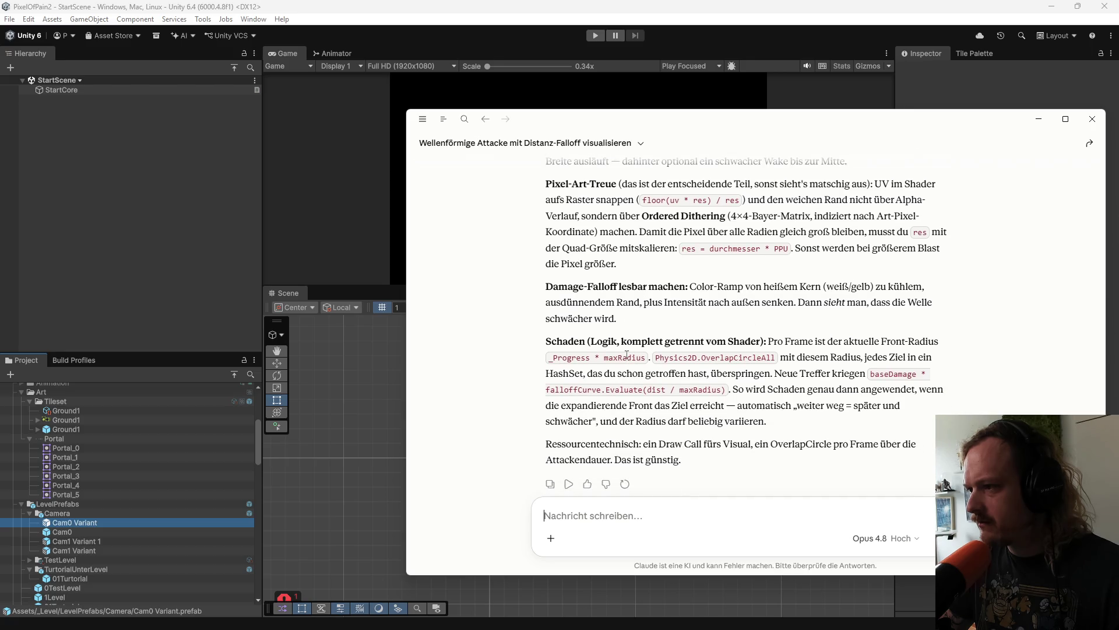
{"action": "mouse_move", "coordinate": [775, 426]}
{"action": "left_mouse_down"}
{"action": "mouse_move", "coordinate": [642, 402]}
{"action": "mouse_move", "coordinate": [530, 317]}
{"action": "mouse_move", "coordinate": [532, 334]}
{"action": "left_mouse_up"}
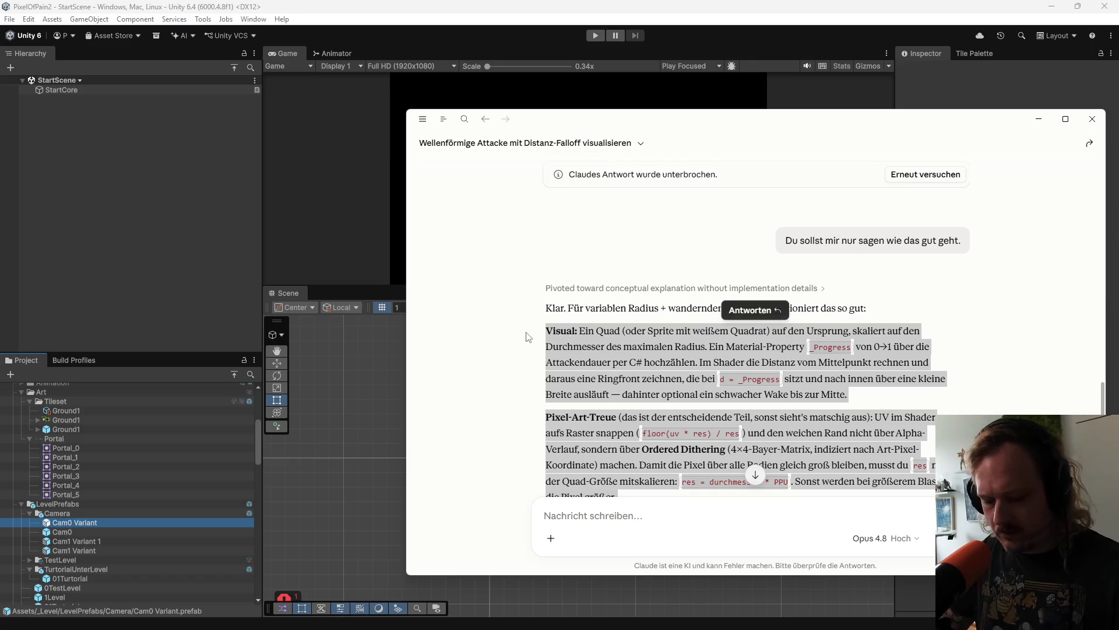
{"action": "mouse_move", "coordinate": [444, 119]}
{"action": "left_click", "coordinate": [542, 147]}
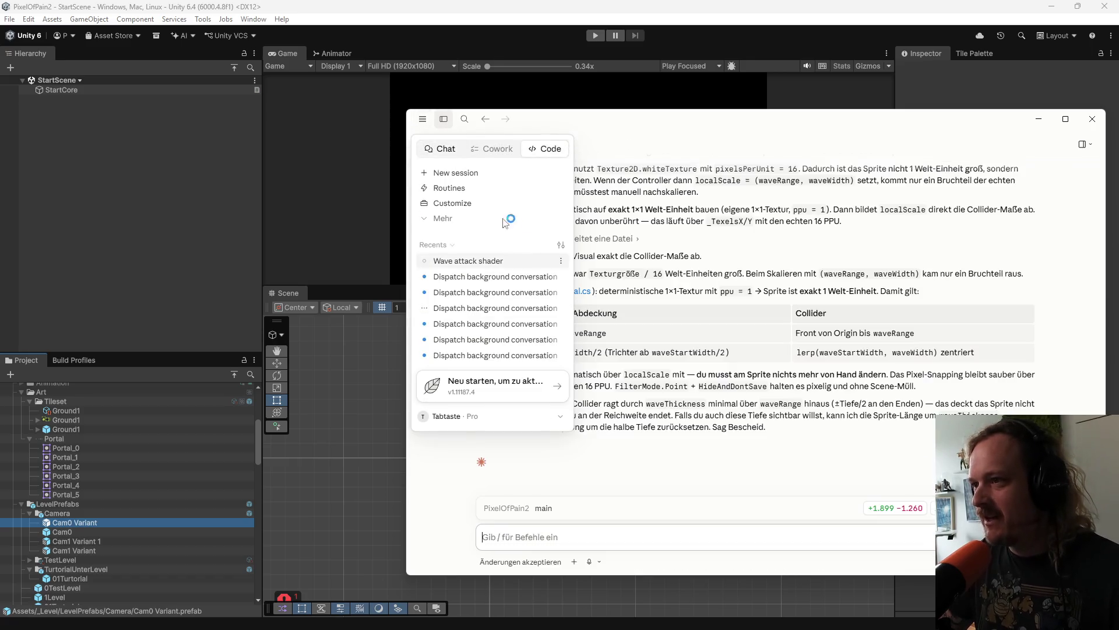
Step: Send the session a message asking for an estimate only, without code changes
{"action": "left_click", "coordinate": [575, 539]}
{"action": "type", "text": "hast du daraufg"}
{"action": "key", "text": "BackSpace"}
{"action": "type", "text": "chten "}
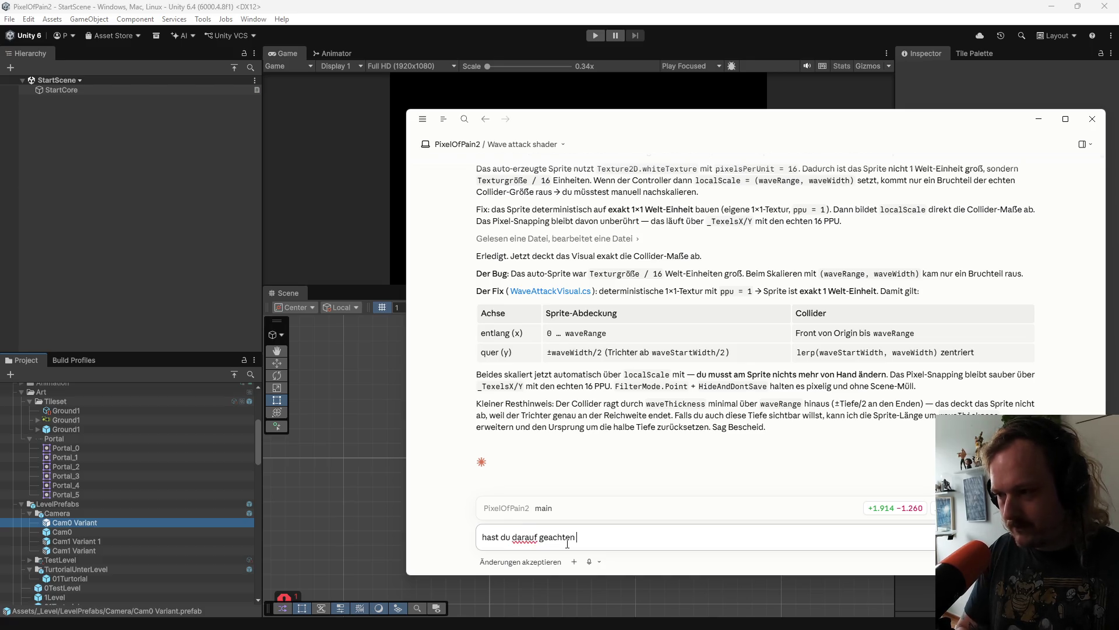
{"action": "type", "text": " d"}
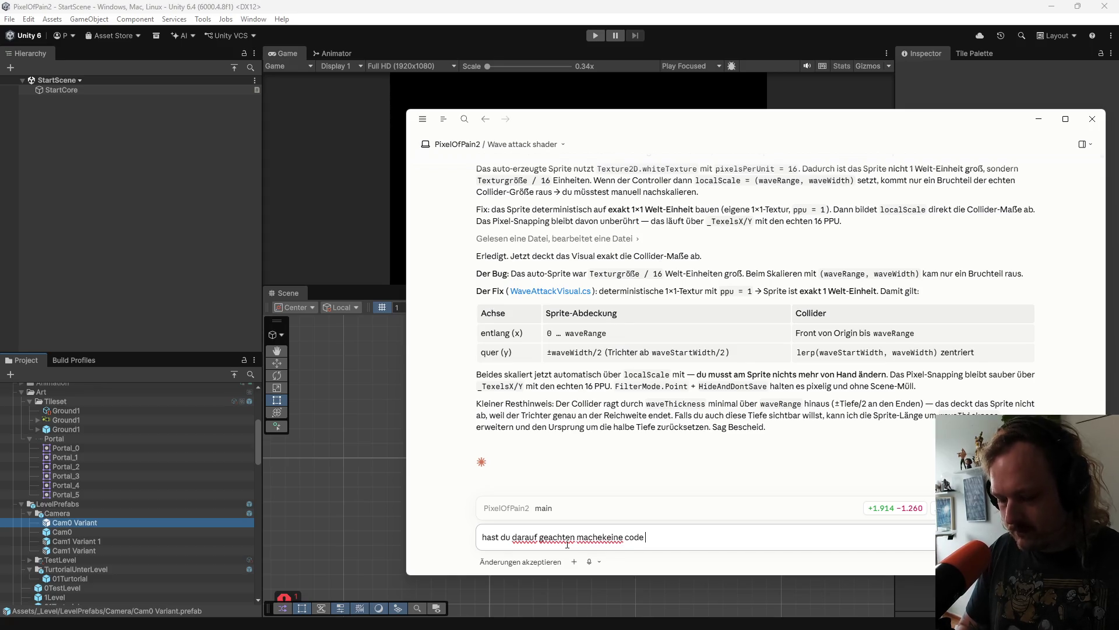
{"action": "type", "text": "ng s"}
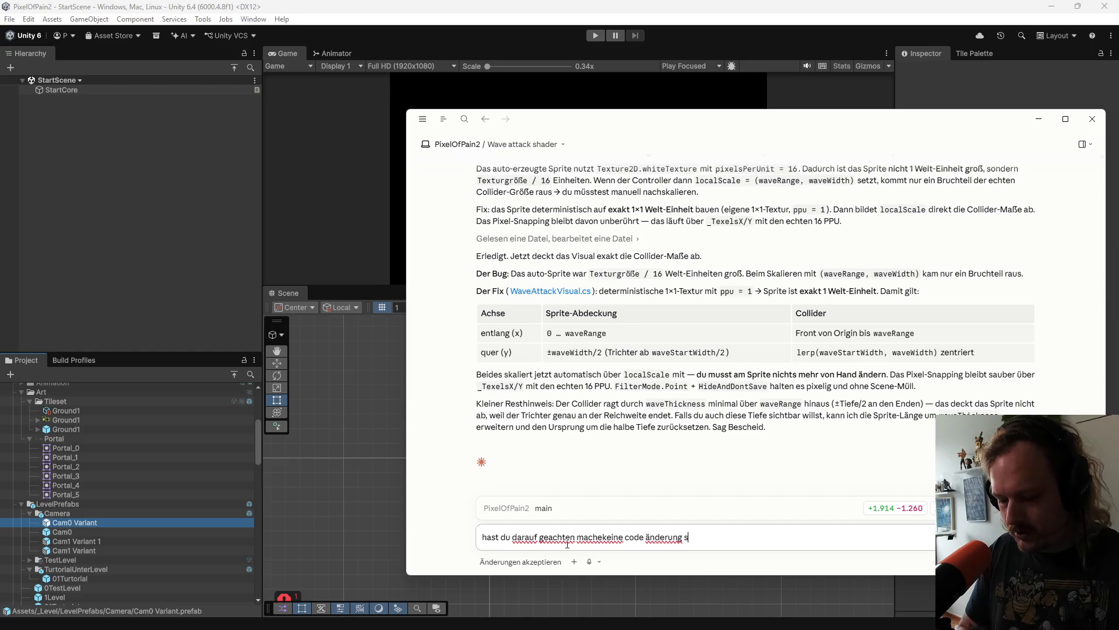
{"action": "type", "text": "chätze nur ein!"}
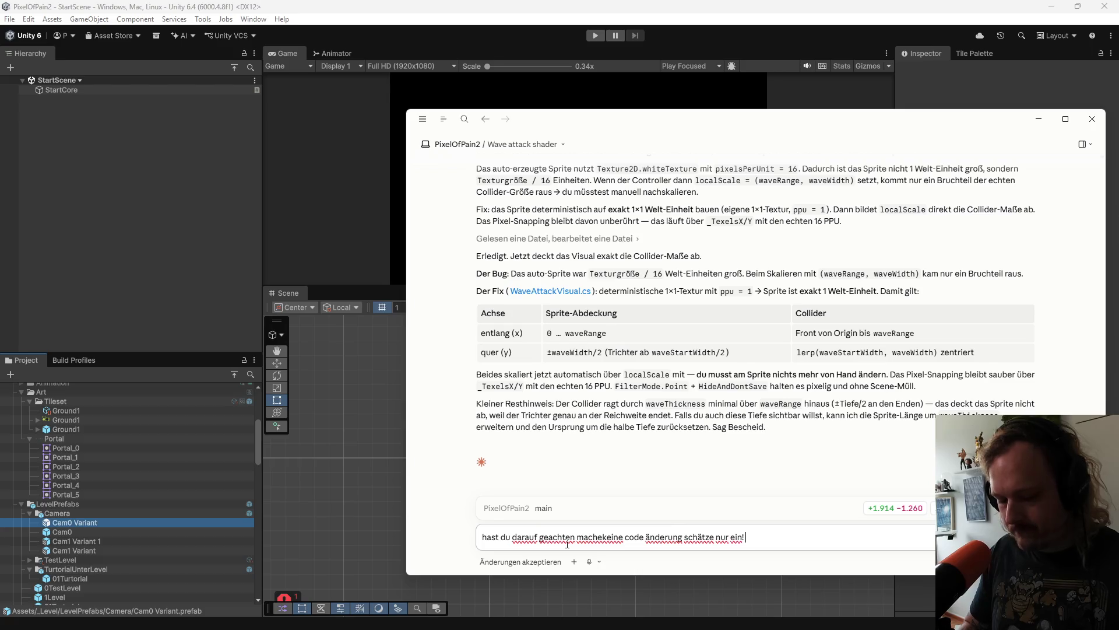
{"action": "key", "text": "Return"}
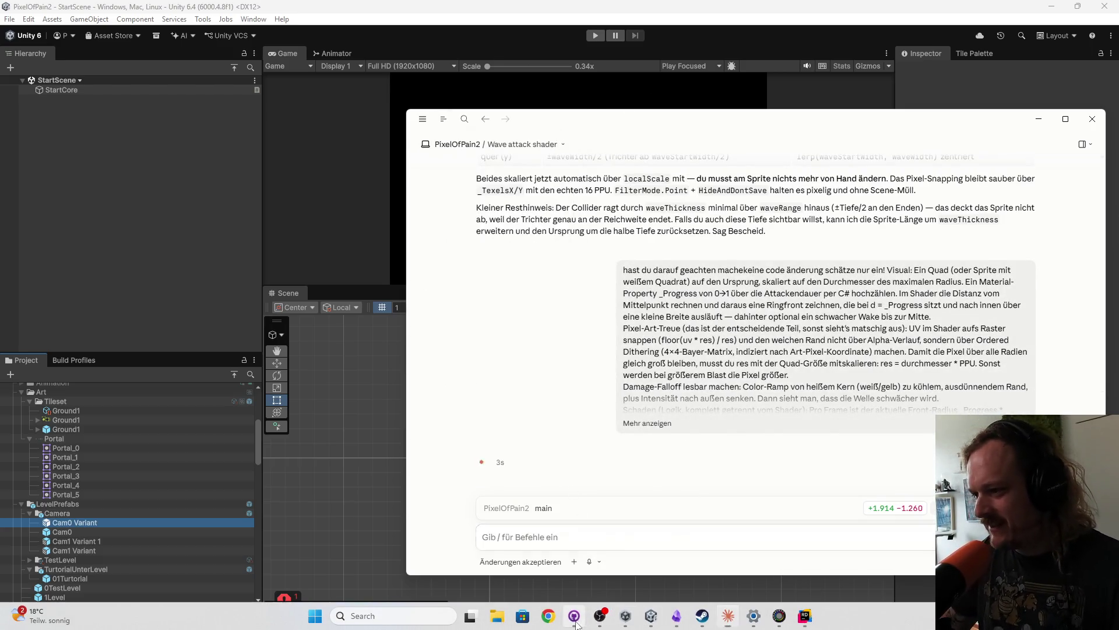
Step: Commit the 21 changed PixelOfPain2 files to main in GitHub Desktop with summary 'a'
{"action": "left_click", "coordinate": [573, 615]}
{"action": "left_click", "coordinate": [267, 439]}
{"action": "type", "text": "a"}
{"action": "left_click", "coordinate": [292, 533]}
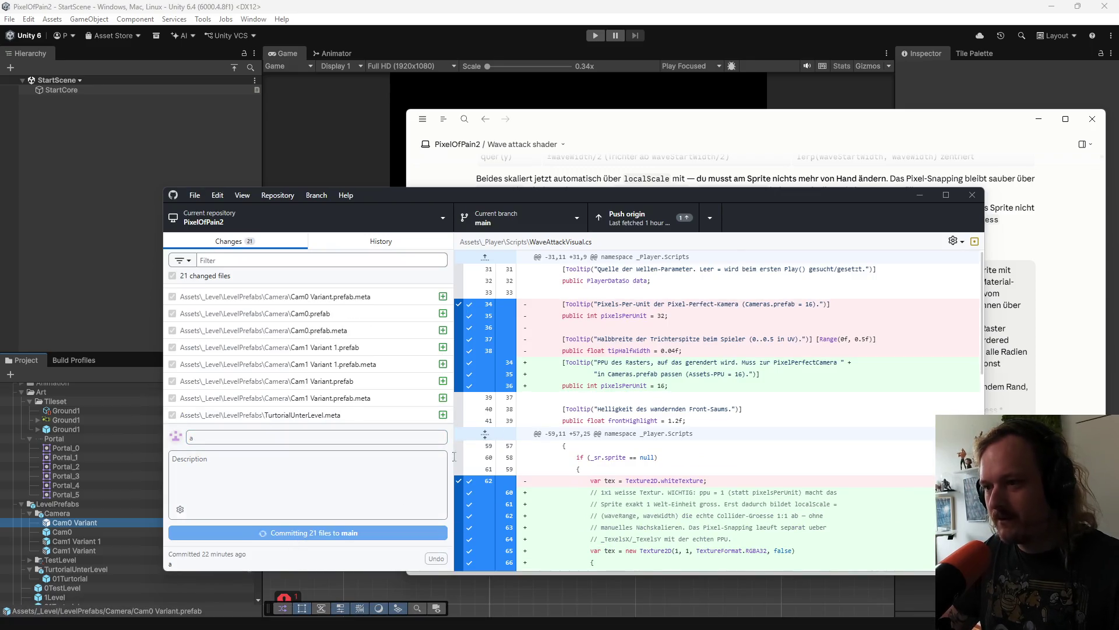
Step: Check the Claude conversation, then return to Unity's StartScene
{"action": "left_click", "coordinate": [594, 124]}
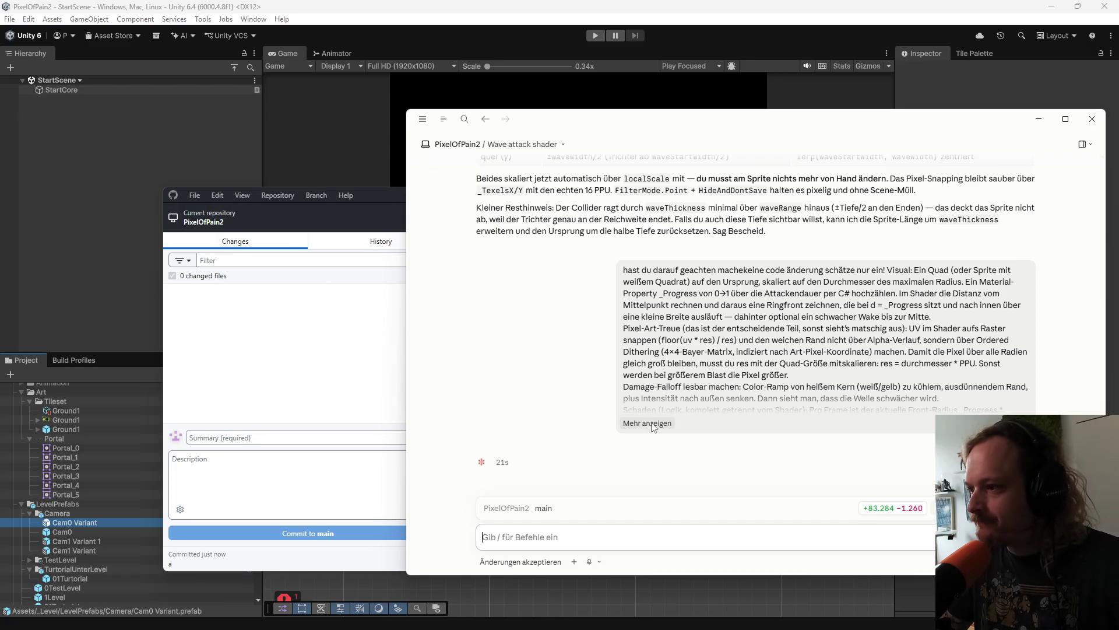
{"action": "left_click", "coordinate": [93, 296]}
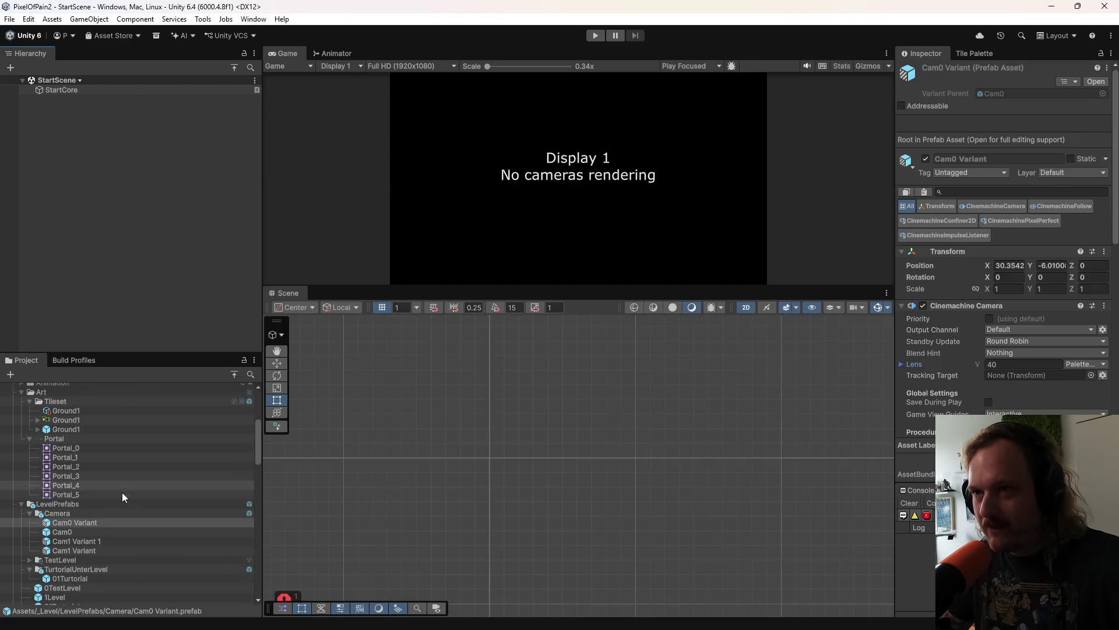
Step: Open the MainCanvas prefab and select its MainMenu object
{"action": "scroll", "coordinate": [124, 495], "scroll_direction": "down", "scroll_amount": 5}
{"action": "scroll", "coordinate": [76, 452], "scroll_direction": "up", "scroll_amount": 1}
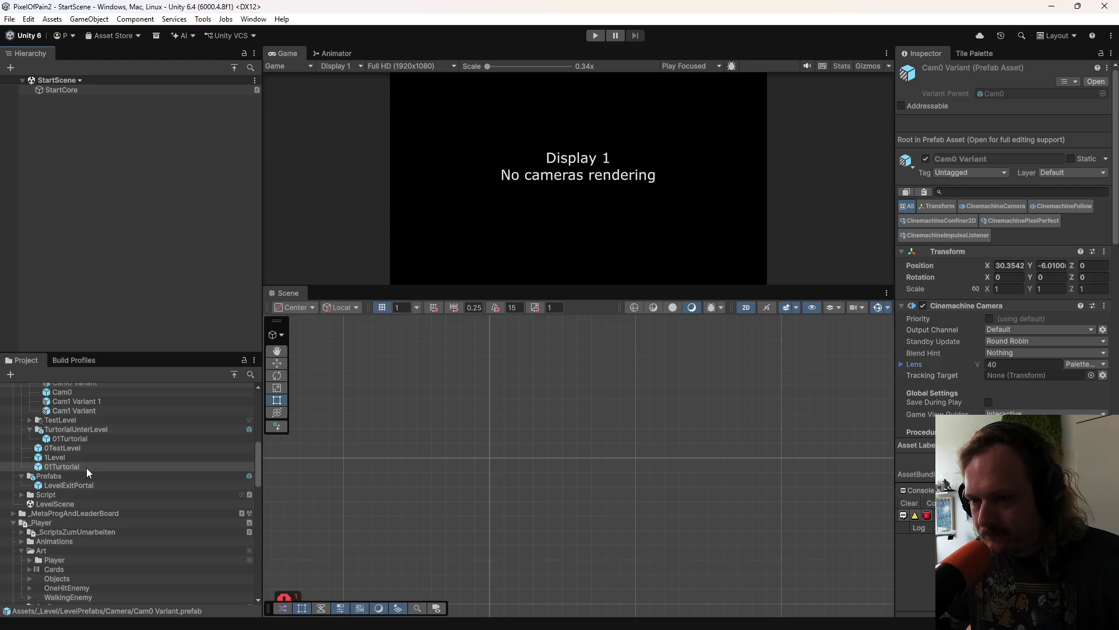
{"action": "scroll", "coordinate": [86, 467], "scroll_direction": "down", "scroll_amount": 10}
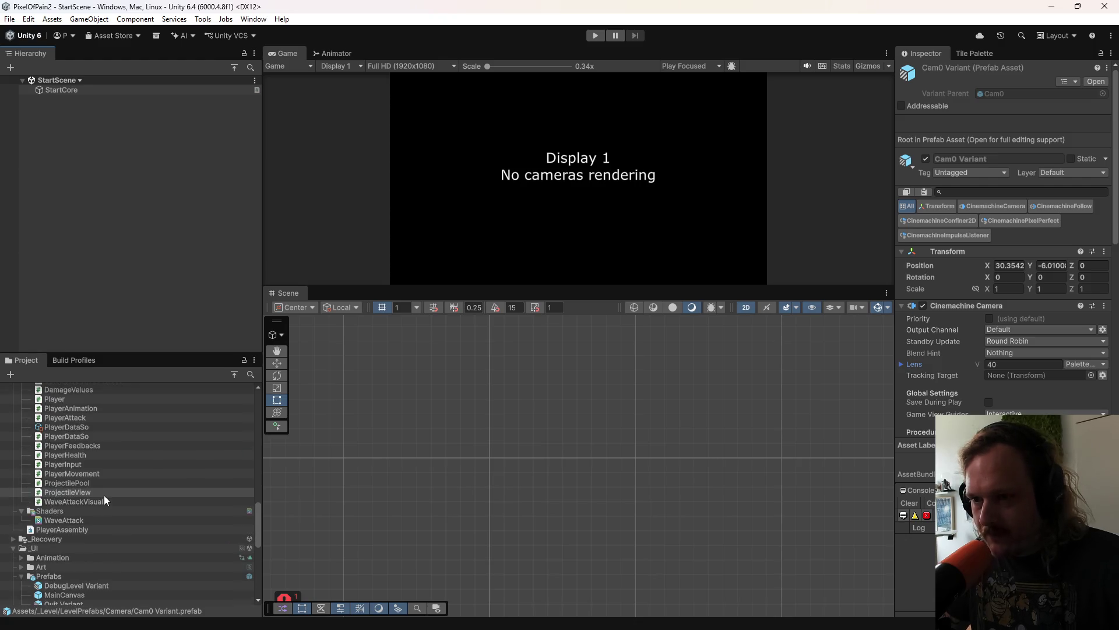
{"action": "scroll", "coordinate": [75, 520], "scroll_direction": "down", "scroll_amount": 3}
{"action": "scroll", "coordinate": [74, 524], "scroll_direction": "up", "scroll_amount": 3}
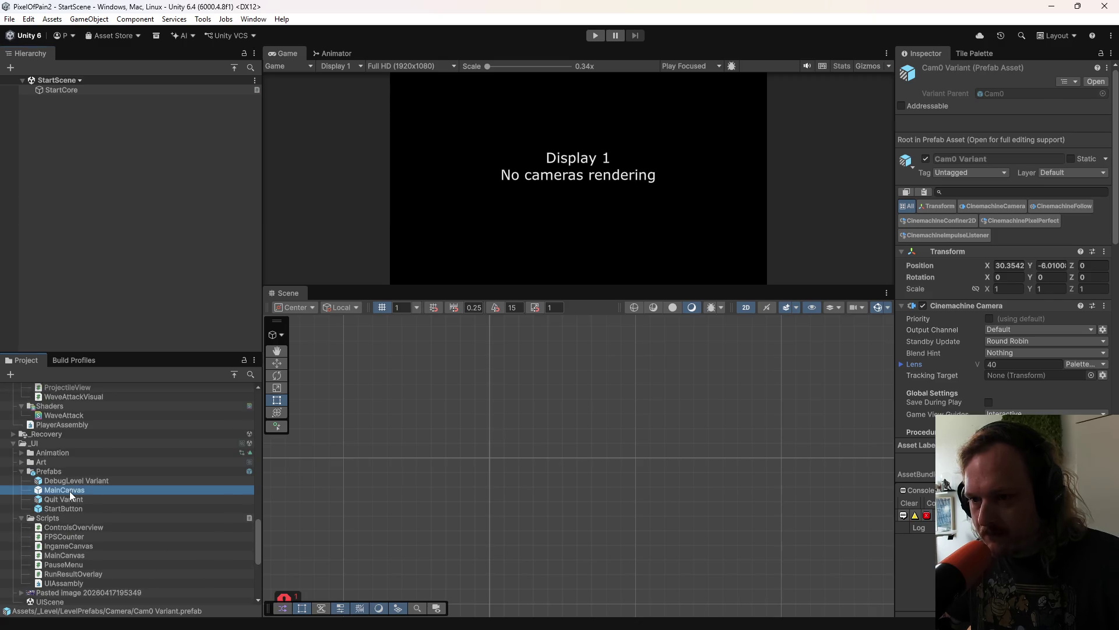
{"action": "double_click", "coordinate": [69, 491]}
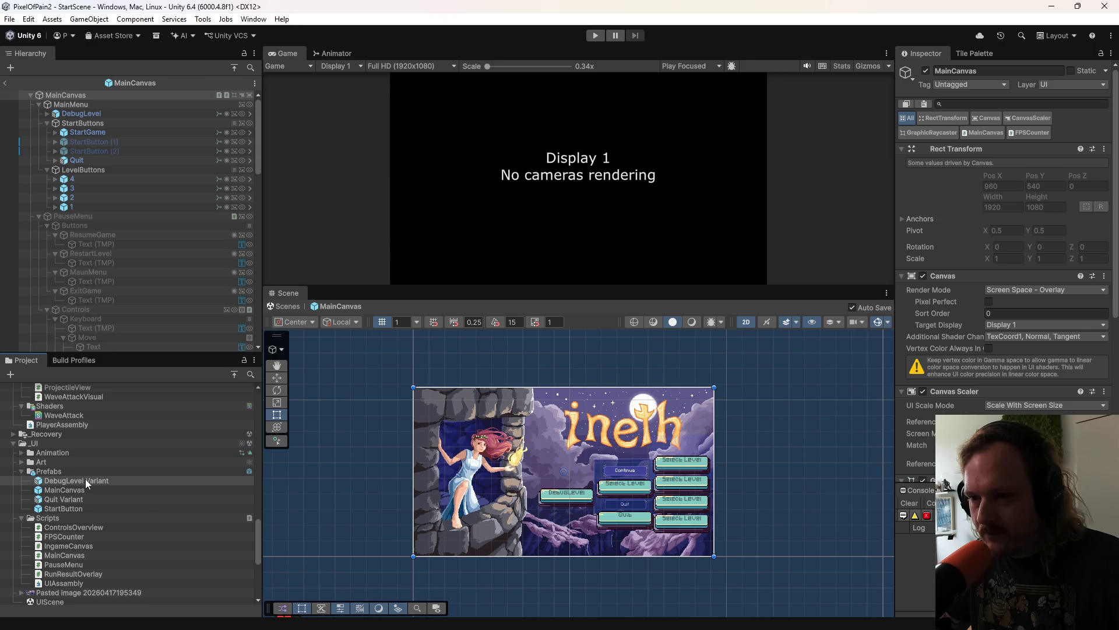
{"action": "left_click", "coordinate": [85, 479]}
{"action": "scroll", "coordinate": [658, 505], "scroll_direction": "up", "scroll_amount": 4}
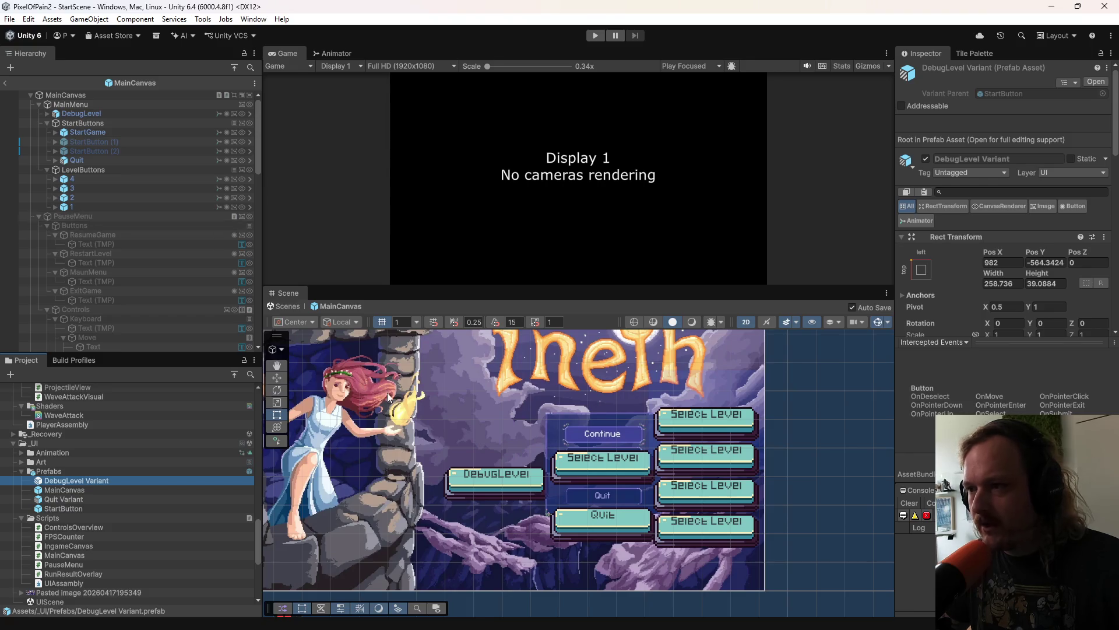
{"action": "left_click", "coordinate": [432, 400]}
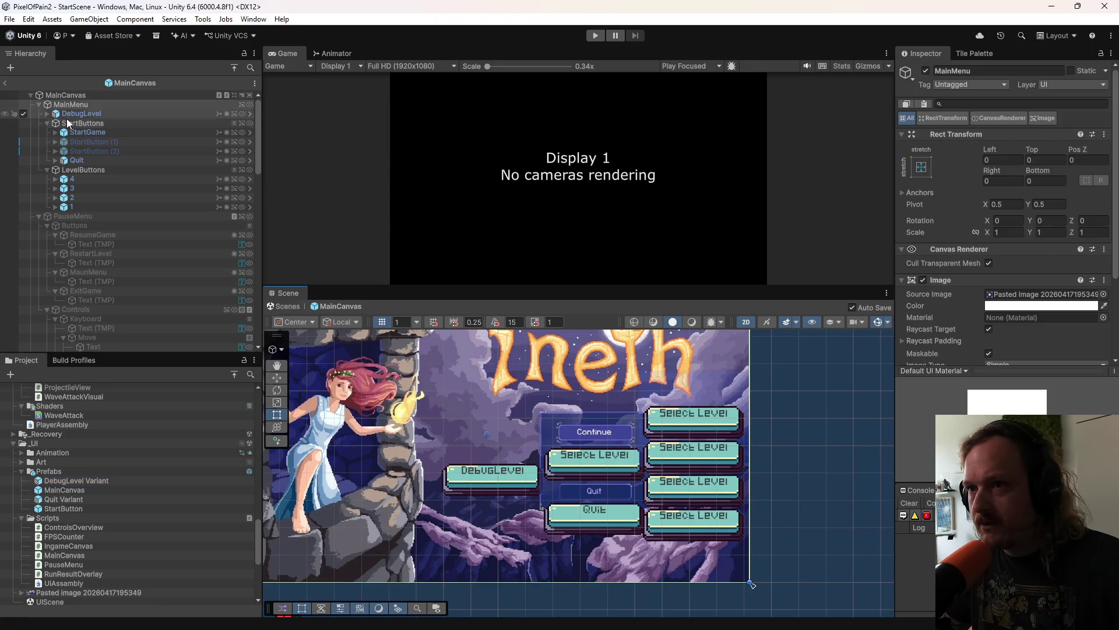
Step: Clear the MainMenu Image's Source Image, keeping the Image component enabled
{"action": "scroll", "coordinate": [936, 312], "scroll_direction": "down", "scroll_amount": 2}
{"action": "scroll", "coordinate": [937, 316], "scroll_direction": "down", "scroll_amount": 2}
{"action": "left_click", "coordinate": [923, 209]}
{"action": "left_click", "coordinate": [921, 184]}
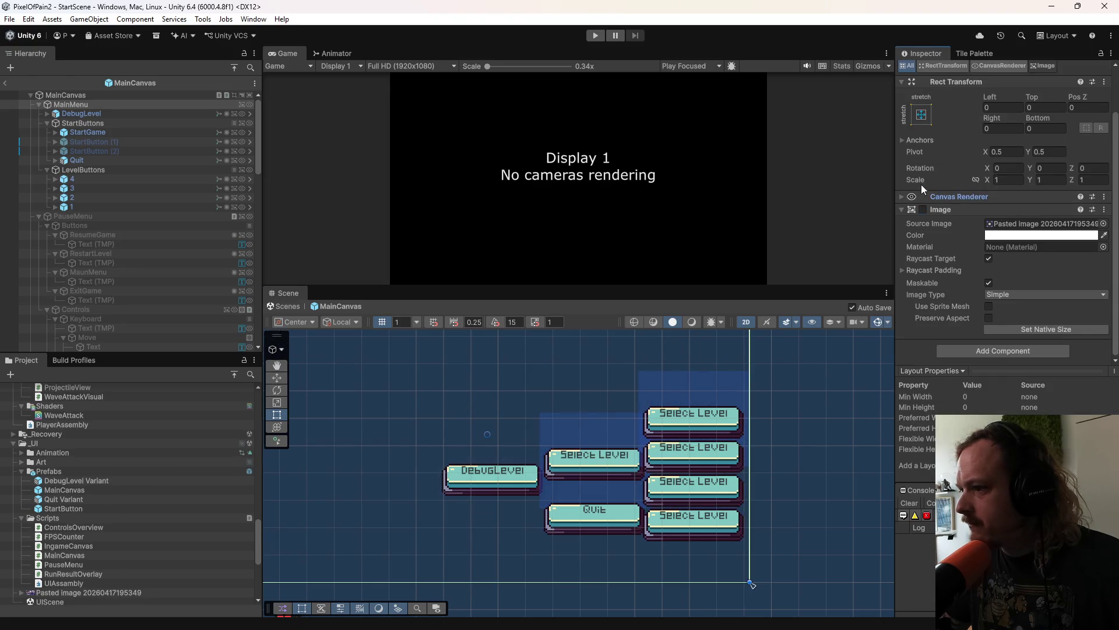
{"action": "left_click", "coordinate": [899, 197]}
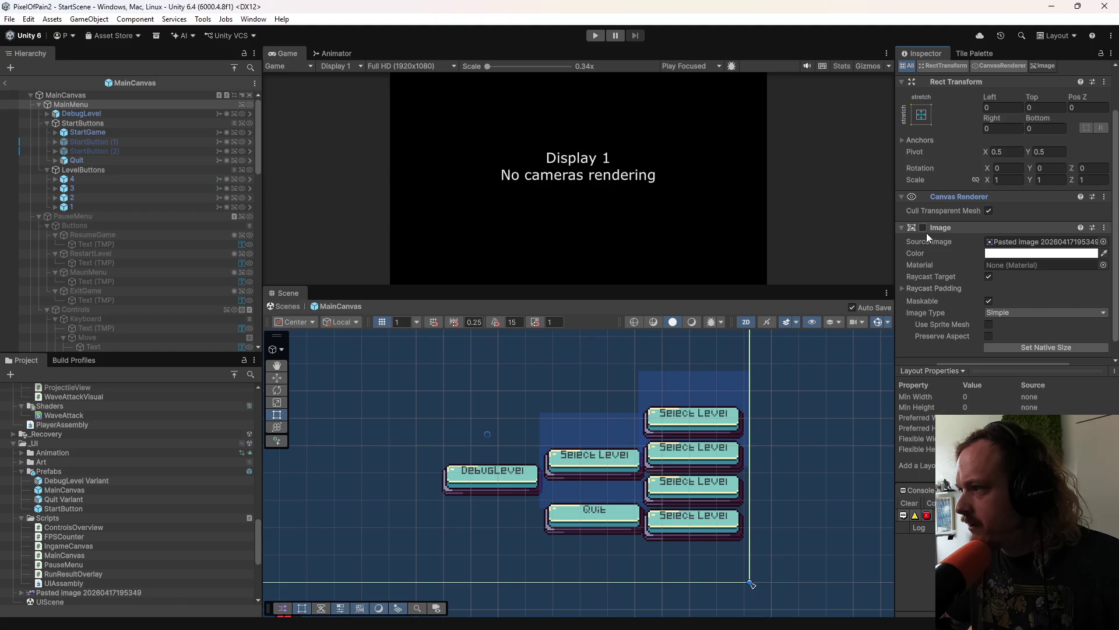
{"action": "left_click", "coordinate": [923, 227]}
{"action": "left_click", "coordinate": [1015, 239]}
{"action": "key", "text": "Delete"}
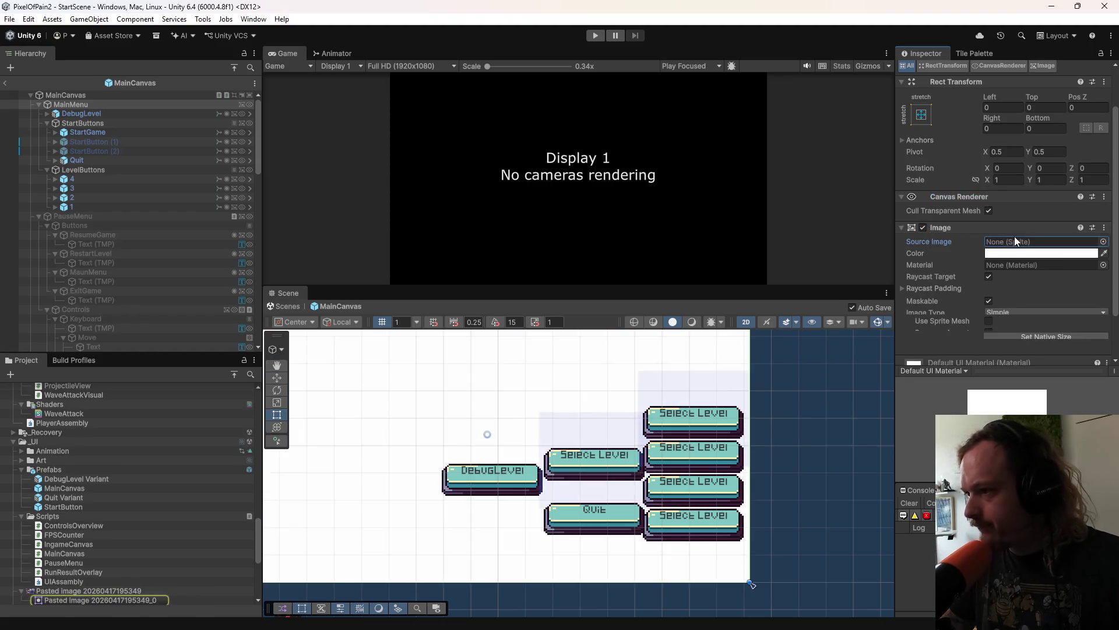
Step: Set the MainMenu background color to a dark teal
{"action": "left_click", "coordinate": [1012, 253]}
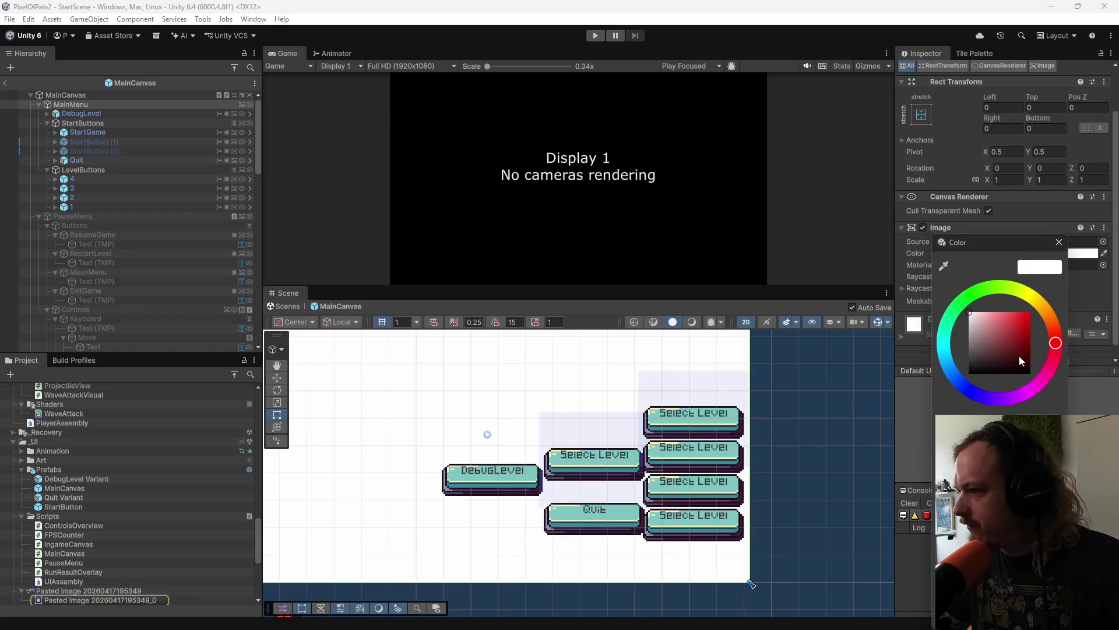
{"action": "left_click", "coordinate": [1006, 345]}
{"action": "mouse_move", "coordinate": [1005, 344]}
{"action": "left_mouse_down"}
{"action": "mouse_move", "coordinate": [963, 313]}
{"action": "mouse_move", "coordinate": [963, 381]}
{"action": "mouse_move", "coordinate": [963, 362]}
{"action": "mouse_move", "coordinate": [1026, 380]}
{"action": "mouse_move", "coordinate": [1022, 362]}
{"action": "mouse_move", "coordinate": [983, 363]}
{"action": "left_mouse_up"}
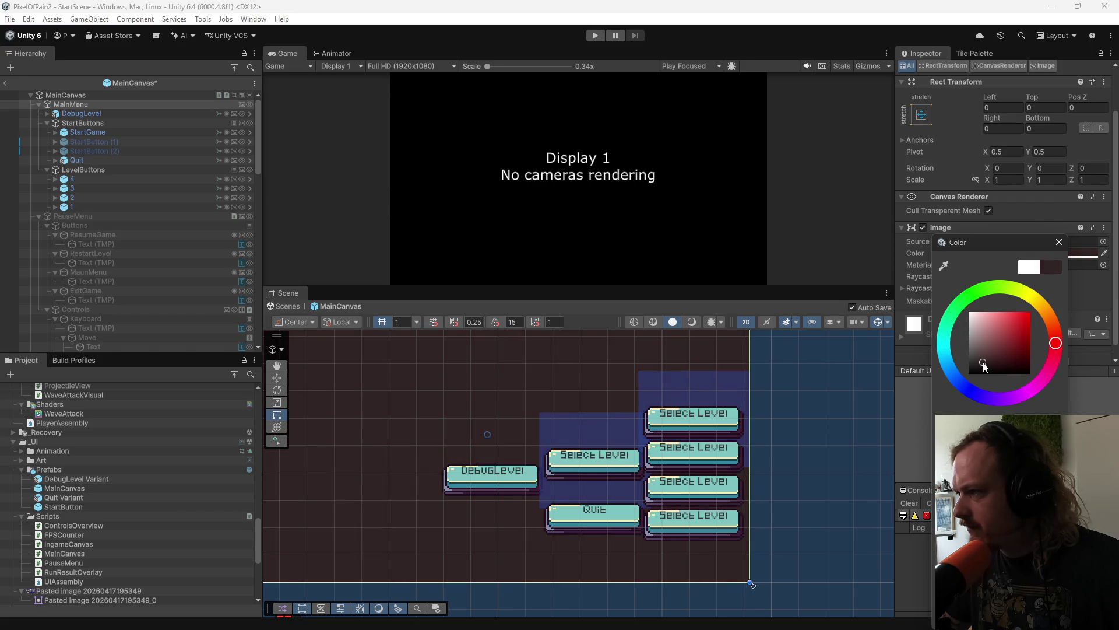
{"action": "mouse_move", "coordinate": [1054, 369]}
{"action": "left_mouse_down"}
{"action": "mouse_move", "coordinate": [1018, 403]}
{"action": "mouse_move", "coordinate": [965, 389]}
{"action": "mouse_move", "coordinate": [932, 358]}
{"action": "mouse_move", "coordinate": [995, 363]}
{"action": "left_mouse_up"}
{"action": "left_click", "coordinate": [981, 351]}
{"action": "scroll", "coordinate": [615, 414], "scroll_direction": "down", "scroll_amount": 1}
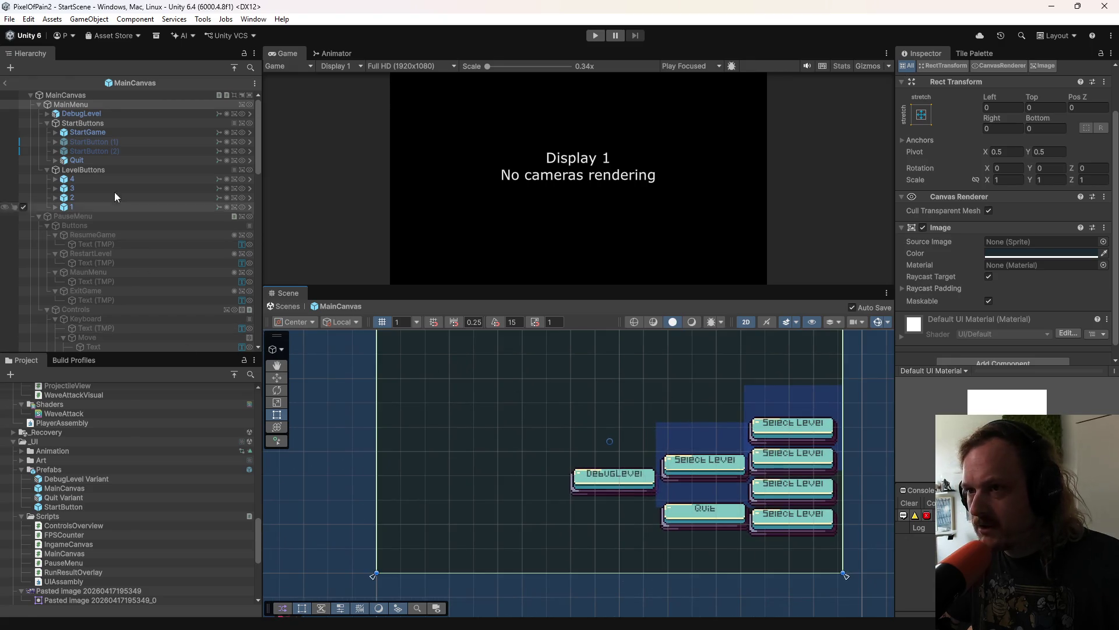
Step: Frame the menu buttons and inspect StartGame, Quit and hidden StartButton (1) and (2)
{"action": "key", "text": "f"}
{"action": "scroll", "coordinate": [602, 483], "scroll_direction": "up", "scroll_amount": 1}
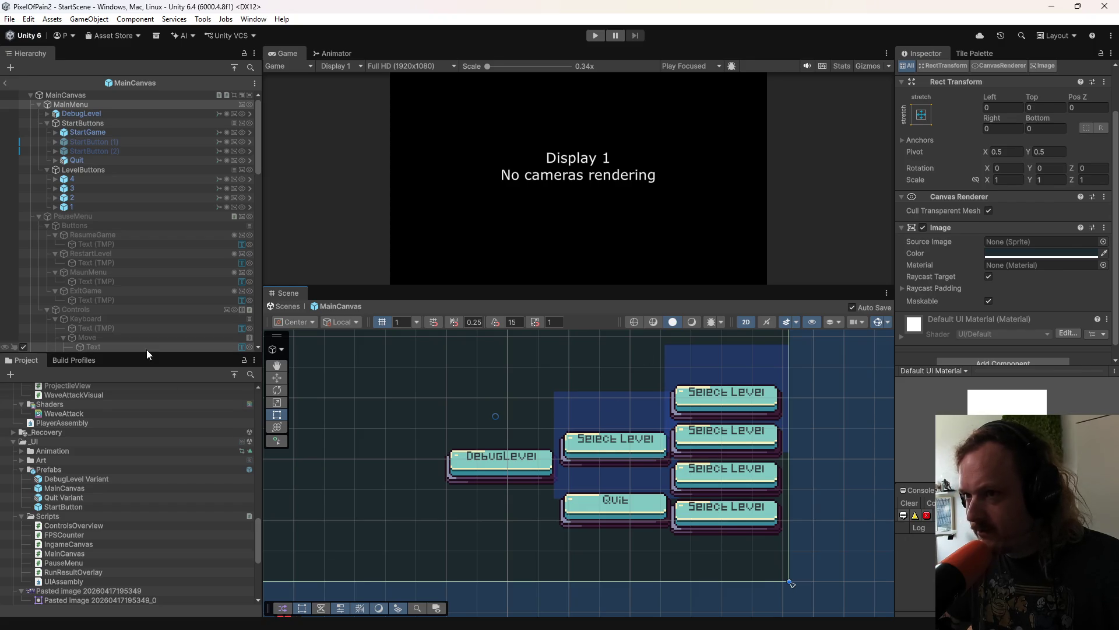
{"action": "left_click", "coordinate": [110, 136]}
{"action": "left_click", "coordinate": [111, 160]}
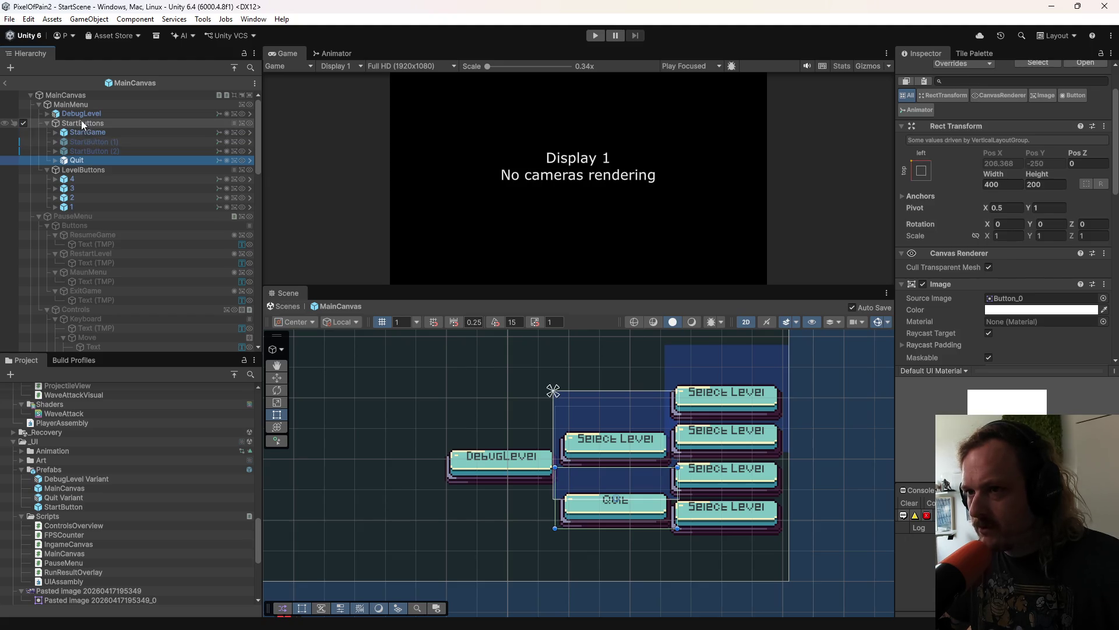
{"action": "left_click", "coordinate": [87, 145]}
{"action": "left_click", "coordinate": [89, 153]}
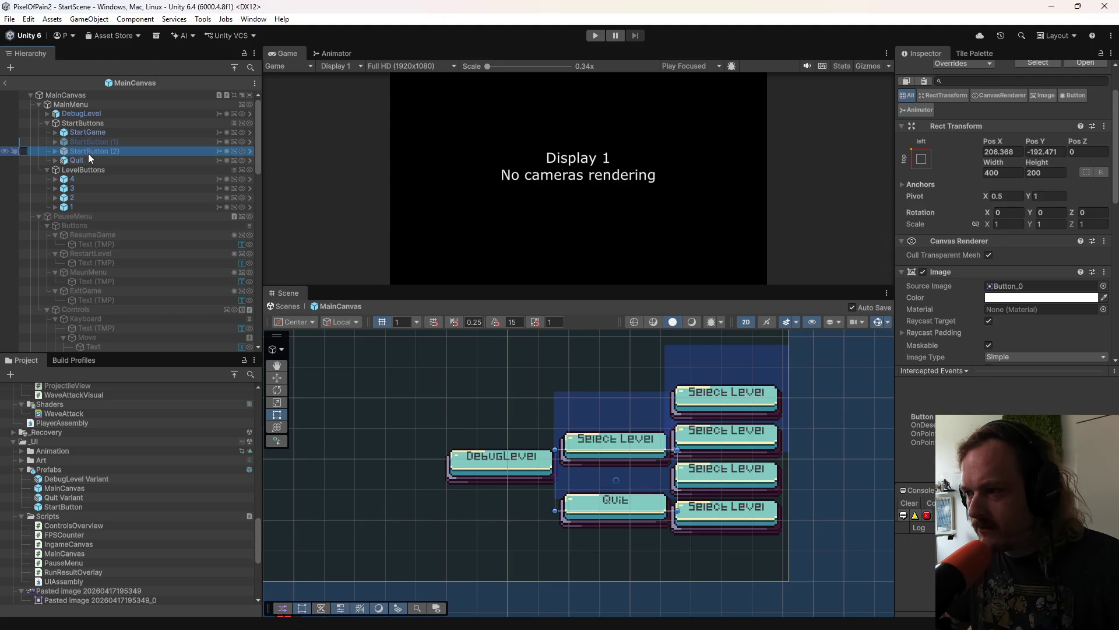
{"action": "left_click", "coordinate": [89, 132]}
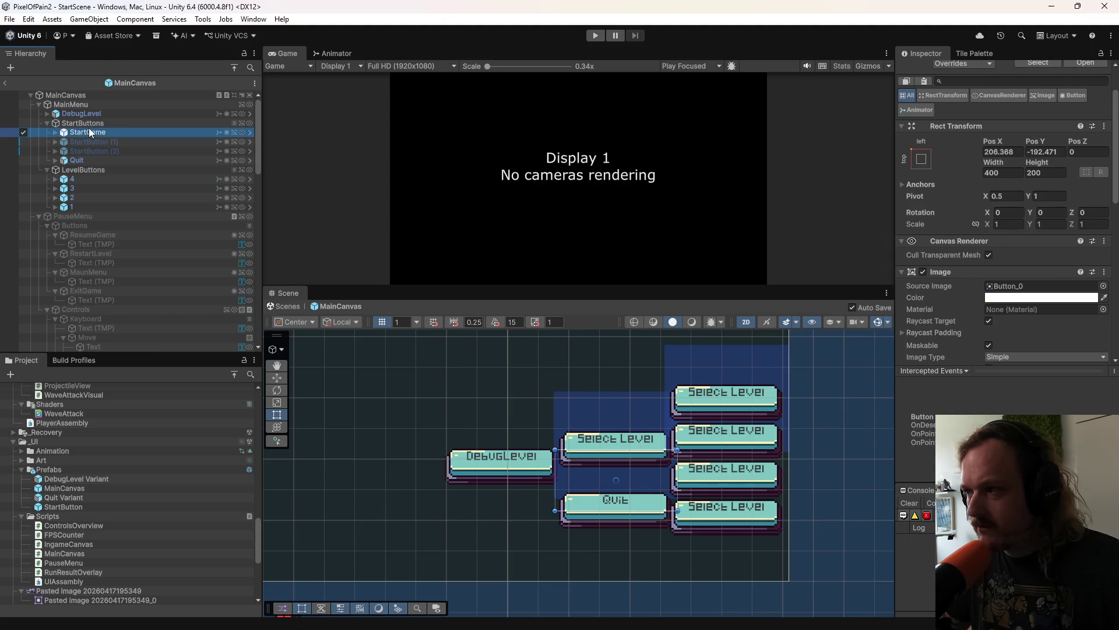
Step: Inspect MainMenu, then MainCanvas to show its Main Canvas script references
{"action": "left_click", "coordinate": [70, 104]}
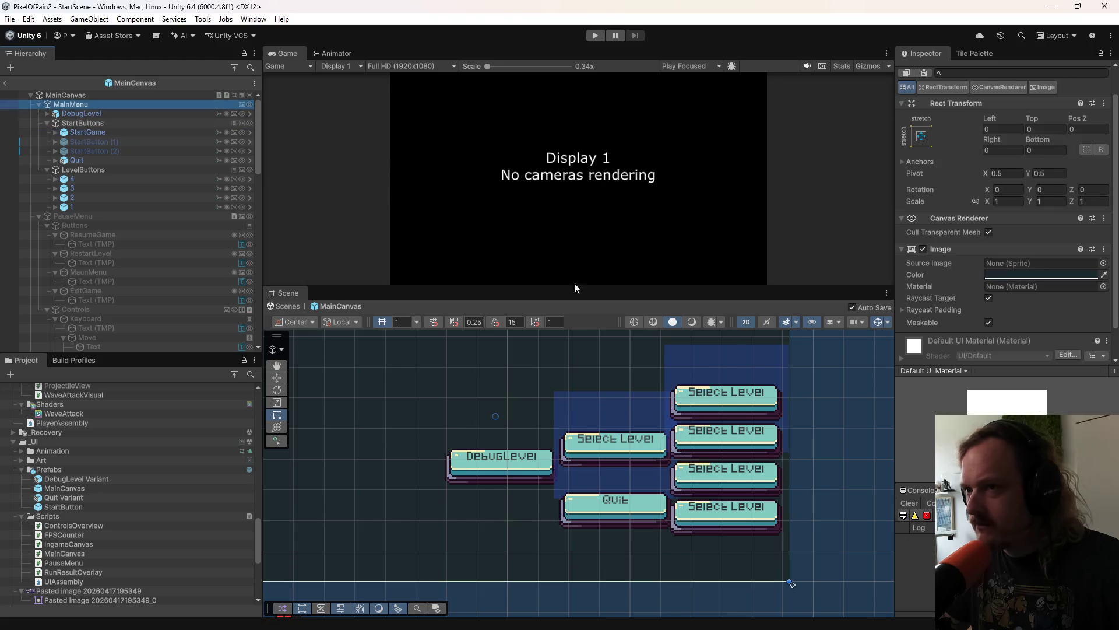
{"action": "scroll", "coordinate": [974, 314], "scroll_direction": "down", "scroll_amount": 2}
{"action": "scroll", "coordinate": [948, 323], "scroll_direction": "up", "scroll_amount": 2}
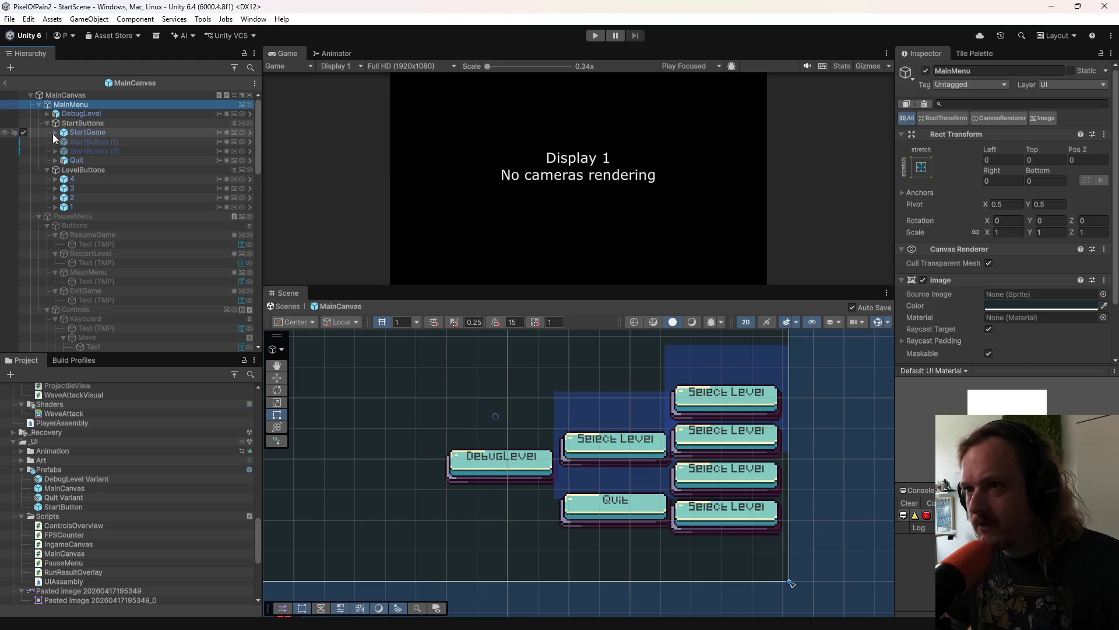
{"action": "left_click", "coordinate": [65, 95]}
{"action": "scroll", "coordinate": [931, 320], "scroll_direction": "down", "scroll_amount": 6}
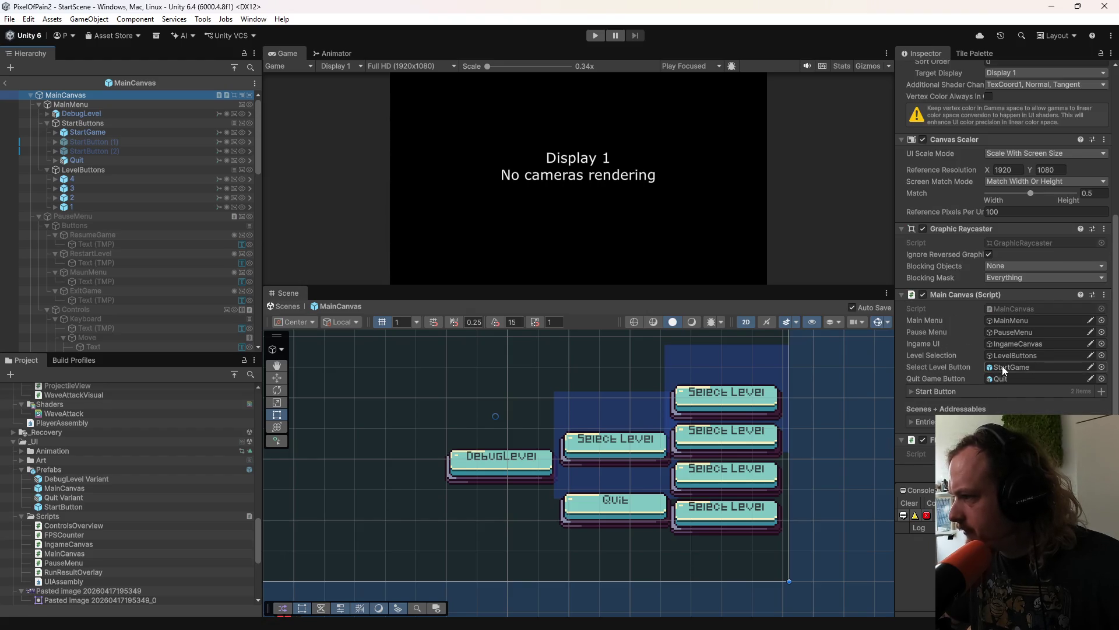
Step: Expand the Start Button list and ping its DebugLevel and button 1 references
{"action": "left_click", "coordinate": [913, 390]}
{"action": "scroll", "coordinate": [936, 376], "scroll_direction": "down", "scroll_amount": 2}
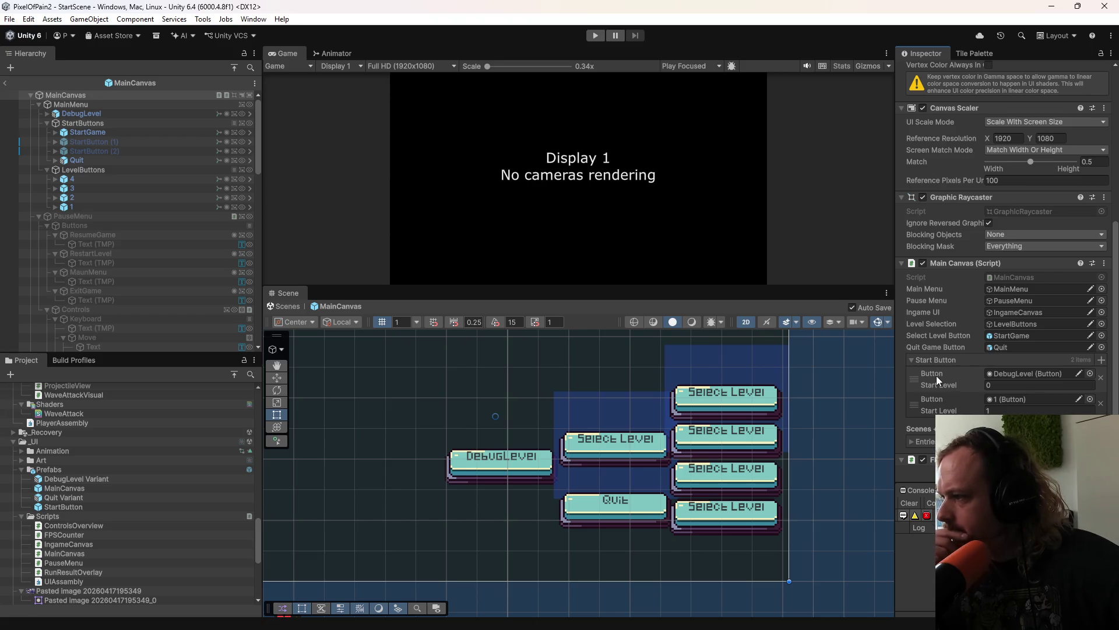
{"action": "left_click", "coordinate": [1045, 374]}
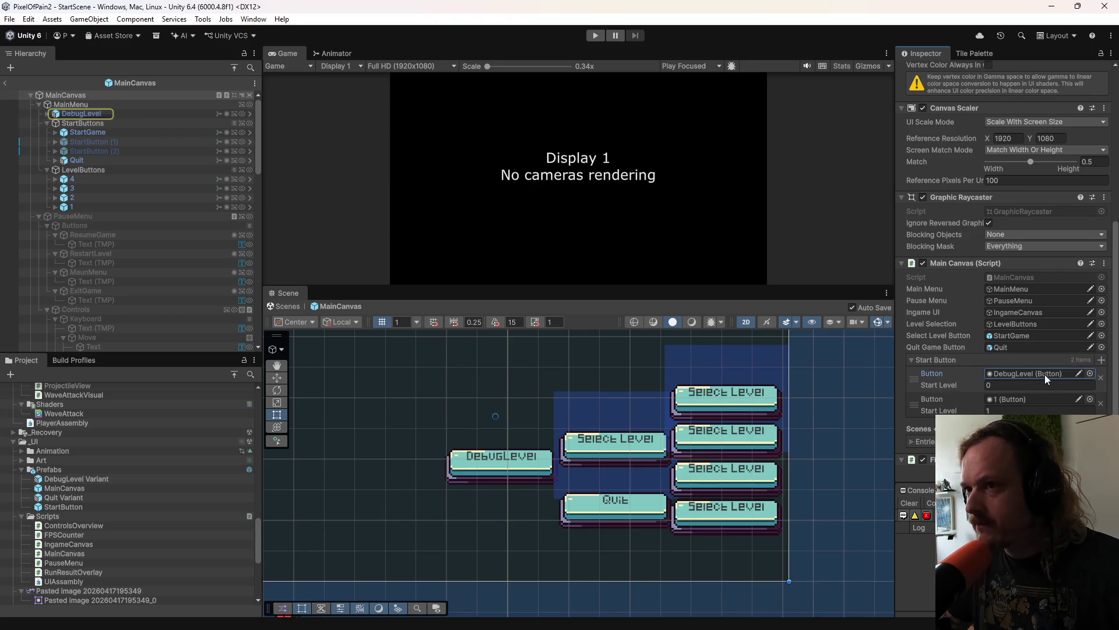
{"action": "left_click", "coordinate": [1038, 402]}
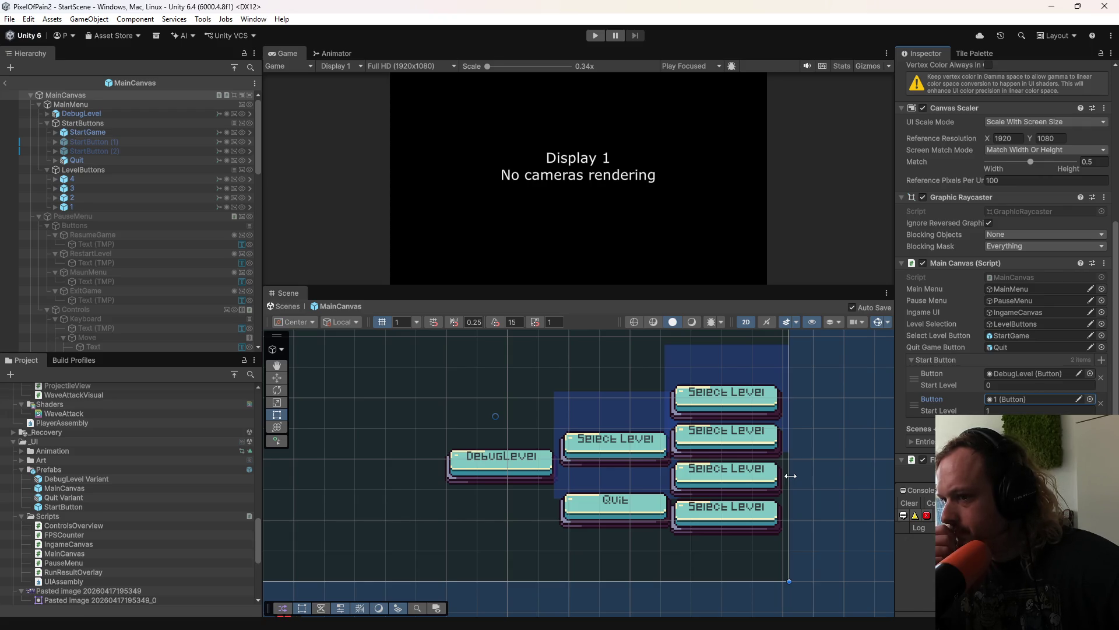
{"action": "scroll", "coordinate": [982, 387], "scroll_direction": "down", "scroll_amount": 2}
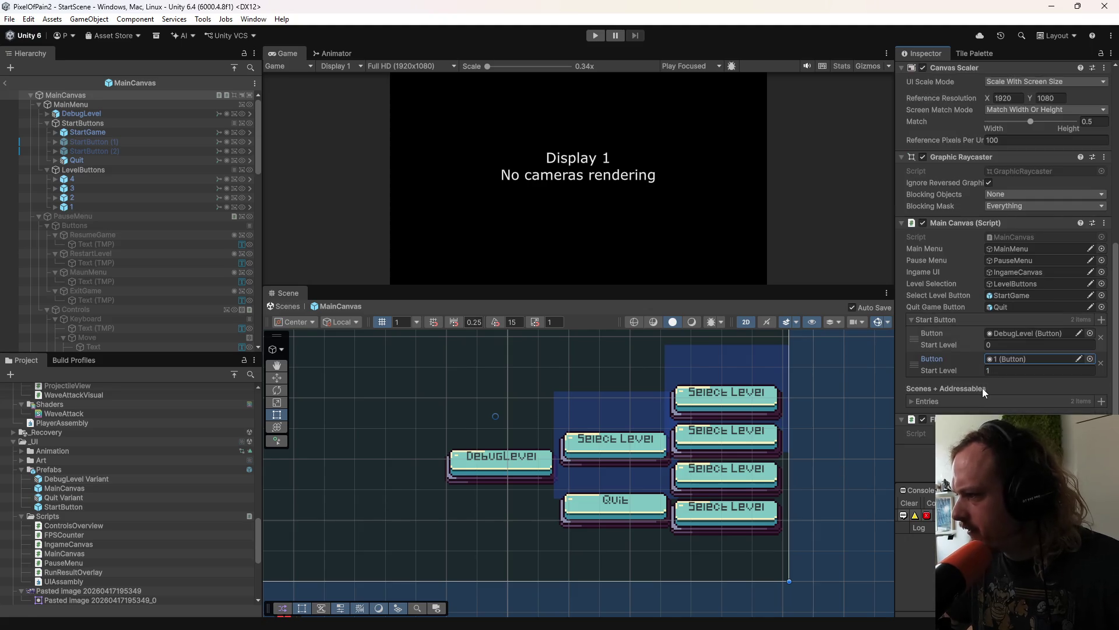
Step: Expand Scenes + Addressables Entries and both LevelScene Addressable Keys lists
{"action": "left_click", "coordinate": [913, 401]}
{"action": "scroll", "coordinate": [933, 396], "scroll_direction": "down", "scroll_amount": 3}
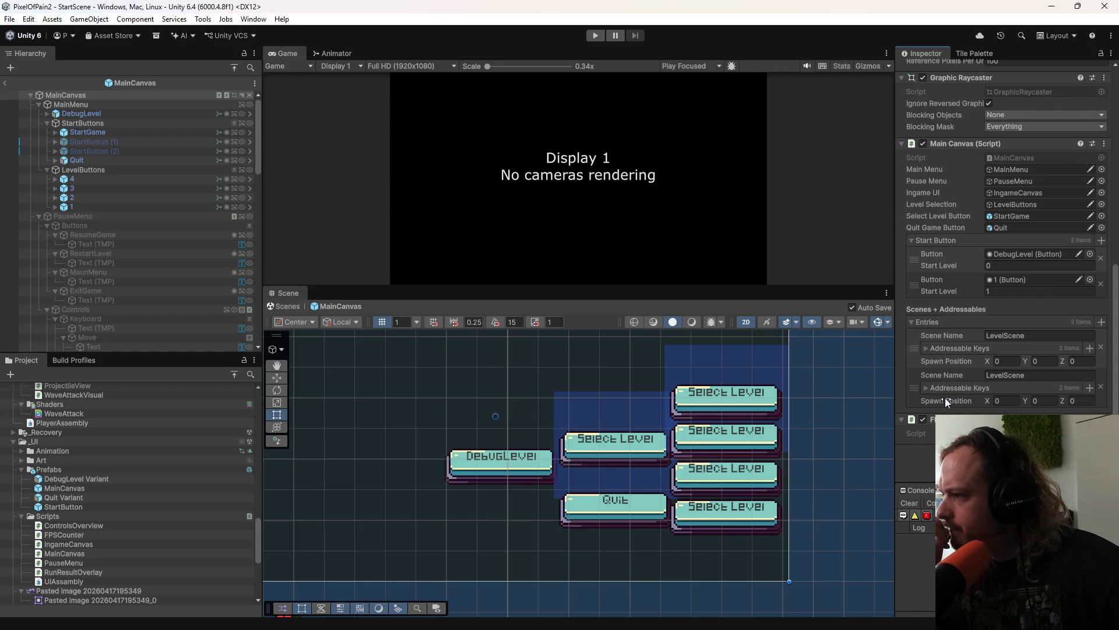
{"action": "left_click", "coordinate": [927, 347]}
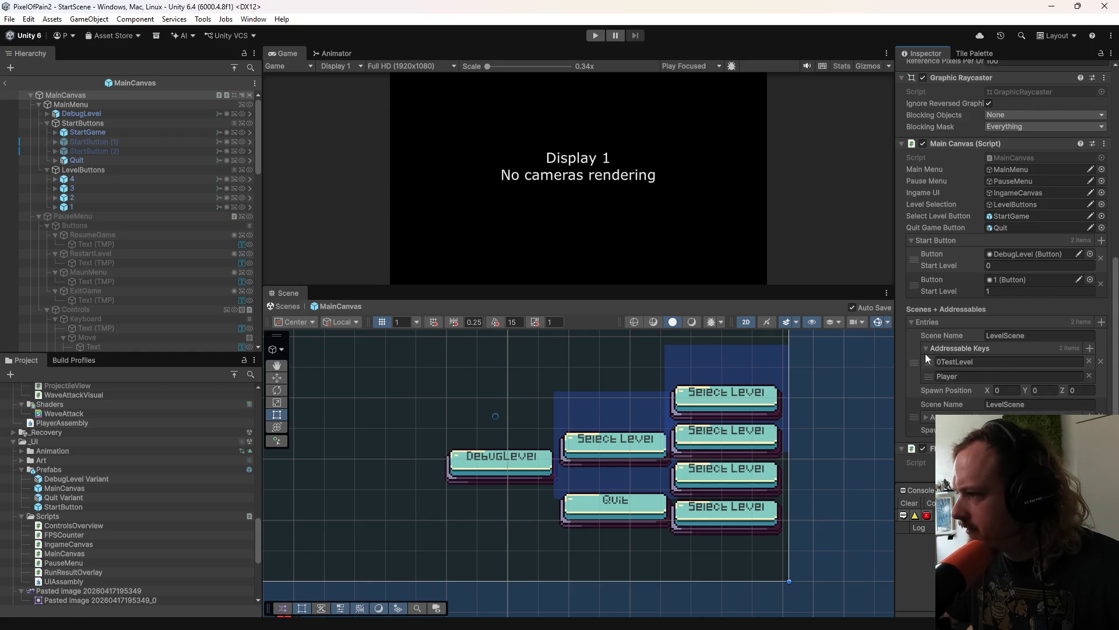
{"action": "scroll", "coordinate": [926, 361], "scroll_direction": "down", "scroll_amount": 1}
{"action": "left_click", "coordinate": [926, 388]}
{"action": "scroll", "coordinate": [937, 362], "scroll_direction": "down", "scroll_amount": 1}
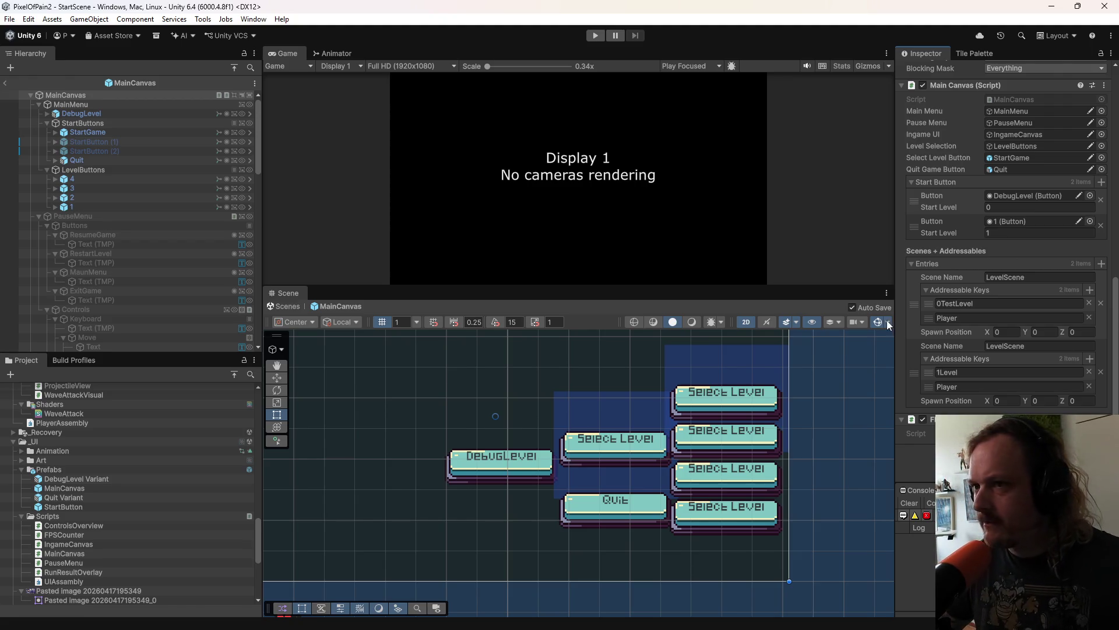
{"action": "left_click", "coordinate": [97, 132]}
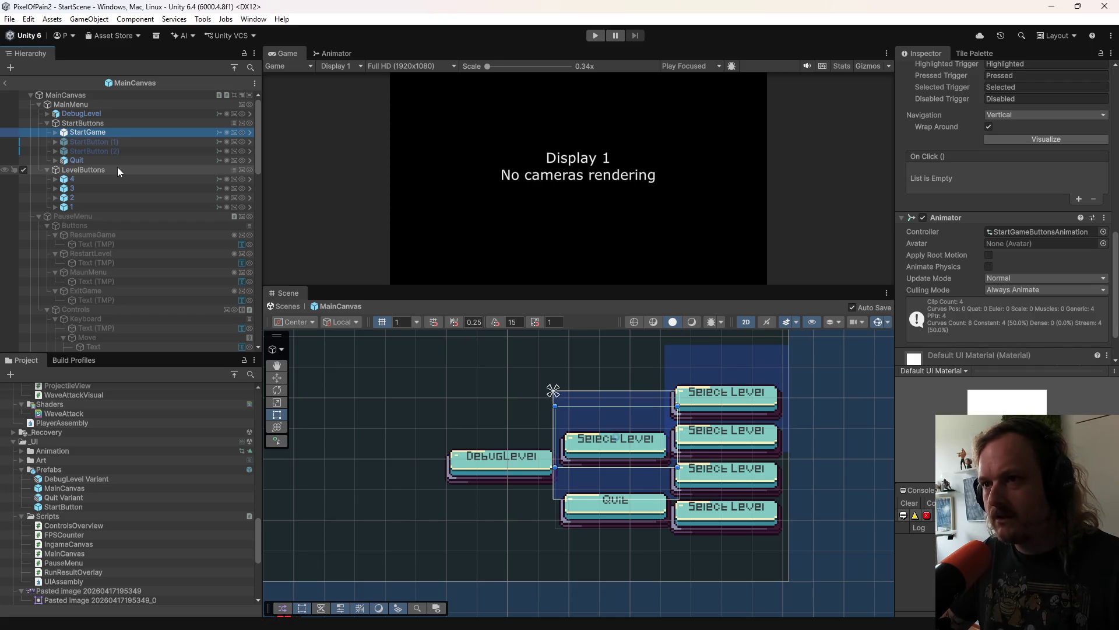
Step: Enable the hidden StartButton (1) in the Hierarchy and select it
{"action": "left_click", "coordinate": [97, 141]}
{"action": "left_click", "coordinate": [23, 141]}
{"action": "left_click", "coordinate": [93, 151]}
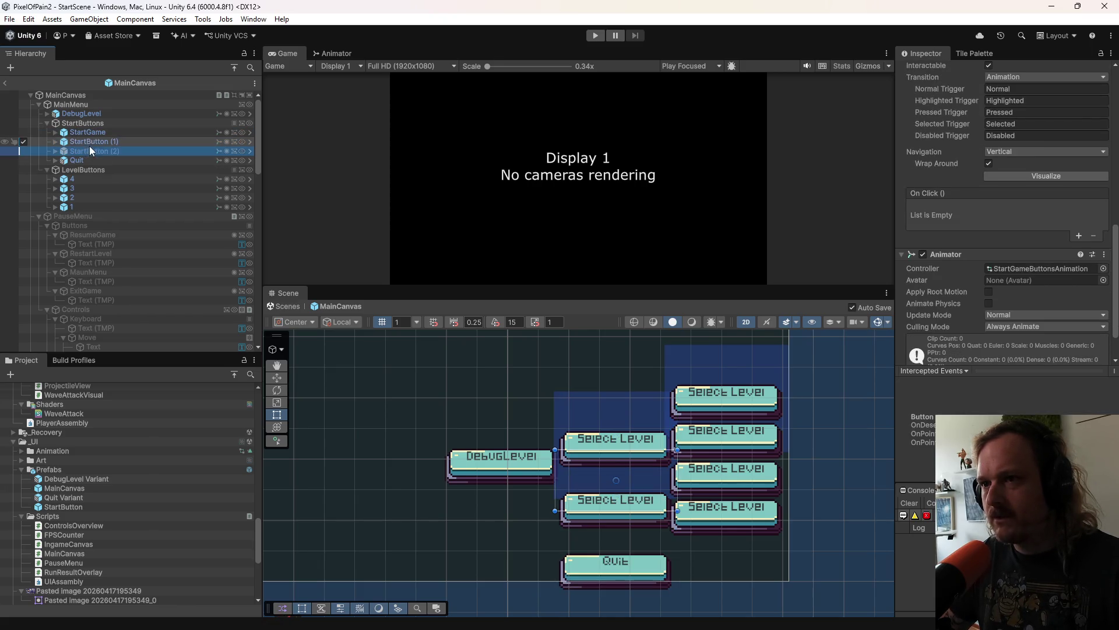
{"action": "left_click", "coordinate": [97, 141]}
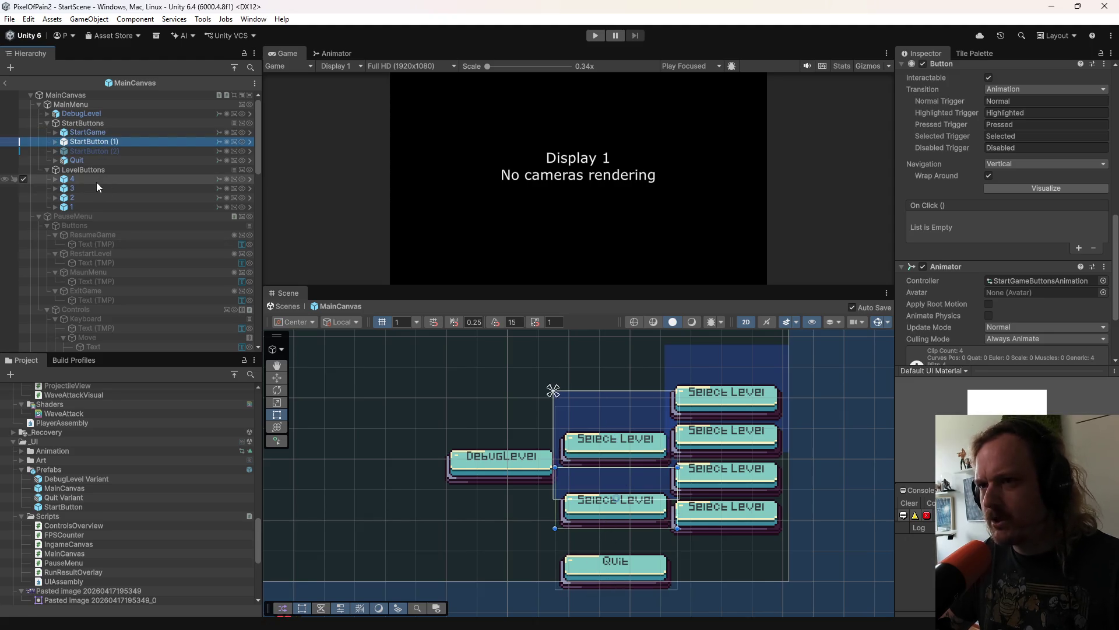
Step: Change the button's Text (TMP) label from Select Level to 'Turtorial'
{"action": "left_click", "coordinate": [56, 141]}
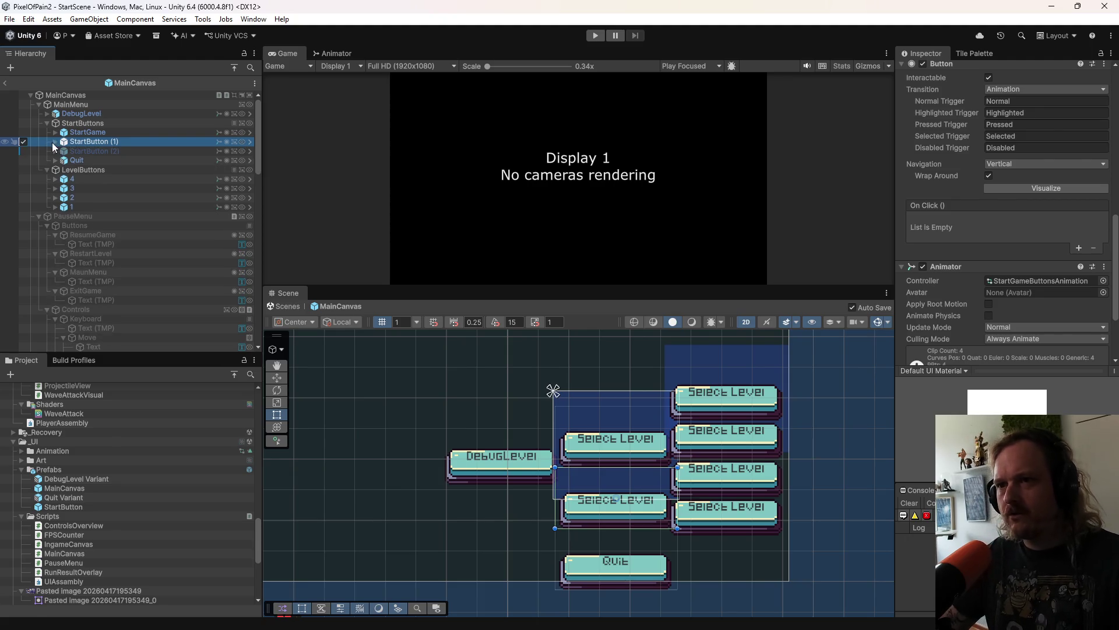
{"action": "left_click", "coordinate": [96, 151]}
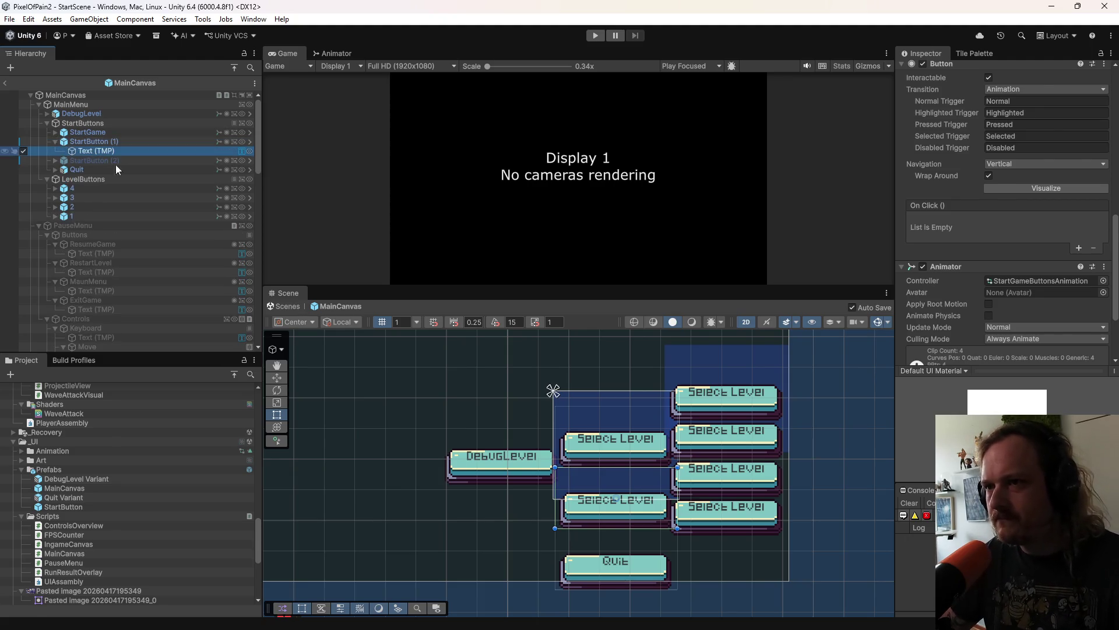
{"action": "scroll", "coordinate": [949, 332], "scroll_direction": "down", "scroll_amount": 10}
{"action": "scroll", "coordinate": [959, 323], "scroll_direction": "up", "scroll_amount": 10}
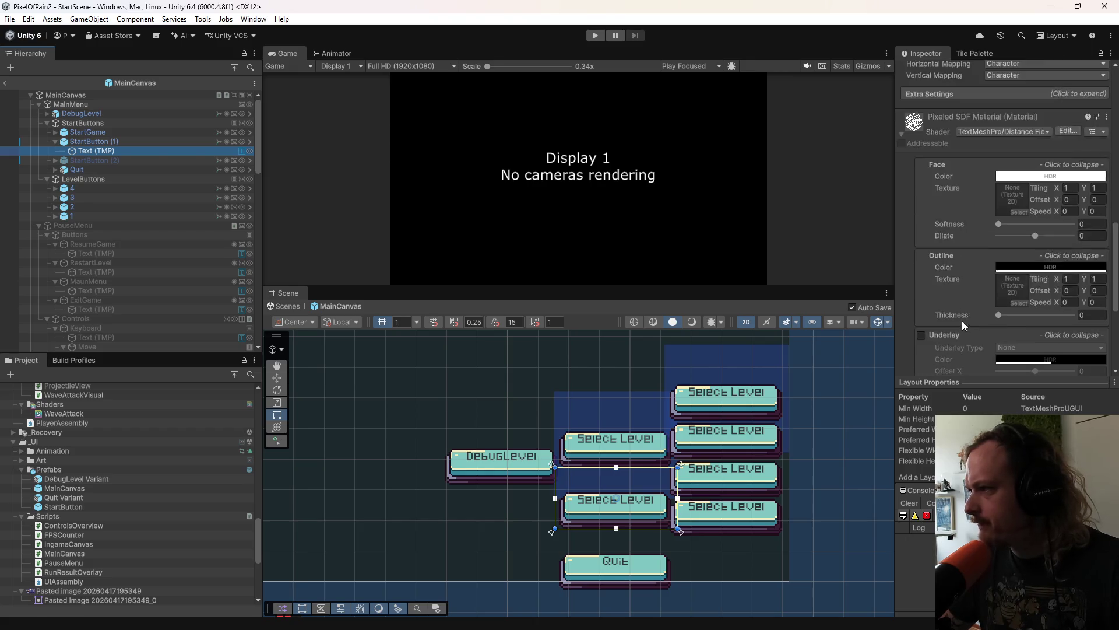
{"action": "left_click", "coordinate": [951, 158]}
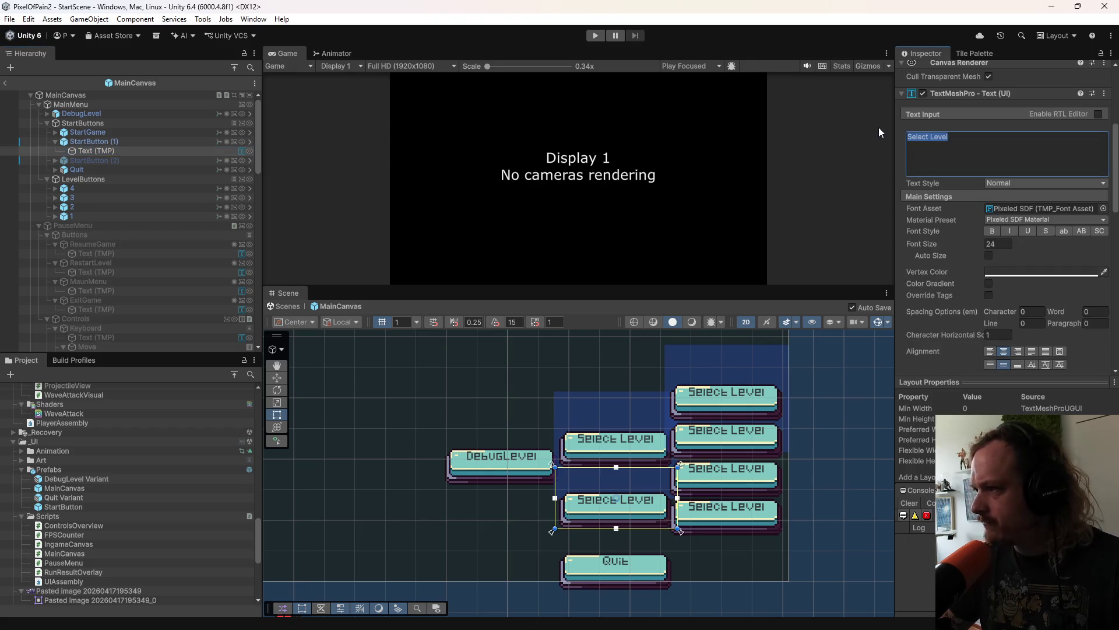
{"action": "key", "text": "BackSpace"}
{"action": "type", "text": "Turto"}
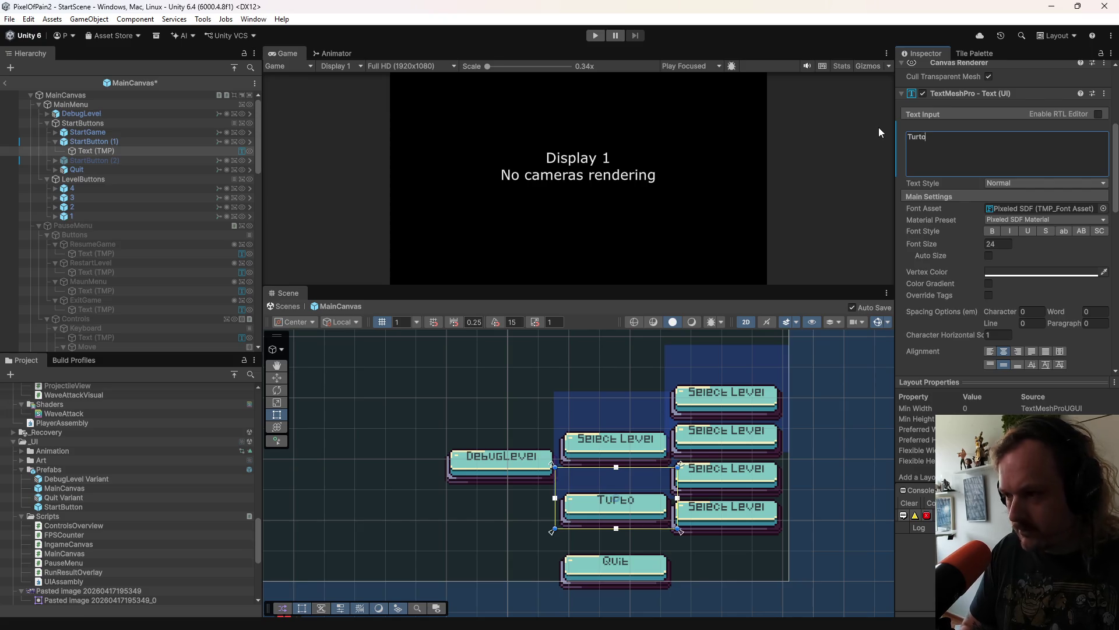
{"action": "type", "text": "rial"}
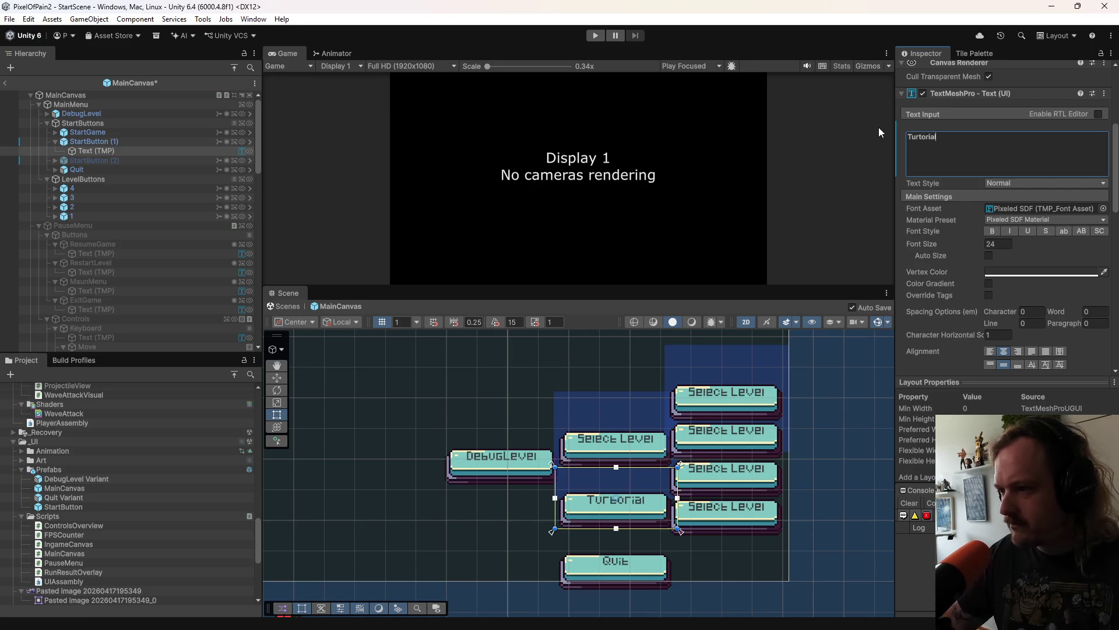
{"action": "left_click", "coordinate": [99, 143]}
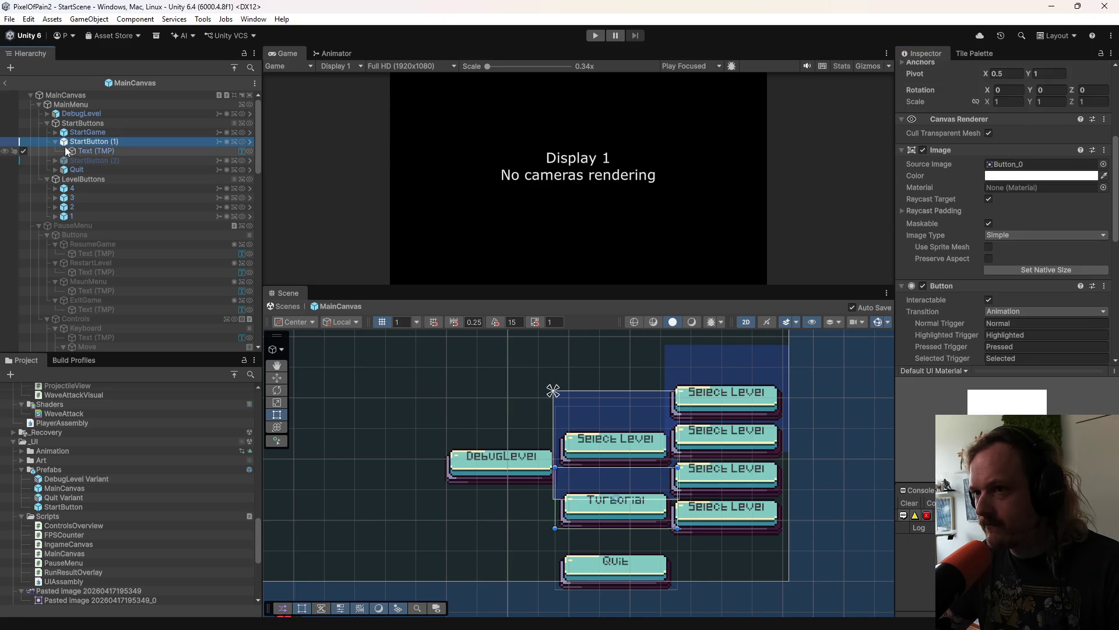
Step: Rename the StartButton (1) object to 'Turtorial' and review its prefab overrides
{"action": "left_click", "coordinate": [83, 141]}
{"action": "type", "text": "Tu"}
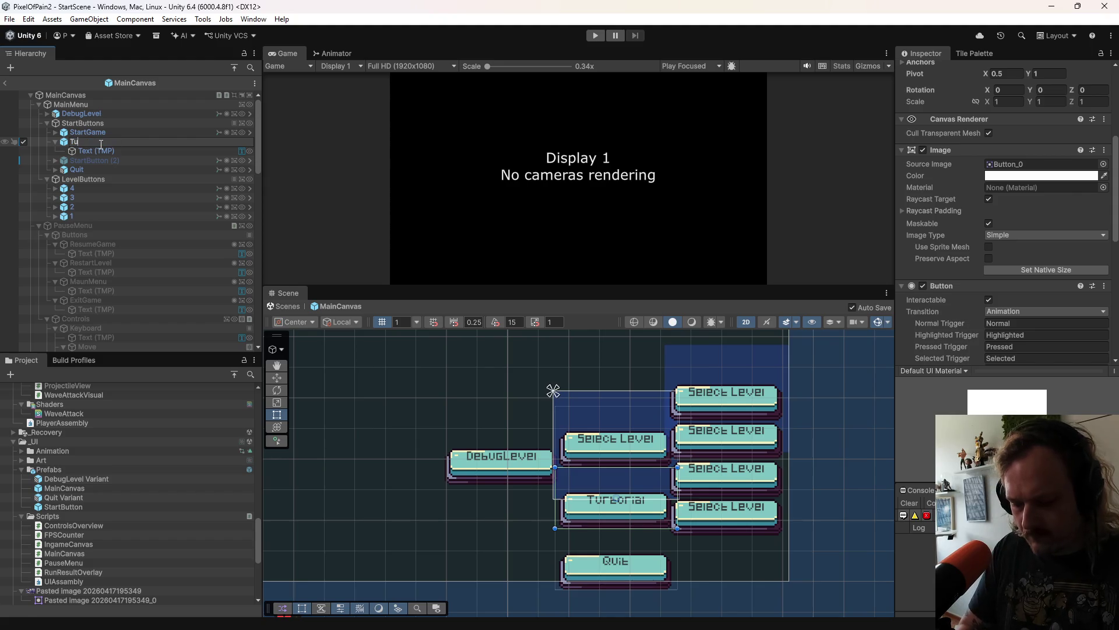
{"action": "type", "text": "rtorial"}
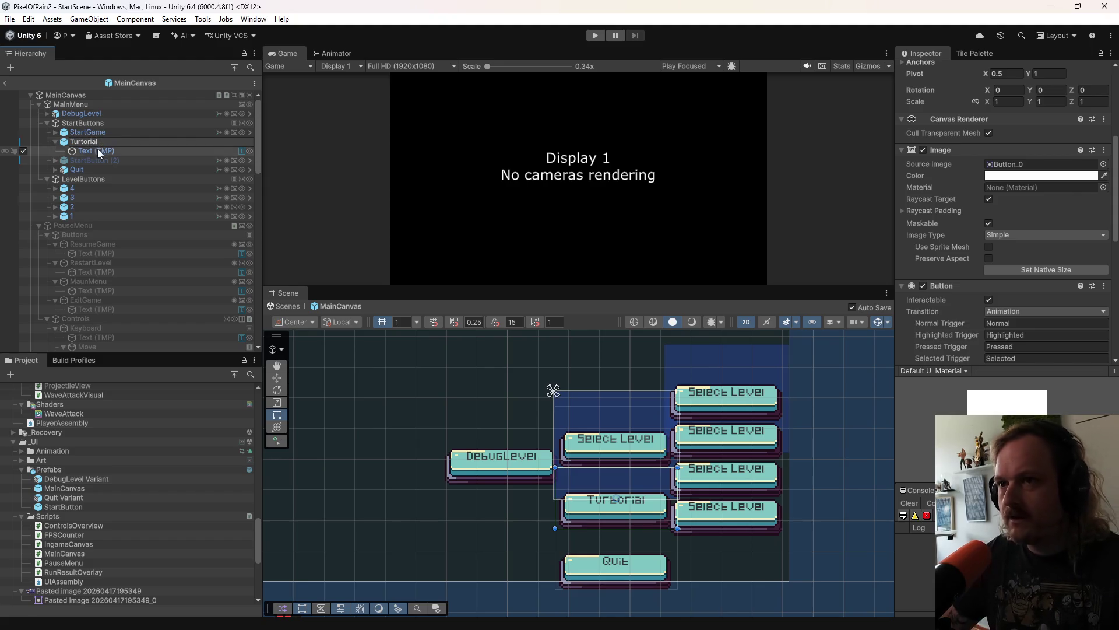
{"action": "left_click", "coordinate": [109, 133]}
{"action": "left_click", "coordinate": [106, 142]}
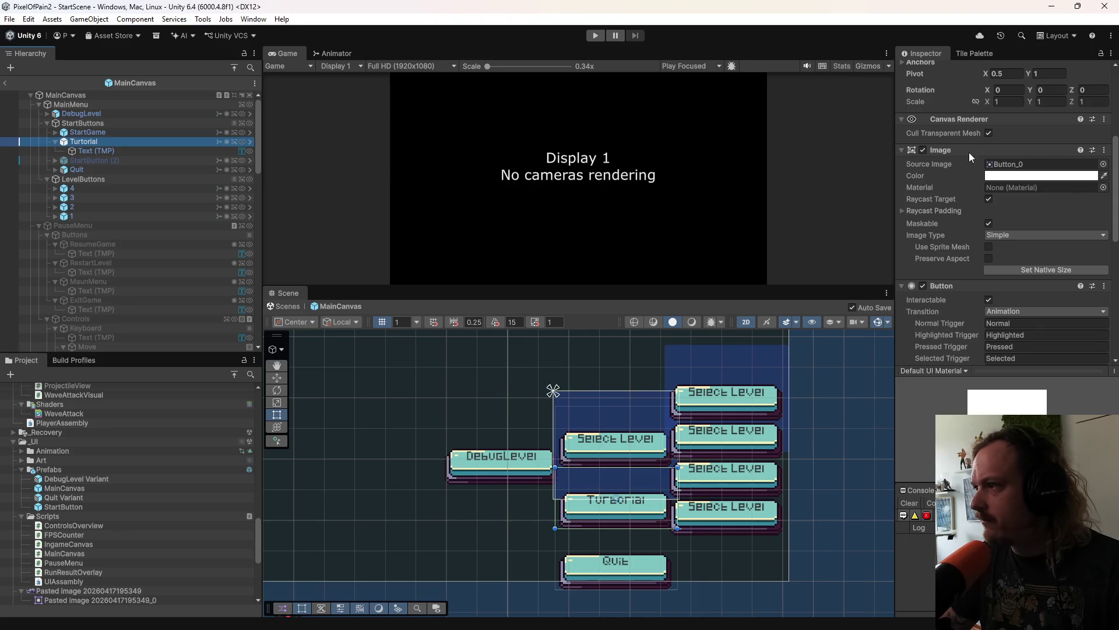
{"action": "scroll", "coordinate": [969, 152], "scroll_direction": "up", "scroll_amount": 5}
{"action": "left_click", "coordinate": [953, 115]}
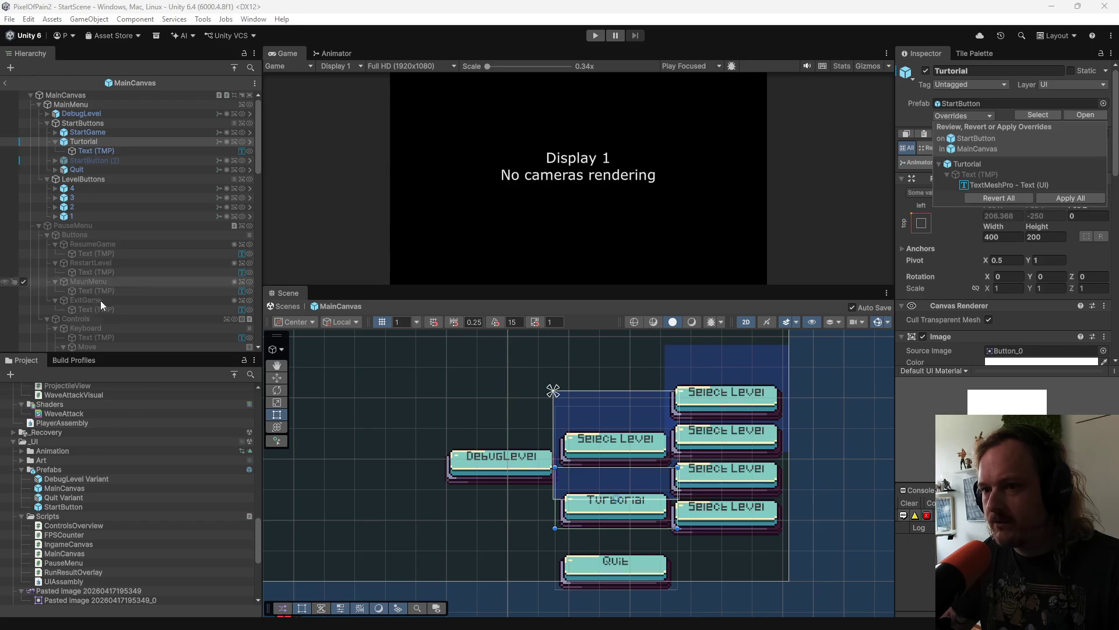
Step: Save the Turtorial button into the Prefabs folder as a Prefab Variant
{"action": "left_click", "coordinate": [82, 142]}
{"action": "scroll", "coordinate": [70, 347], "scroll_direction": "down", "scroll_amount": 1}
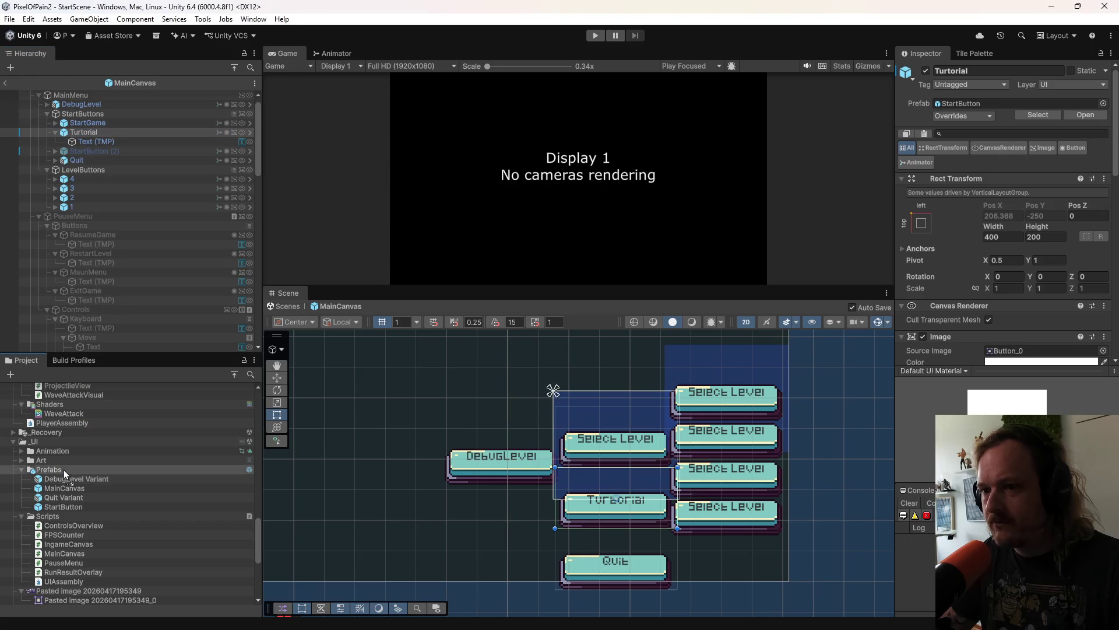
{"action": "left_click_drag", "start_coordinate": [63, 469], "coordinate": [63, 470]}
{"action": "left_click", "coordinate": [592, 342]}
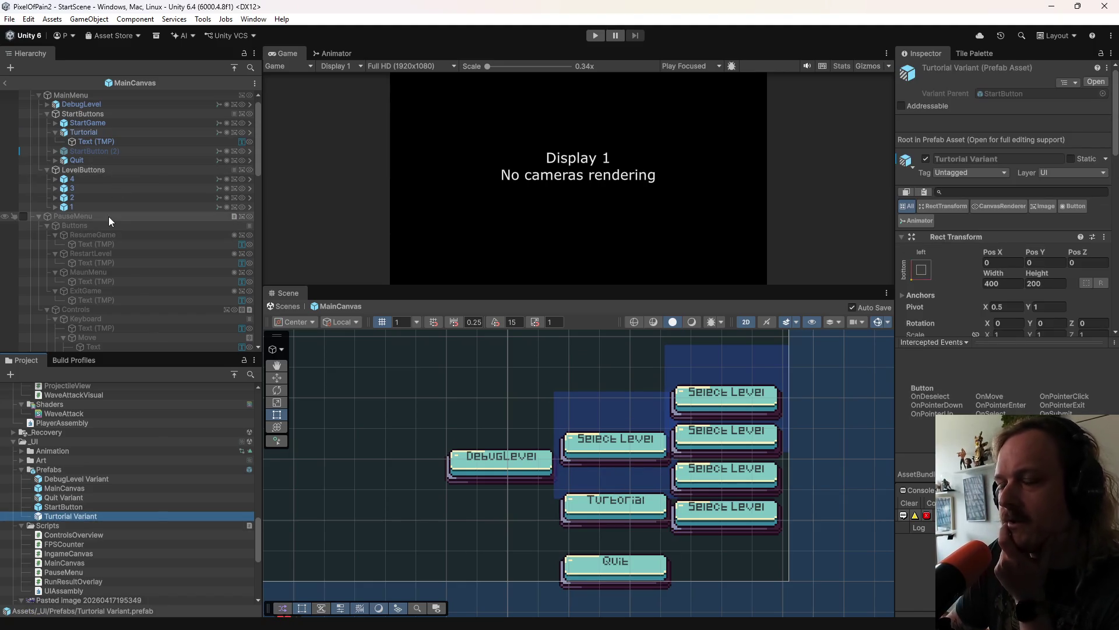
Step: Collapse the Turtorial button's children and select MainCanvas to inspect its components
{"action": "left_click", "coordinate": [56, 132]}
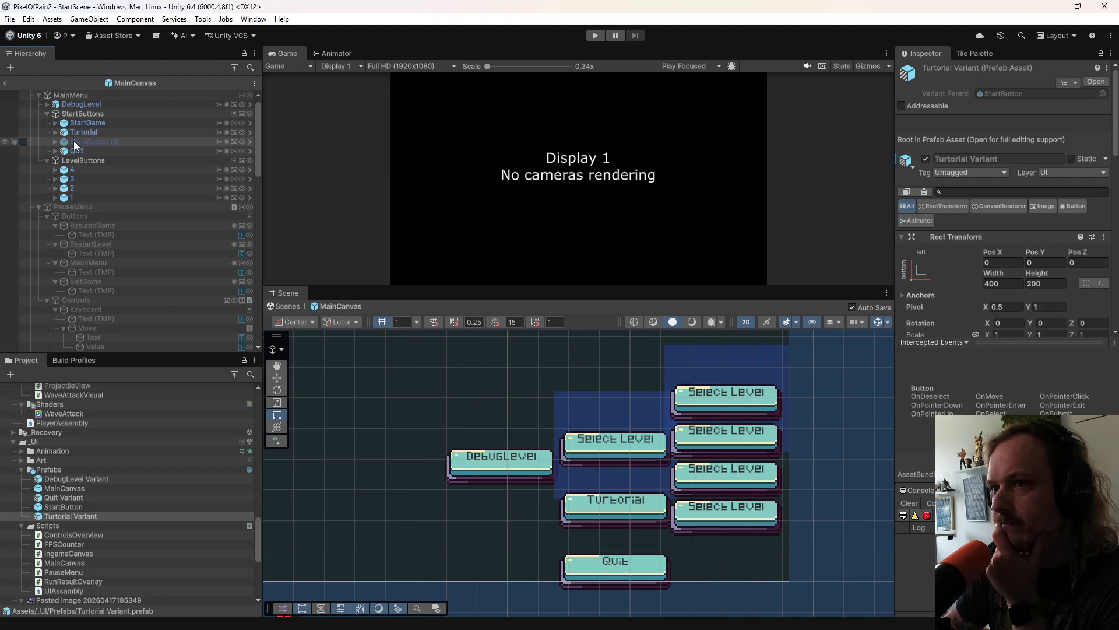
{"action": "left_click", "coordinate": [82, 96]}
{"action": "scroll", "coordinate": [971, 341], "scroll_direction": "down", "scroll_amount": 3}
{"action": "scroll", "coordinate": [943, 306], "scroll_direction": "up", "scroll_amount": 3}
{"action": "scroll", "coordinate": [128, 152], "scroll_direction": "up", "scroll_amount": 1}
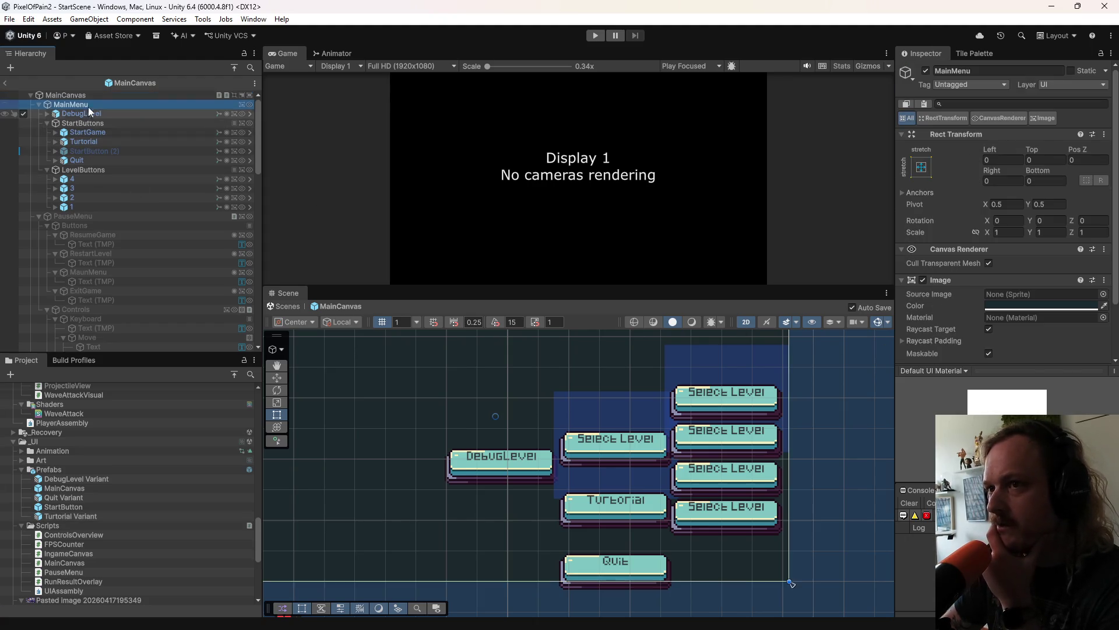
{"action": "left_click", "coordinate": [88, 97]}
Step: Add a third Start Button entry holding Turtorial and move it to second place
{"action": "scroll", "coordinate": [968, 309], "scroll_direction": "down", "scroll_amount": 10}
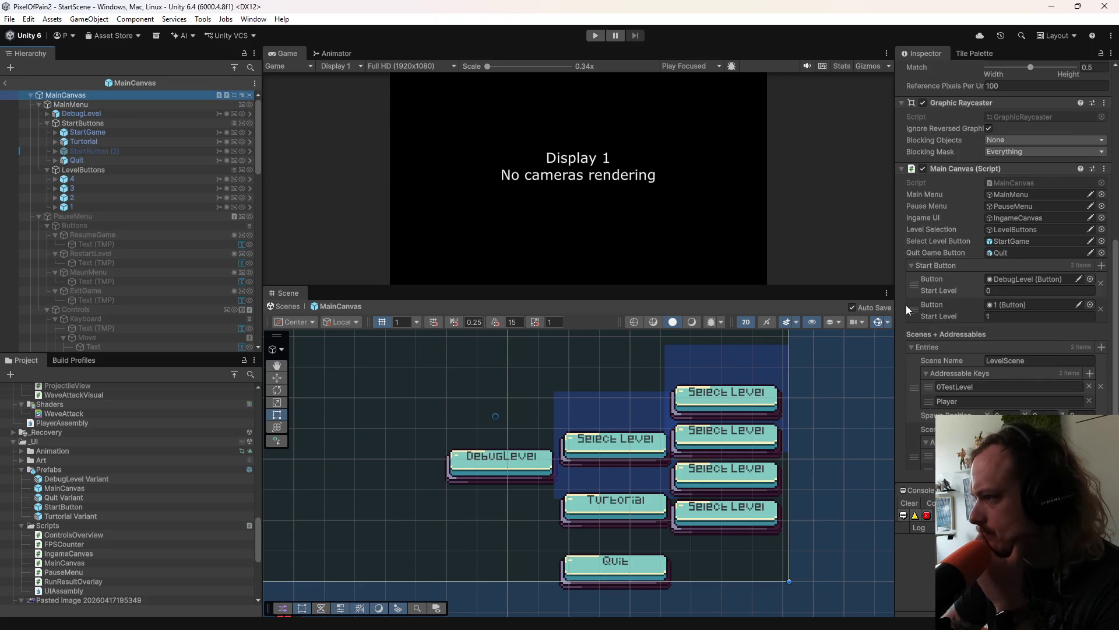
{"action": "left_click", "coordinate": [1102, 266]}
{"action": "mouse_move", "coordinate": [103, 145]}
{"action": "left_mouse_down"}
{"action": "mouse_move", "coordinate": [932, 274]}
{"action": "mouse_move", "coordinate": [1043, 332]}
{"action": "left_mouse_up"}
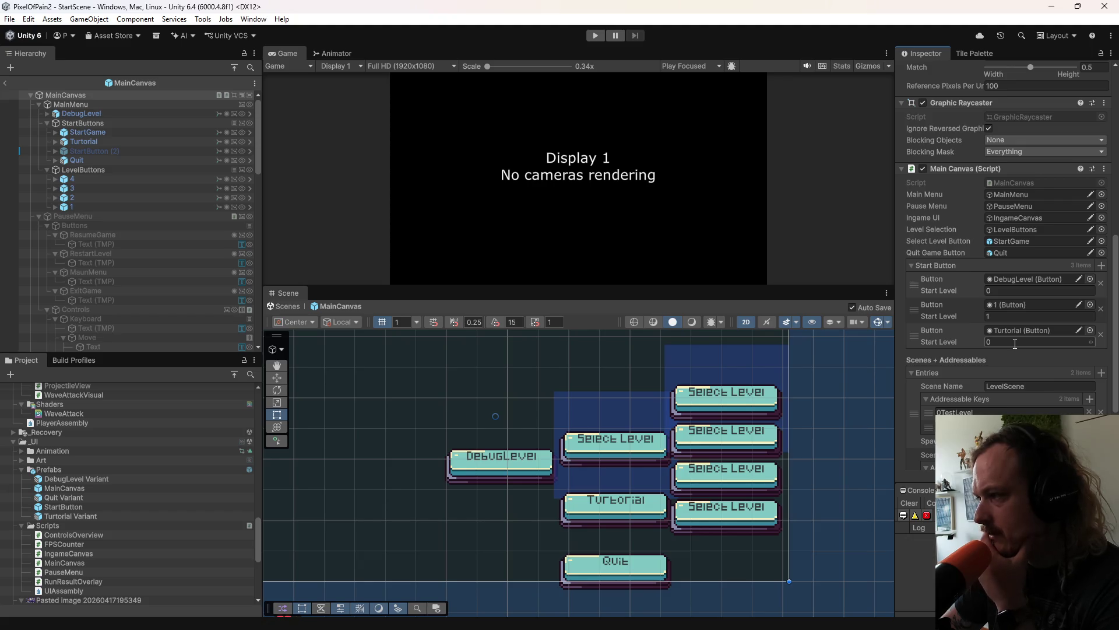
{"action": "scroll", "coordinate": [968, 352], "scroll_direction": "down", "scroll_amount": 2}
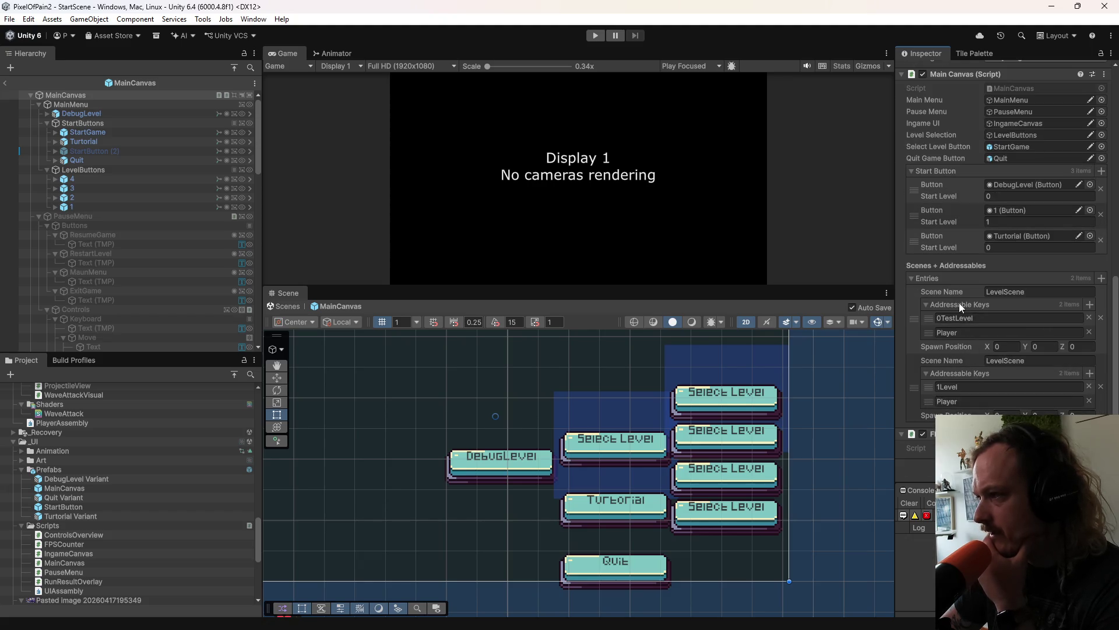
{"action": "scroll", "coordinate": [960, 302], "scroll_direction": "down", "scroll_amount": 2}
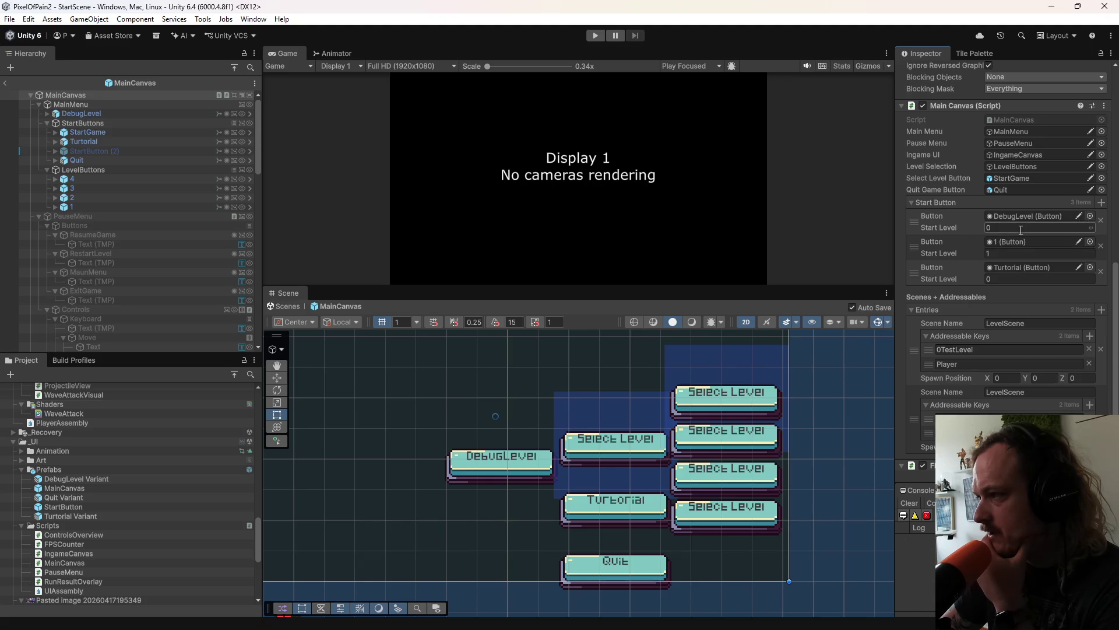
{"action": "left_click_drag", "start_coordinate": [919, 271], "coordinate": [915, 249]}
Step: Set the start levels to 2 and 1, and move the empty scene entry second
{"action": "left_click", "coordinate": [990, 278]}
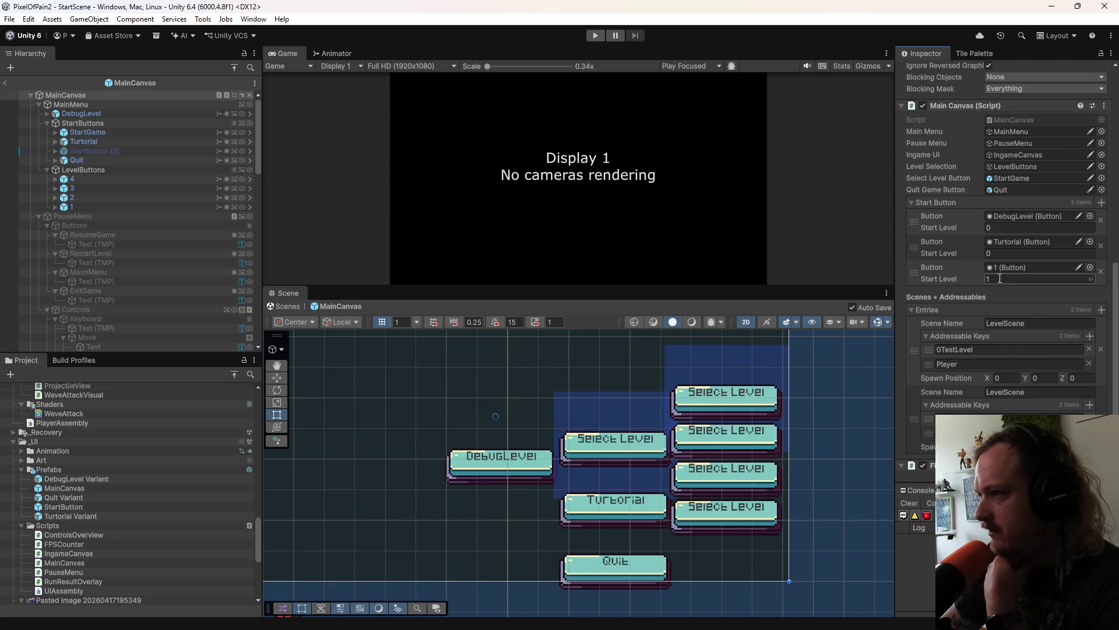
{"action": "type", "text": "2"}
{"action": "left_click", "coordinate": [1006, 254]}
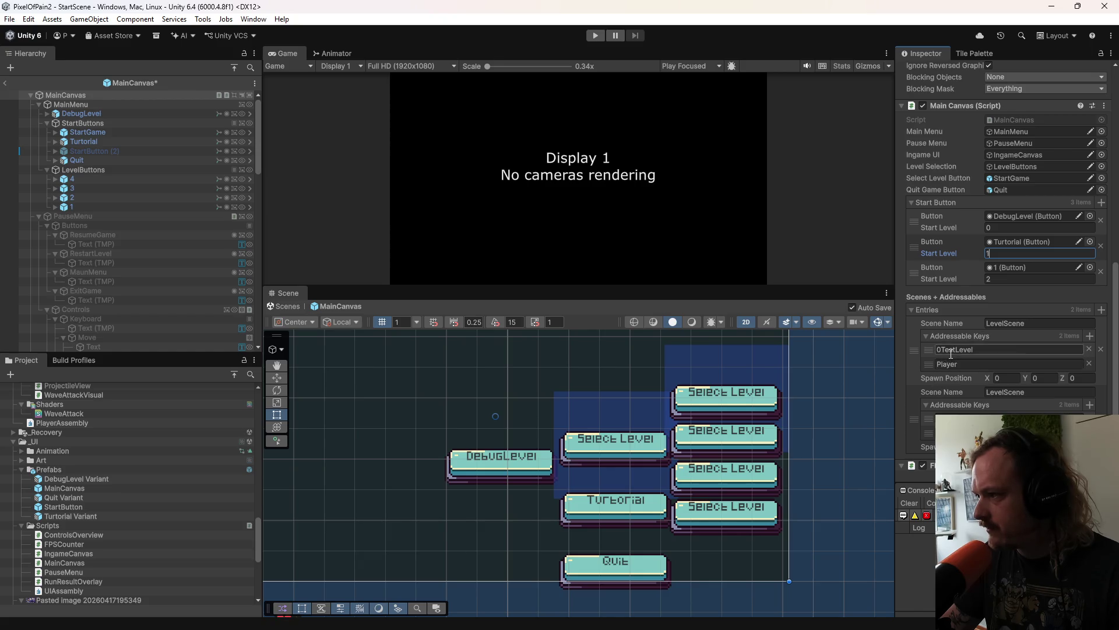
{"action": "scroll", "coordinate": [1077, 306], "scroll_direction": "down", "scroll_amount": 2}
{"action": "scroll", "coordinate": [991, 350], "scroll_direction": "down", "scroll_amount": 2}
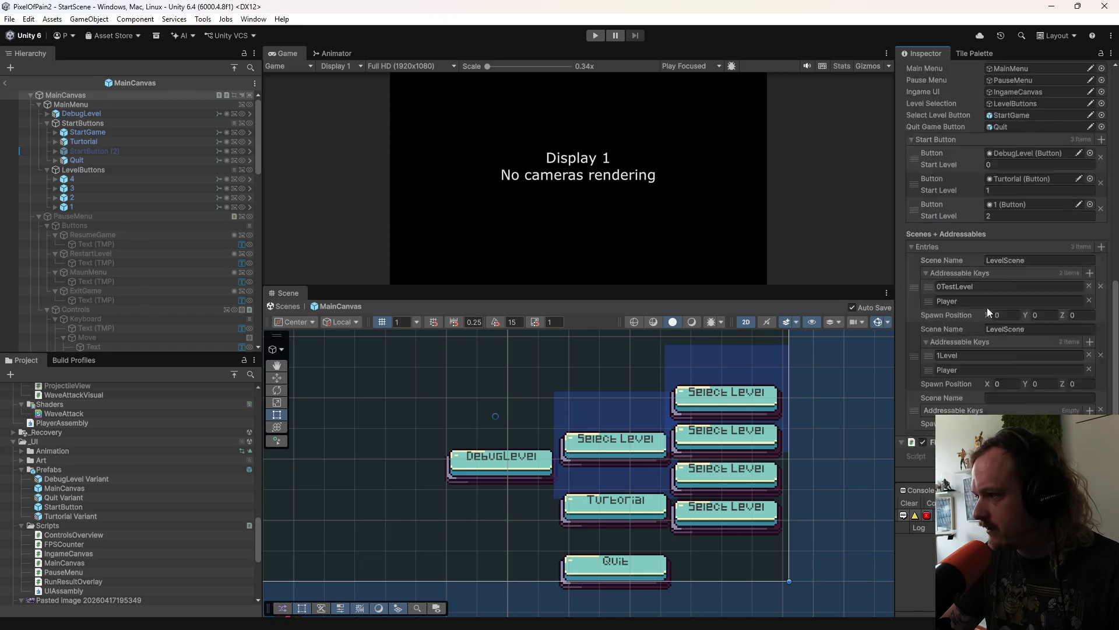
{"action": "left_click_drag", "start_coordinate": [914, 390], "coordinate": [918, 320]}
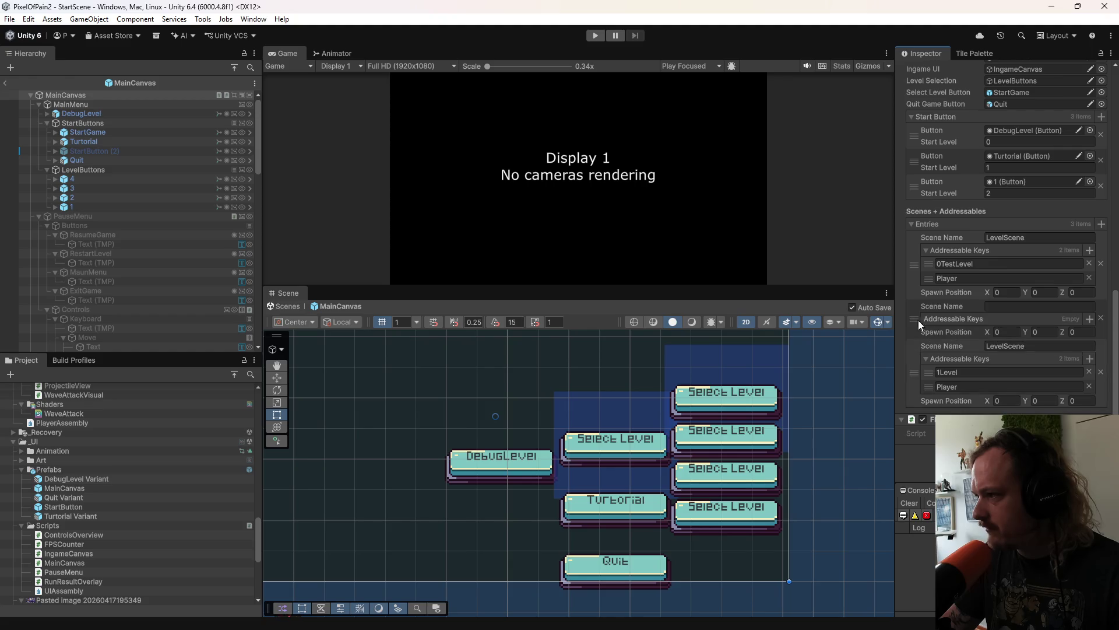
{"action": "left_click", "coordinate": [992, 306]}
{"action": "type", "text": "LevelScene"}
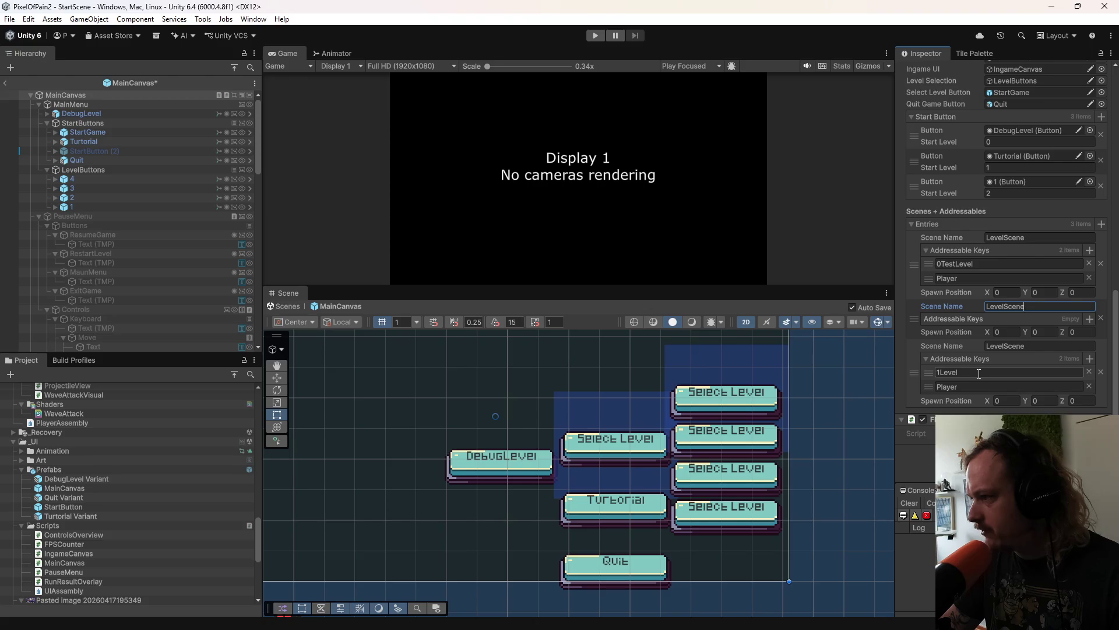
Step: Give the second scene entry two addressable keys: a blank key above 'Player'
{"action": "left_click", "coordinate": [1091, 320]}
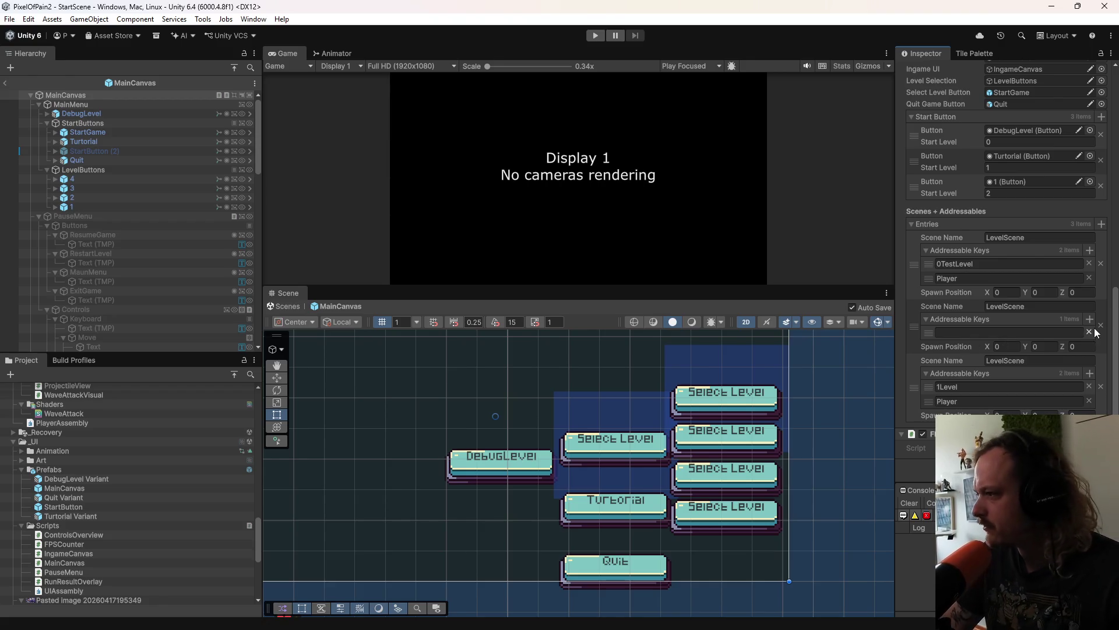
{"action": "left_click", "coordinate": [1054, 332]}
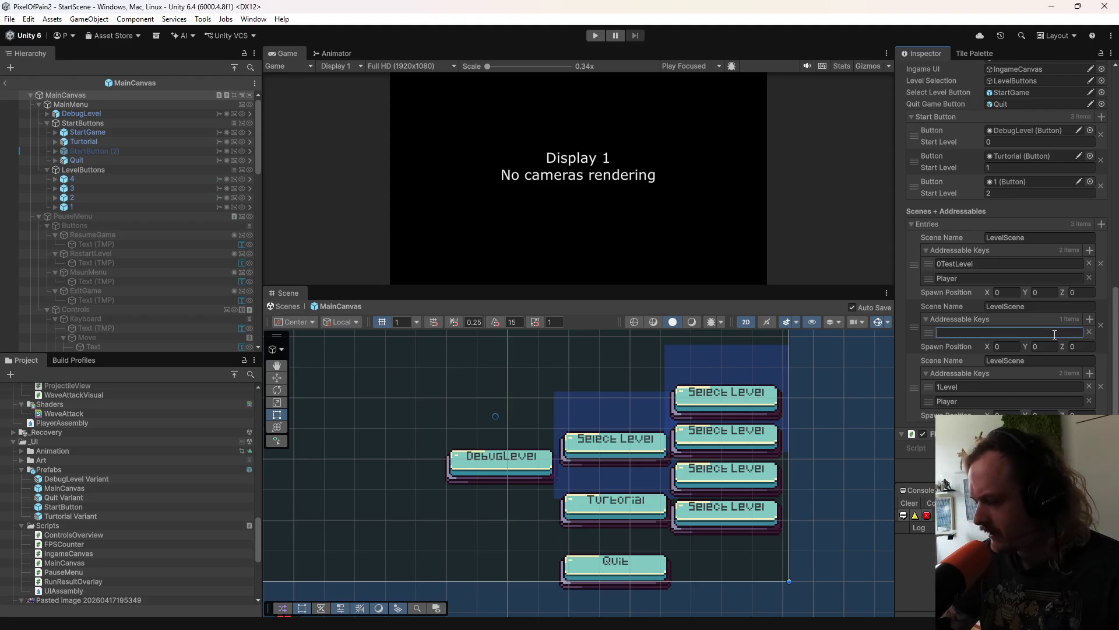
{"action": "type", "text": "Player"}
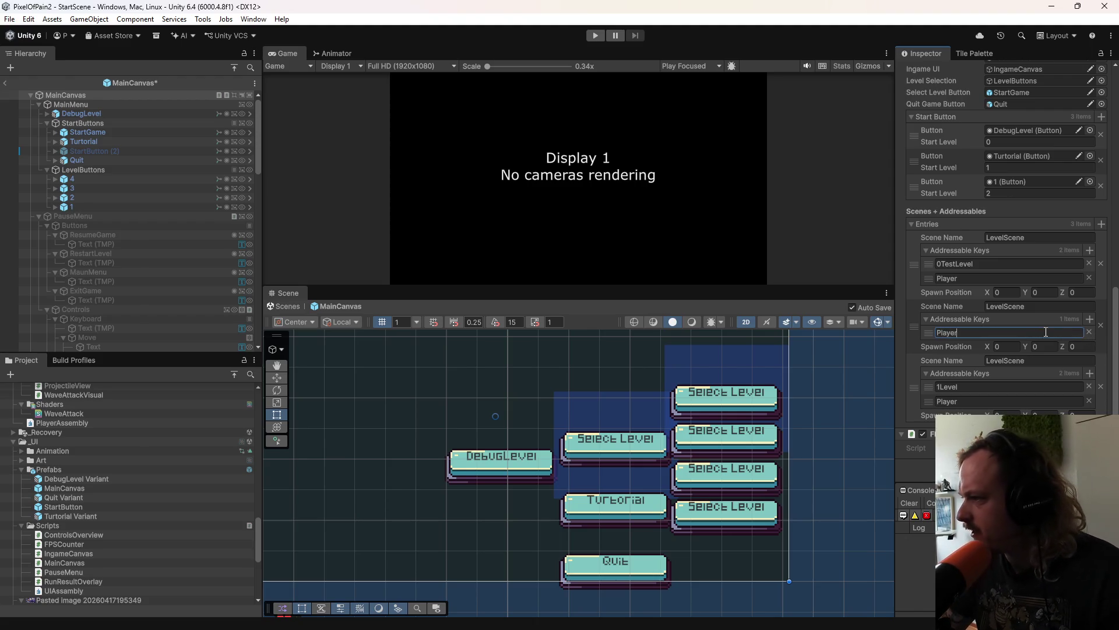
{"action": "left_click", "coordinate": [1090, 319]}
{"action": "left_click_drag", "start_coordinate": [929, 347], "coordinate": [929, 331]}
{"action": "left_click", "coordinate": [956, 334]}
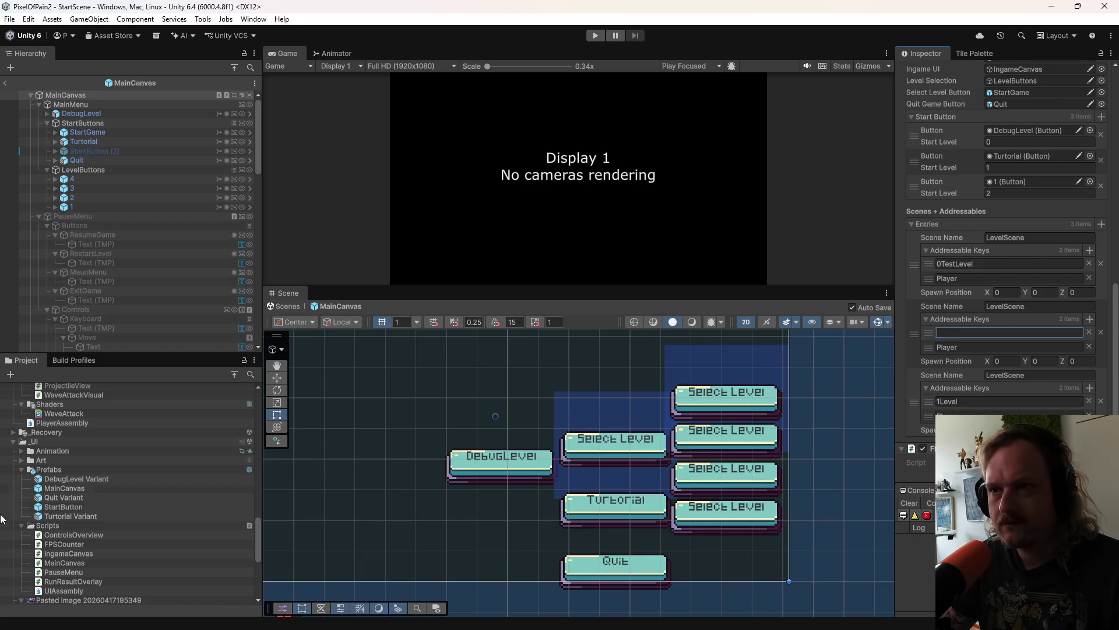
{"action": "scroll", "coordinate": [140, 494], "scroll_direction": "up", "scroll_amount": 10}
{"action": "scroll", "coordinate": [141, 505], "scroll_direction": "up", "scroll_amount": 10}
{"action": "scroll", "coordinate": [153, 516], "scroll_direction": "up", "scroll_amount": 10}
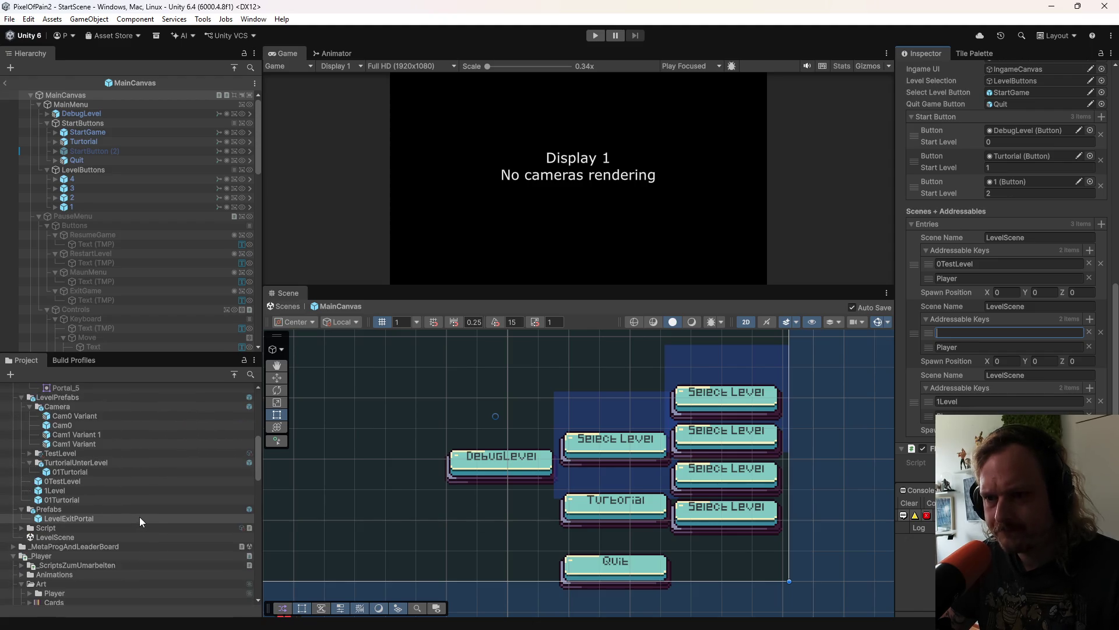
Step: Rename the level prefabs 1Level to 2Level and 01Turtorial to 1Turtorial
{"action": "left_click", "coordinate": [67, 497]}
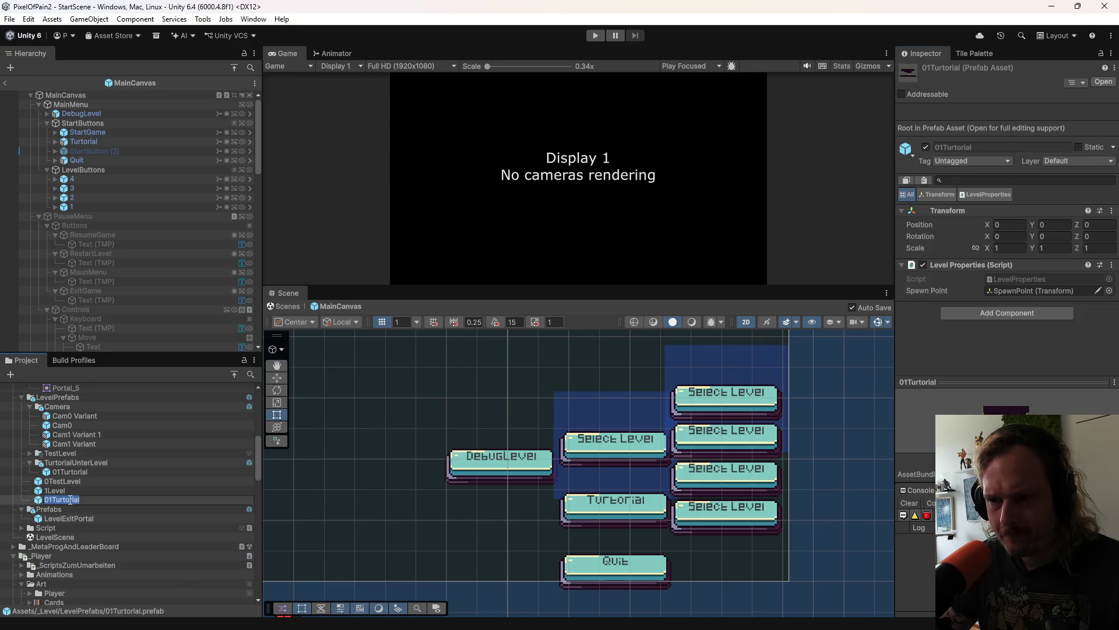
{"action": "left_click", "coordinate": [54, 492]}
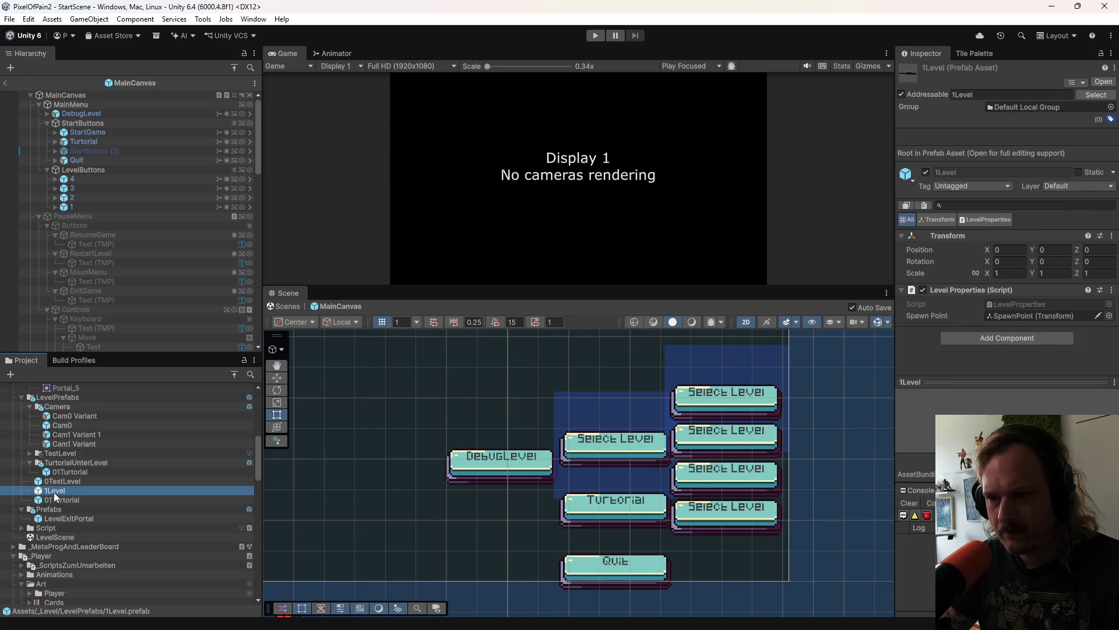
{"action": "left_click", "coordinate": [52, 491]}
{"action": "key", "text": "BackSpace"}
{"action": "type", "text": "2"}
{"action": "key", "text": "Return"}
{"action": "left_click", "coordinate": [51, 493]}
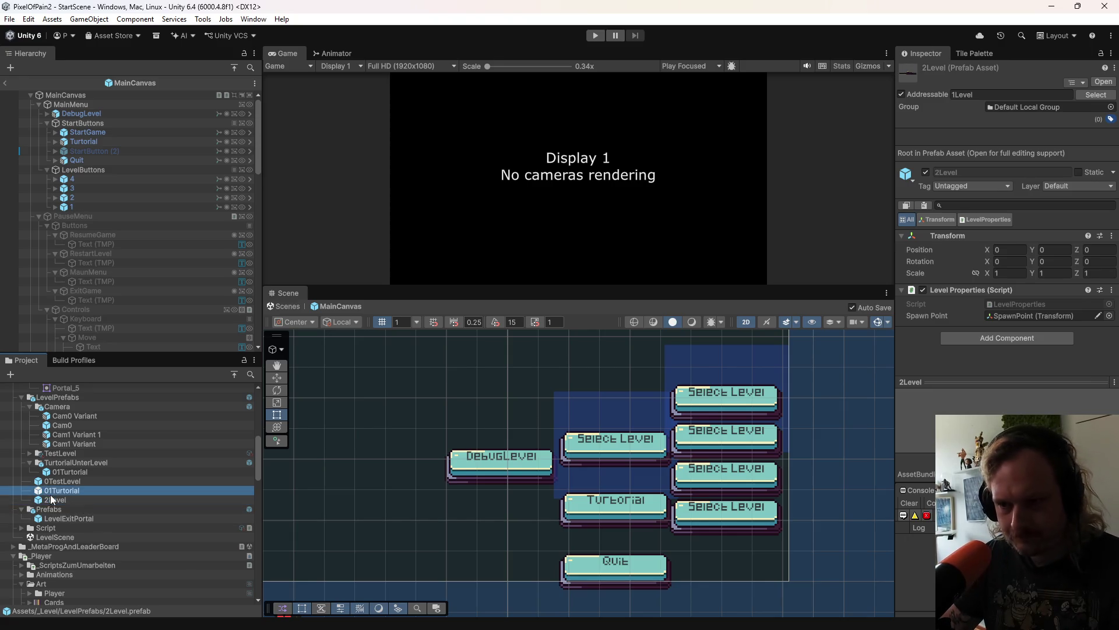
{"action": "left_click", "coordinate": [52, 492]}
{"action": "key", "text": "BackSpace"}
{"action": "key", "text": "Return"}
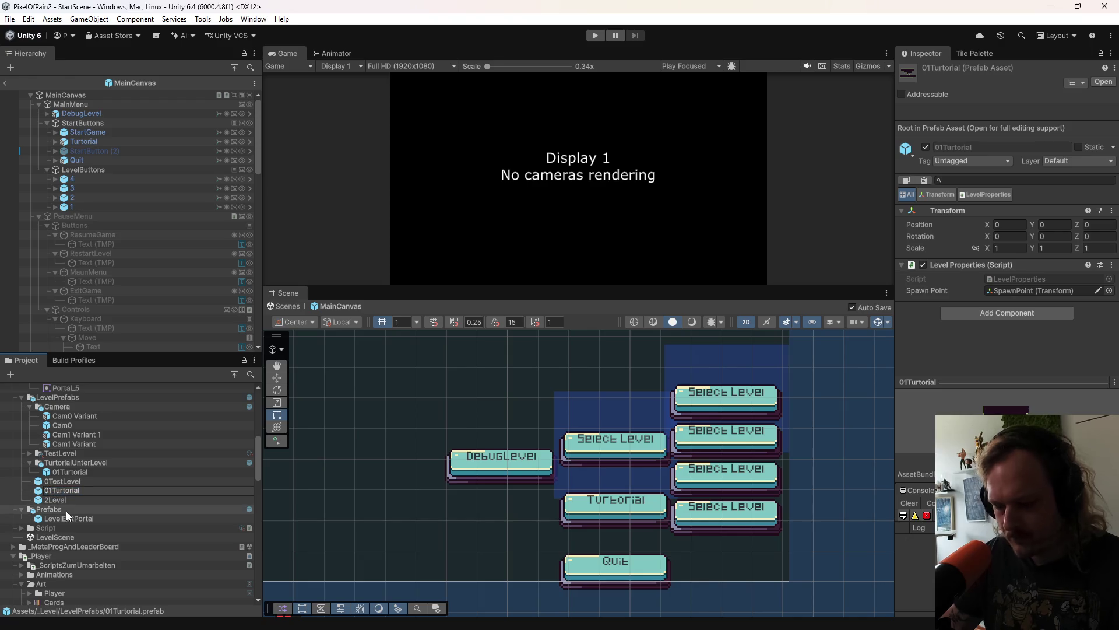
Step: Change the 2Level prefab's addressable address to start with 2
{"action": "left_click", "coordinate": [107, 484]}
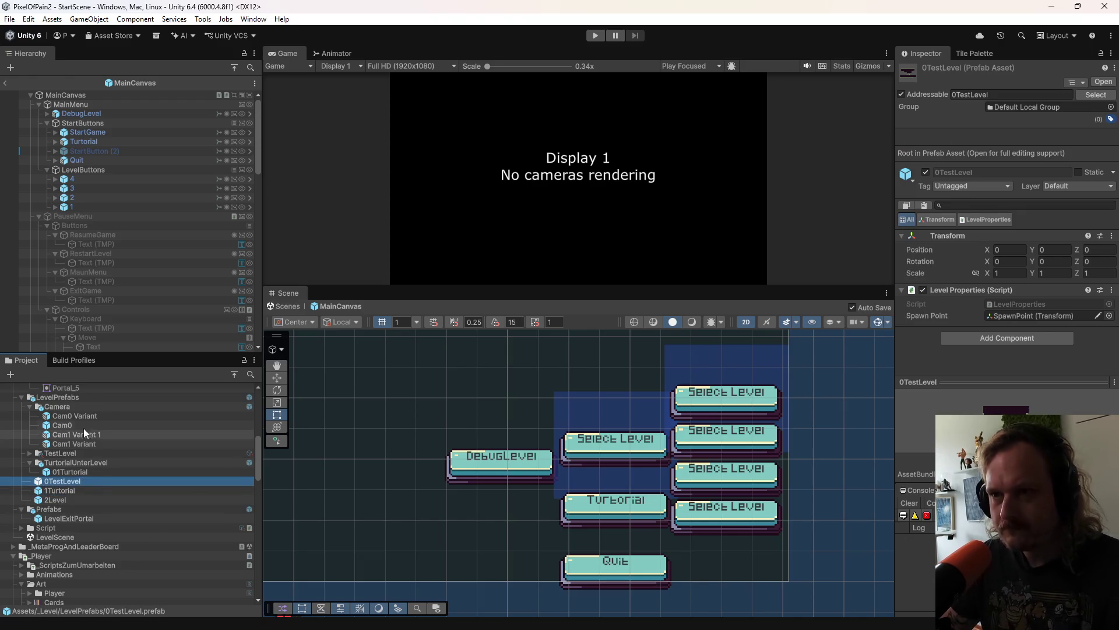
{"action": "left_click", "coordinate": [79, 499]}
{"action": "left_click", "coordinate": [965, 98]}
{"action": "key", "text": "Home"}
{"action": "key", "text": "Delete"}
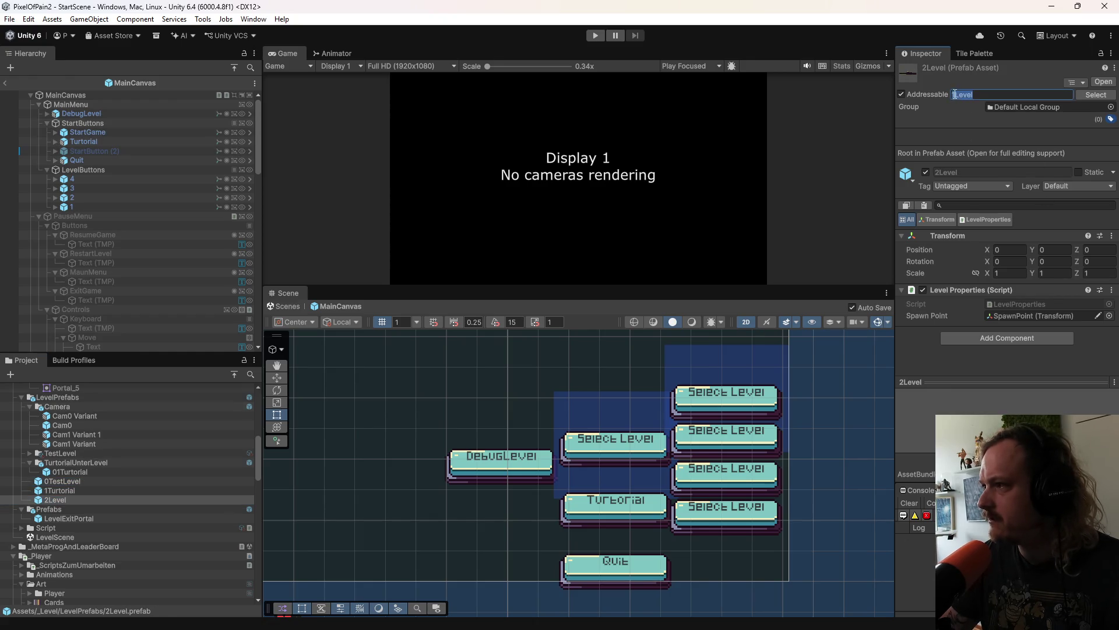
{"action": "type", "text": "2"}
Step: Mark the 1Turtorial prefab Addressable with the address '1Turtorial'
{"action": "left_click", "coordinate": [133, 491]}
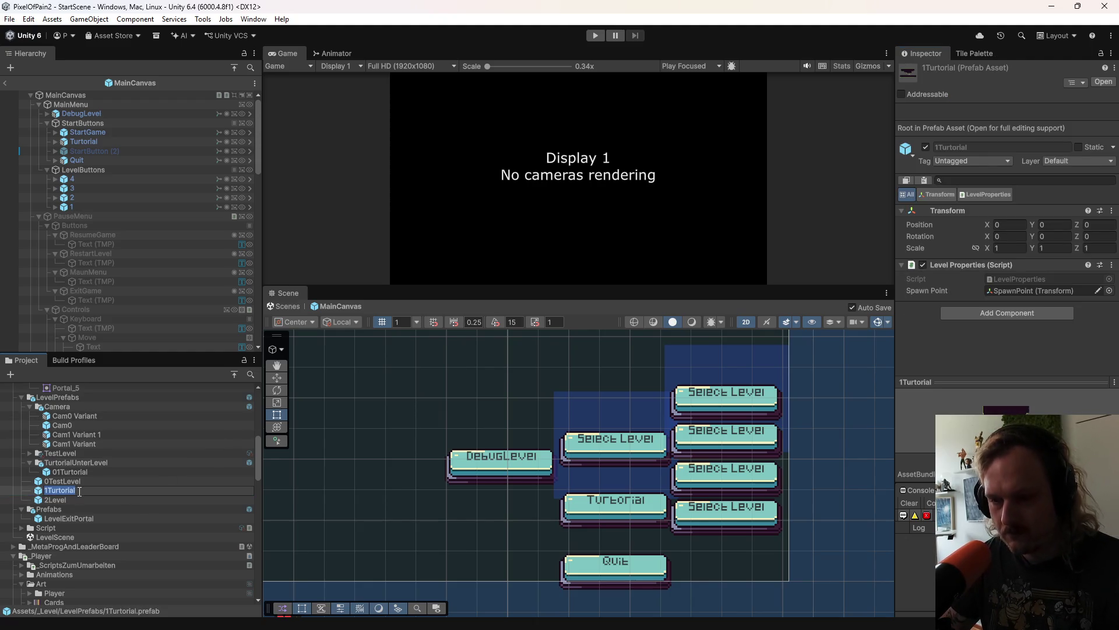
{"action": "left_click", "coordinate": [911, 94]}
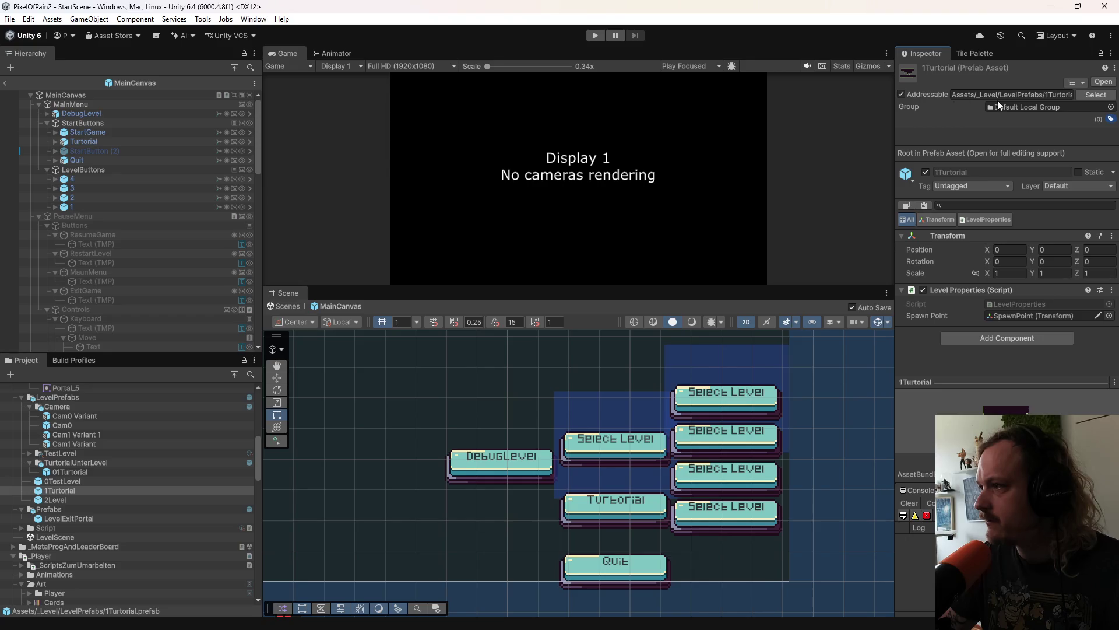
{"action": "type", "text": "1Turtorial"}
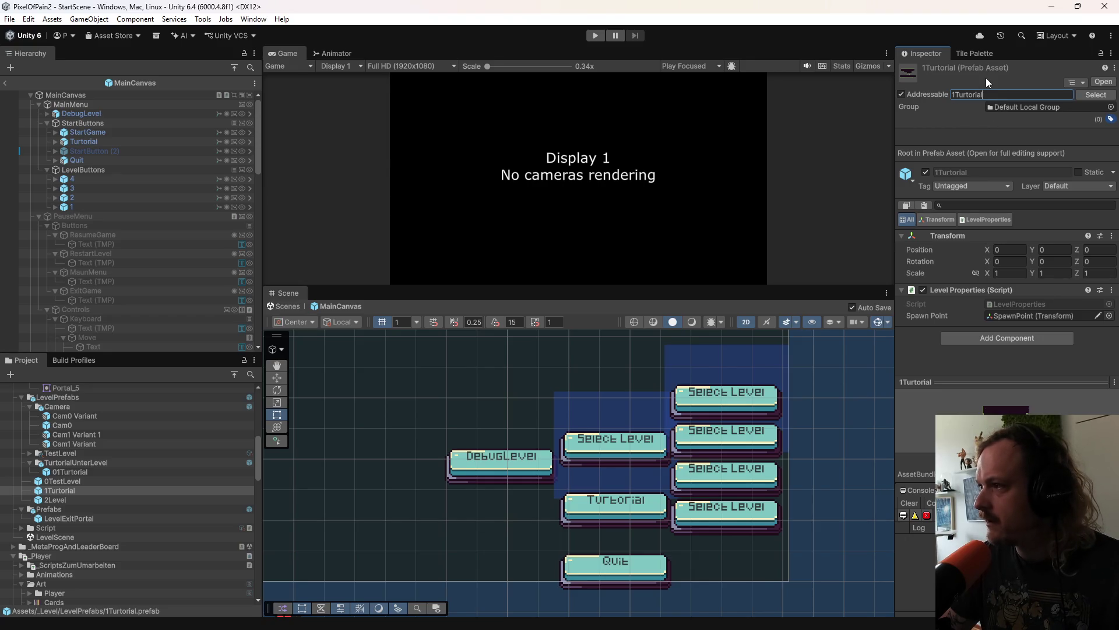
{"action": "key", "text": "Return"}
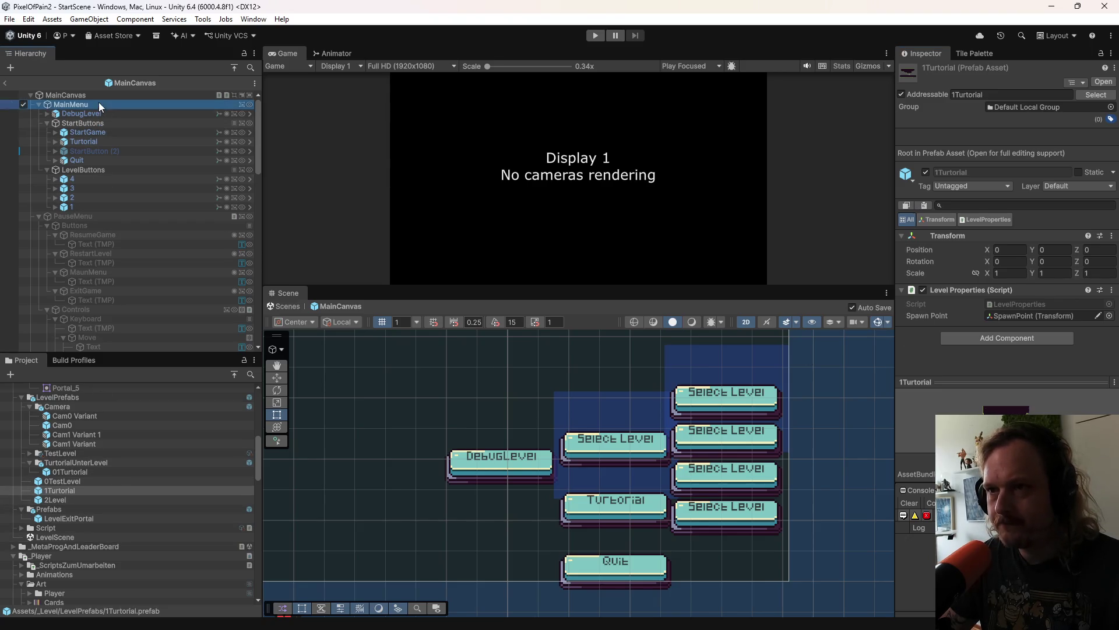
Step: Enter '1Turtorial' as the tutorial scene entry's addressable key on MainCanvas
{"action": "left_click", "coordinate": [81, 96]}
{"action": "scroll", "coordinate": [965, 372], "scroll_direction": "down", "scroll_amount": 10}
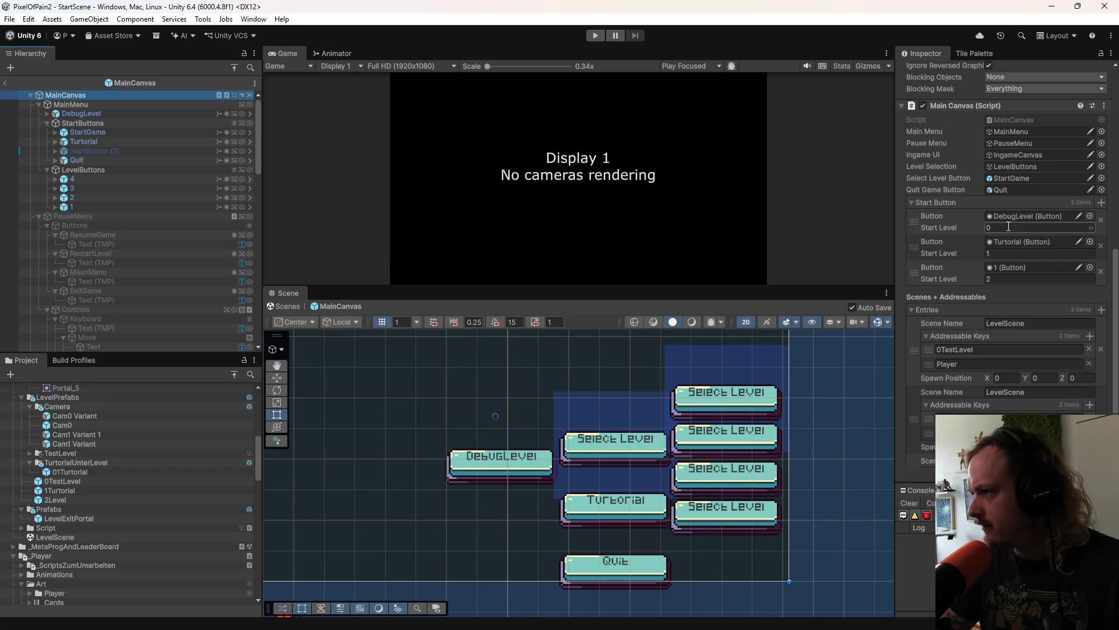
{"action": "left_click", "coordinate": [1017, 267]}
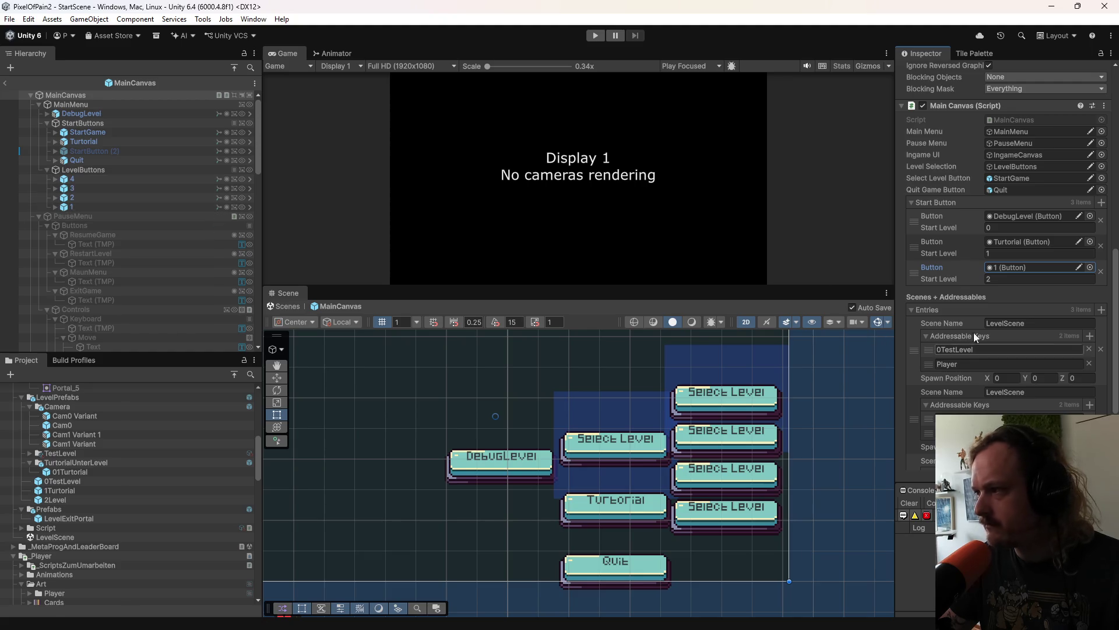
{"action": "scroll", "coordinate": [954, 396], "scroll_direction": "down", "scroll_amount": 3}
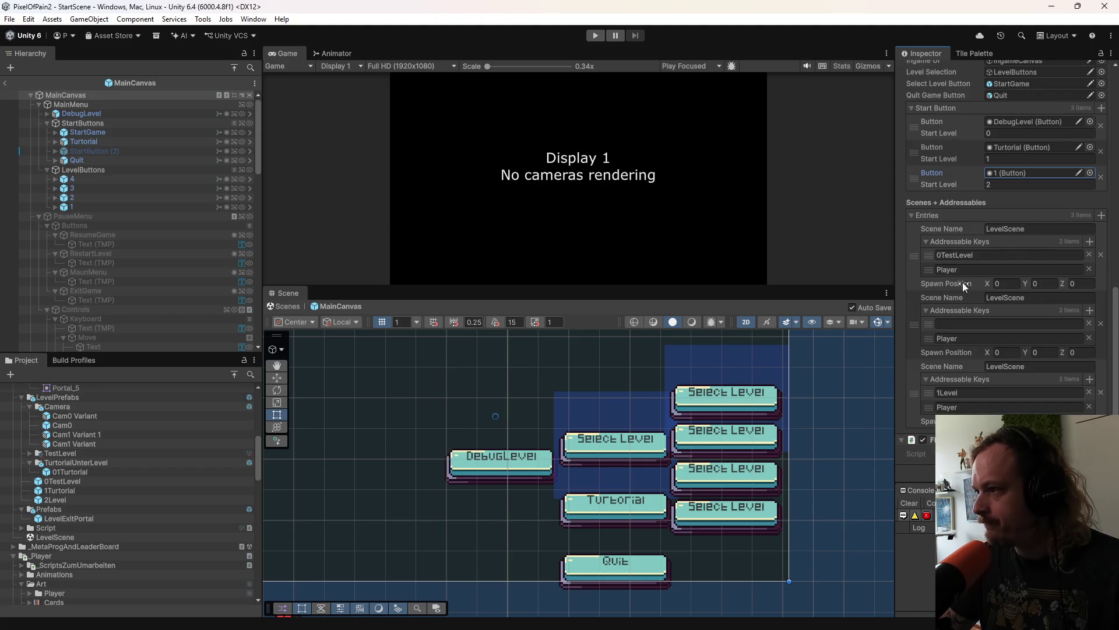
{"action": "left_click", "coordinate": [962, 324]}
{"action": "type", "text": "1Turtorial"}
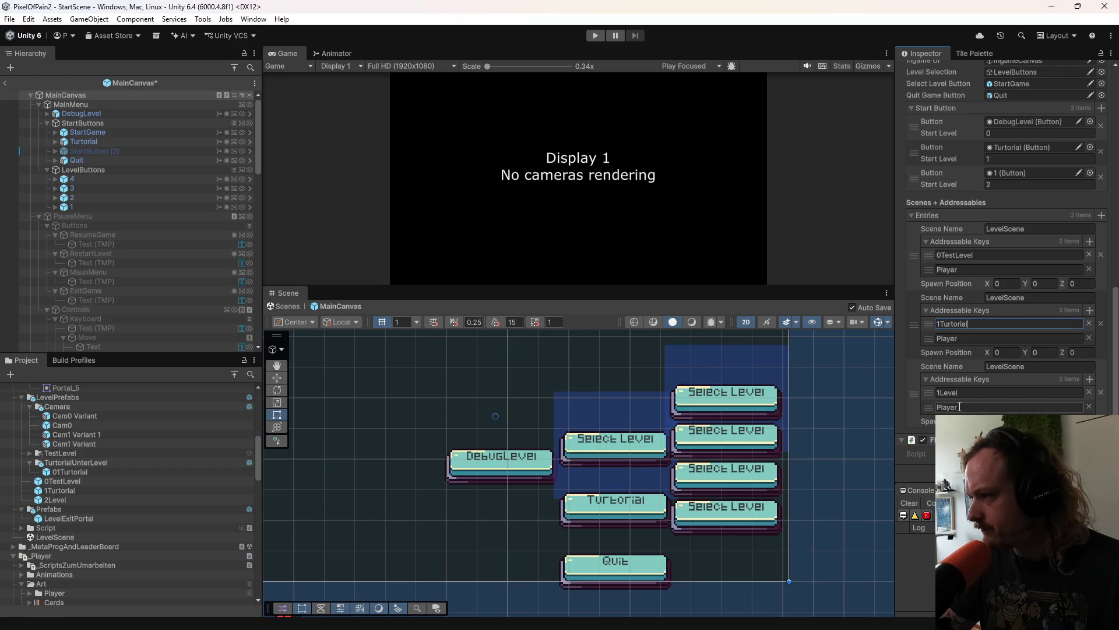
Step: Change the third entry's key from 1Level to 2Level, save the prefab, and exit prefab mode
{"action": "scroll", "coordinate": [959, 394], "scroll_direction": "down", "scroll_amount": 1}
{"action": "left_click", "coordinate": [961, 370]}
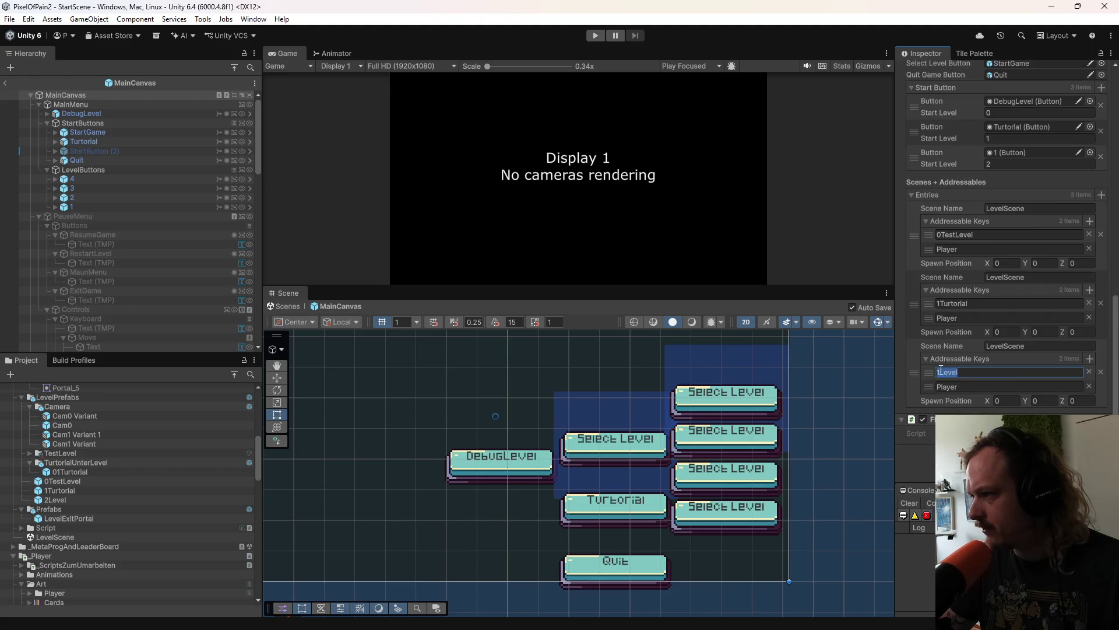
{"action": "key", "text": "Delete"}
{"action": "type", "text": "2"}
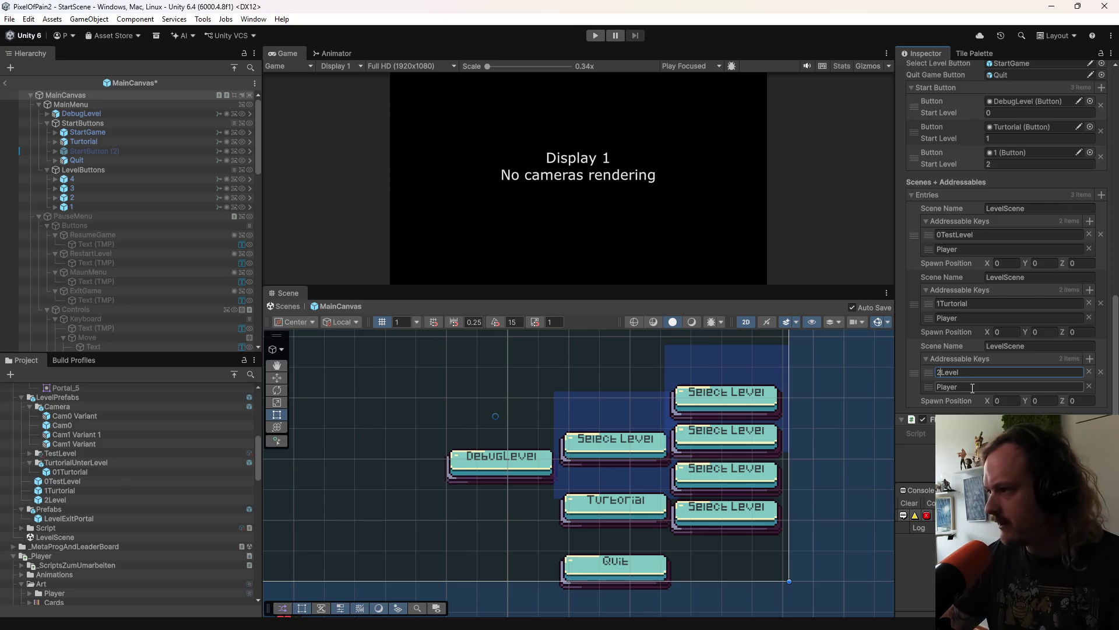
{"action": "key", "text": "ctrl+s"}
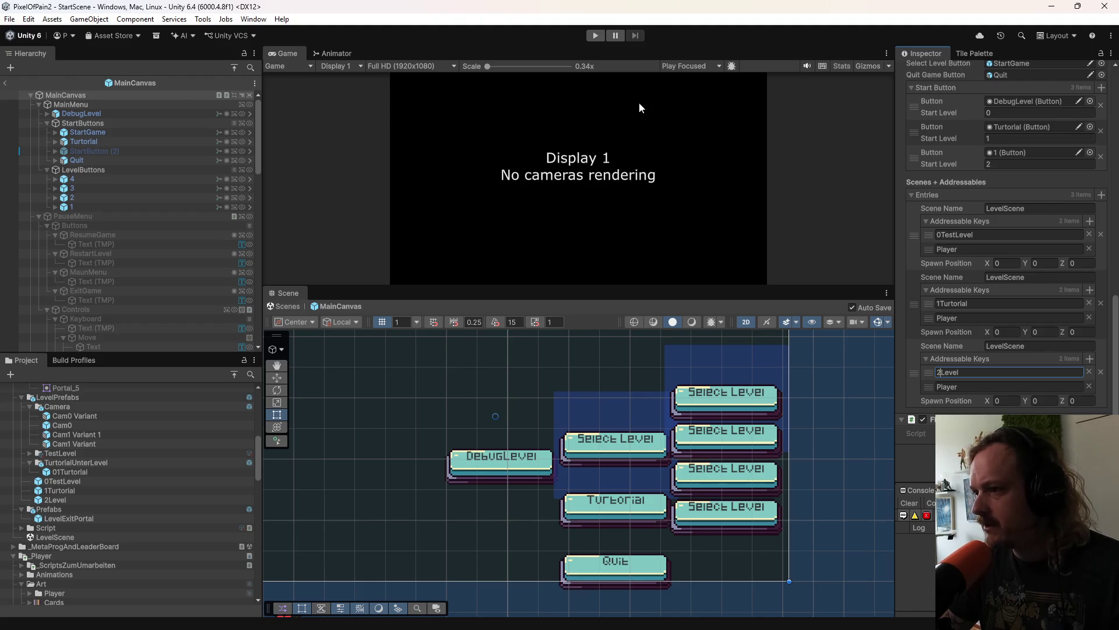
{"action": "scroll", "coordinate": [586, 476], "scroll_direction": "down", "scroll_amount": 1}
{"action": "scroll", "coordinate": [545, 421], "scroll_direction": "up", "scroll_amount": 2}
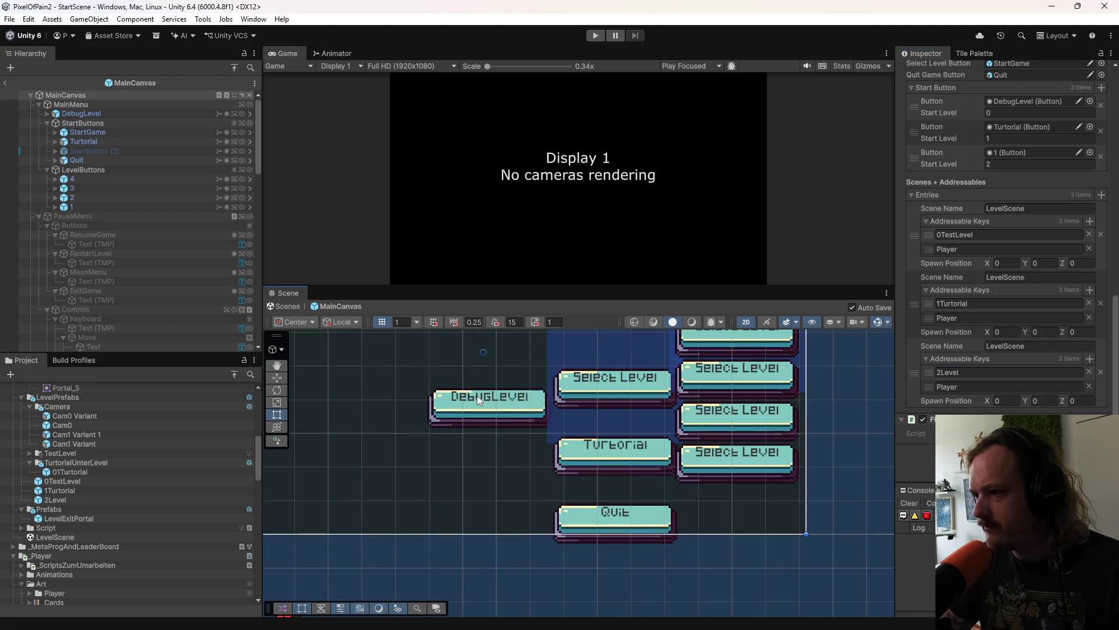
{"action": "left_click_drag", "start_coordinate": [611, 383], "coordinate": [593, 428]}
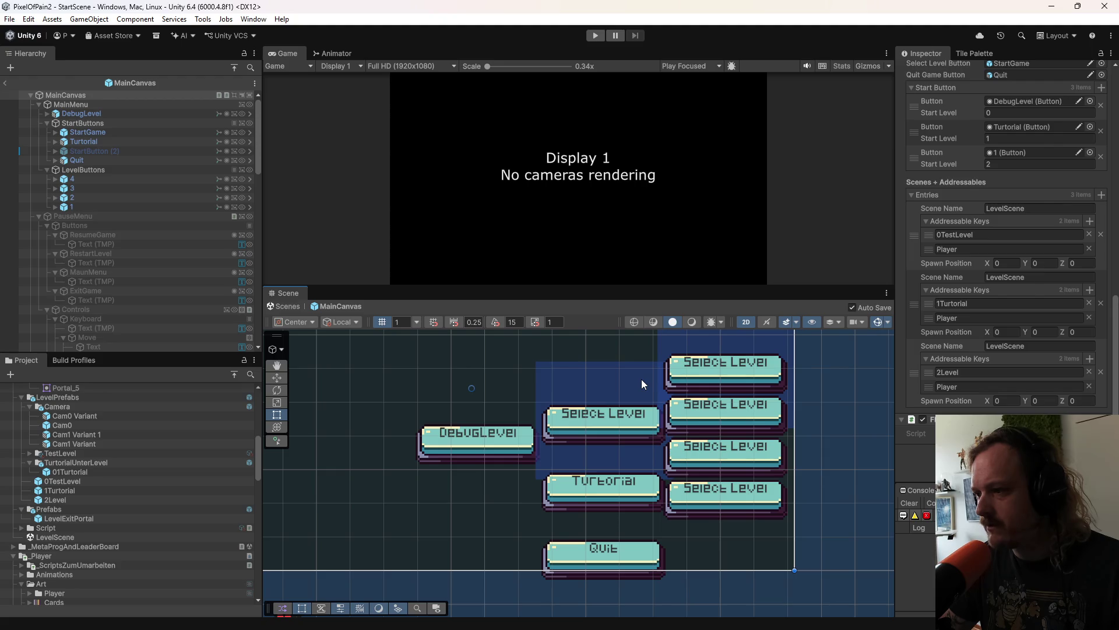
{"action": "left_click", "coordinate": [6, 85]}
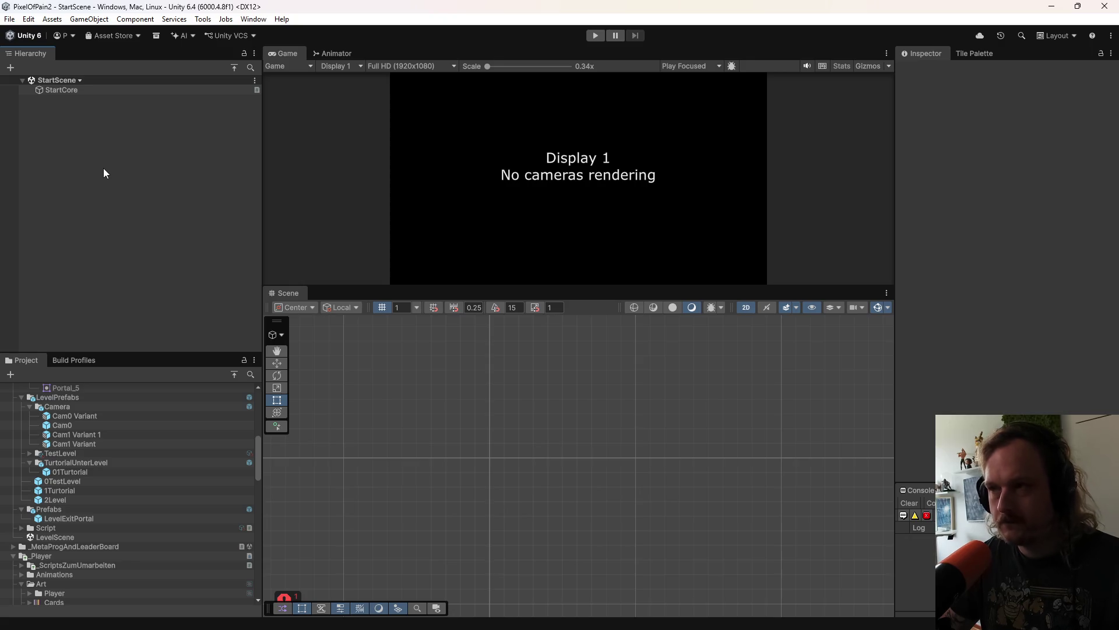
Step: Play-test Level 0, then Level 1, returning to the menu via the pause menu
{"action": "left_click", "coordinate": [590, 35]}
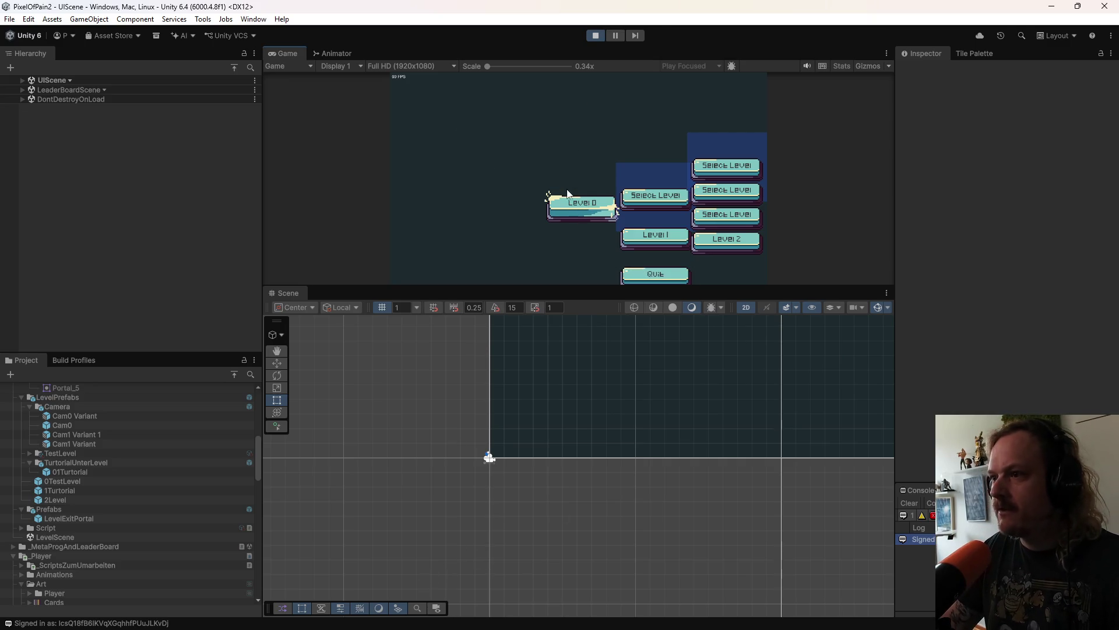
{"action": "left_click", "coordinate": [577, 205]}
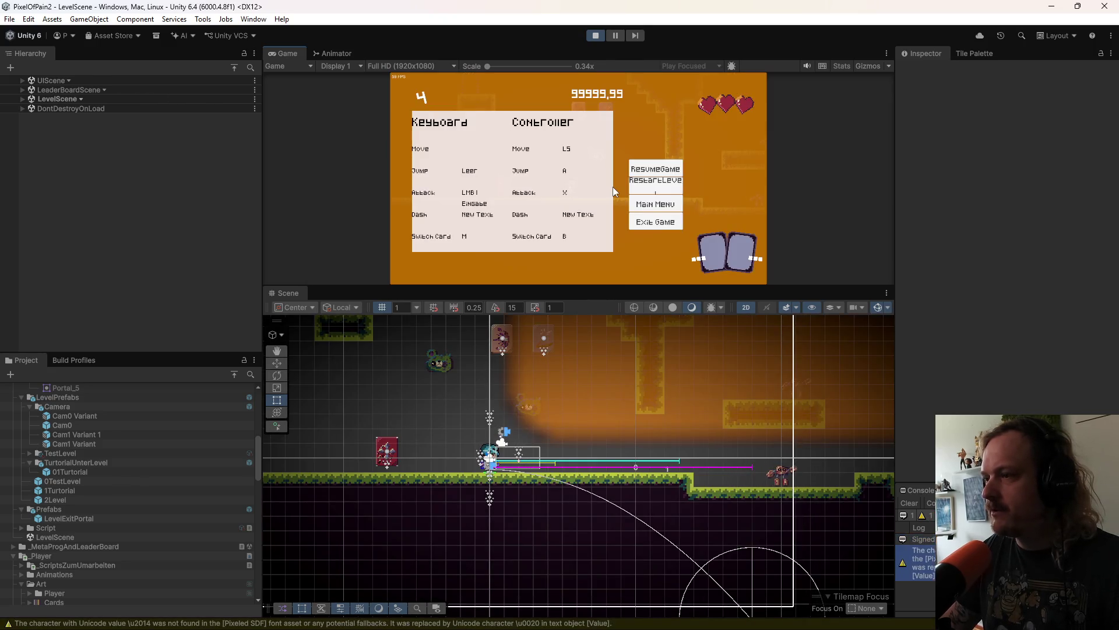
{"action": "left_click", "coordinate": [654, 207]}
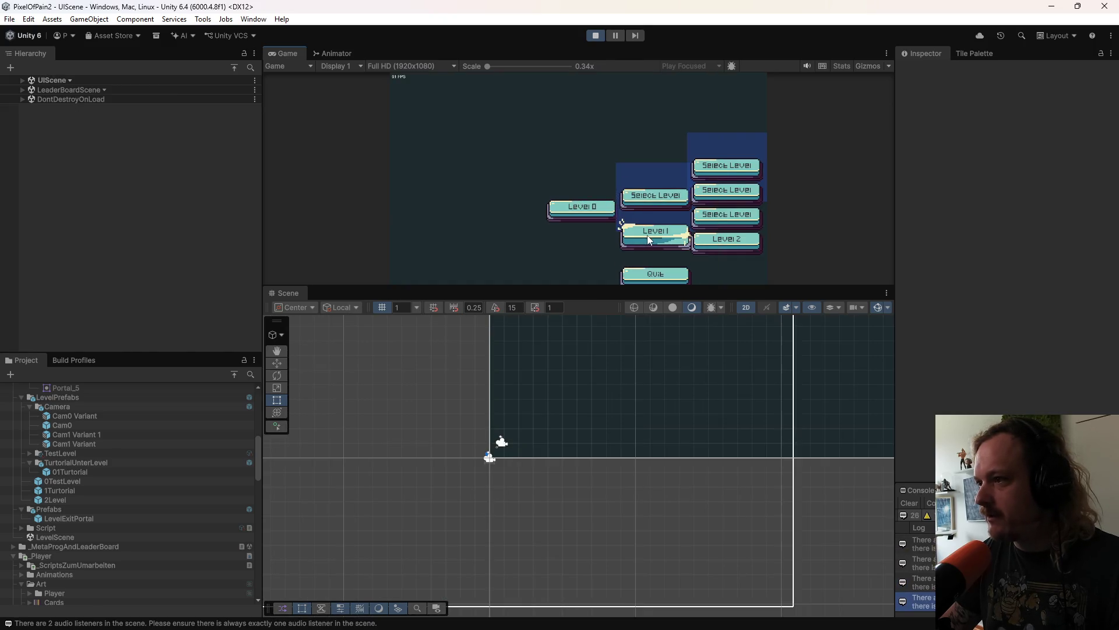
{"action": "left_click", "coordinate": [647, 235]}
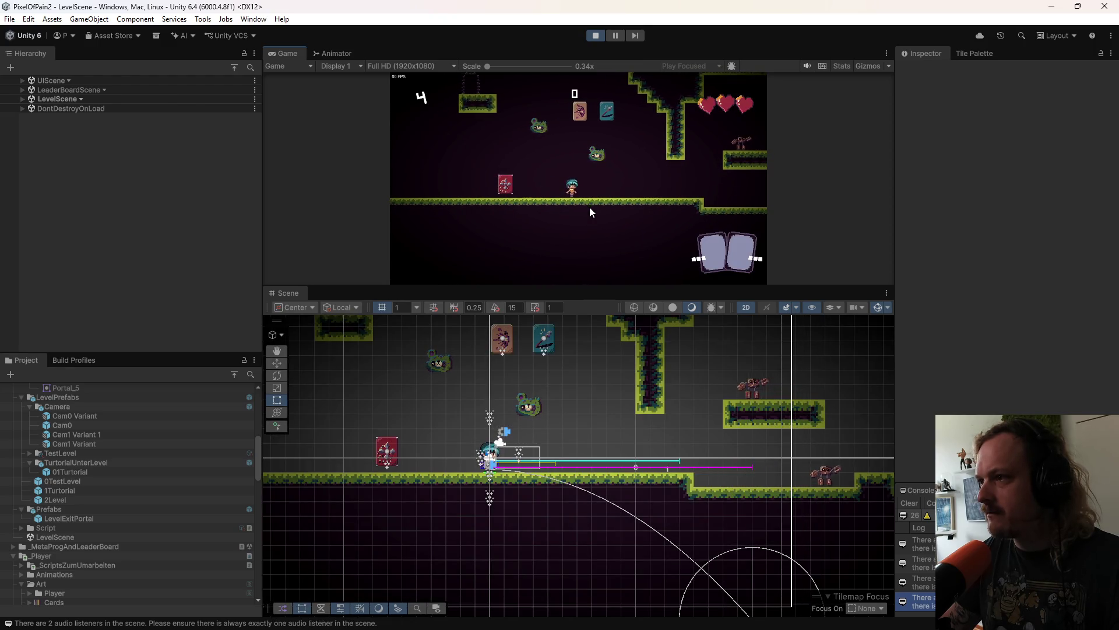
{"action": "key", "text": "Escape"}
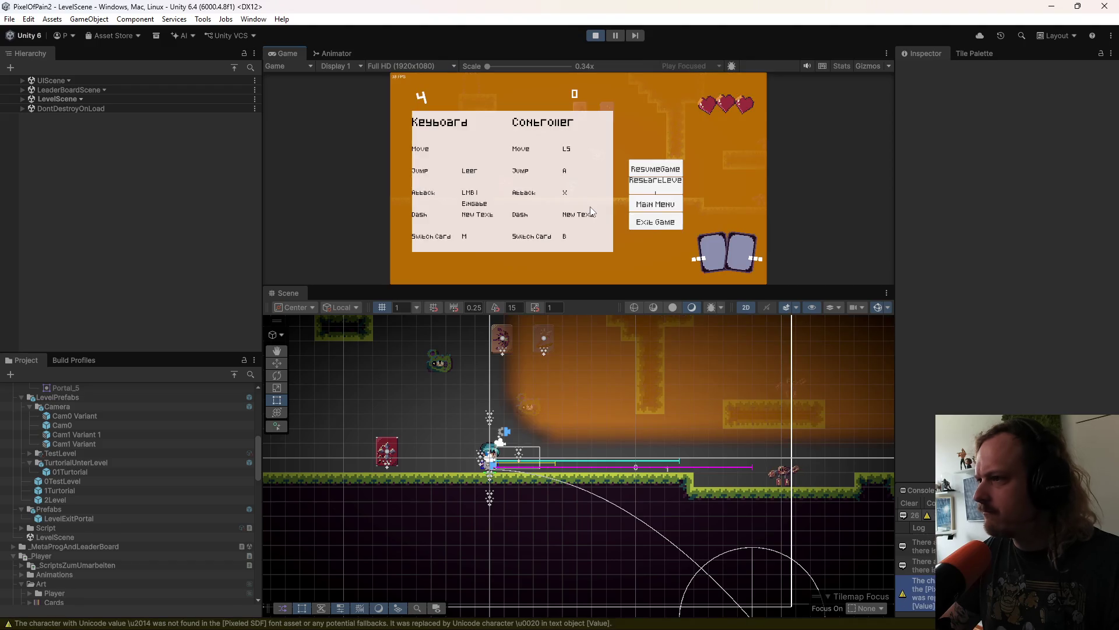
{"action": "left_click", "coordinate": [656, 204]}
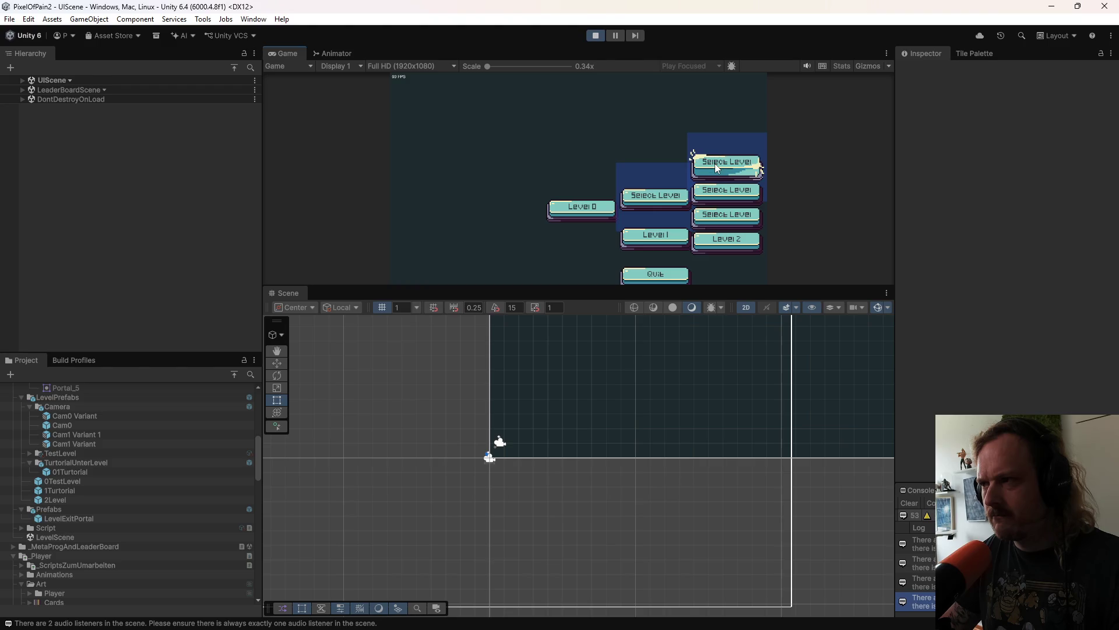
Step: Play-test Level 2, Level 1 again and the Select Level option, then stop Play
{"action": "left_click", "coordinate": [720, 234]}
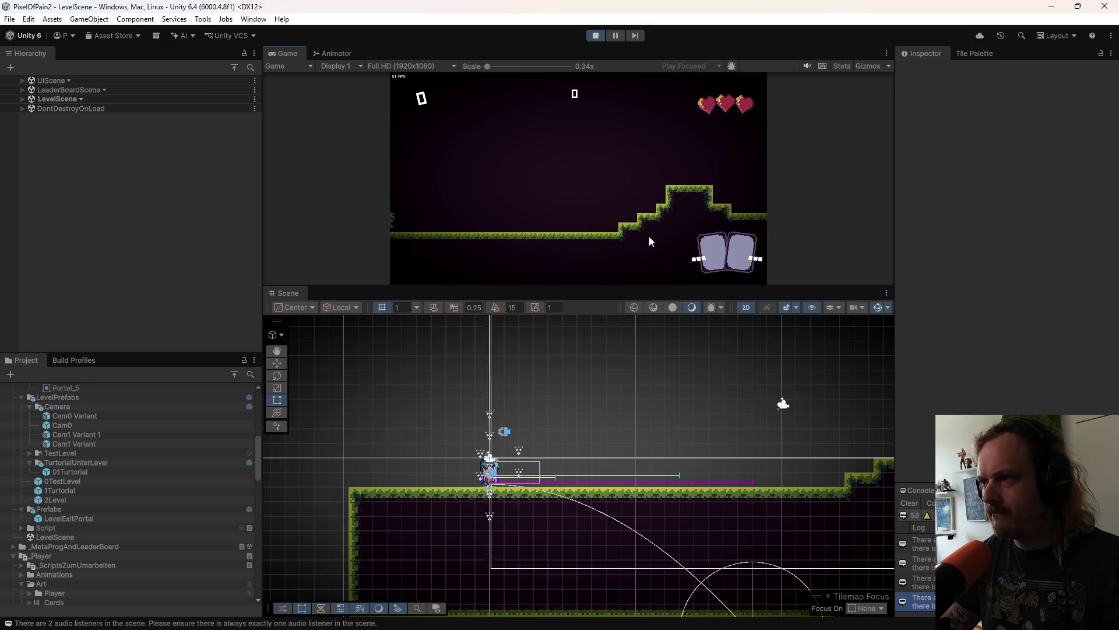
{"action": "left_click", "coordinate": [655, 205]}
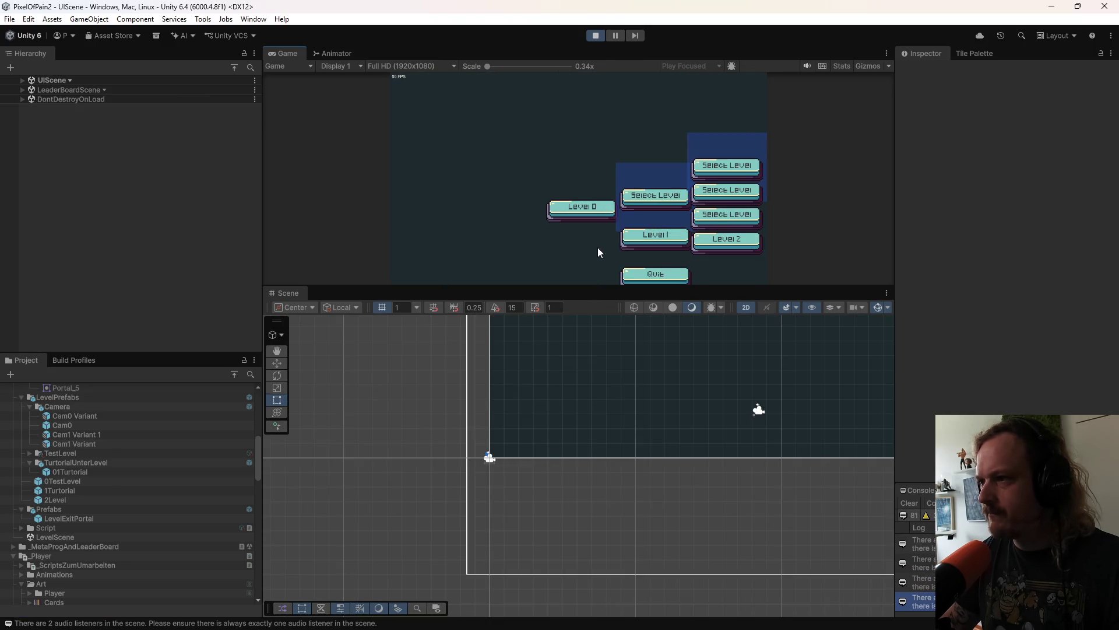
{"action": "left_click", "coordinate": [663, 233]}
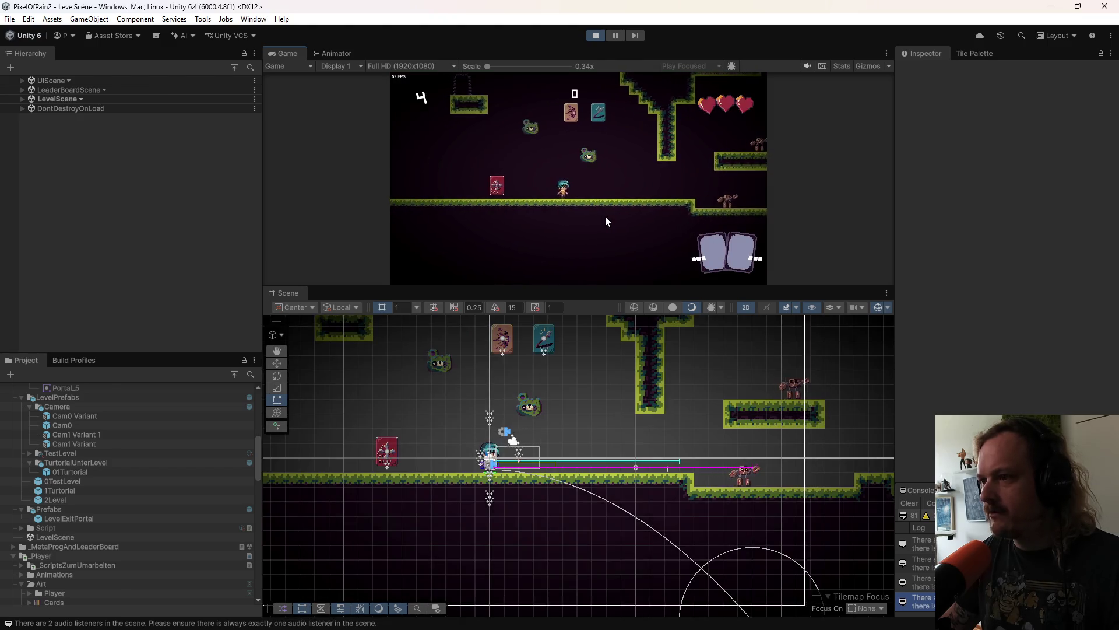
{"action": "key", "text": "Escape"}
{"action": "left_click", "coordinate": [644, 207]}
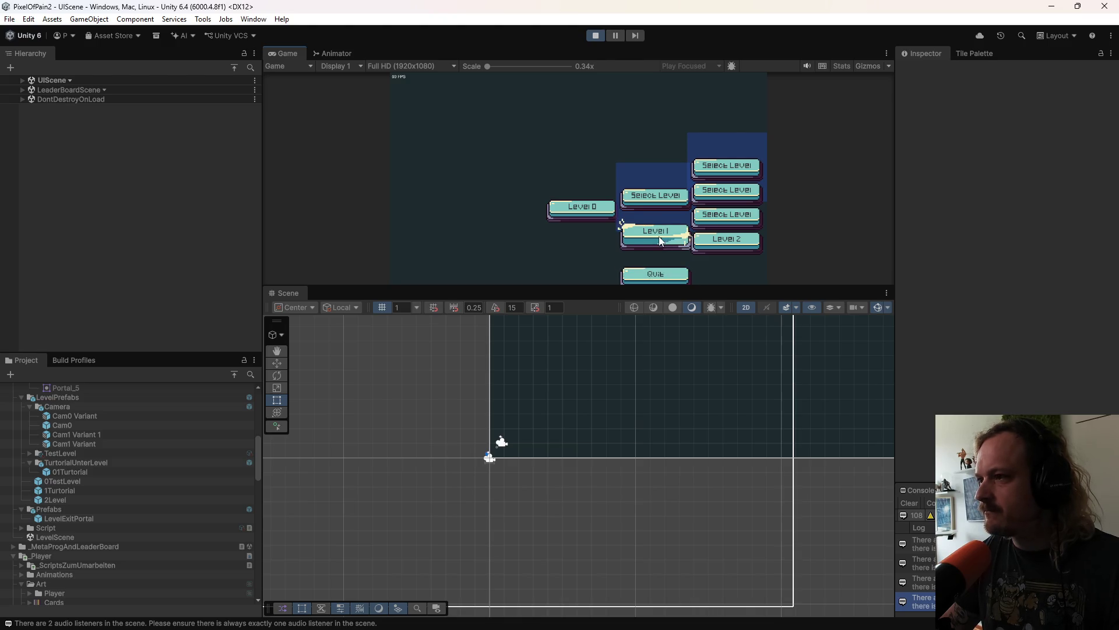
{"action": "left_click", "coordinate": [659, 197]}
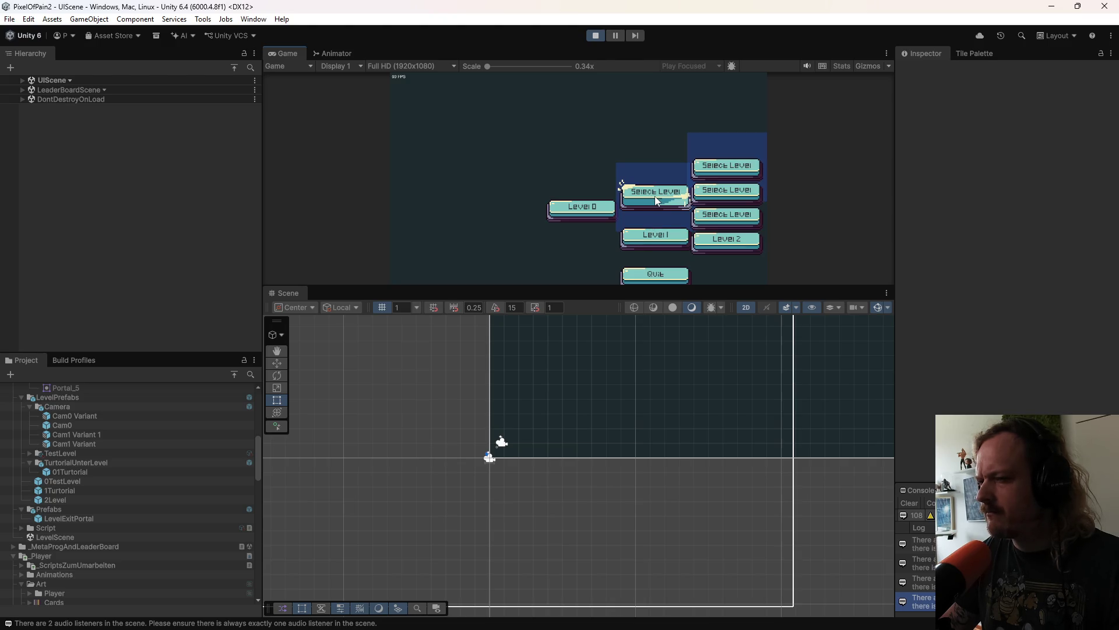
{"action": "left_click", "coordinate": [596, 35]}
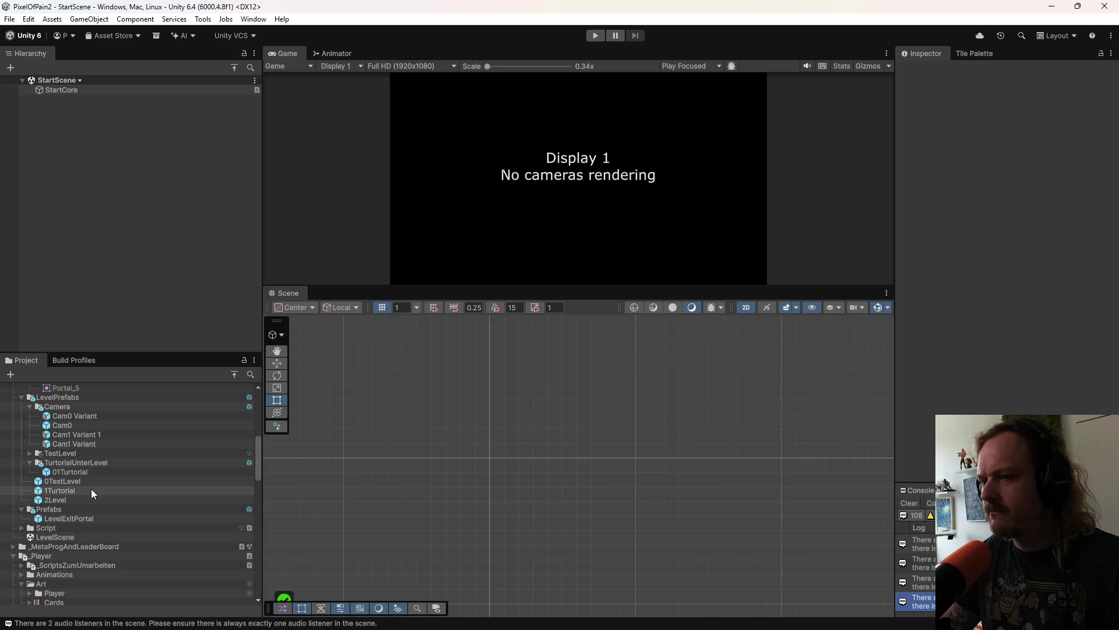
Step: Open MainCanvas.cs in the code editor from the MainCanvas prefab's script field
{"action": "scroll", "coordinate": [84, 473], "scroll_direction": "down", "scroll_amount": 10}
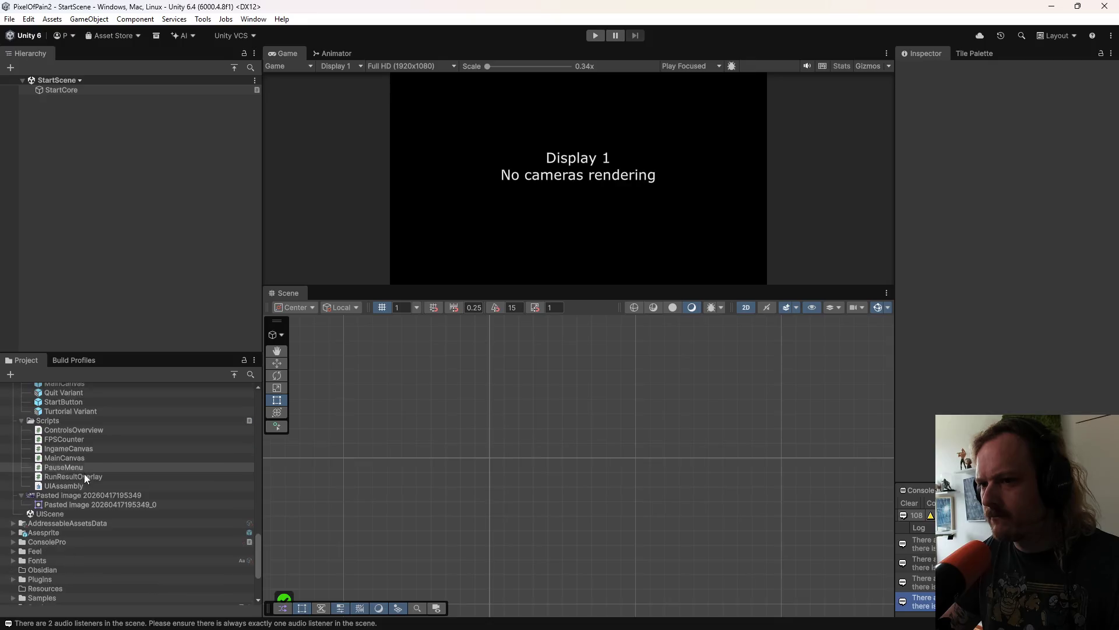
{"action": "left_click", "coordinate": [82, 453]}
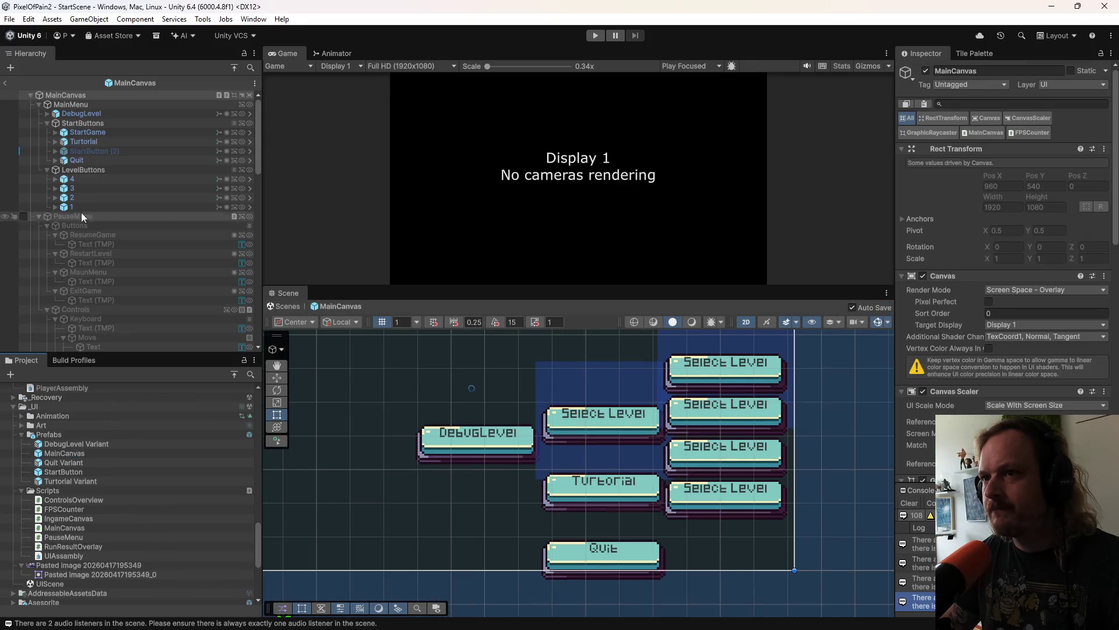
{"action": "scroll", "coordinate": [932, 373], "scroll_direction": "down", "scroll_amount": 5}
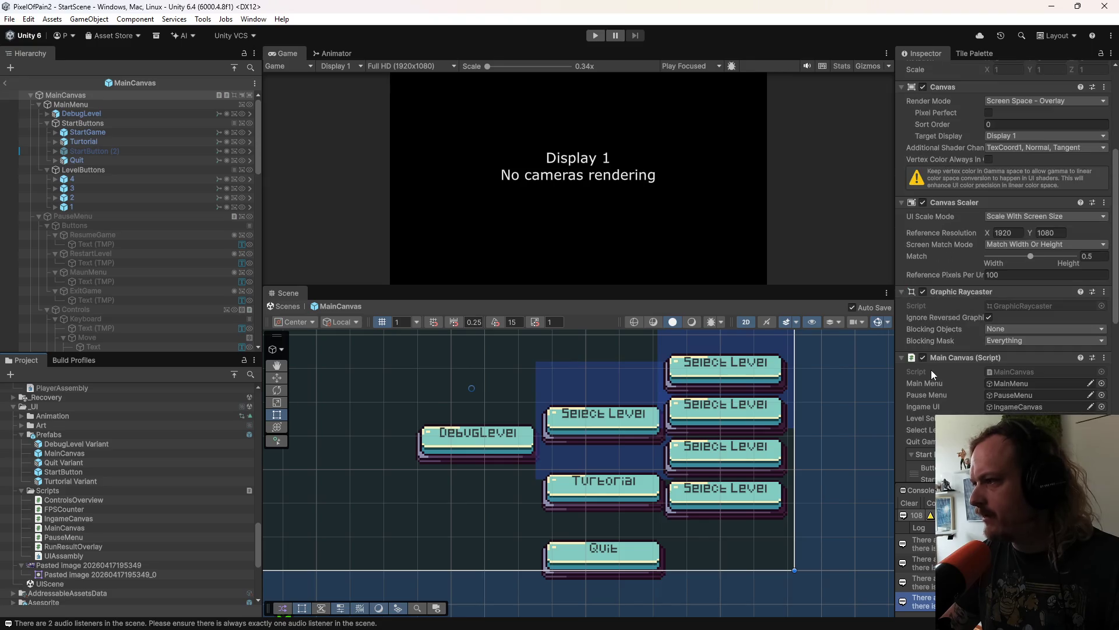
{"action": "double_click", "coordinate": [1009, 371]}
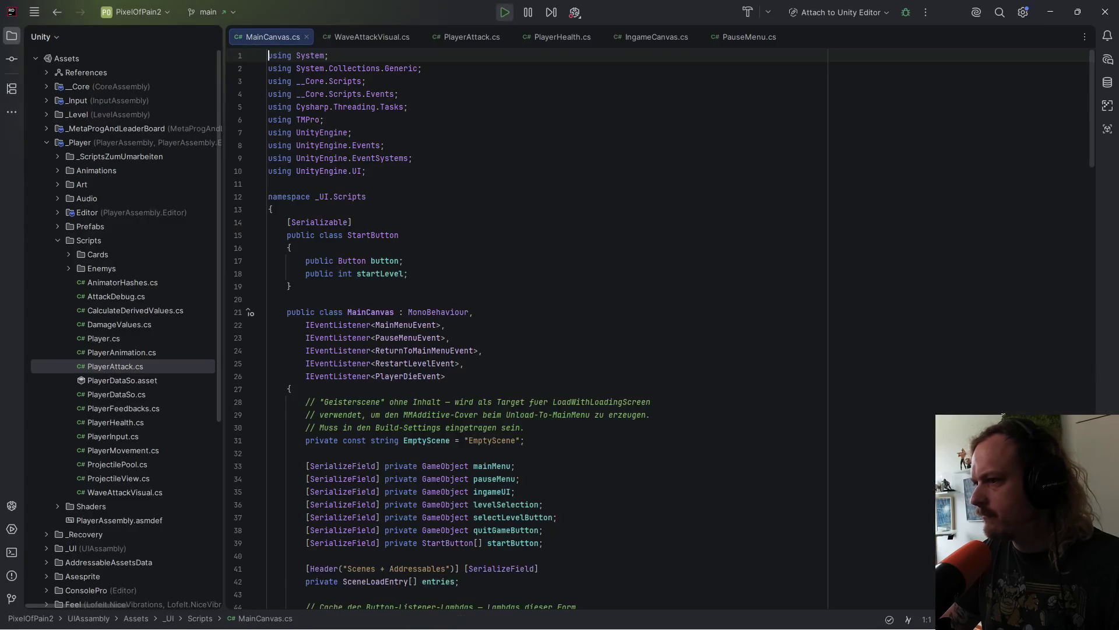
{"action": "scroll", "coordinate": [554, 330], "scroll_direction": "down", "scroll_amount": 15}
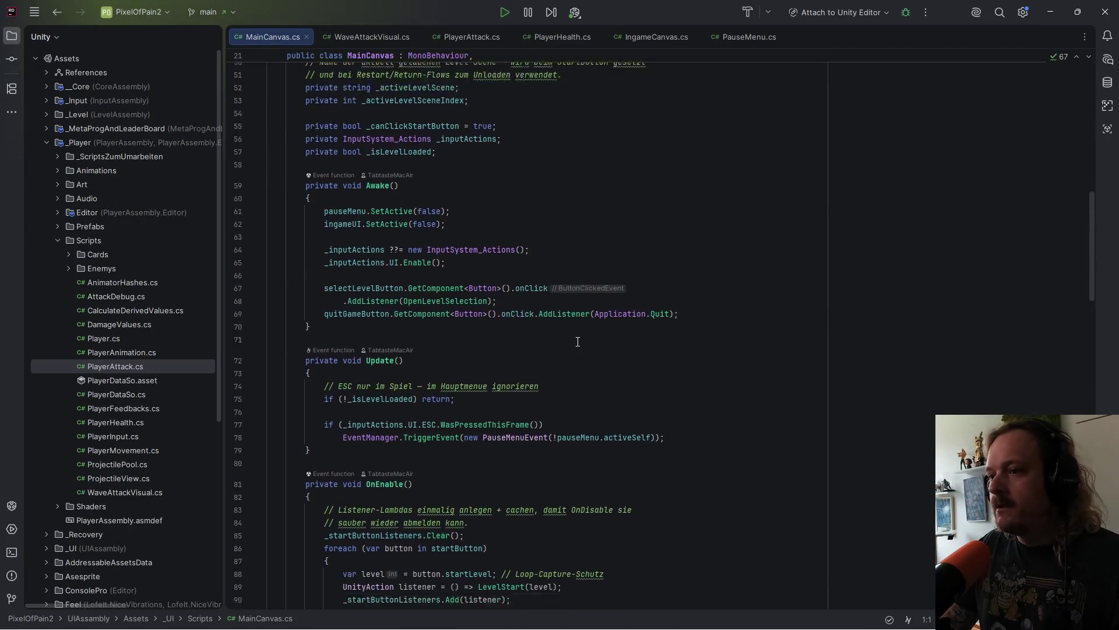
{"action": "scroll", "coordinate": [578, 342], "scroll_direction": "down", "scroll_amount": 3}
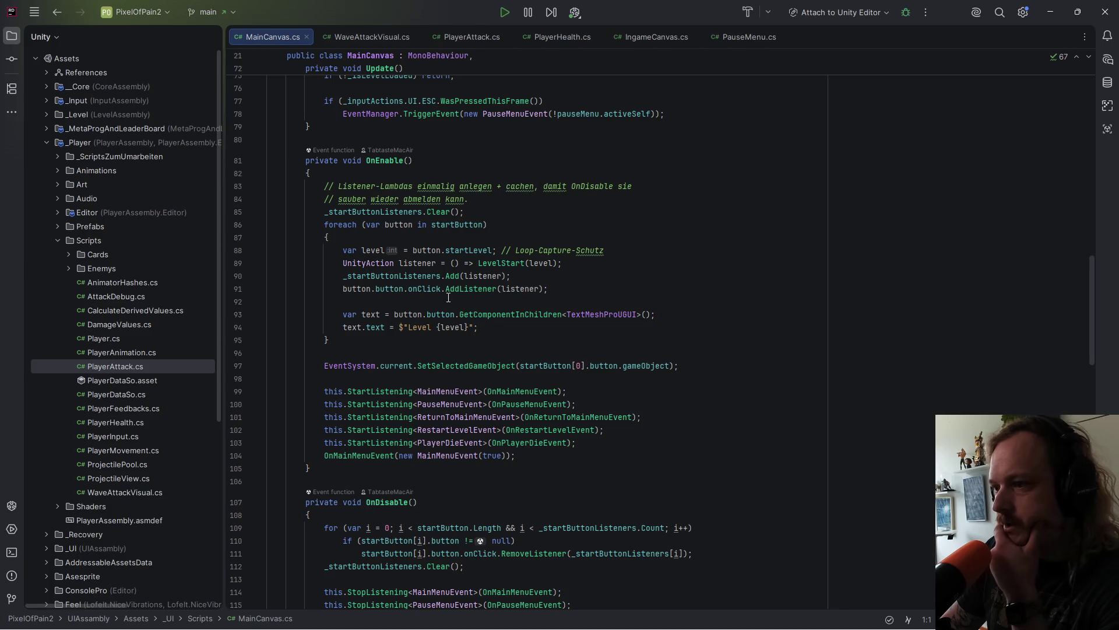
{"action": "left_click", "coordinate": [482, 327]}
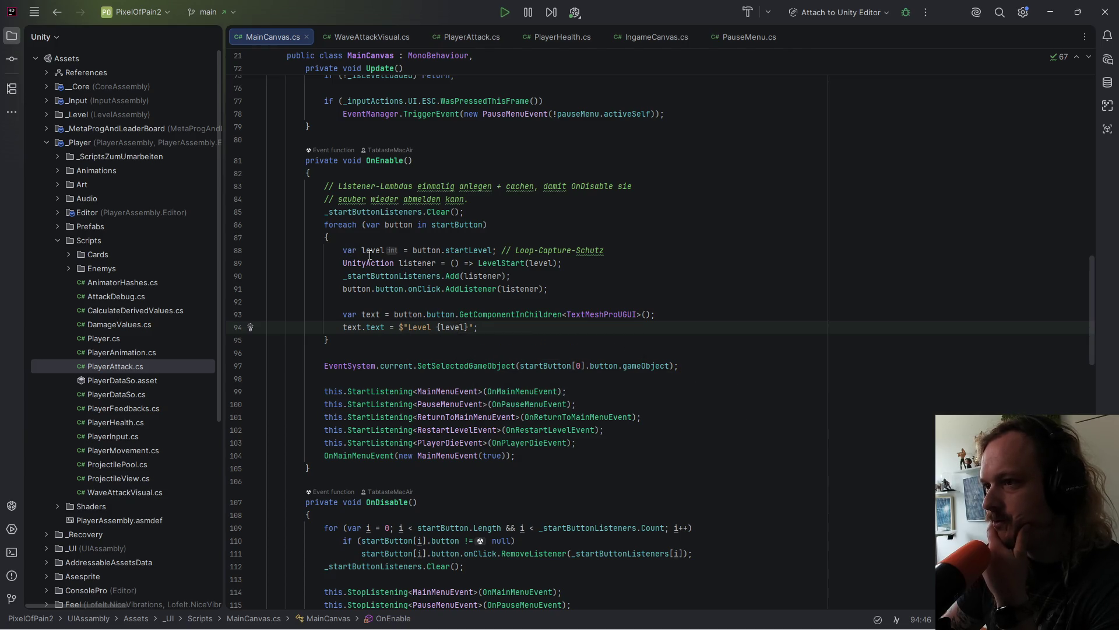
{"action": "left_click", "coordinate": [464, 251], "text": "ctrl"}
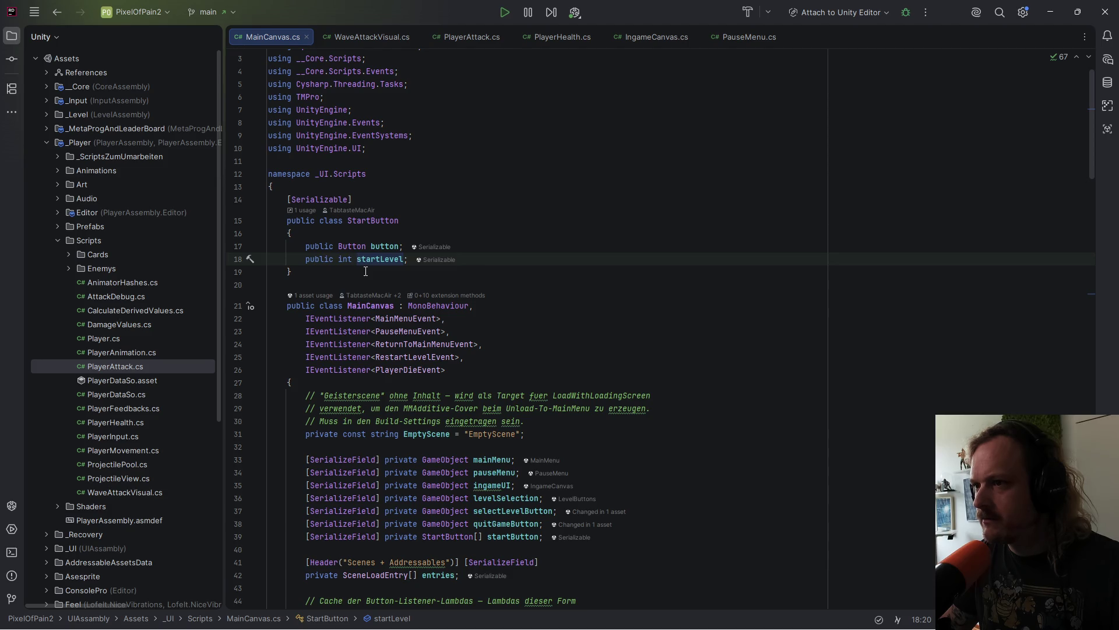
{"action": "mouse_move", "coordinate": [348, 218]}
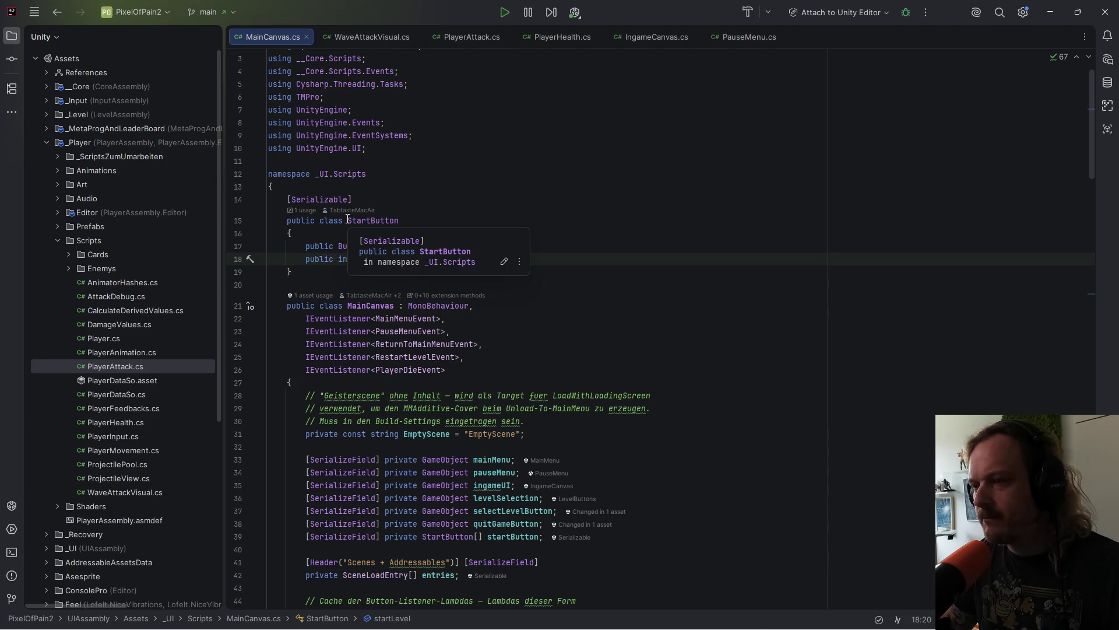
{"action": "mouse_move", "coordinate": [394, 341]}
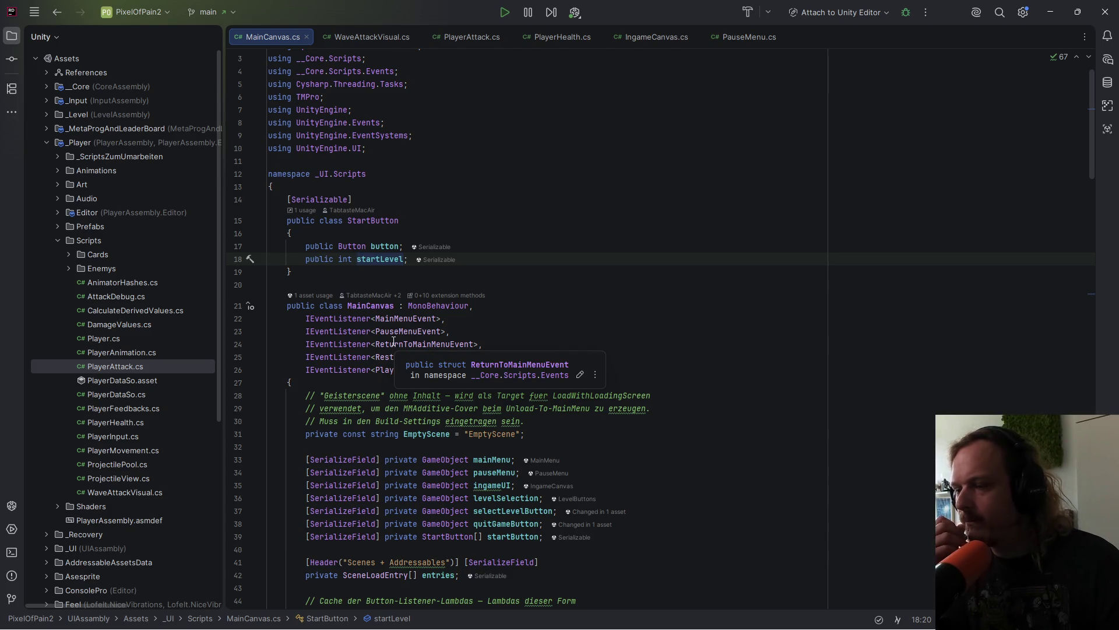
{"action": "key", "text": "alt+Tab"}
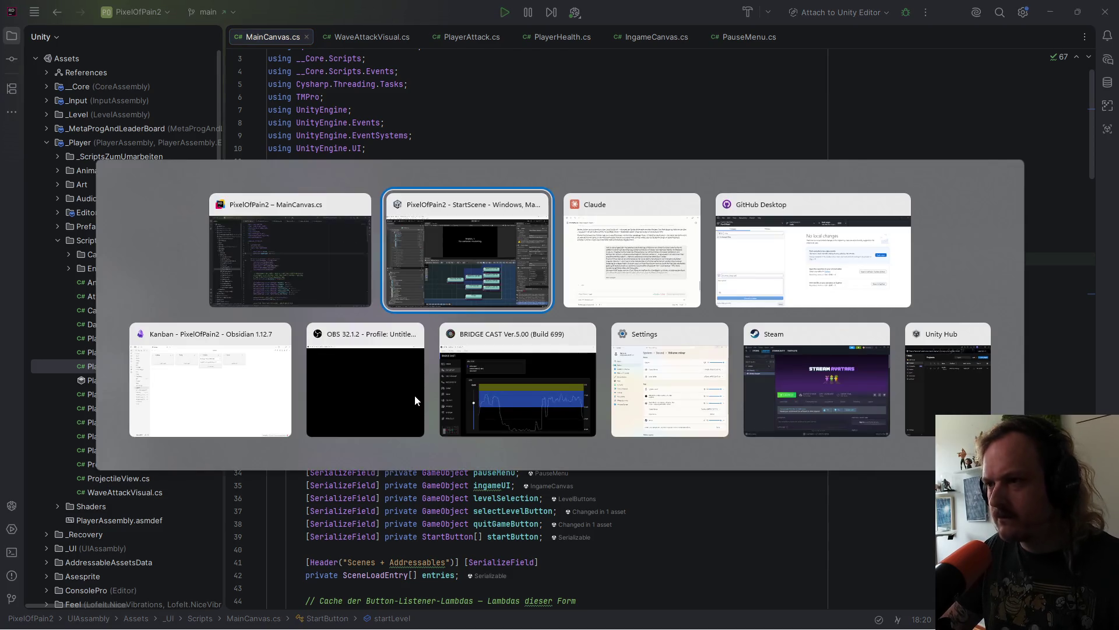
Step: Check the DebugLevel button's start level stays unchanged, then return to Rider's OnEnable code
{"action": "left_click", "coordinate": [991, 354]}
{"action": "key", "text": "Return"}
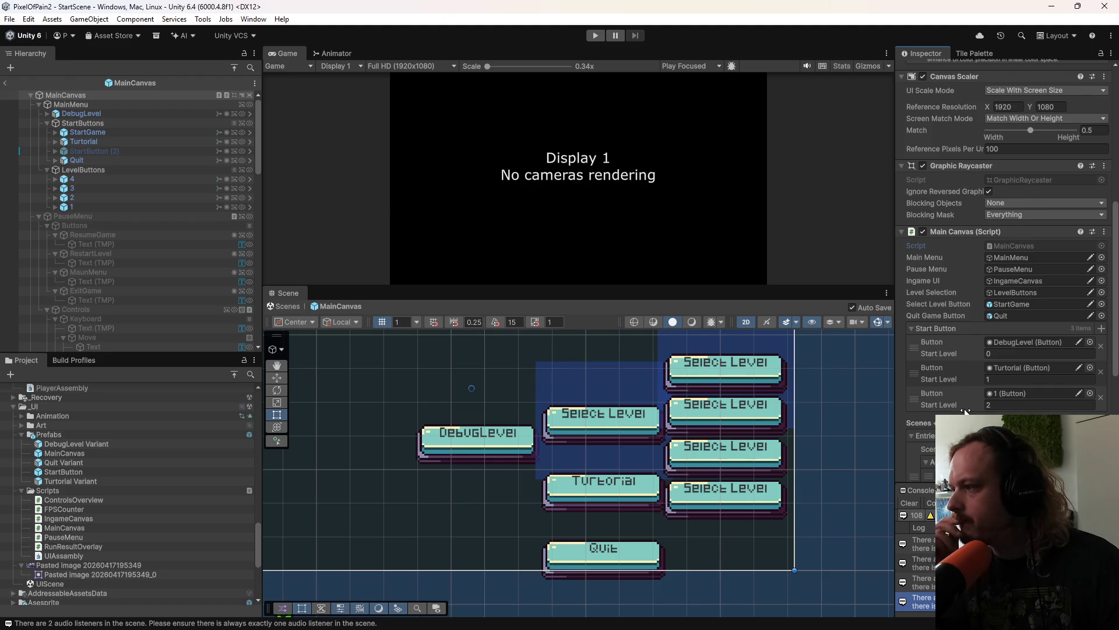
{"action": "key", "text": "alt+Tab"}
{"action": "scroll", "coordinate": [684, 326], "scroll_direction": "down", "scroll_amount": 10}
{"action": "scroll", "coordinate": [671, 332], "scroll_direction": "down", "scroll_amount": 10}
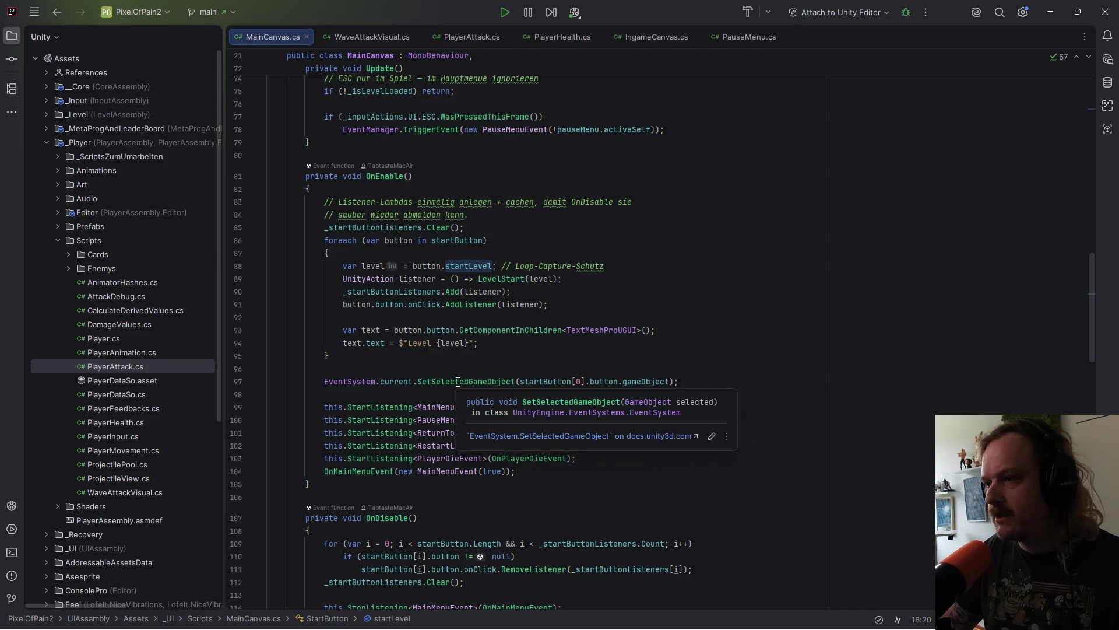
Step: Add 'if (level == 0)' and 'else if (level == 1)' blocks after line 93 in OnEnable
{"action": "left_click", "coordinate": [371, 345]}
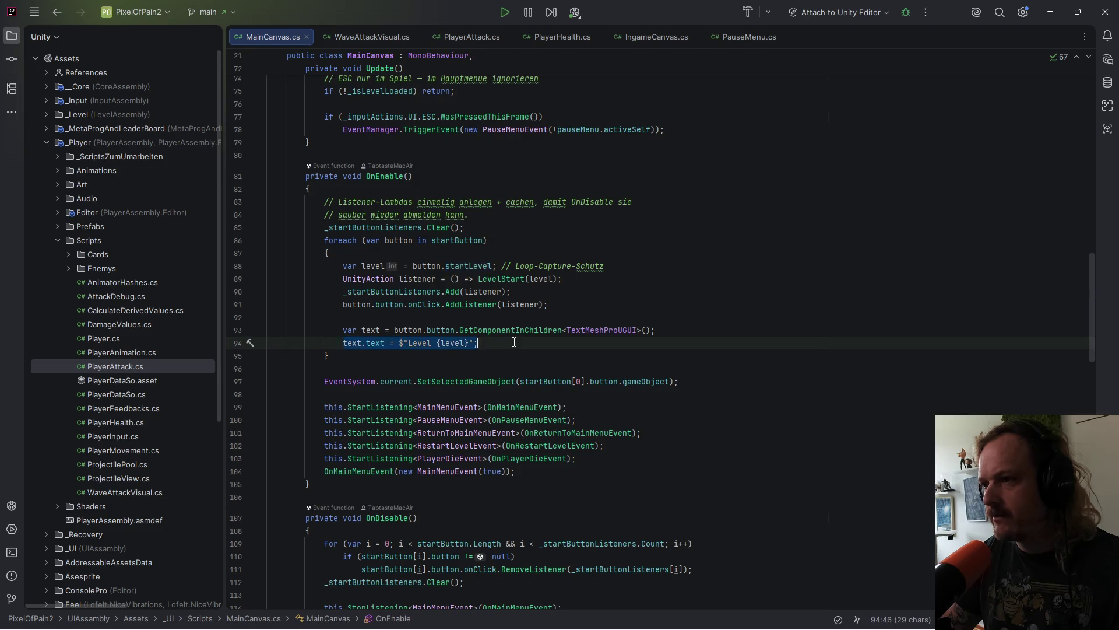
{"action": "left_click", "coordinate": [708, 328]}
{"action": "key", "text": "Return"}
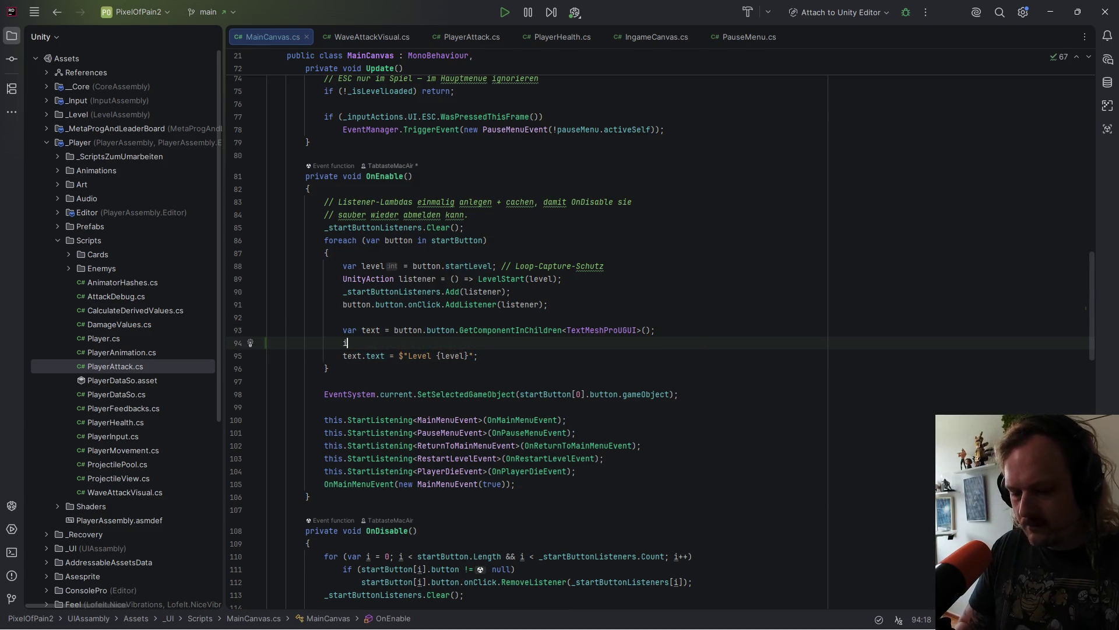
{"action": "type", "text": "f("}
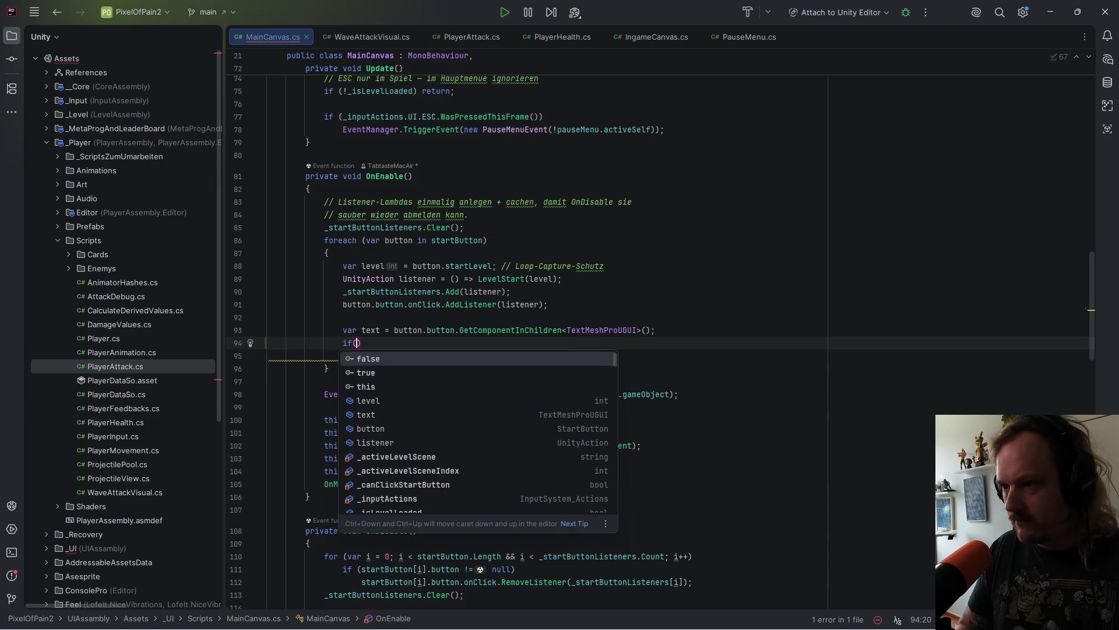
{"action": "type", "text": "int"}
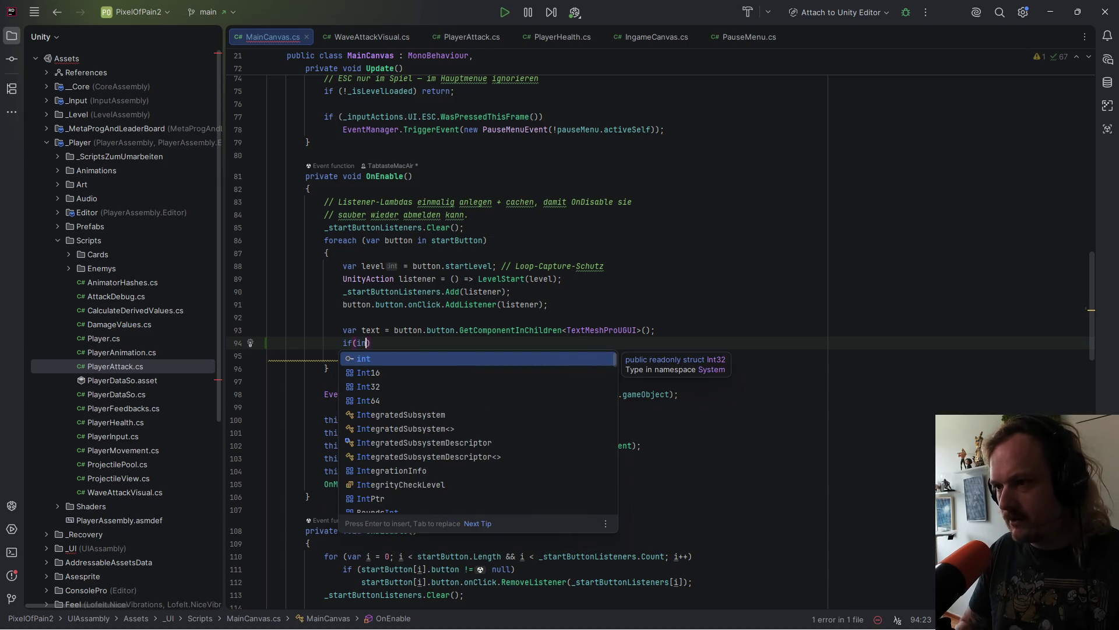
{"action": "key", "text": "BackSpace"}
{"action": "key", "text": "BackSpace"}
{"action": "key", "text": "BackSpace"}
{"action": "type", "text": "level"}
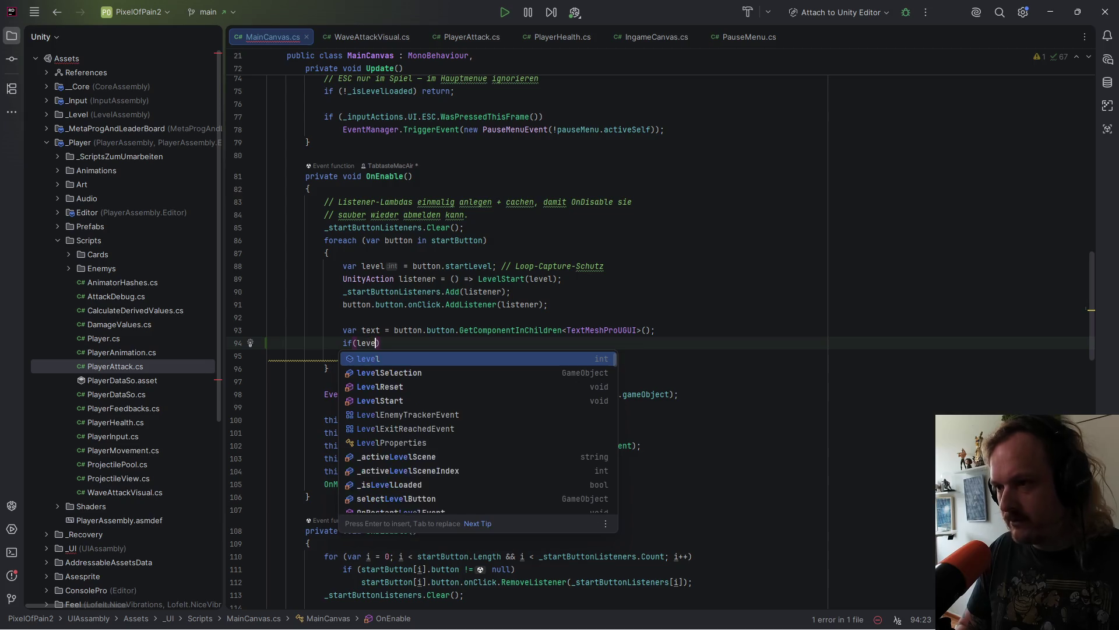
{"action": "key", "text": "Escape"}
{"action": "type", "text": "== "}
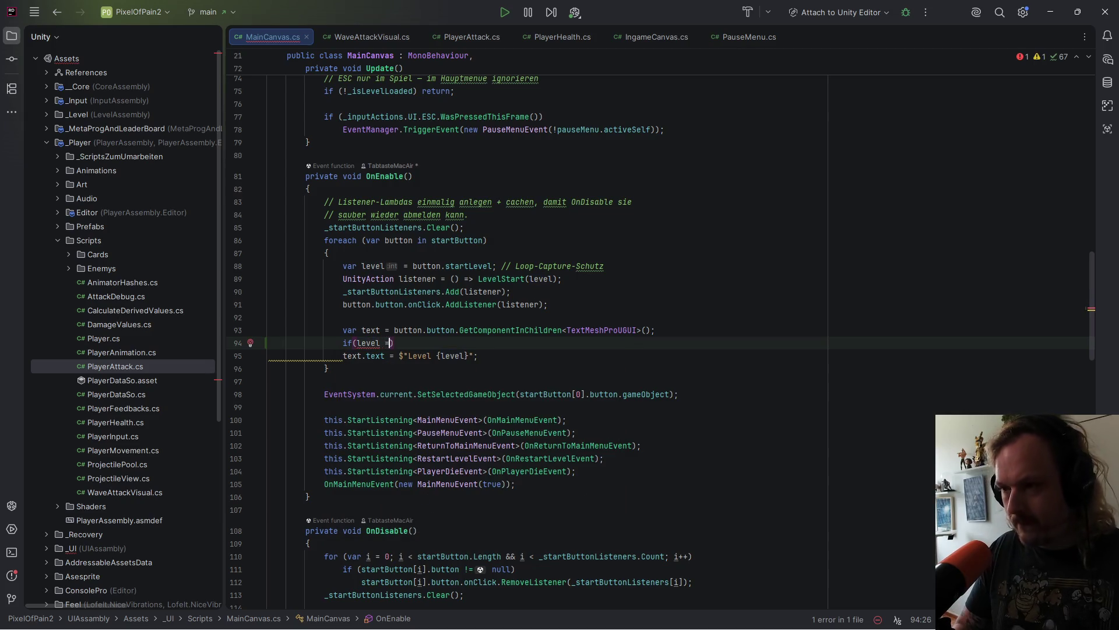
{"action": "type", "text": "0)"}
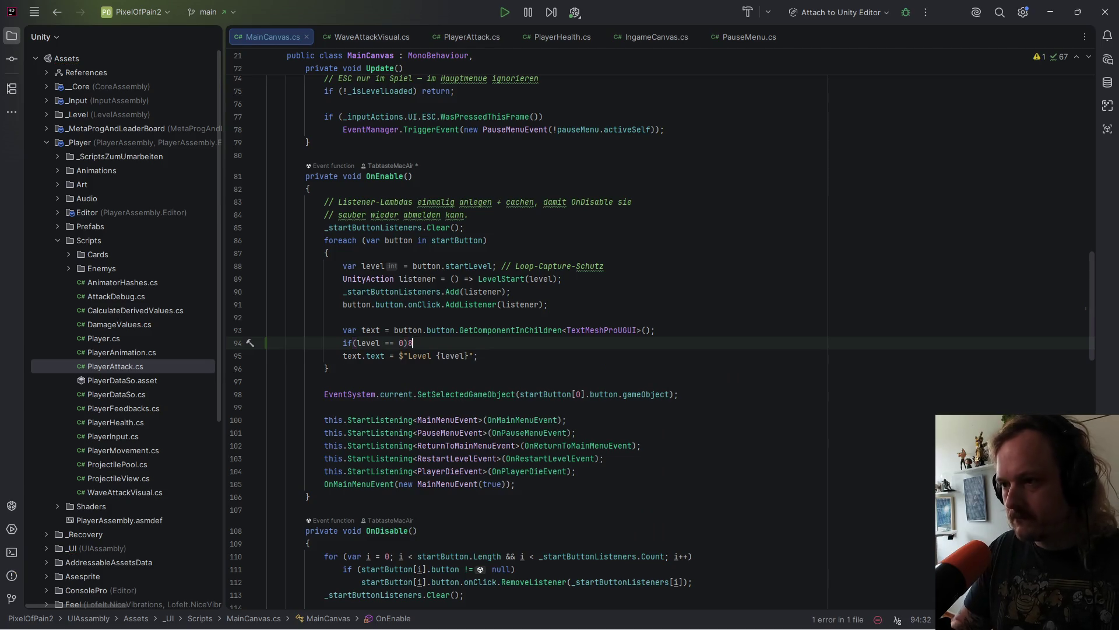
{"action": "type", "text": "{"}
{"action": "key", "text": "Return"}
{"action": "key", "text": "Down"}
{"action": "type", "text": "else if"}
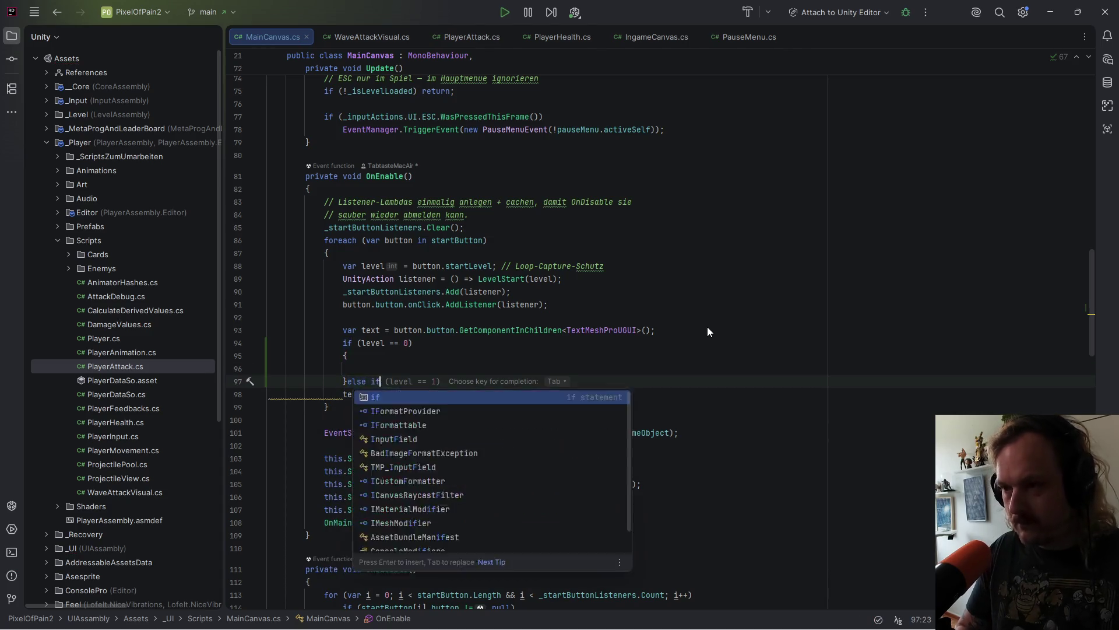
{"action": "key", "text": "Tab"}
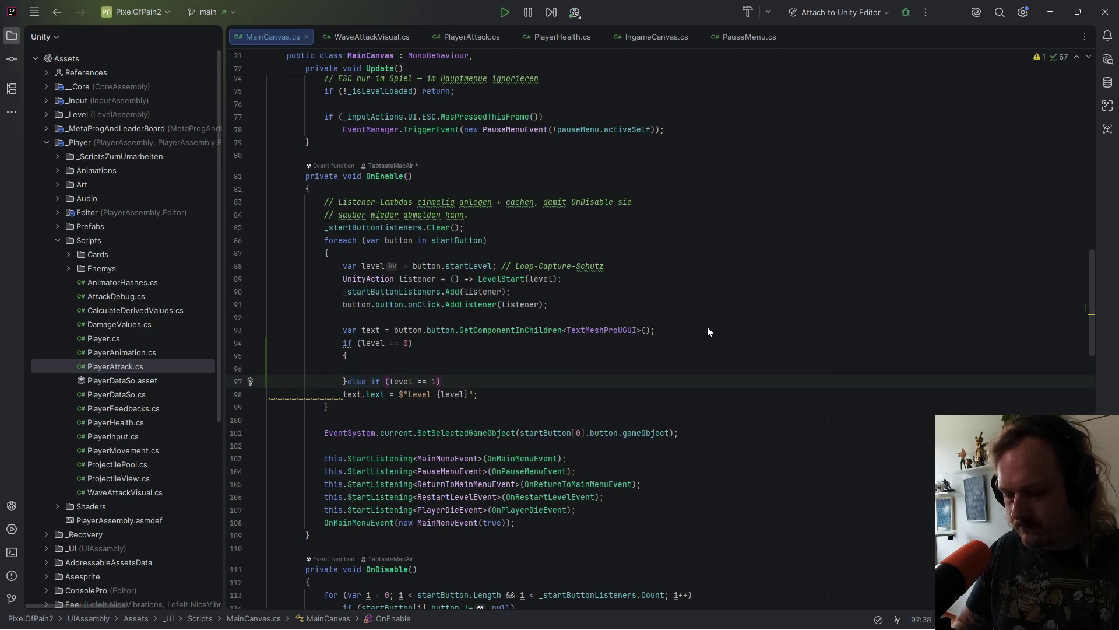
{"action": "type", "text": "{"}
{"action": "key", "text": "Return"}
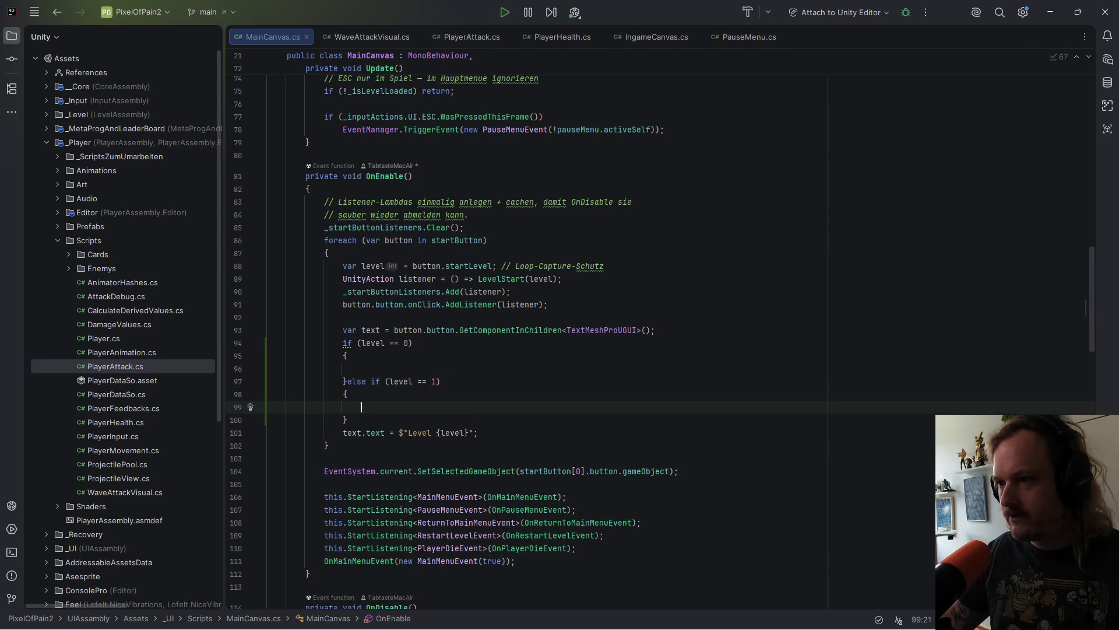
Step: Fill both blocks with text.text assignments, setting the level 1 label to "Turtorial"
{"action": "left_click_drag", "start_coordinate": [384, 435], "coordinate": [343, 434]}
{"action": "key", "text": "ctrl+c"}
{"action": "key", "text": "Up"}
{"action": "key", "text": "Up"}
{"action": "key", "text": "Up"}
{"action": "key", "text": "ctrl+v"}
{"action": "left_click", "coordinate": [376, 403]}
{"action": "key", "text": "ctrl+v"}
{"action": "left_click", "coordinate": [439, 368]}
{"action": "type", "text": "= "}
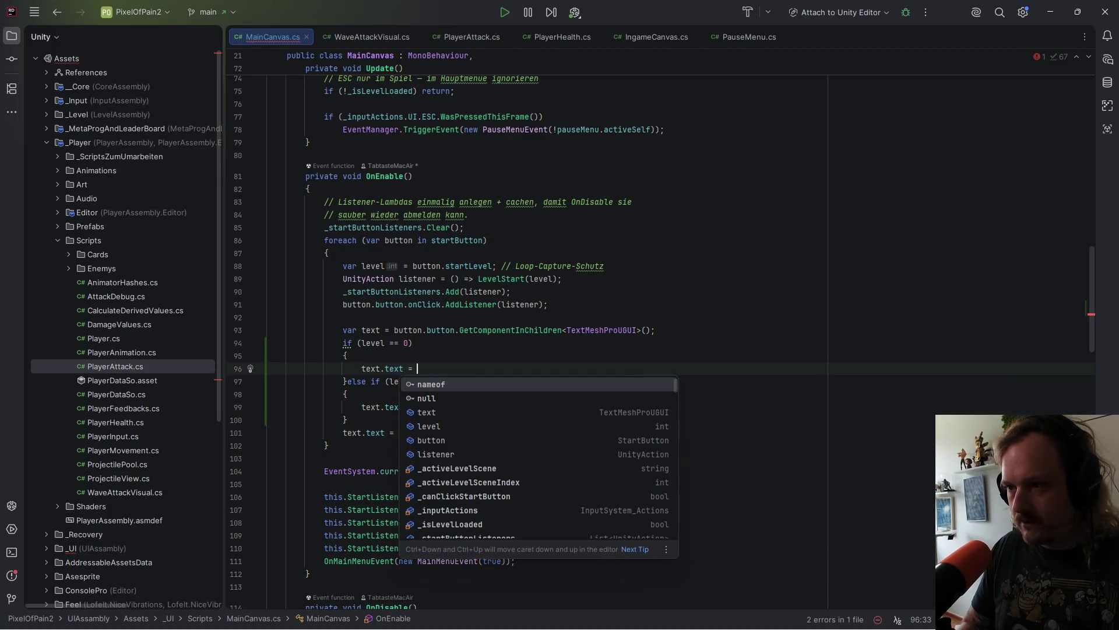
{"action": "type", "text": "\"Debug"}
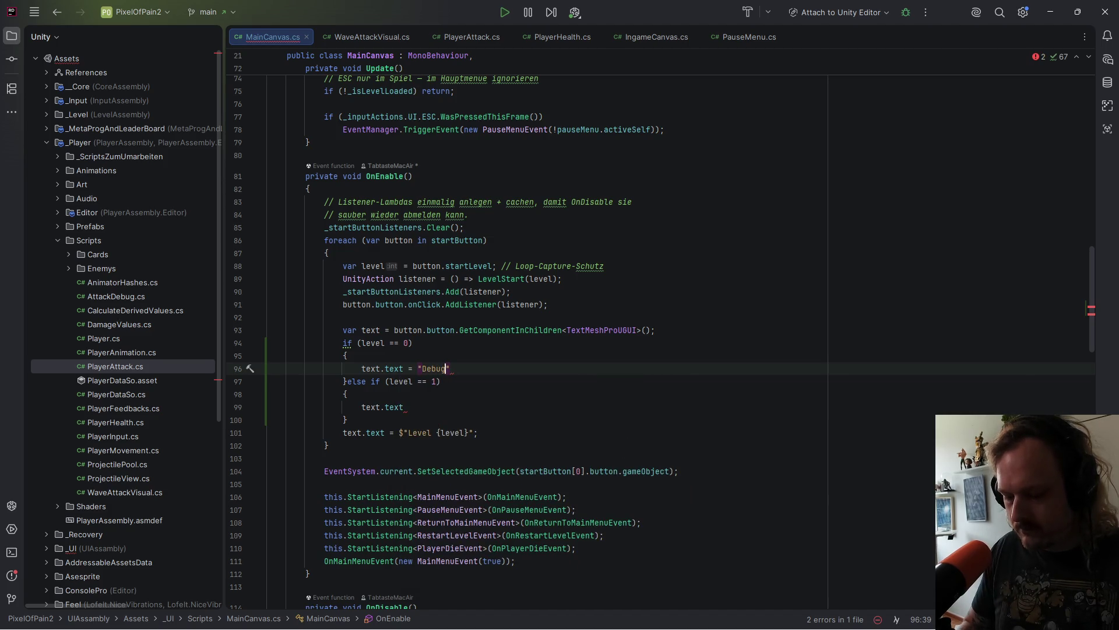
{"action": "type", "text": "\";"}
{"action": "key", "text": "Down"}
{"action": "key", "text": "Down"}
{"action": "key", "text": "Down"}
{"action": "type", "text": "= "}
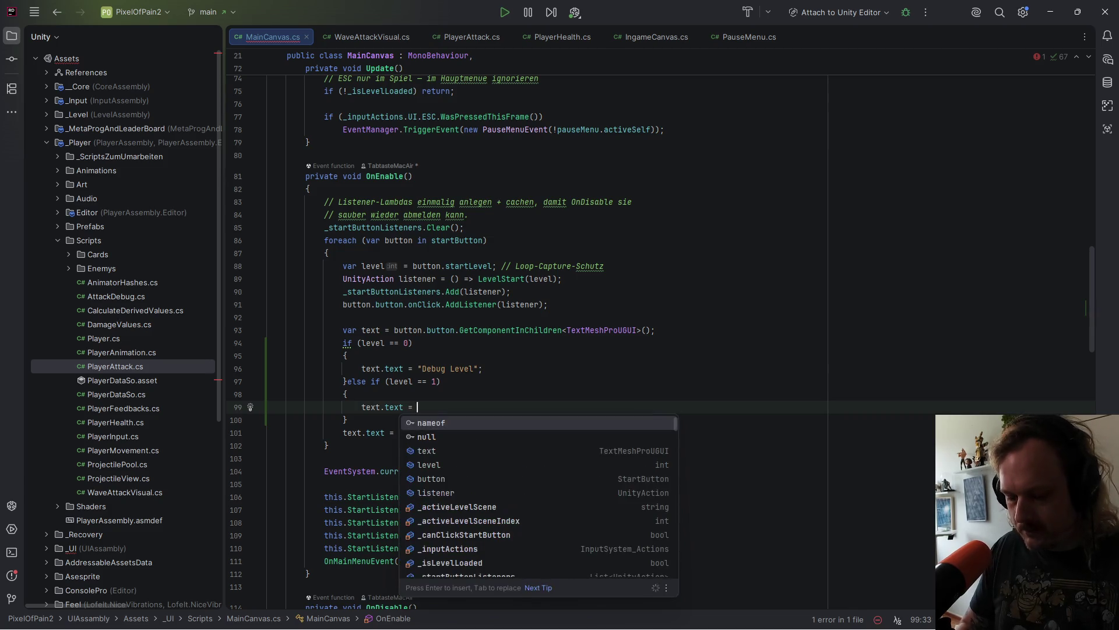
{"action": "type", "text": "\"Turtorial\";"}
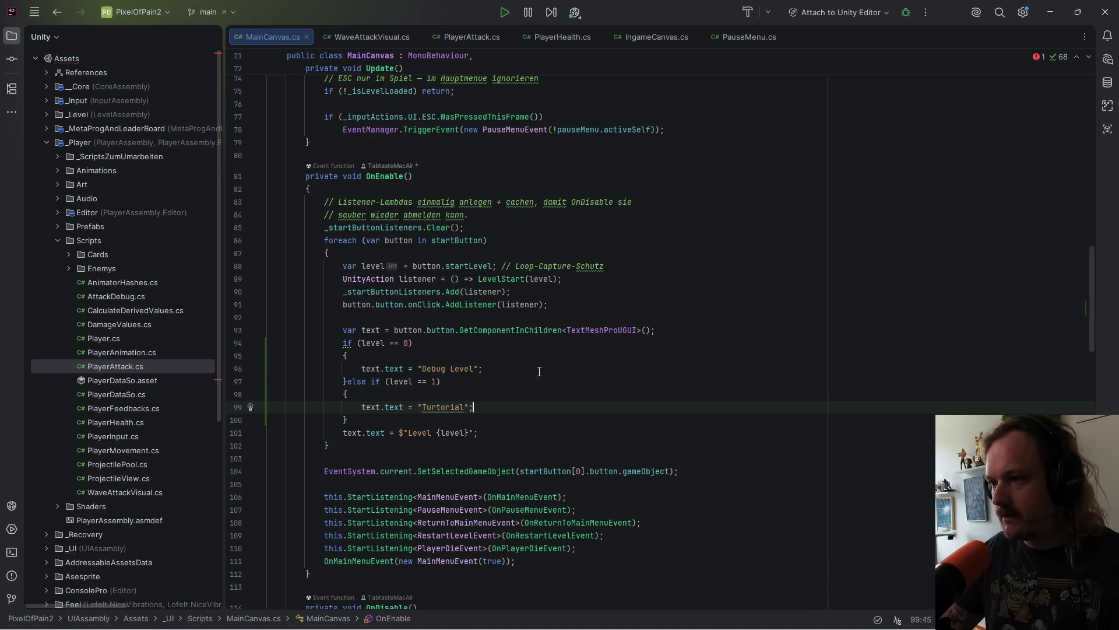
Step: Correct the label to "Tutorial", join the level 0 assignment onto its if line, and save
{"action": "mouse_move", "coordinate": [443, 412]}
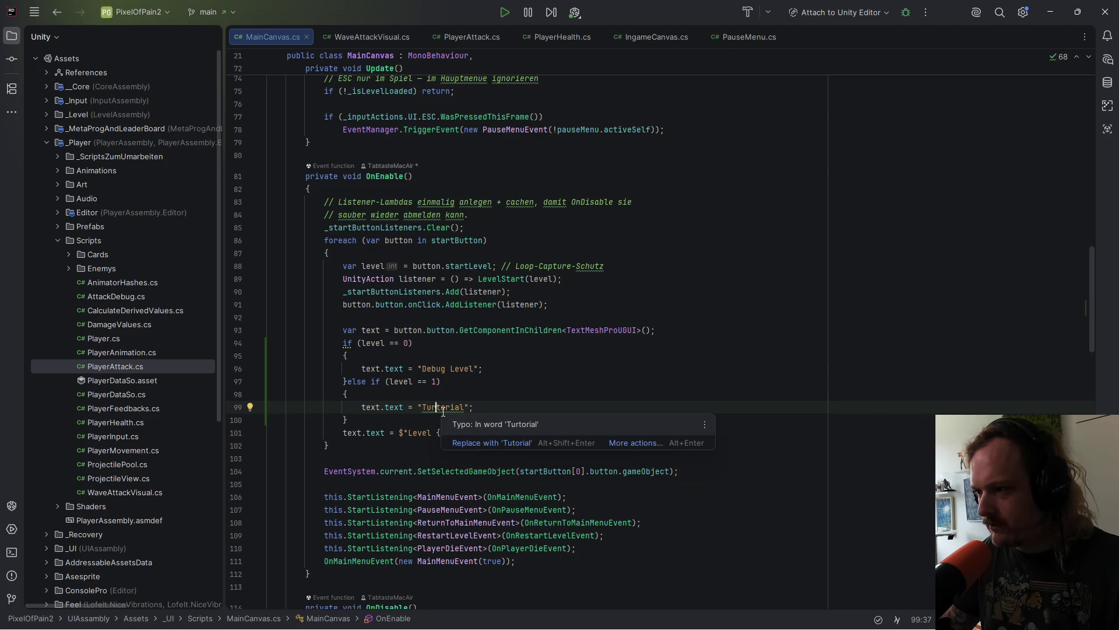
{"action": "left_click", "coordinate": [506, 444]}
{"action": "key", "text": "ctrl+s"}
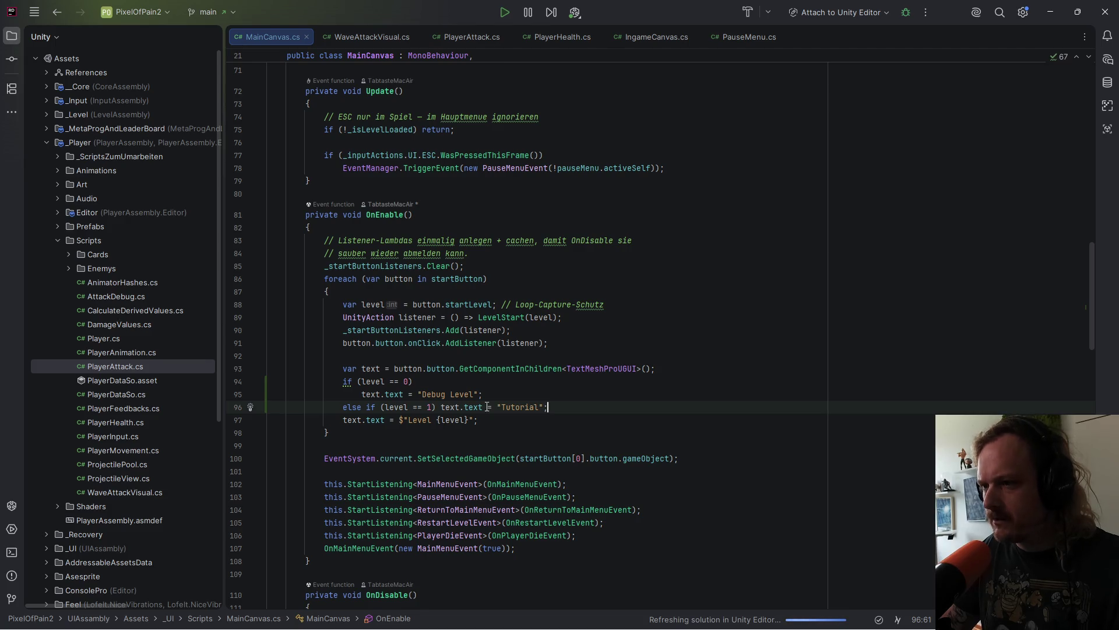
{"action": "left_click", "coordinate": [369, 398]}
{"action": "key", "text": "BackSpace"}
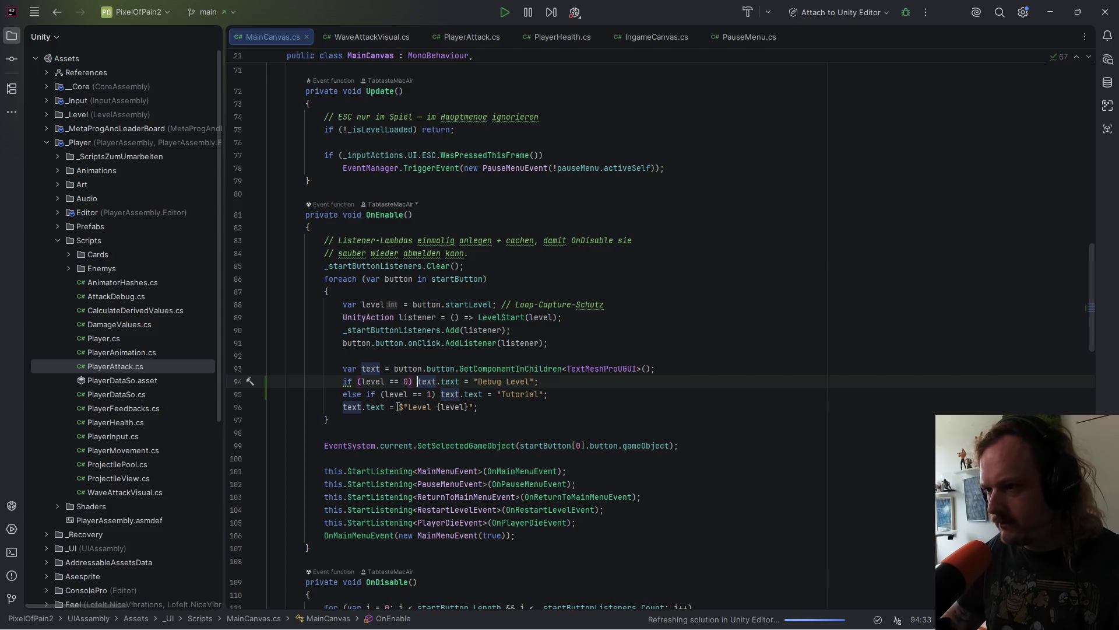
{"action": "key", "text": "ctrl+s"}
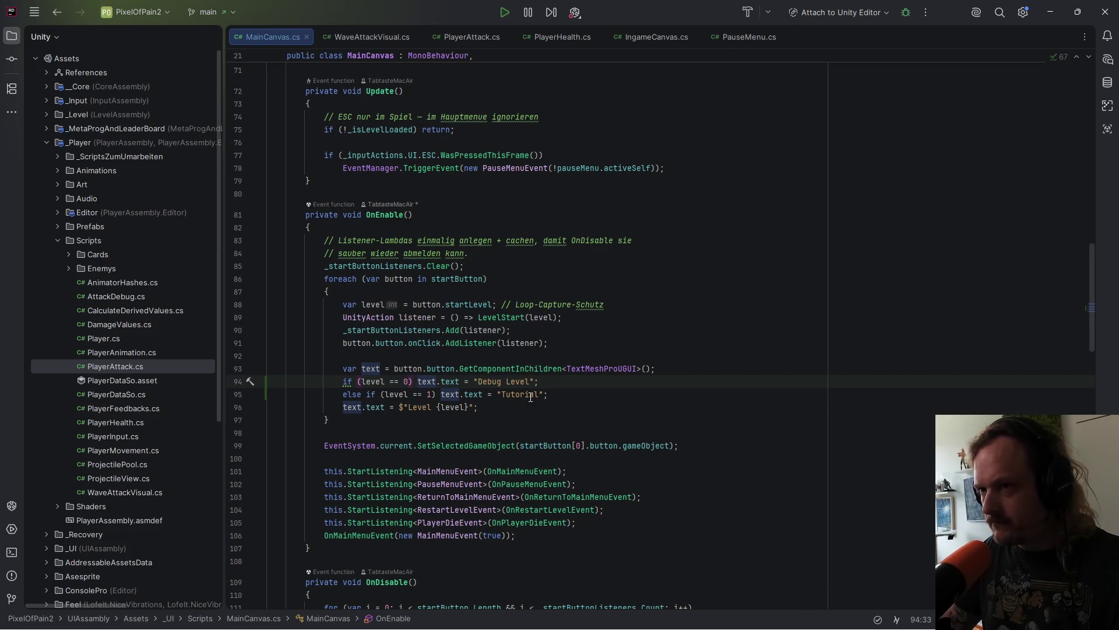
Step: Switch back to the Unity editor so it reloads the saved MainCanvas.cs script
{"action": "mouse_move", "coordinate": [560, 627]}
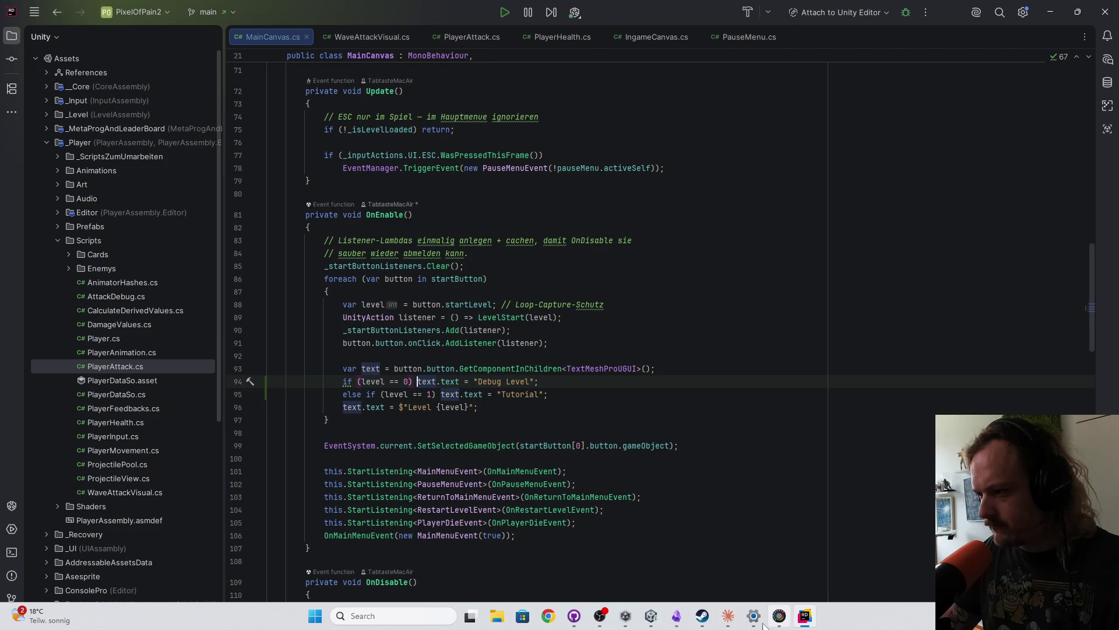
{"action": "left_click", "coordinate": [779, 615]}
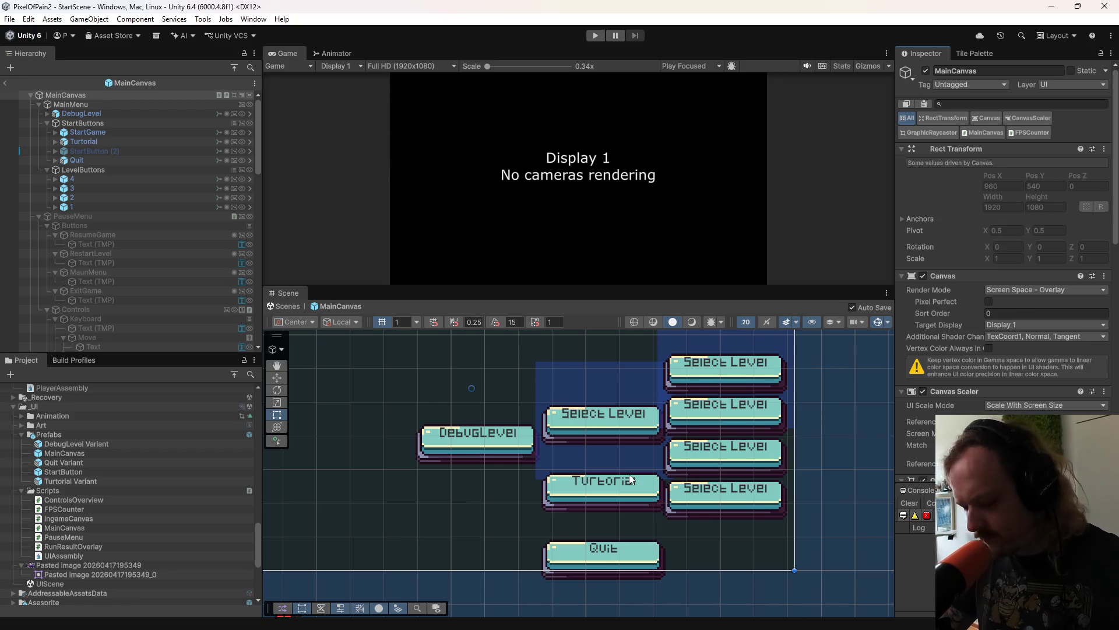
Step: Launch BRIDGE CAST from system search and go to its Mic Cleanup settings
{"action": "key", "text": "super"}
{"action": "type", "text": "br"}
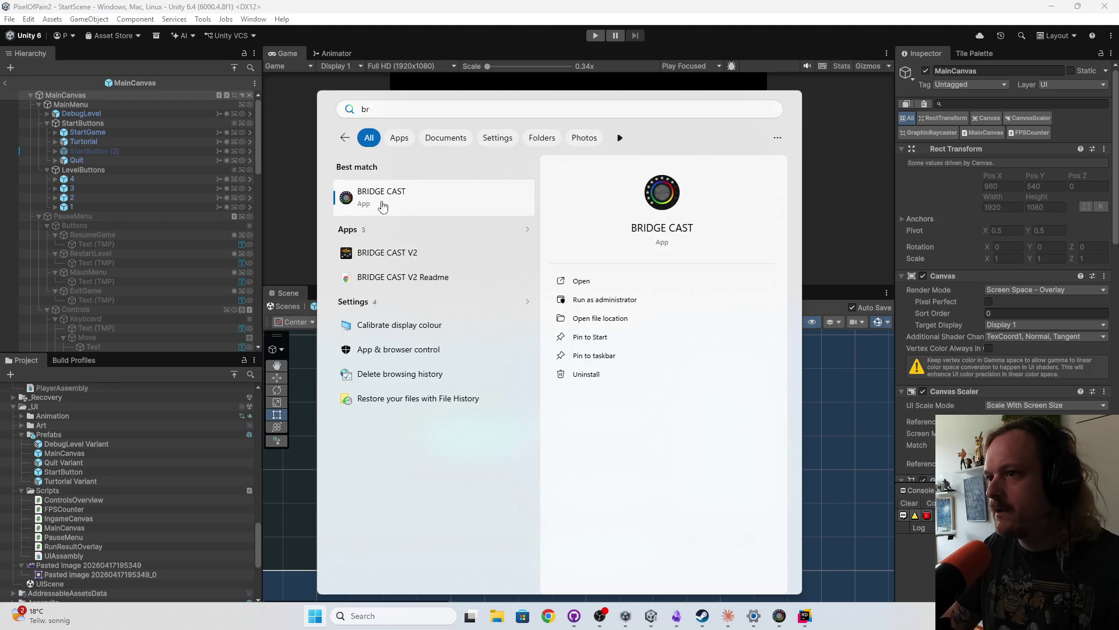
{"action": "left_click", "coordinate": [375, 209]}
{"action": "left_click", "coordinate": [601, 324]}
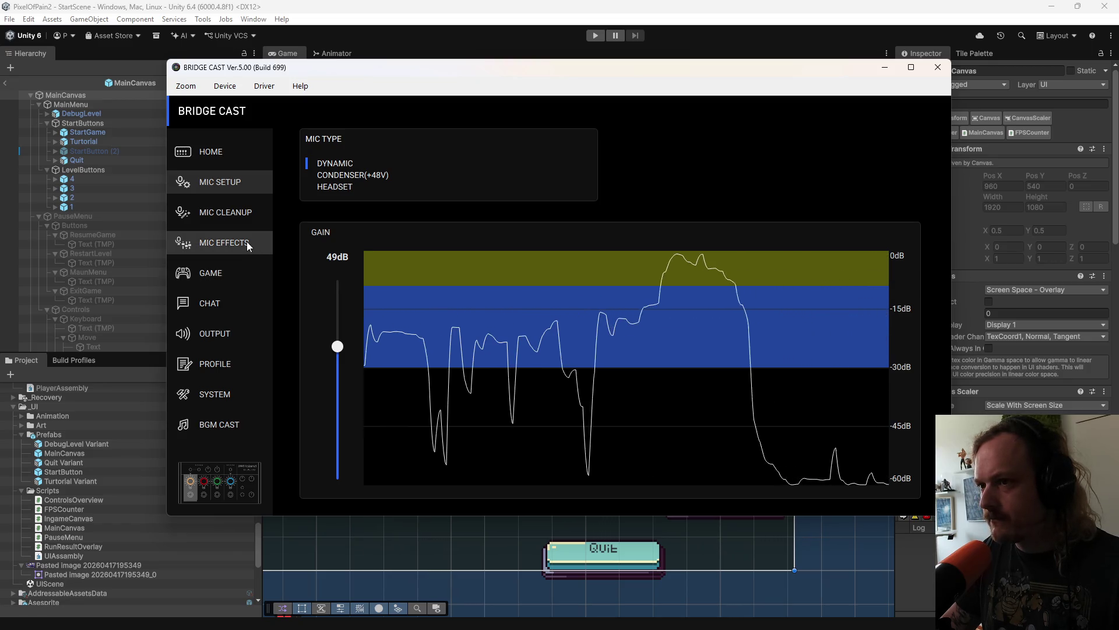
{"action": "left_click", "coordinate": [221, 221]}
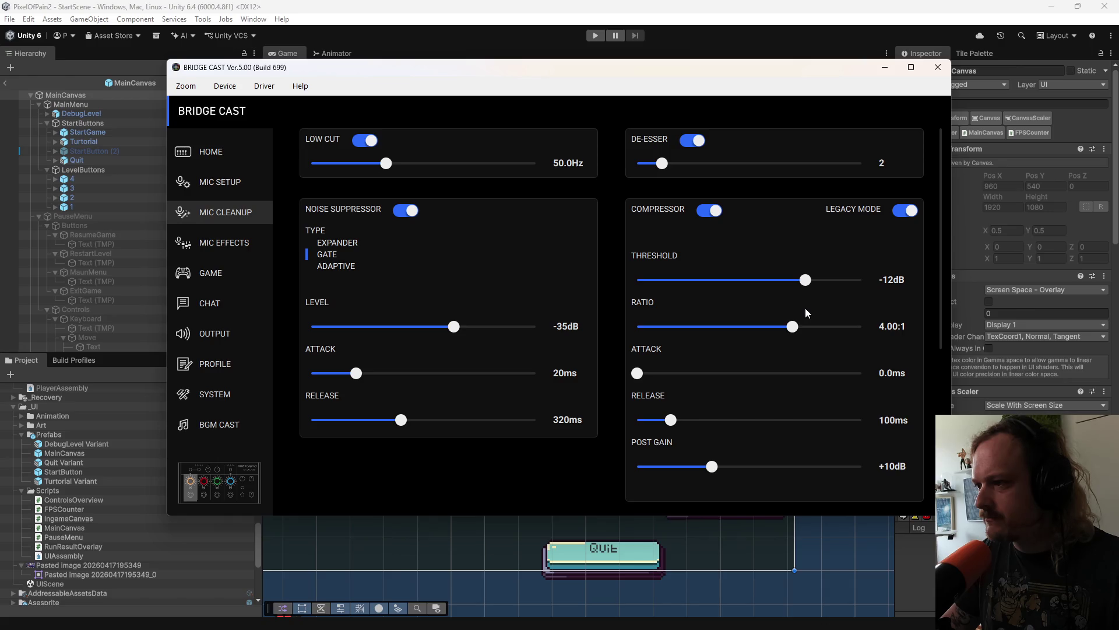
Step: Raise the compressor post gain to +23dB, move the window left, then settle it at +20dB
{"action": "left_click_drag", "start_coordinate": [716, 475], "coordinate": [810, 479]}
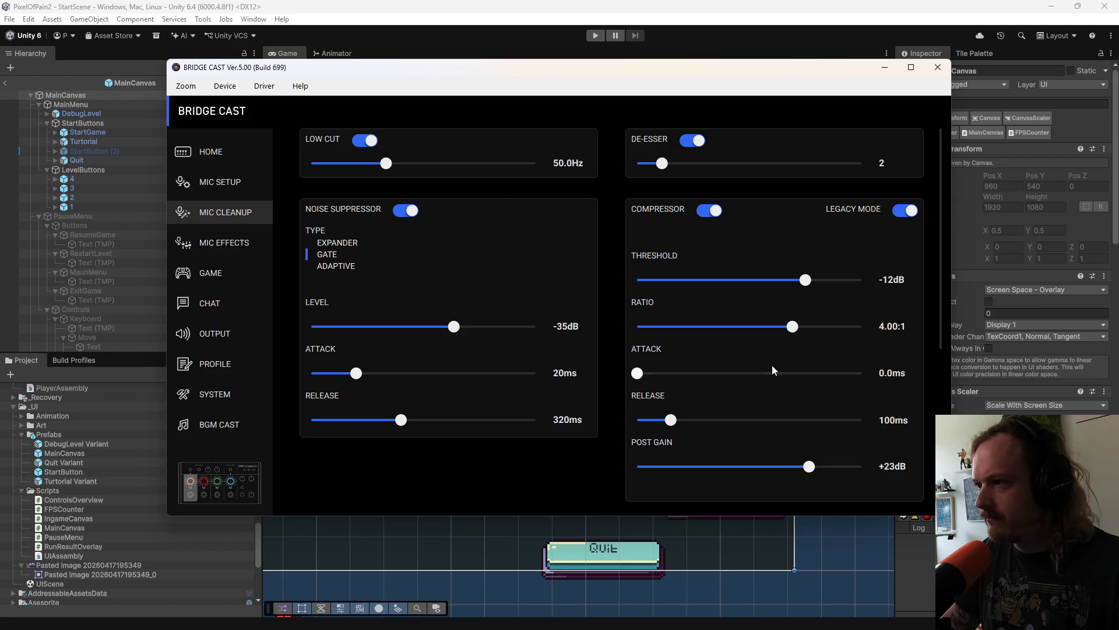
{"action": "left_click_drag", "start_coordinate": [647, 67], "coordinate": [487, 81]}
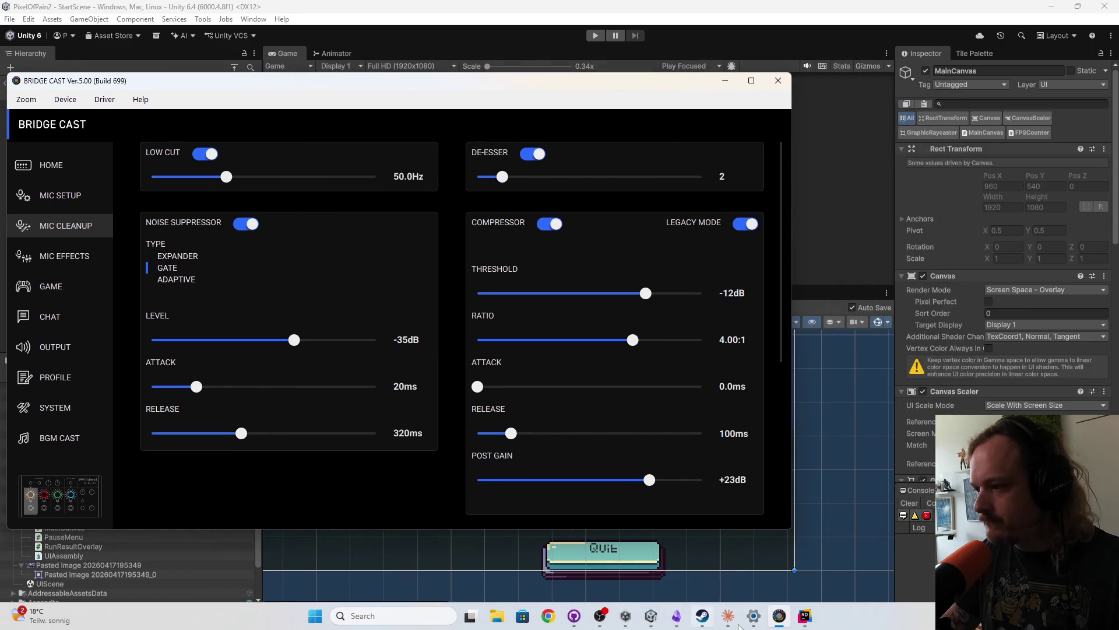
{"action": "left_click", "coordinate": [600, 616]}
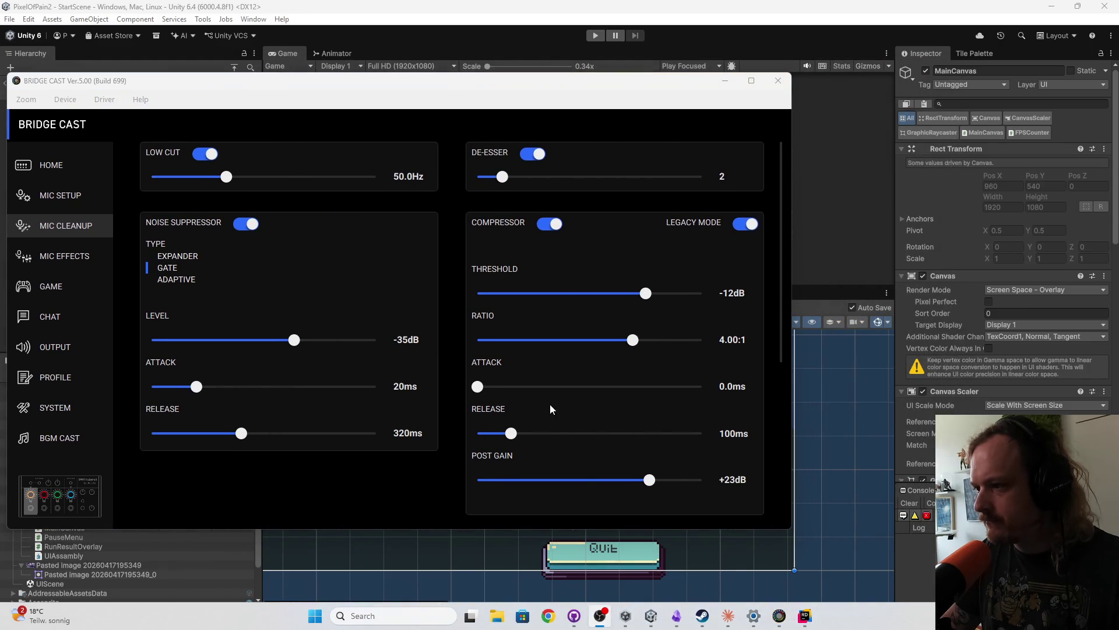
{"action": "left_click", "coordinate": [314, 89]}
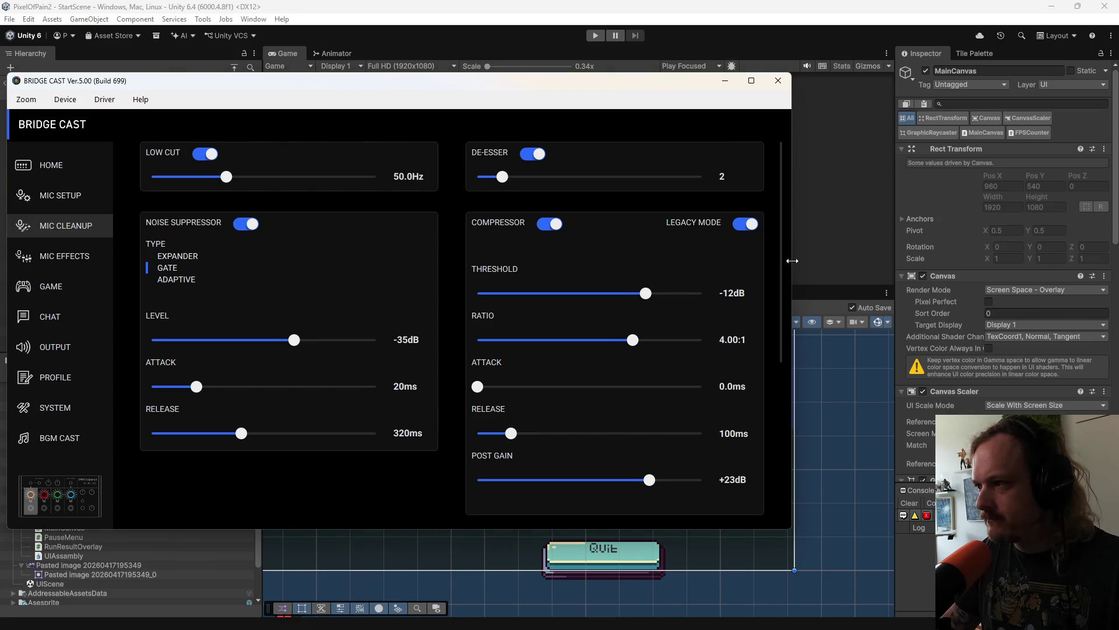
{"action": "left_click_drag", "start_coordinate": [650, 479], "coordinate": [626, 479]}
{"action": "left_click", "coordinate": [807, 47]}
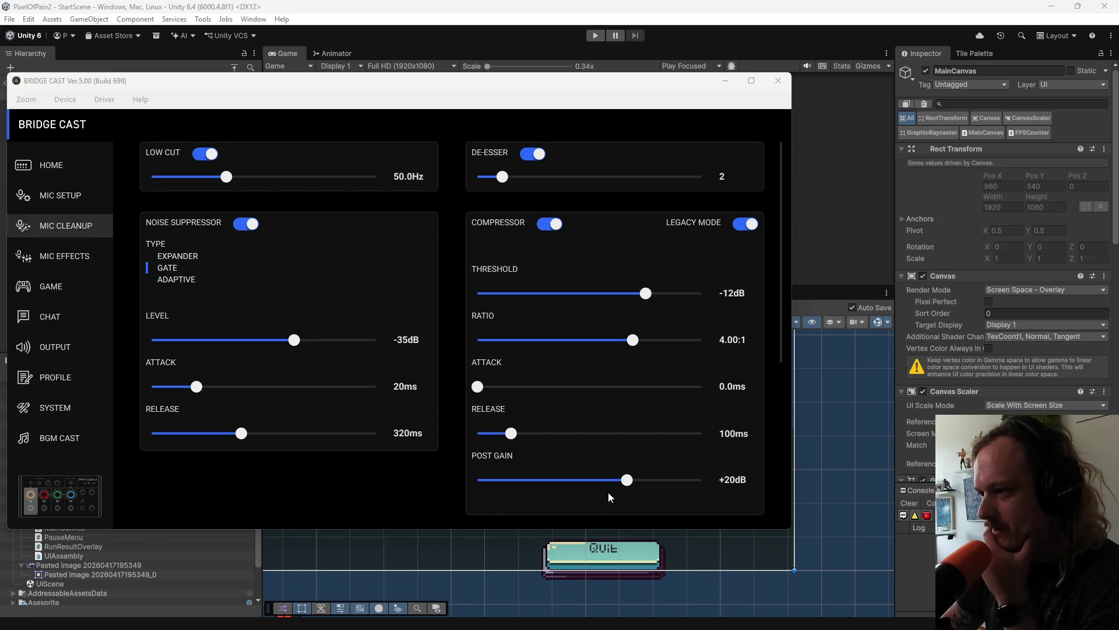
Step: Look over the Mic Effects and Mic Cleanup pages, ending on Mic Setup's gain graph
{"action": "left_click", "coordinate": [228, 478]}
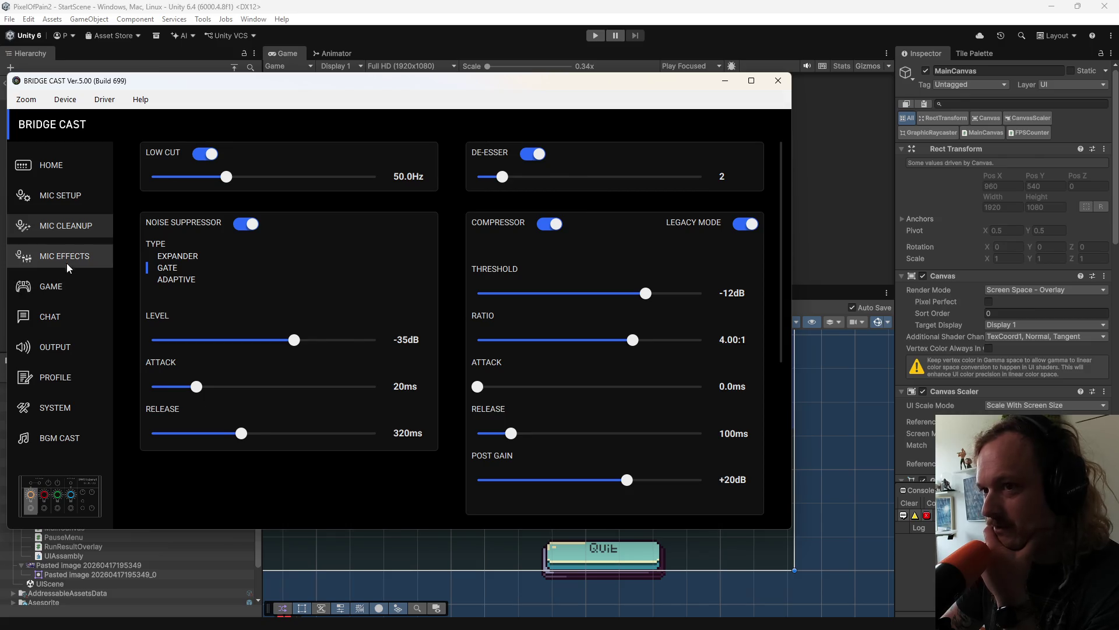
{"action": "left_click", "coordinate": [67, 256]}
{"action": "left_click", "coordinate": [65, 226]}
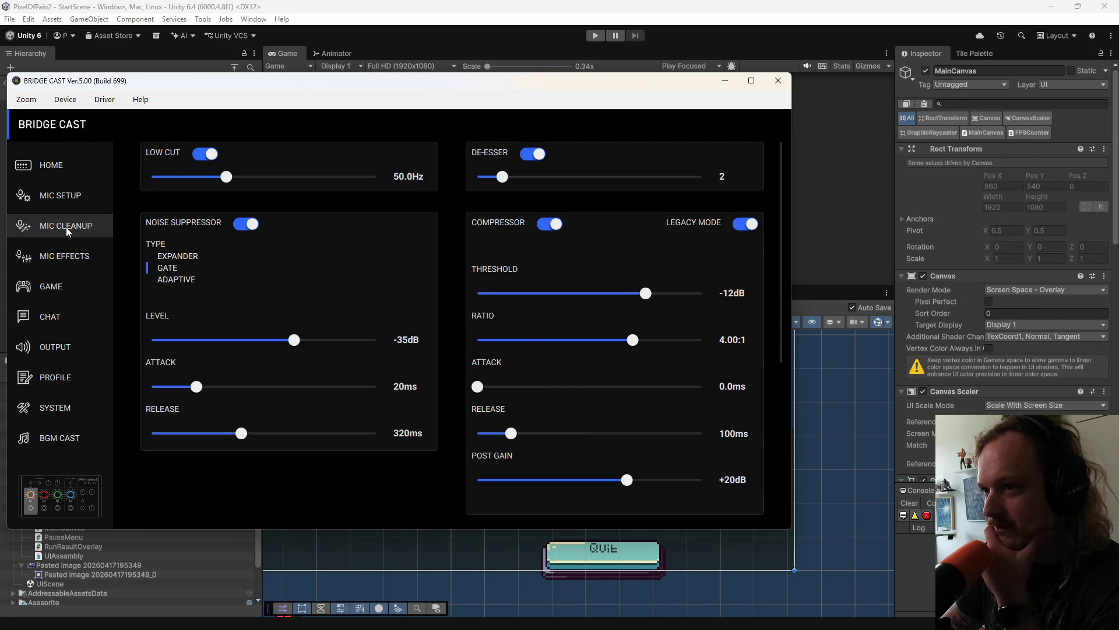
{"action": "left_click", "coordinate": [68, 201]}
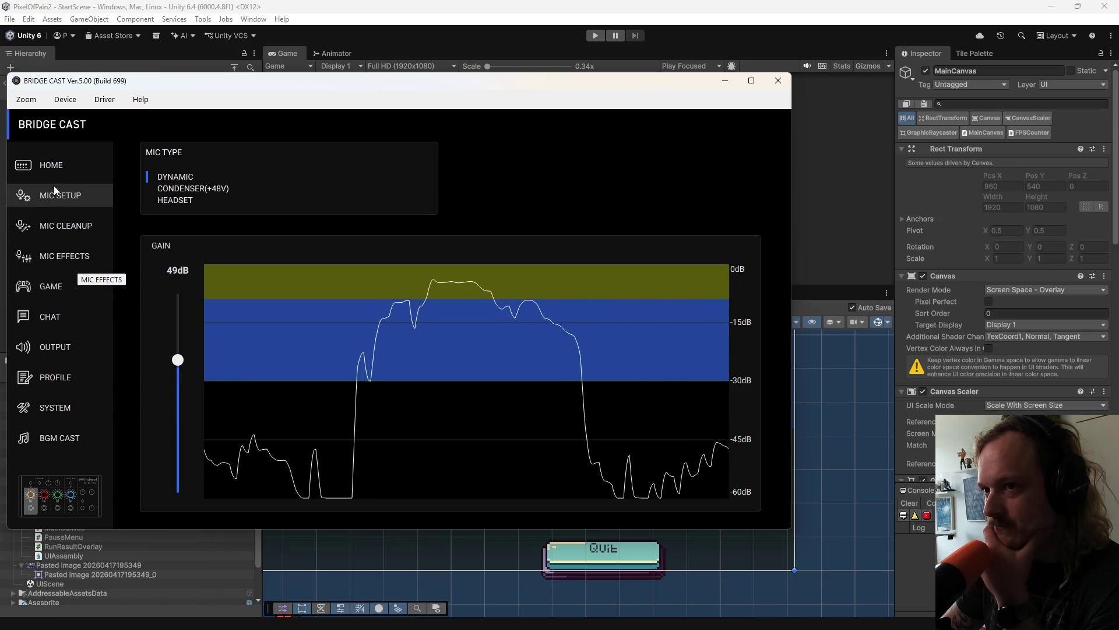
Step: Show the home mixer page and reposition the BRIDGE CAST window slightly
{"action": "left_click", "coordinate": [53, 165]}
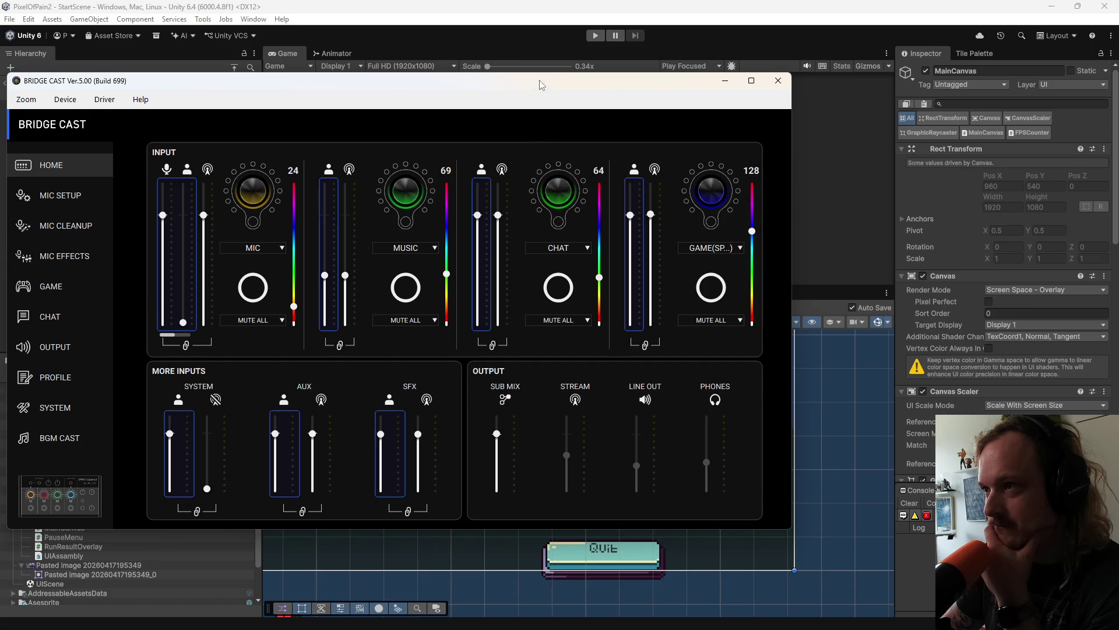
{"action": "left_click", "coordinate": [545, 36]}
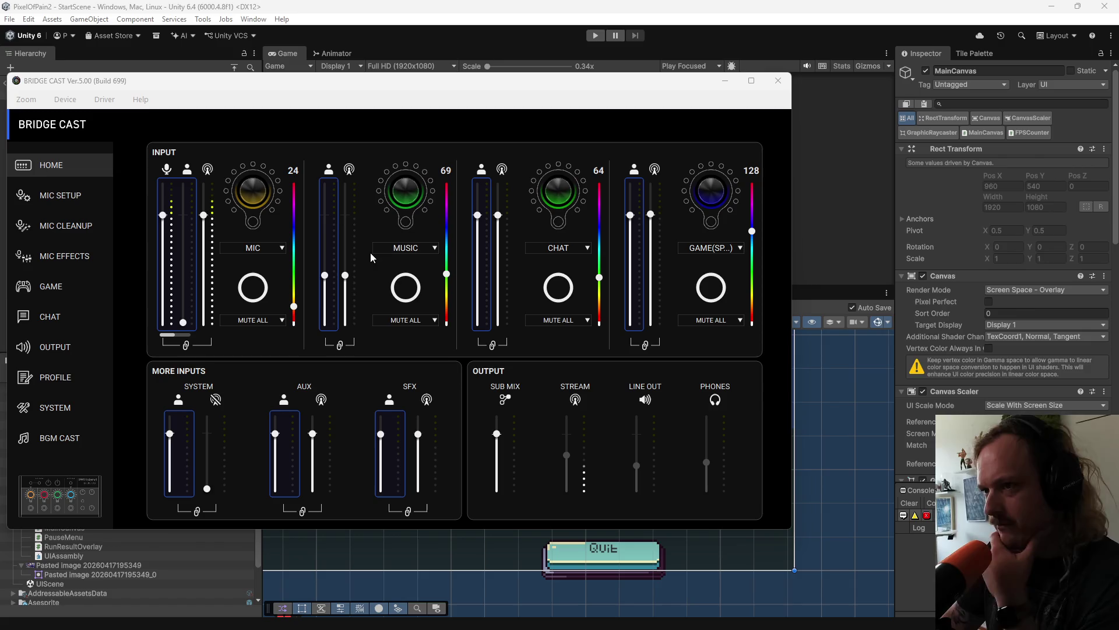
{"action": "left_click_drag", "start_coordinate": [267, 89], "coordinate": [297, 98]}
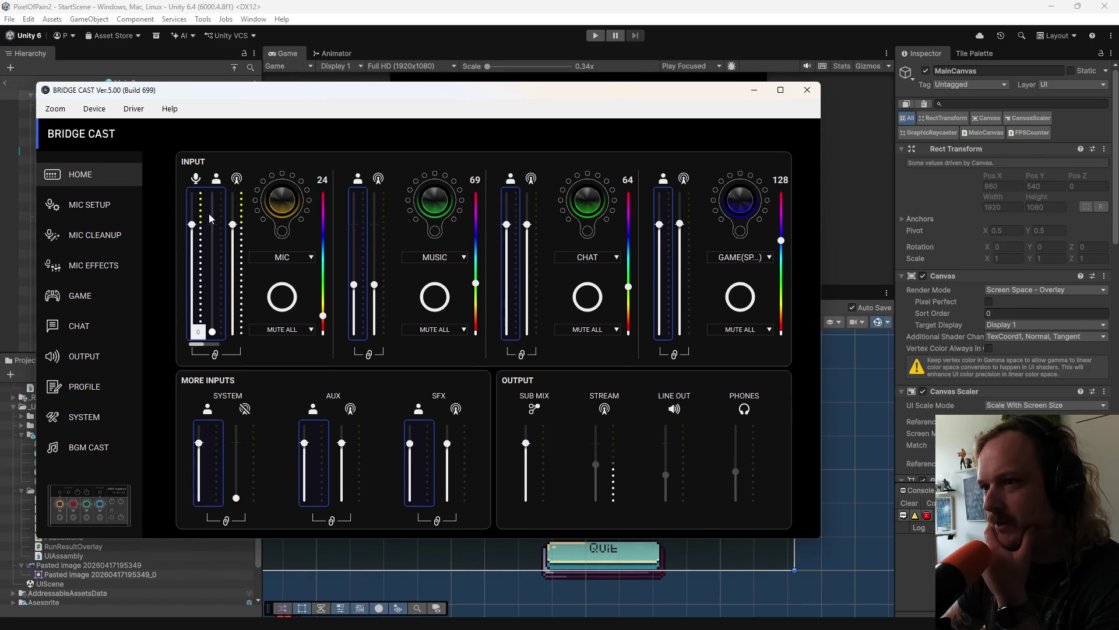
{"action": "mouse_move", "coordinate": [212, 257]}
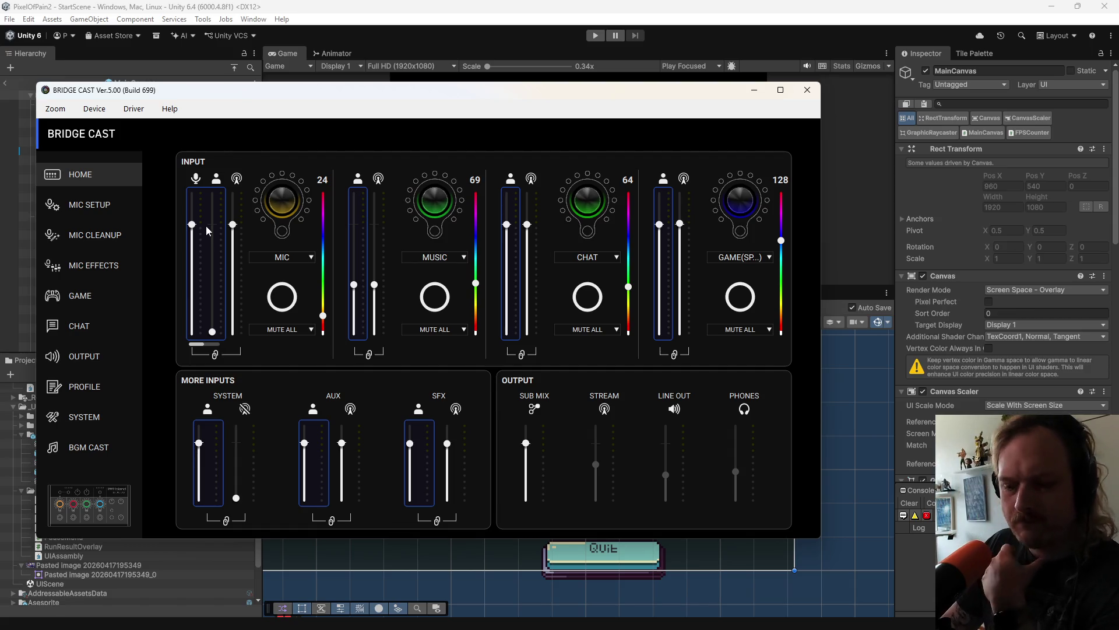
{"action": "left_click_drag", "start_coordinate": [559, 95], "coordinate": [532, 89]}
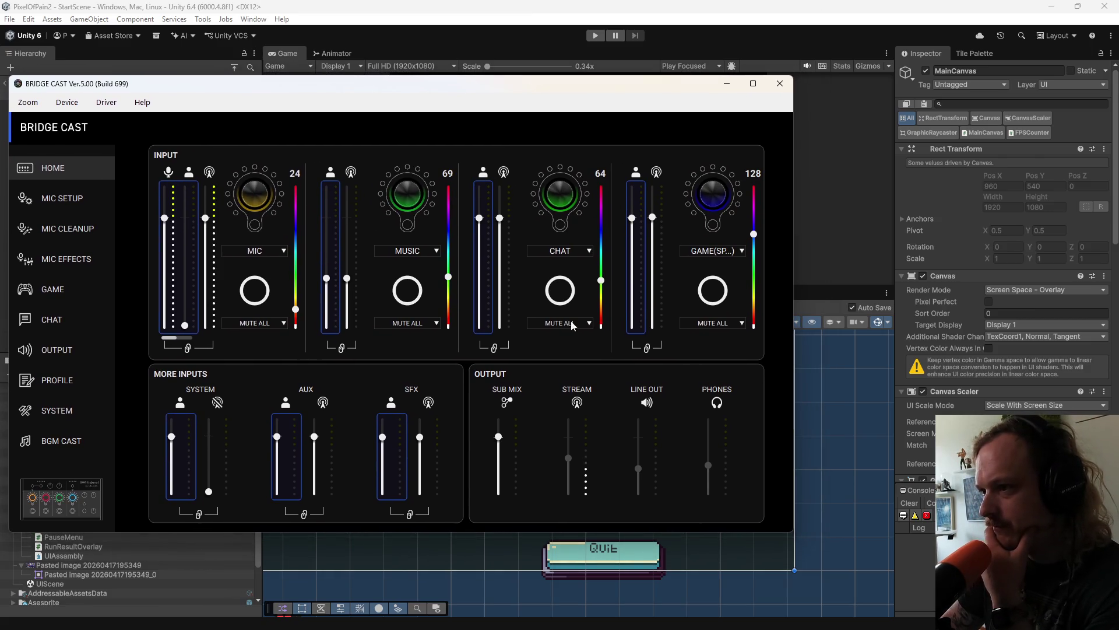
Step: Lower the Mic Cleanup compressor post gain to about +14dB
{"action": "left_click", "coordinate": [97, 233]}
{"action": "left_click", "coordinate": [93, 257]}
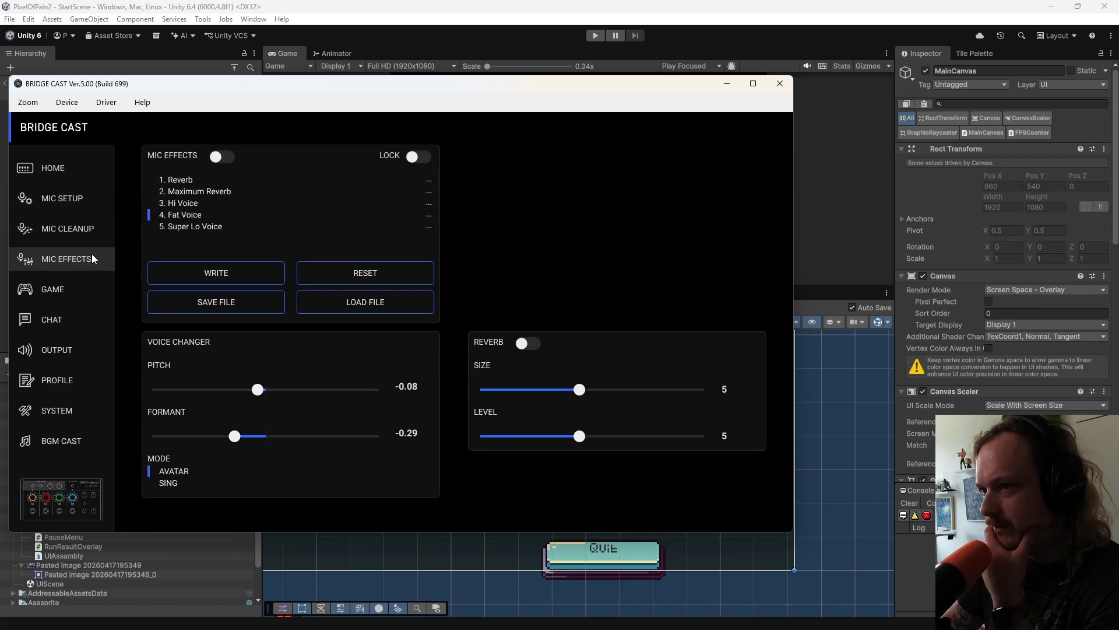
{"action": "left_click", "coordinate": [90, 230]}
{"action": "mouse_move", "coordinate": [626, 487]}
{"action": "left_click_drag", "start_coordinate": [627, 489], "coordinate": [583, 486]}
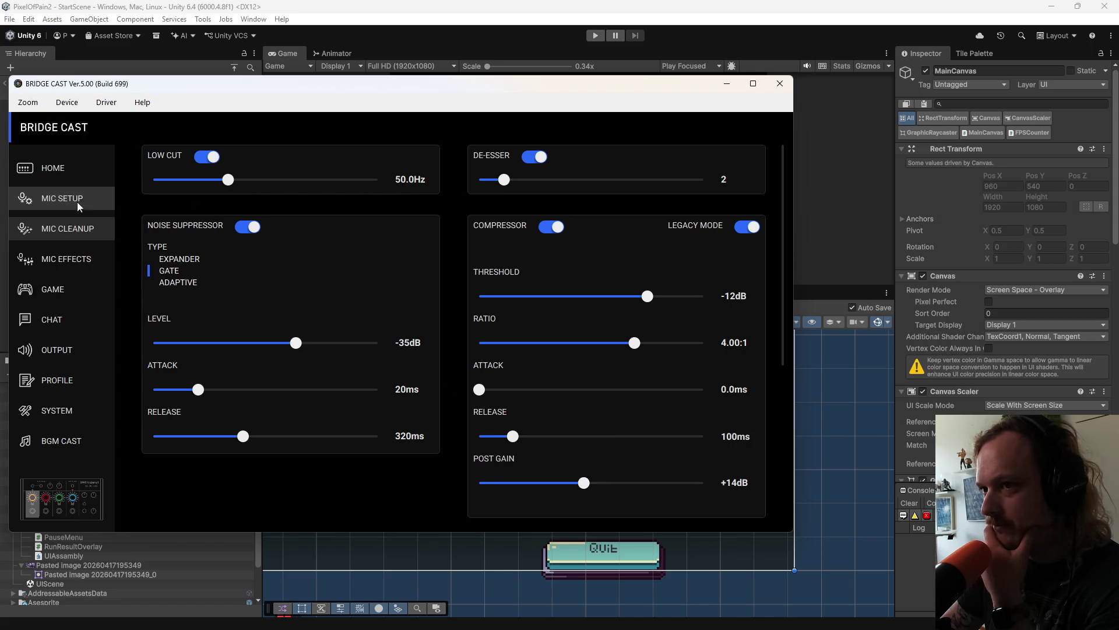
Step: Check the Mic Setup gain meter, then lower the mic fader on the home mixer page
{"action": "left_click", "coordinate": [65, 261]}
{"action": "left_click", "coordinate": [64, 276]}
{"action": "left_click", "coordinate": [66, 232]}
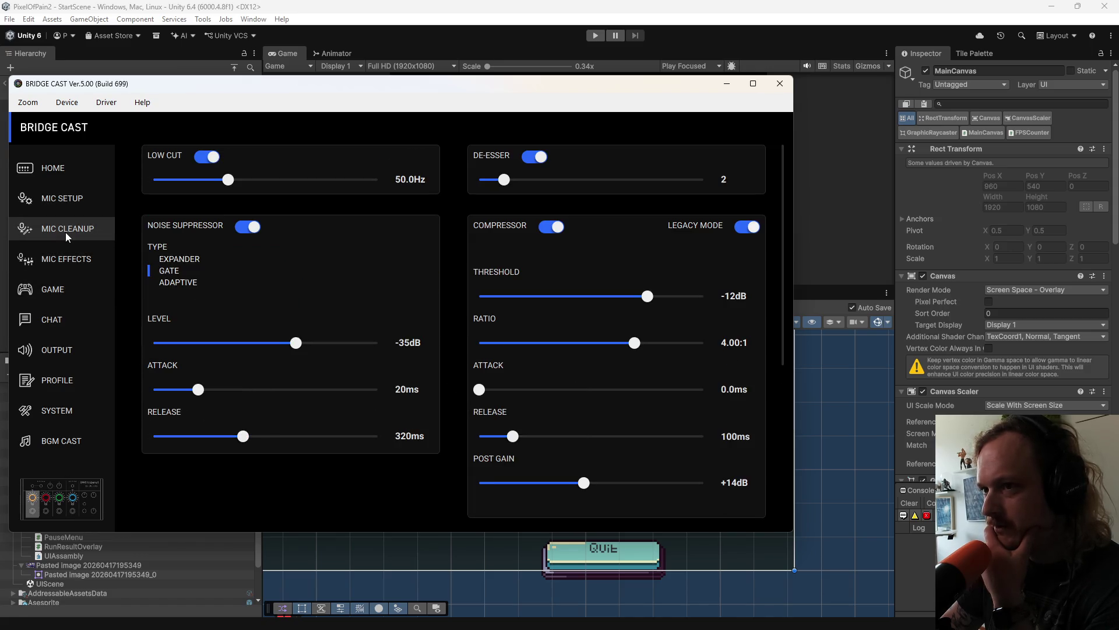
{"action": "left_click", "coordinate": [67, 205]}
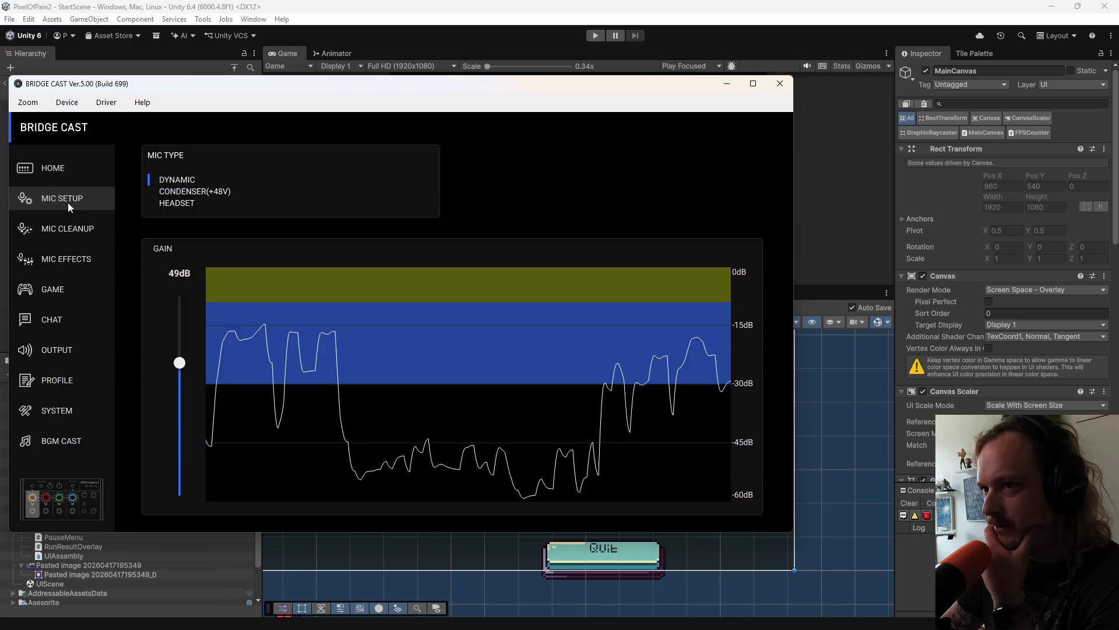
{"action": "left_click", "coordinate": [68, 174]}
{"action": "mouse_move", "coordinate": [171, 246]}
{"action": "mouse_move", "coordinate": [171, 246]}
{"action": "left_mouse_down"}
{"action": "mouse_move", "coordinate": [172, 267]}
{"action": "mouse_move", "coordinate": [167, 238]}
{"action": "left_mouse_up"}
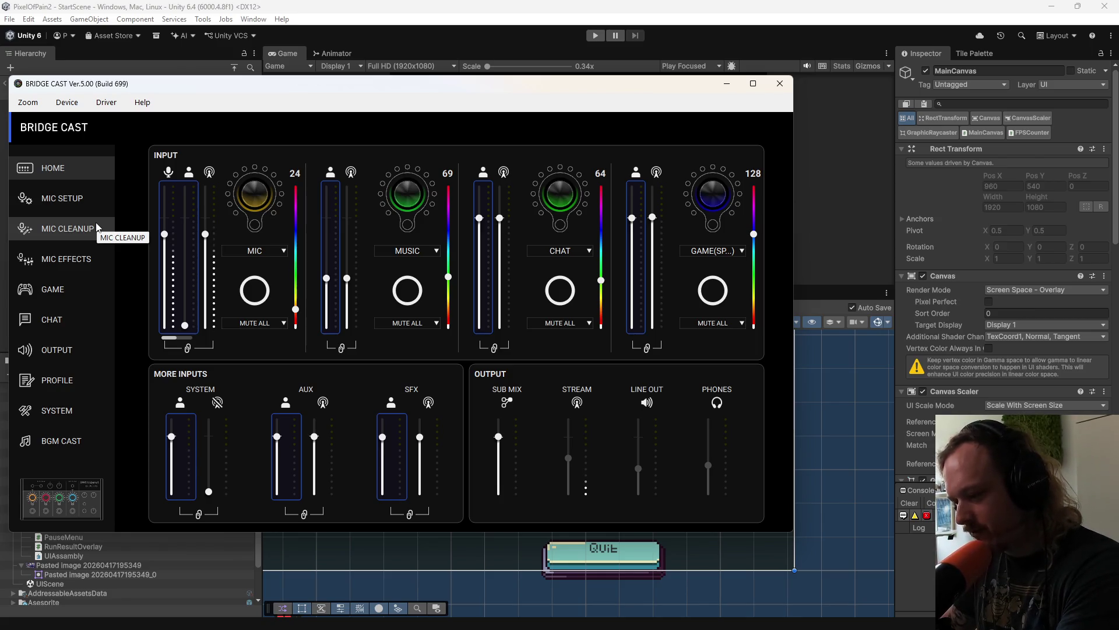
Step: Minimize the BRIDGE CAST mixer so Unity's Scene and Game views are visible
{"action": "left_click", "coordinate": [594, 36]}
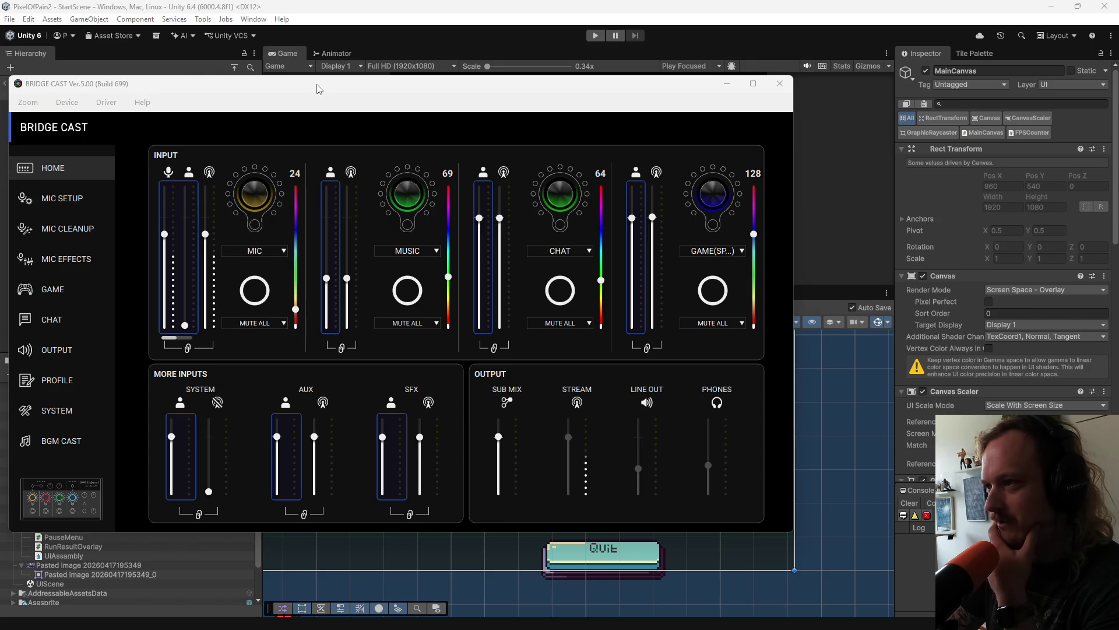
{"action": "left_click", "coordinate": [291, 79]}
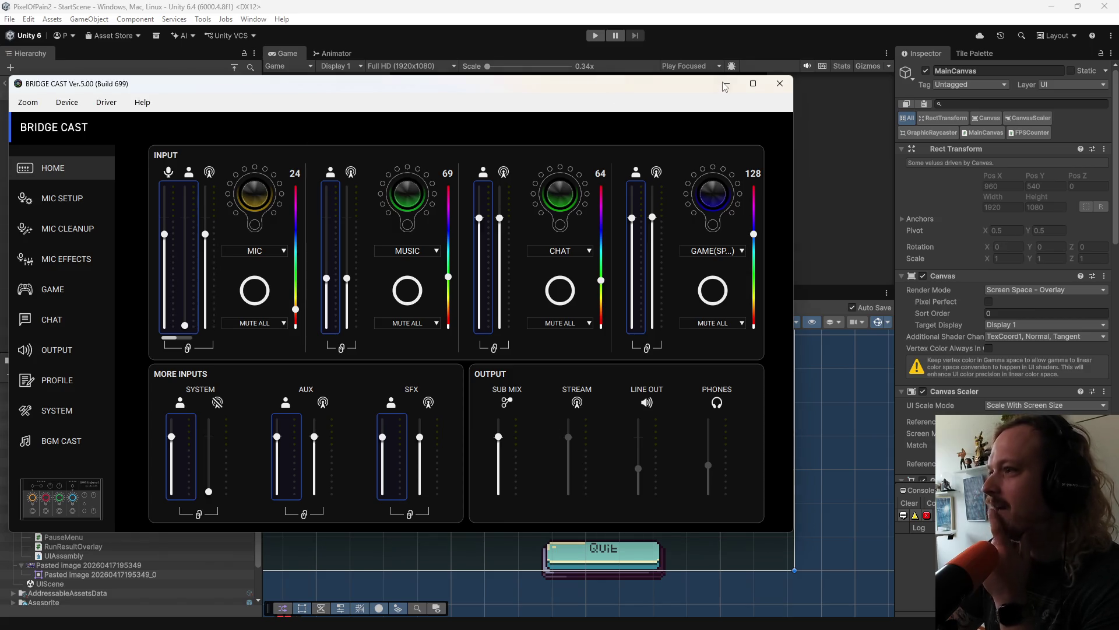
{"action": "left_click", "coordinate": [727, 83]}
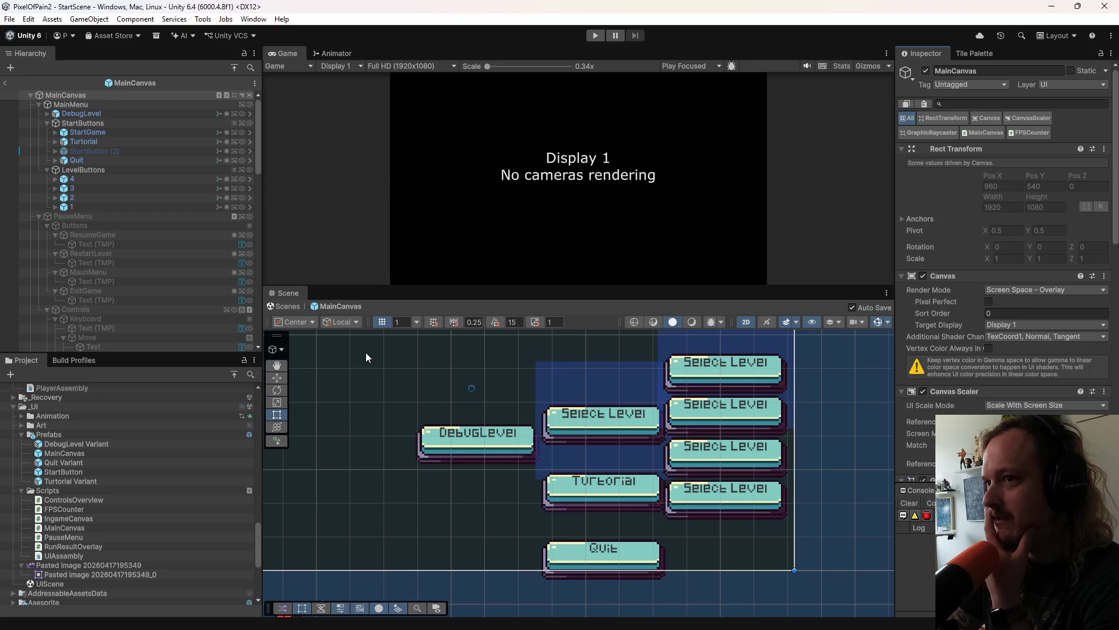
Step: Scroll up the Project panel and bring up the Claude chat on the Wave attack shader
{"action": "scroll", "coordinate": [107, 527], "scroll_direction": "up", "scroll_amount": 10}
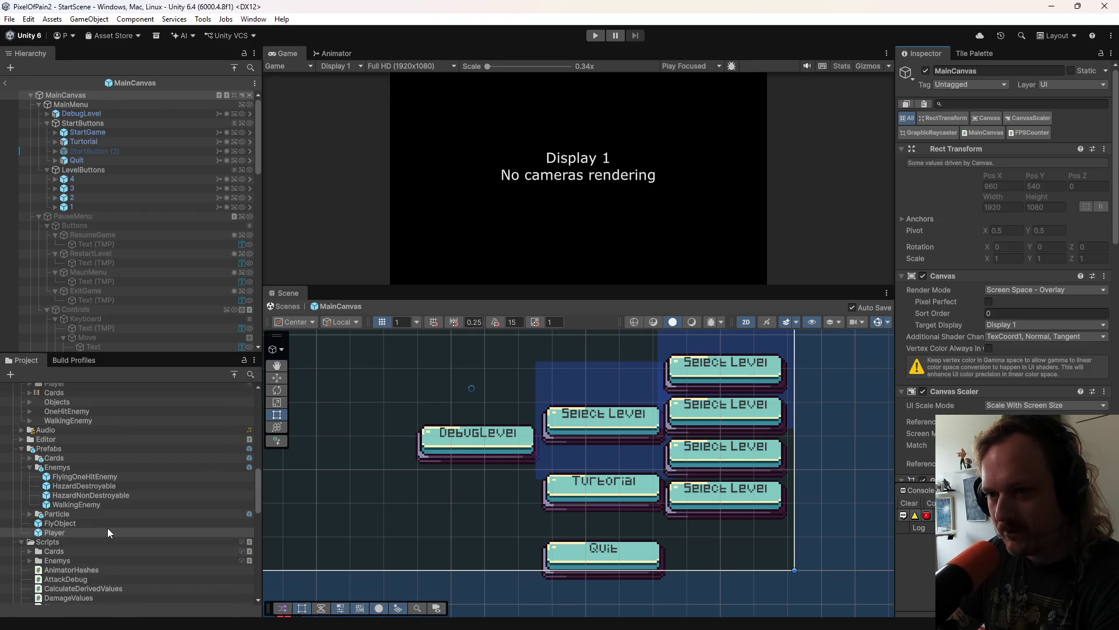
{"action": "scroll", "coordinate": [98, 527], "scroll_direction": "up", "scroll_amount": 6}
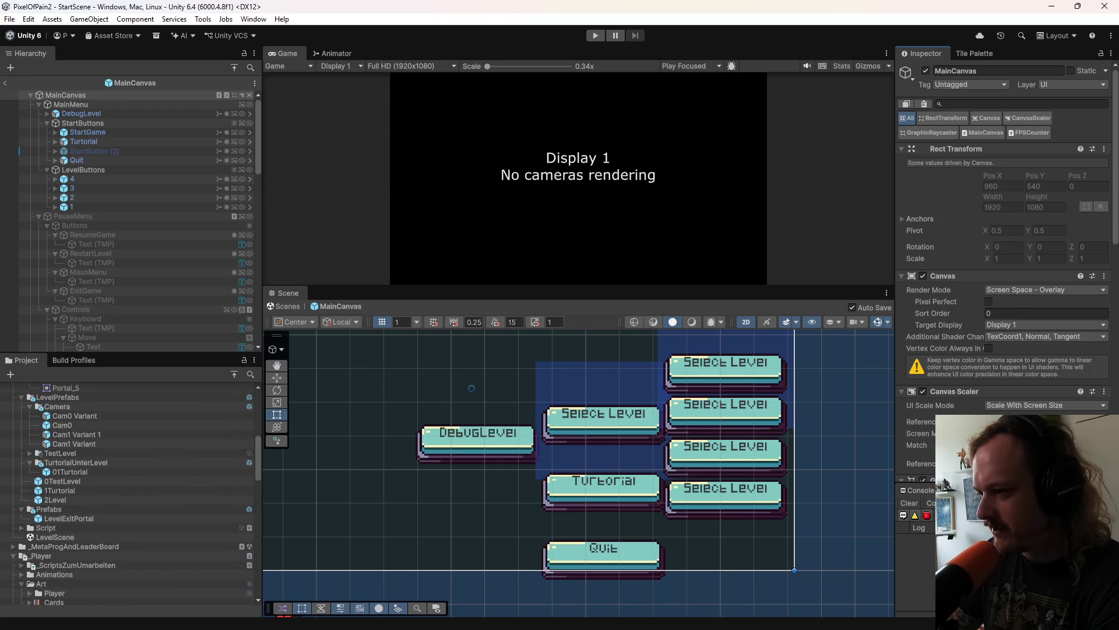
{"action": "left_click", "coordinate": [727, 612]}
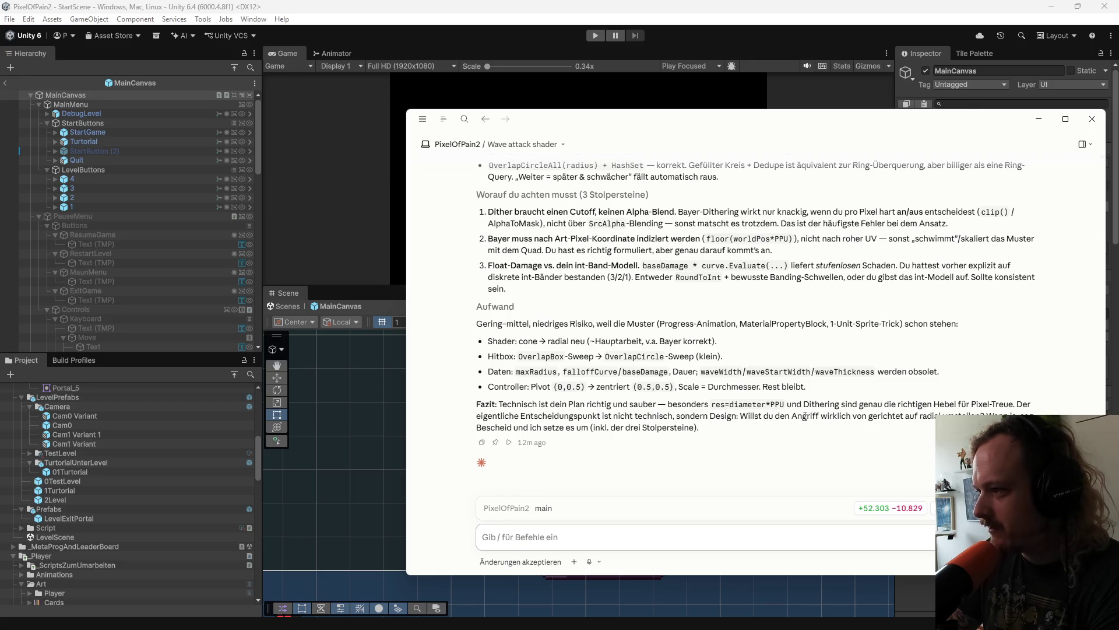
Step: Read through Claude's Wave attack shader reply, then return to the Unity editor
{"action": "scroll", "coordinate": [854, 414], "scroll_direction": "up", "scroll_amount": 4}
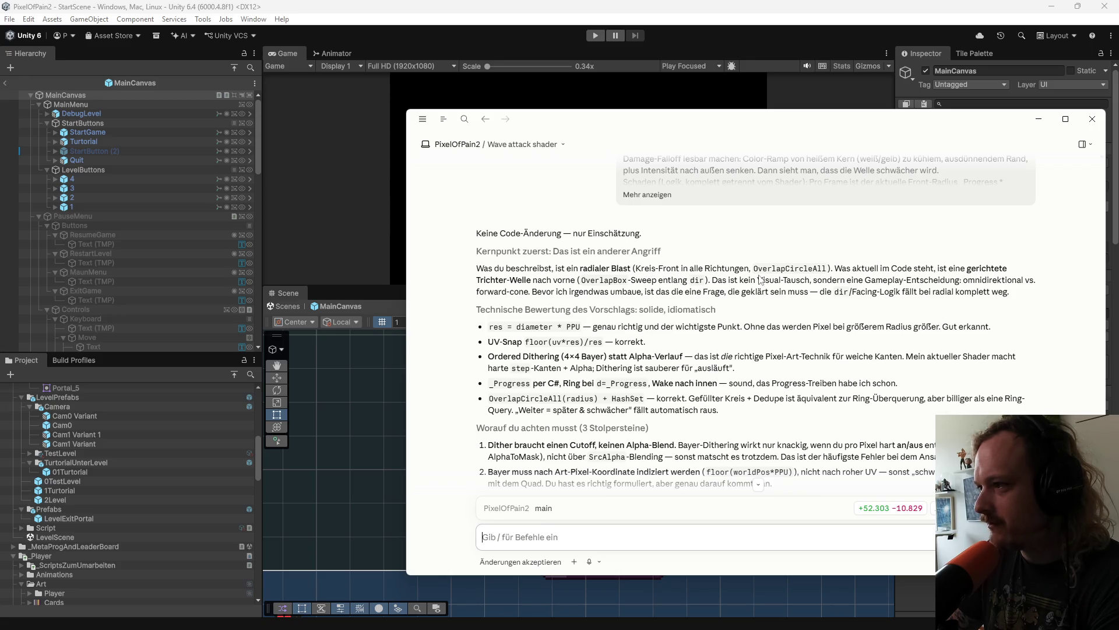
{"action": "scroll", "coordinate": [817, 302], "scroll_direction": "down", "scroll_amount": 1}
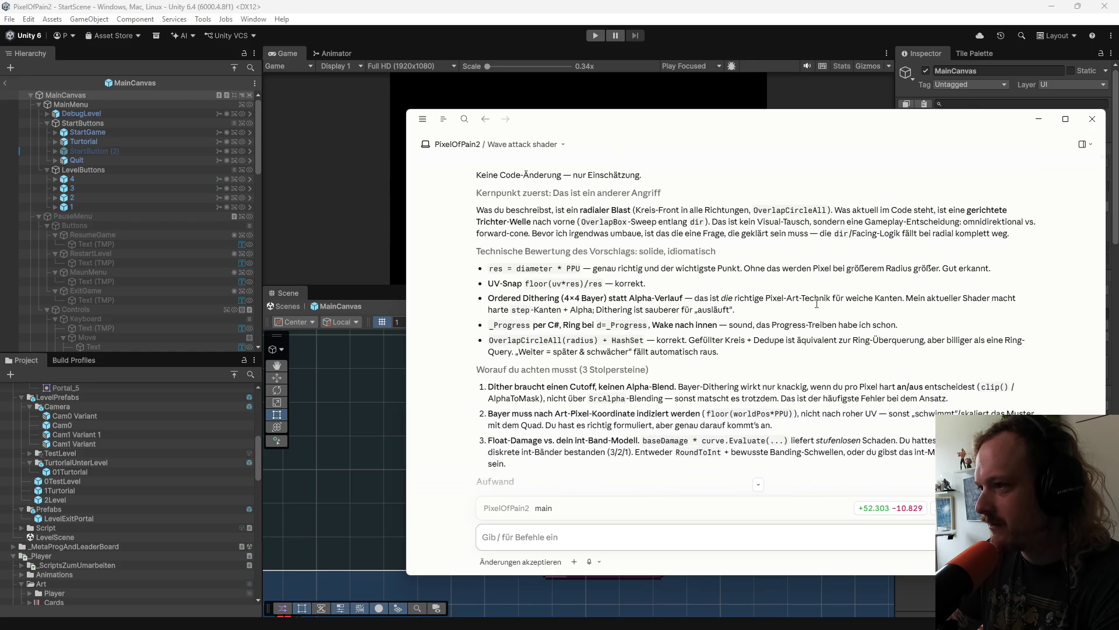
{"action": "scroll", "coordinate": [818, 315], "scroll_direction": "down", "scroll_amount": 1}
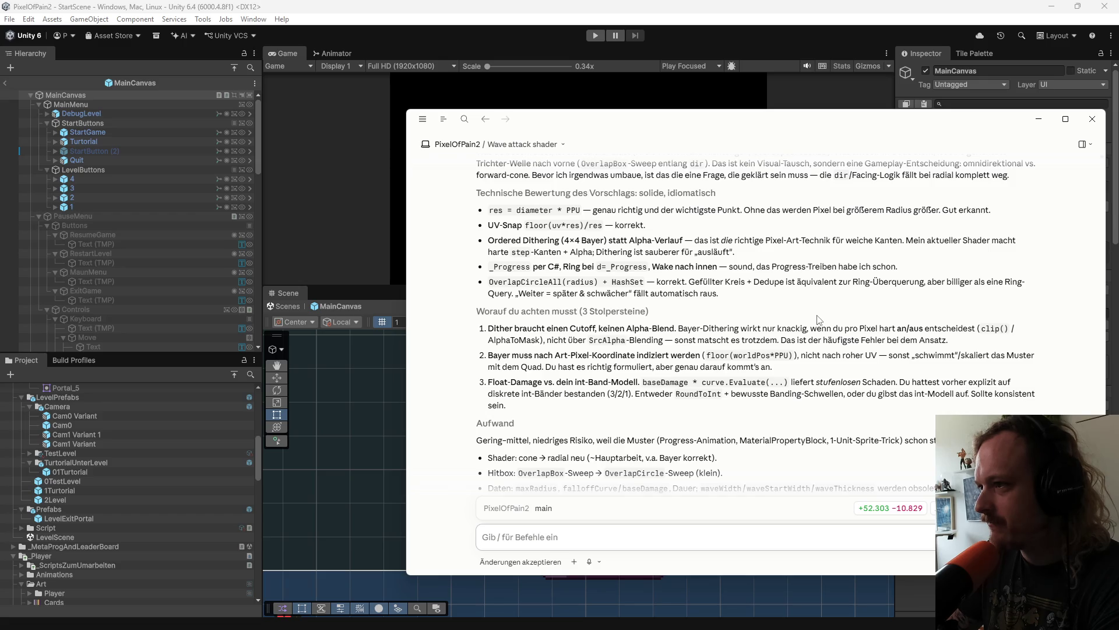
{"action": "scroll", "coordinate": [818, 319], "scroll_direction": "down", "scroll_amount": 1}
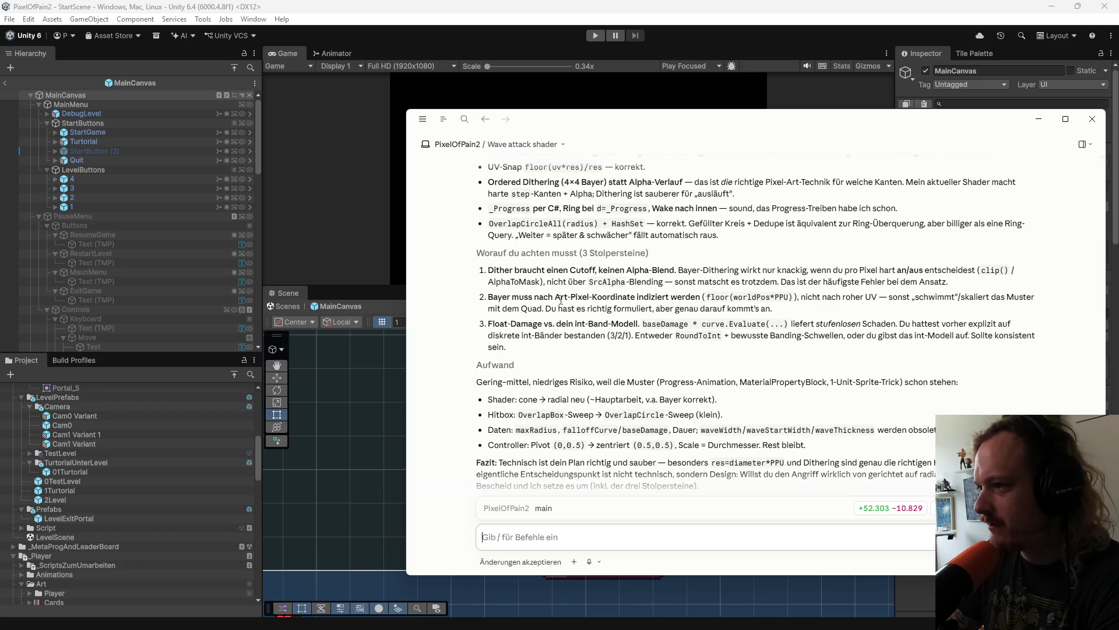
{"action": "scroll", "coordinate": [521, 350], "scroll_direction": "down", "scroll_amount": 2}
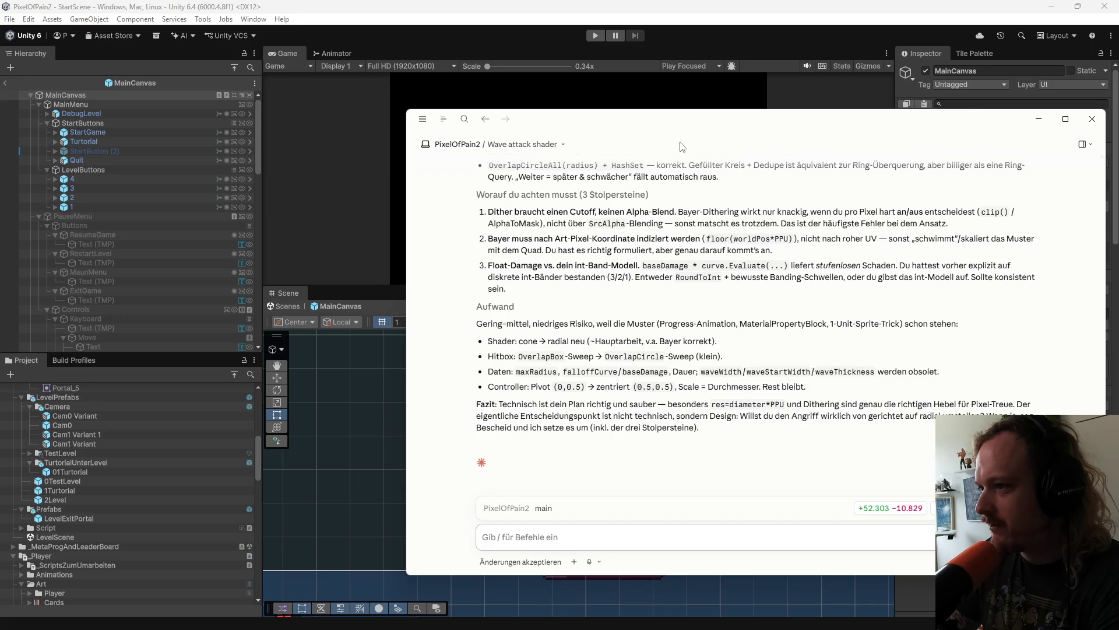
{"action": "left_click", "coordinate": [578, 87]}
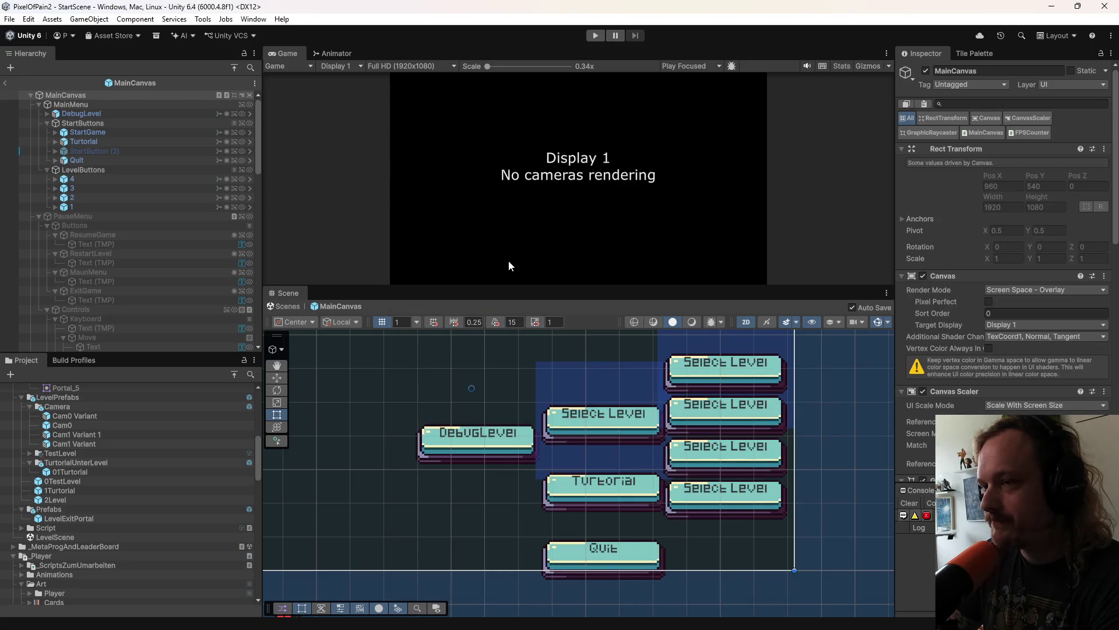
Step: Enter Play mode and load Level 0 from the game's level menu
{"action": "left_click", "coordinate": [594, 37]}
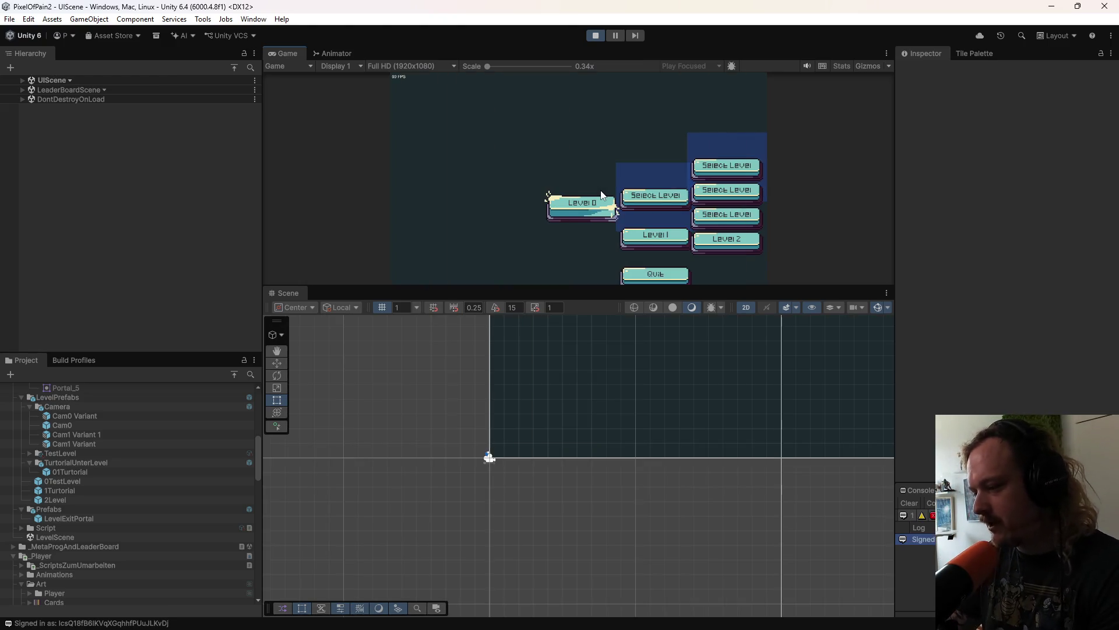
{"action": "left_click", "coordinate": [581, 206]}
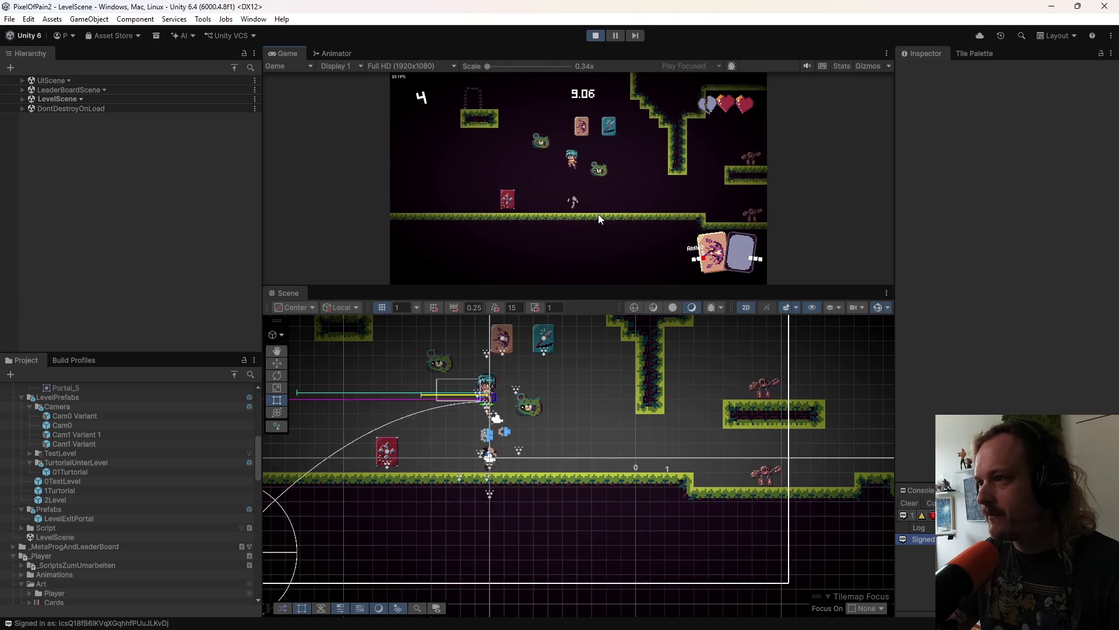
Step: Enlarge the Game view and play-test jumping with wave, melee and cone attacks
{"action": "left_click", "coordinate": [601, 227]}
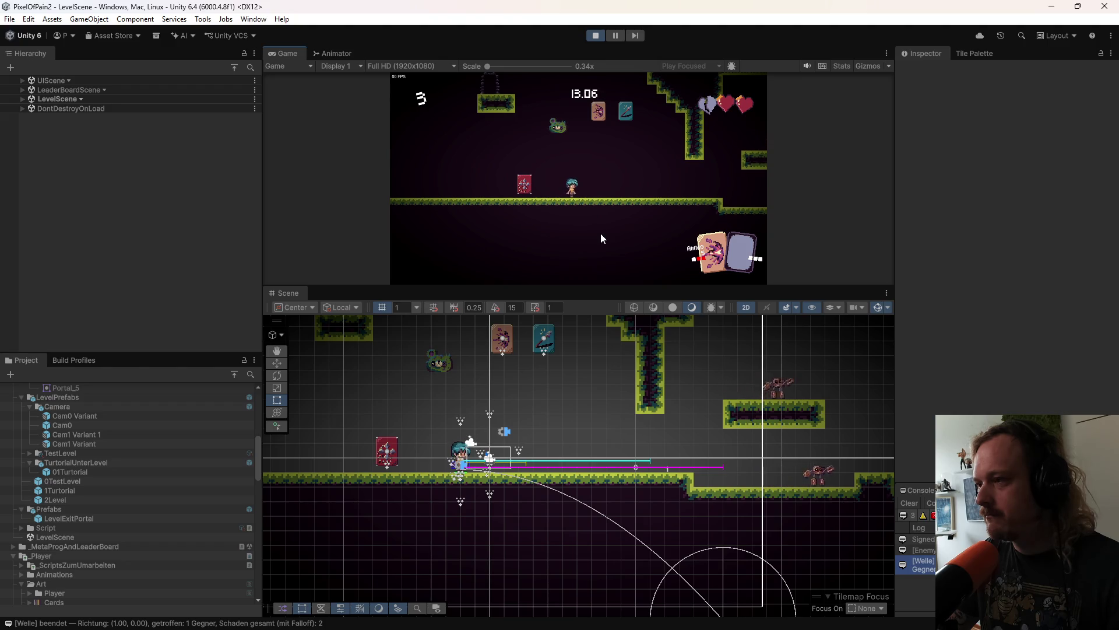
{"action": "left_click_drag", "start_coordinate": [612, 287], "coordinate": [609, 415]}
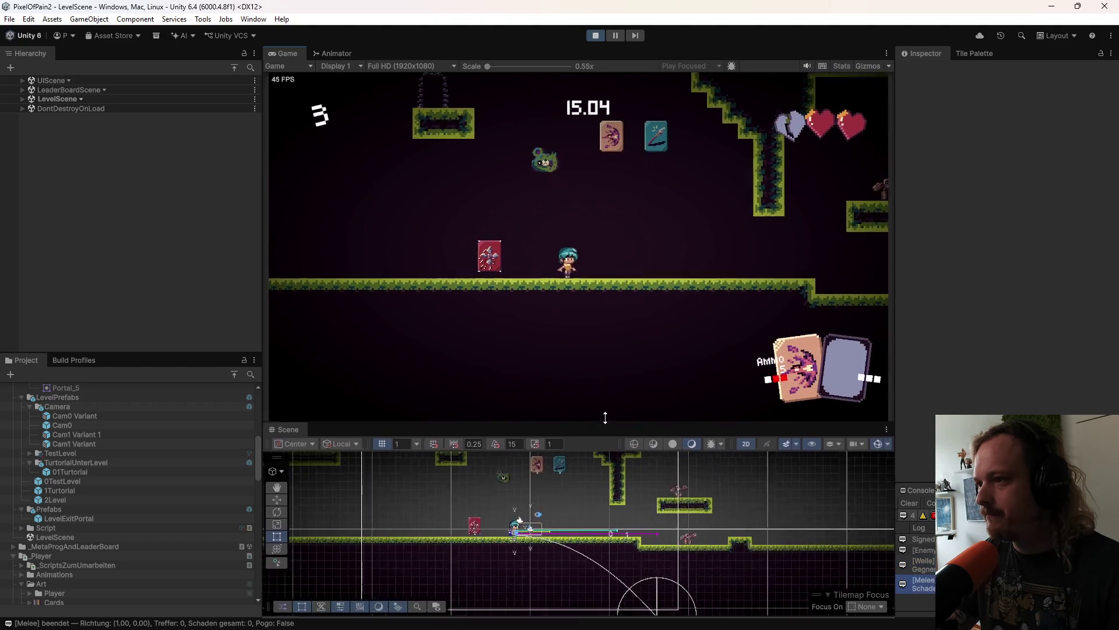
{"action": "left_click", "coordinate": [609, 330]}
{"action": "key", "text": "space"}
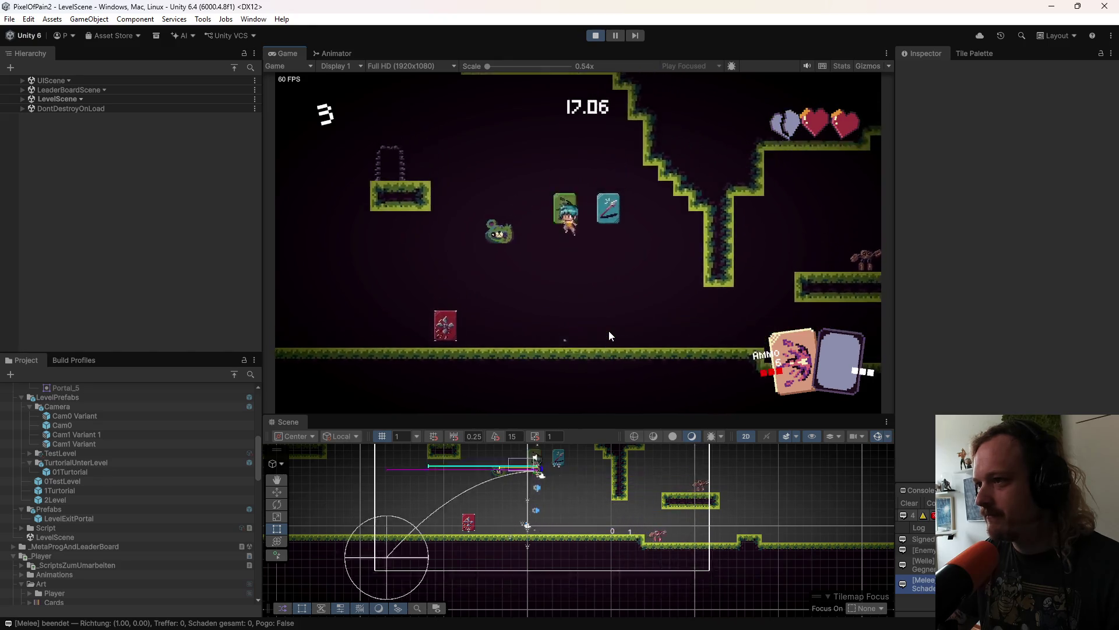
{"action": "left_click", "coordinate": [609, 330]}
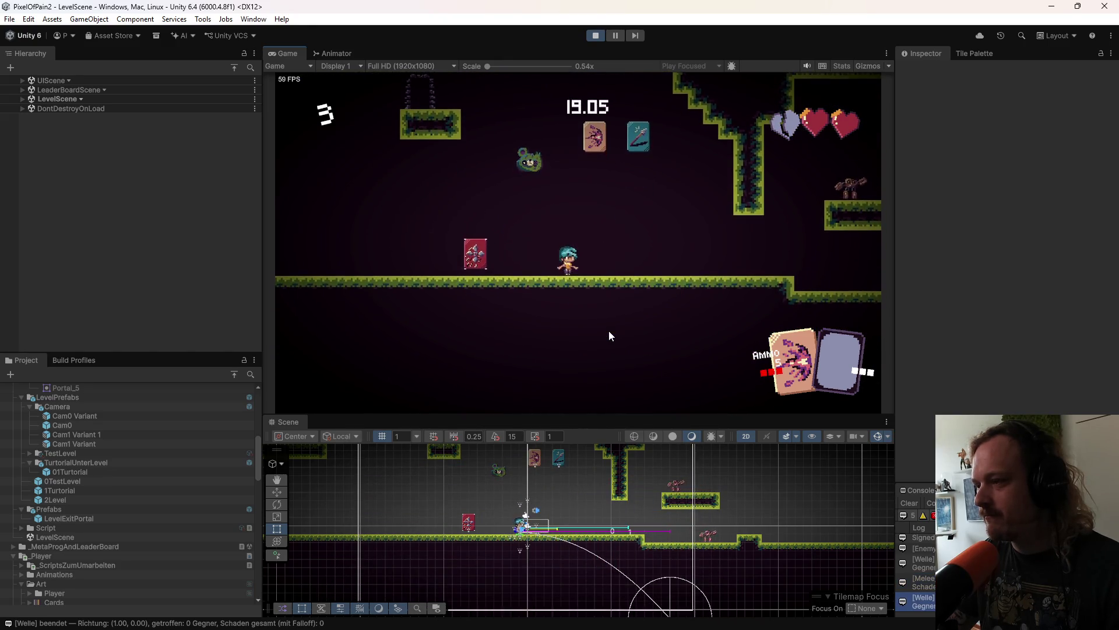
{"action": "key", "text": "space"}
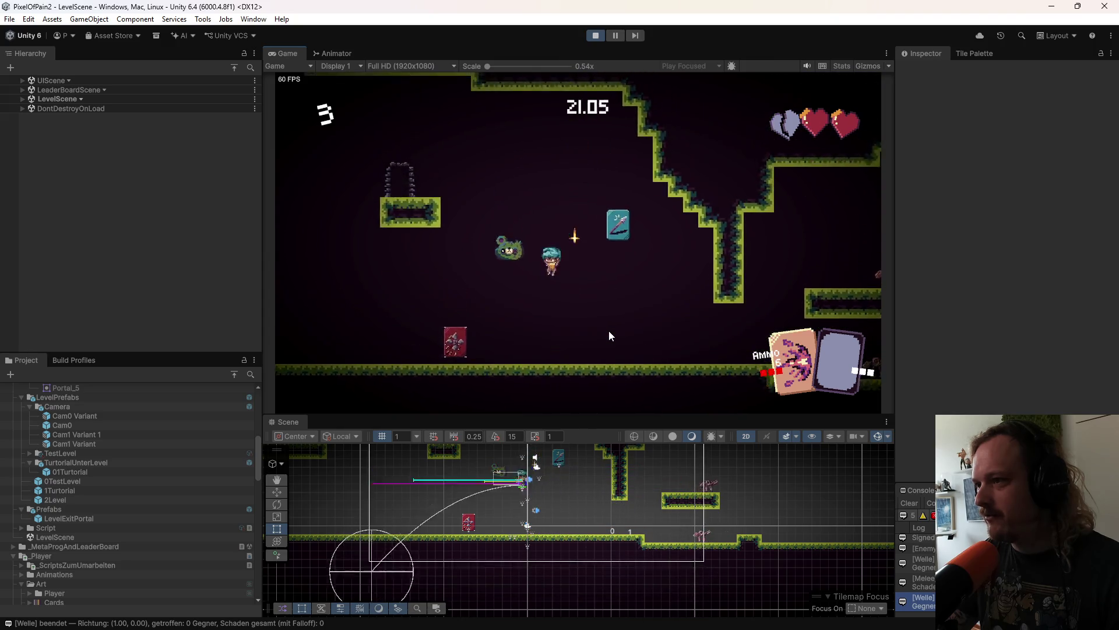
{"action": "left_click", "coordinate": [609, 330]}
{"action": "key", "text": "space"}
{"action": "left_click", "coordinate": [608, 331]}
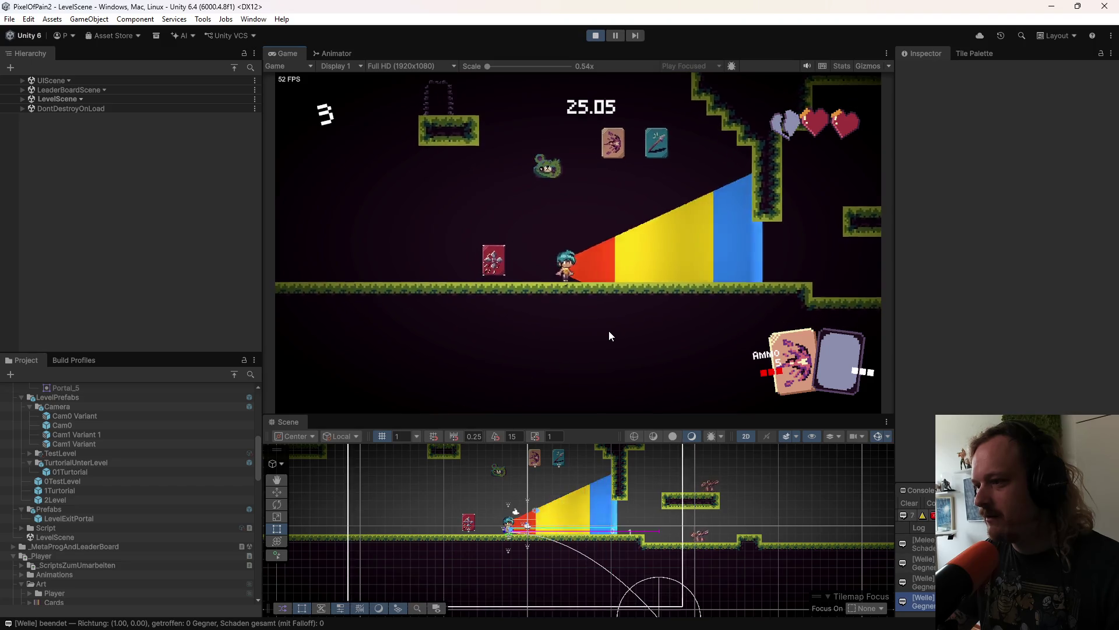
{"action": "key", "text": "space"}
{"action": "left_click", "coordinate": [608, 331]}
{"action": "key", "text": "space"}
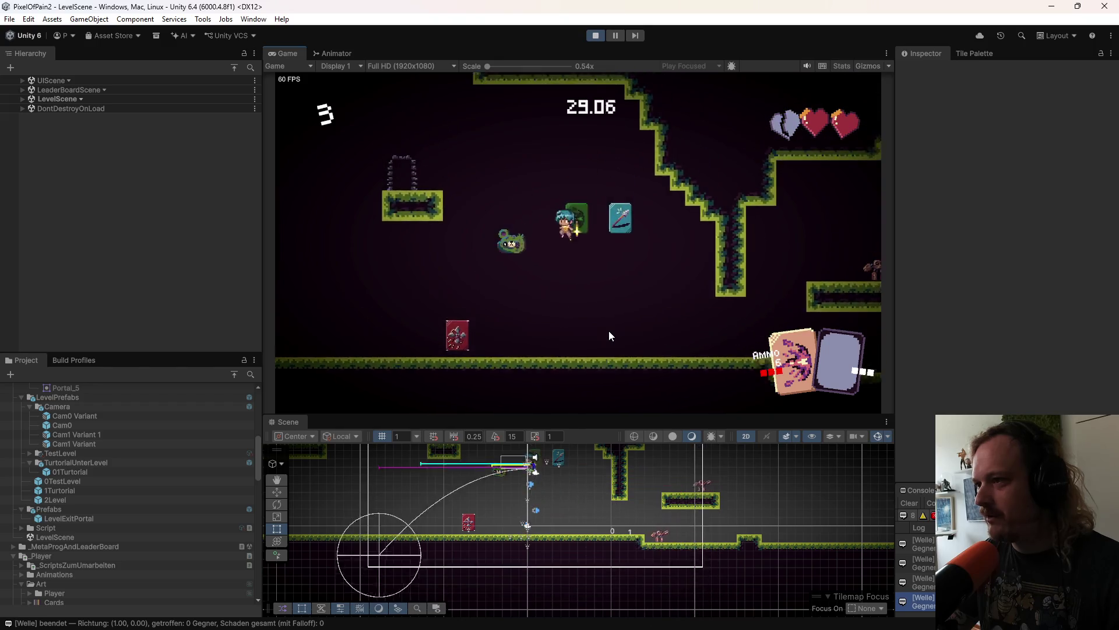
{"action": "left_click", "coordinate": [608, 330]}
{"action": "key", "text": "space"}
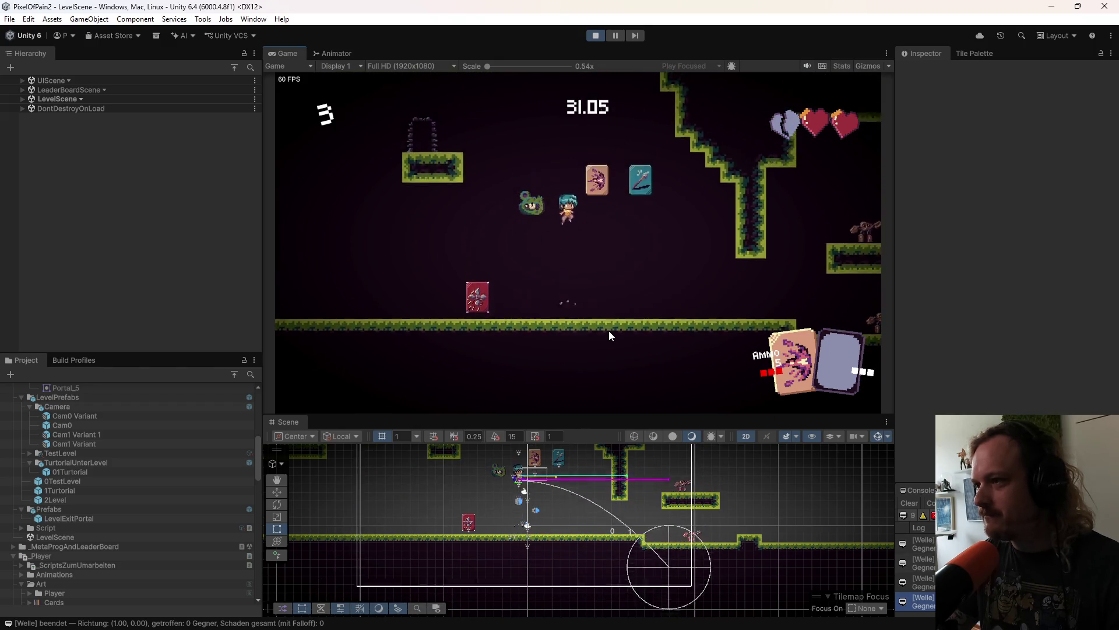
Step: Keep jumping and firing cone attacks until ammo drops to 2, then stop Play mode
{"action": "left_click", "coordinate": [608, 330]}
{"action": "key", "text": "space"}
{"action": "left_click", "coordinate": [609, 331]}
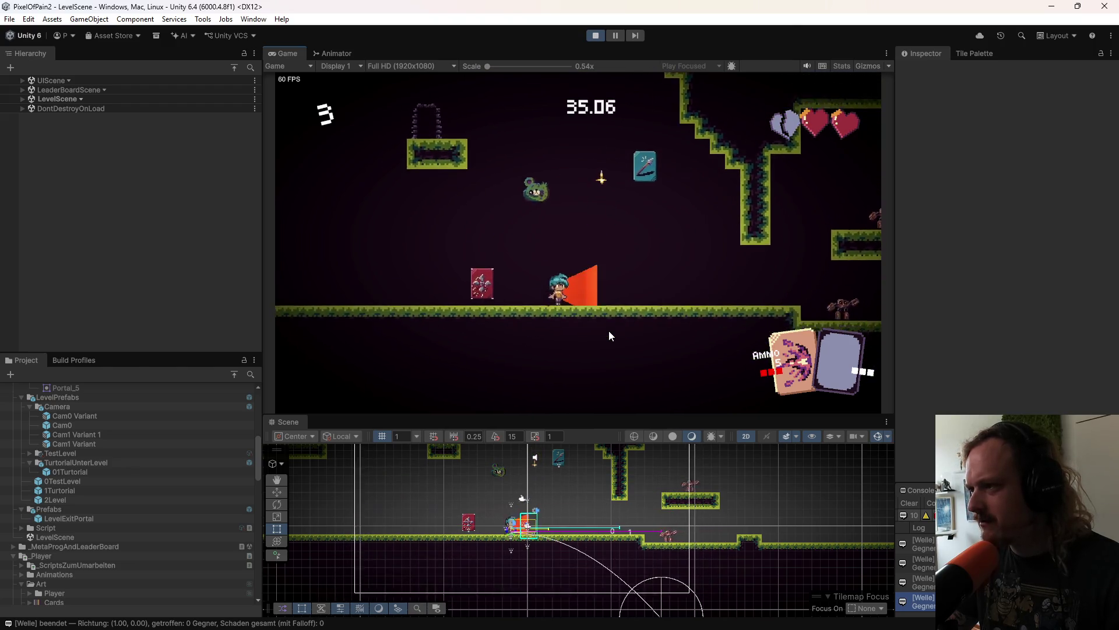
{"action": "key", "text": "space"}
{"action": "left_click", "coordinate": [608, 331]}
{"action": "key", "text": "space"}
{"action": "left_click", "coordinate": [609, 330]}
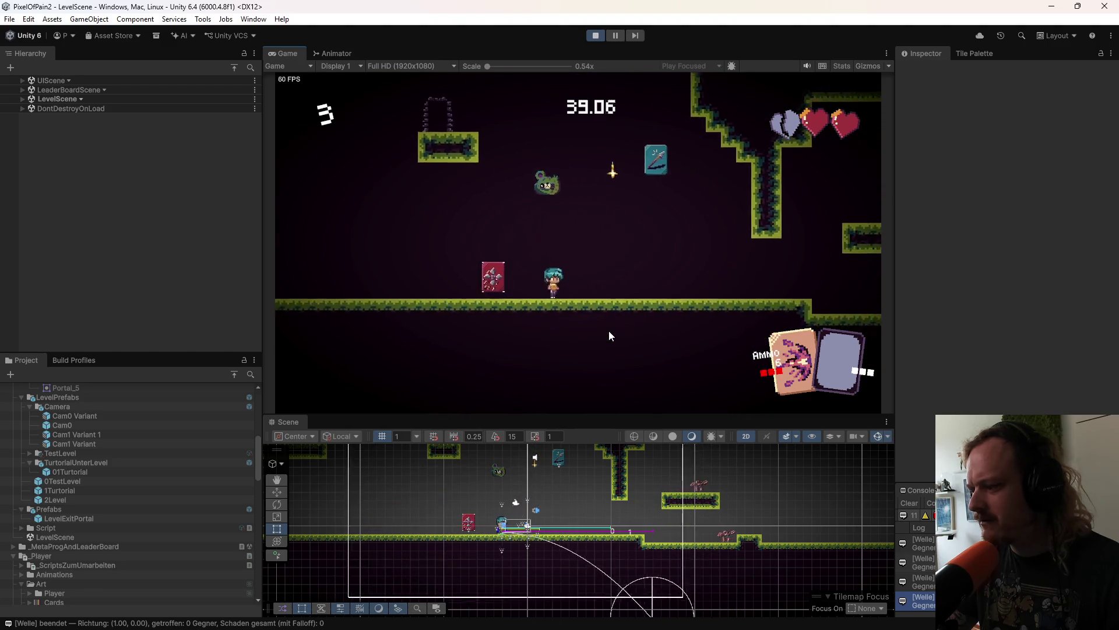
{"action": "left_click", "coordinate": [609, 331]}
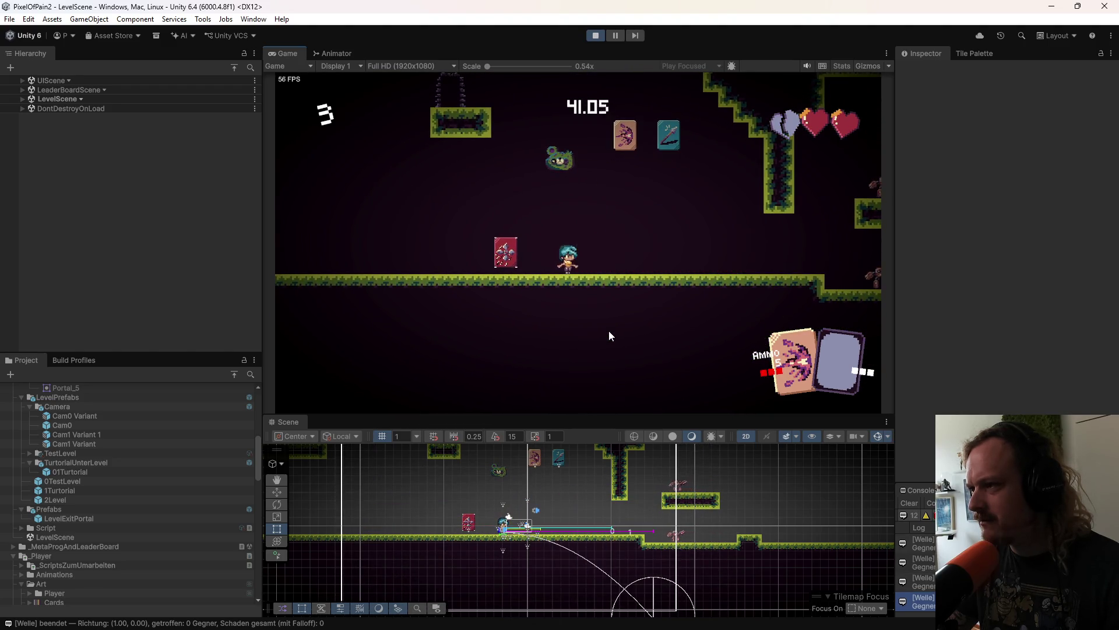
{"action": "key", "text": "space"}
{"action": "key", "text": "space"}
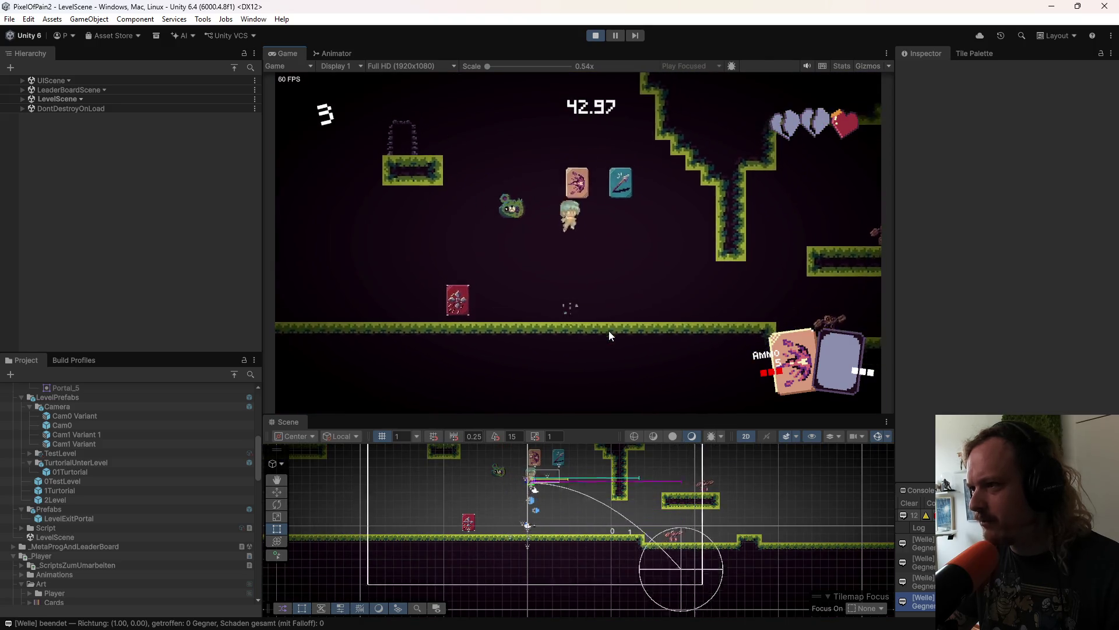
{"action": "left_click", "coordinate": [609, 330]}
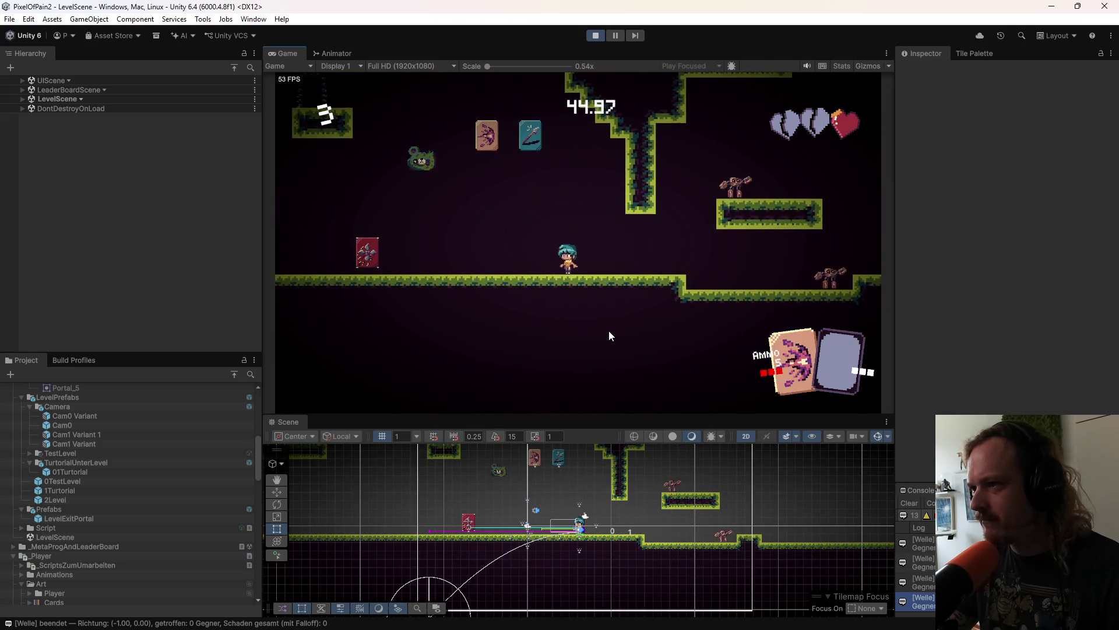
{"action": "left_click", "coordinate": [609, 330]}
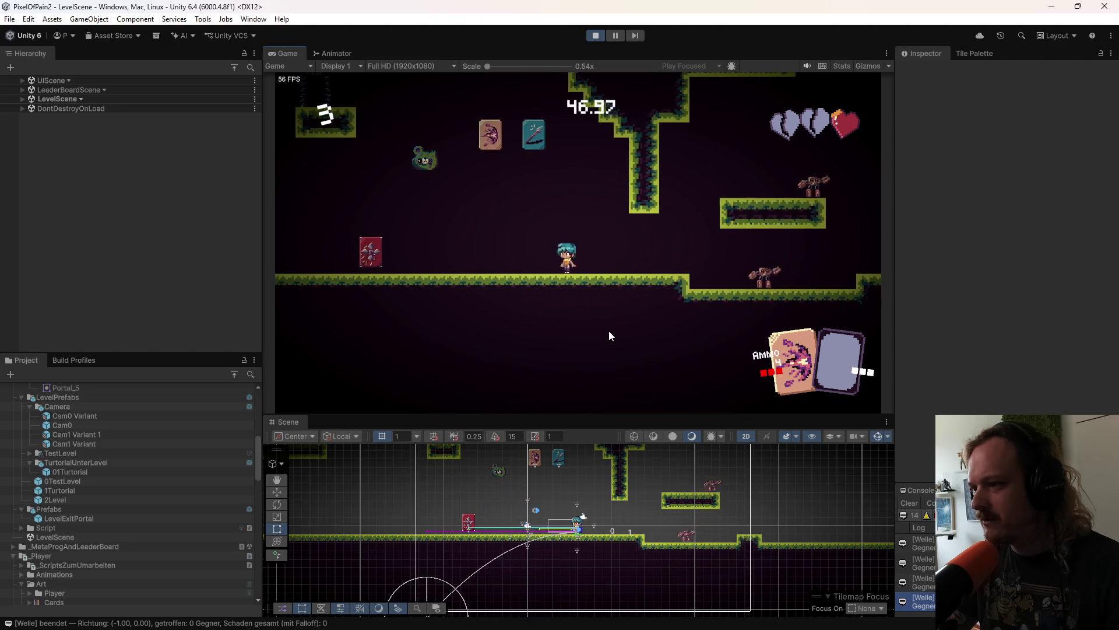
{"action": "left_click", "coordinate": [609, 331]}
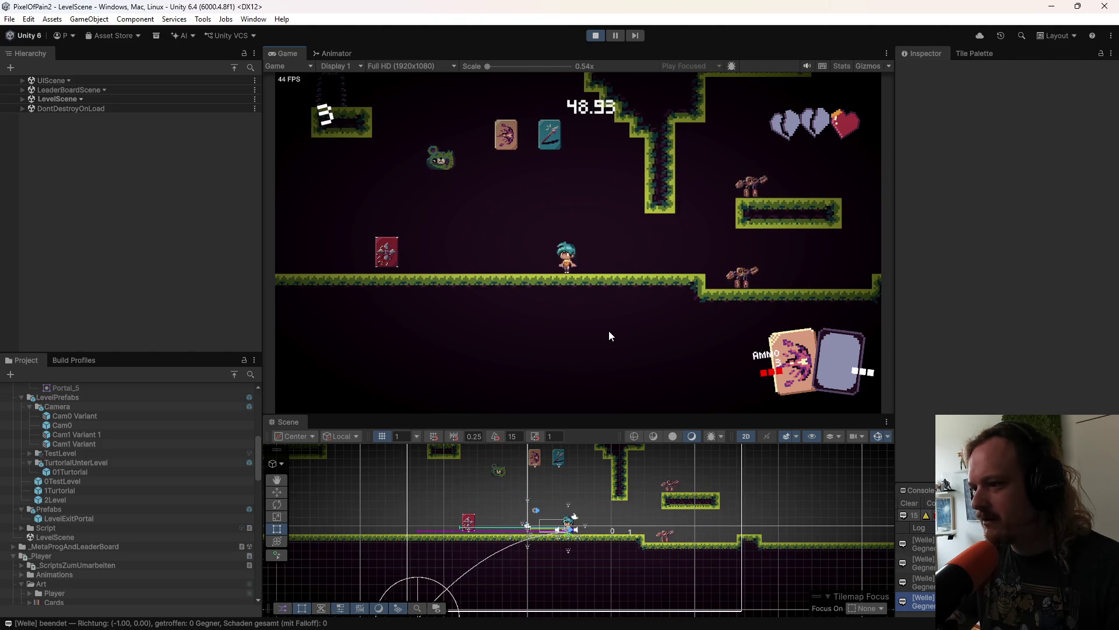
{"action": "left_click", "coordinate": [609, 331]}
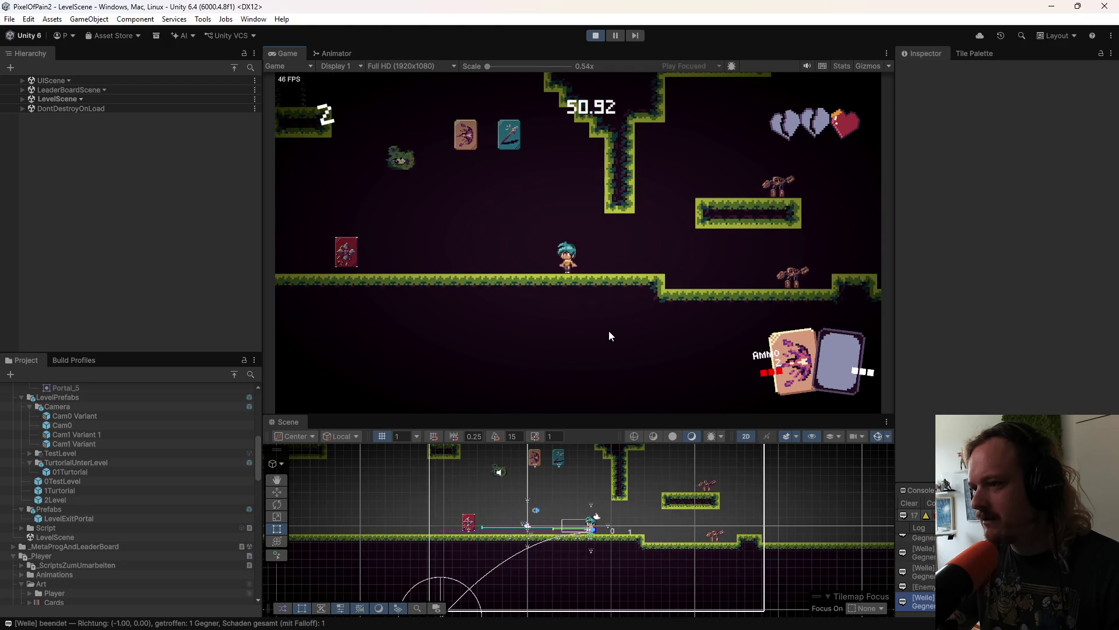
{"action": "left_click", "coordinate": [595, 35]}
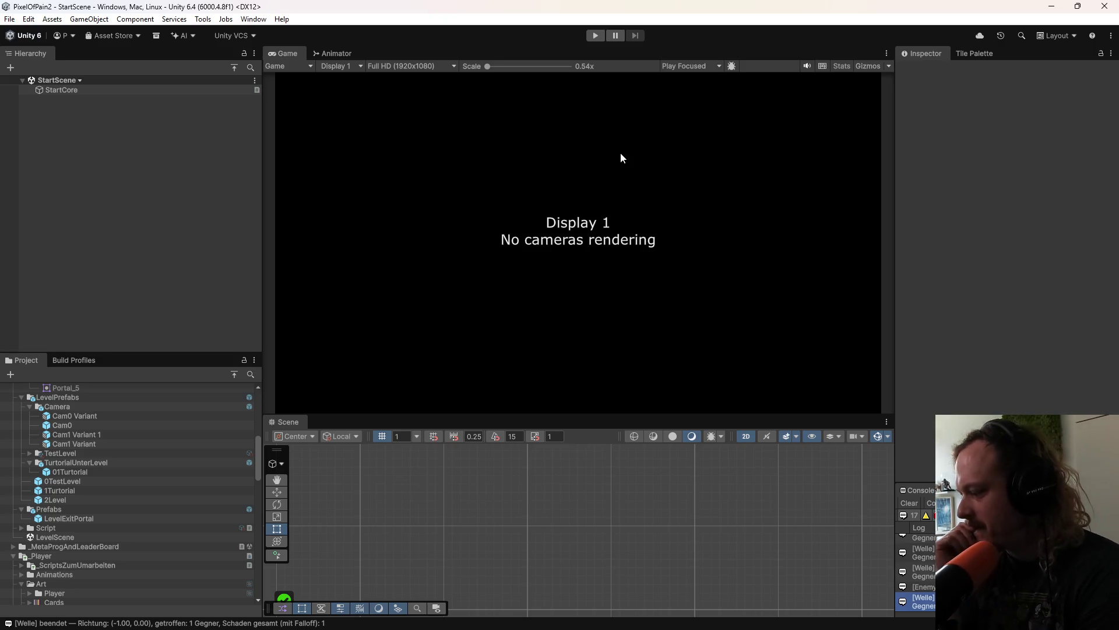
Step: Restart Play mode, load Level 0, and move the player left with a jump
{"action": "left_click", "coordinate": [595, 36]}
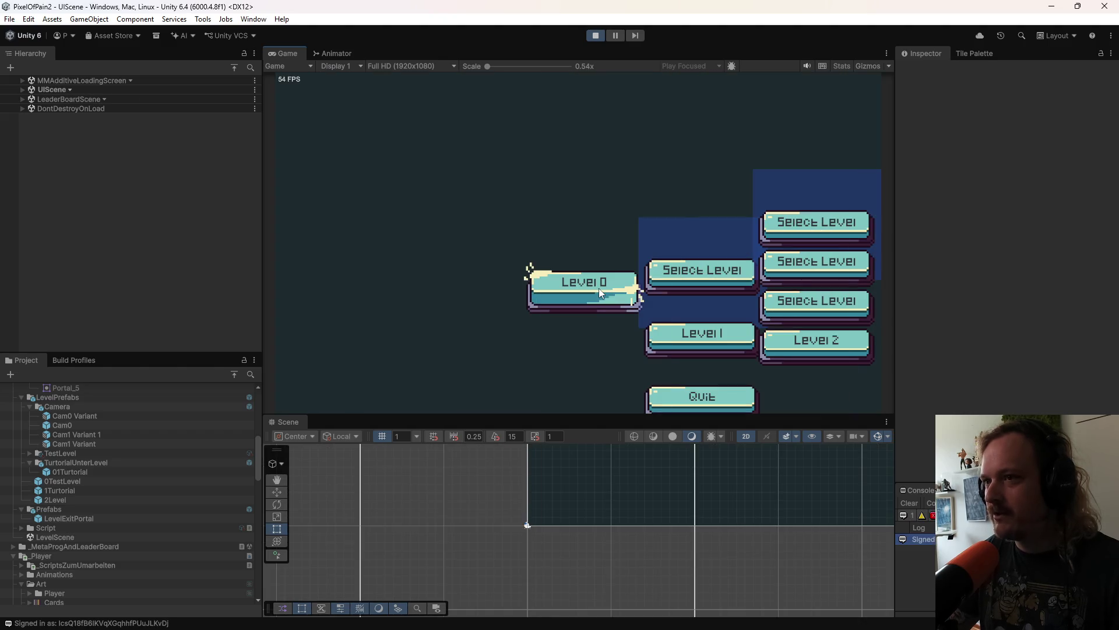
{"action": "left_click", "coordinate": [600, 289]}
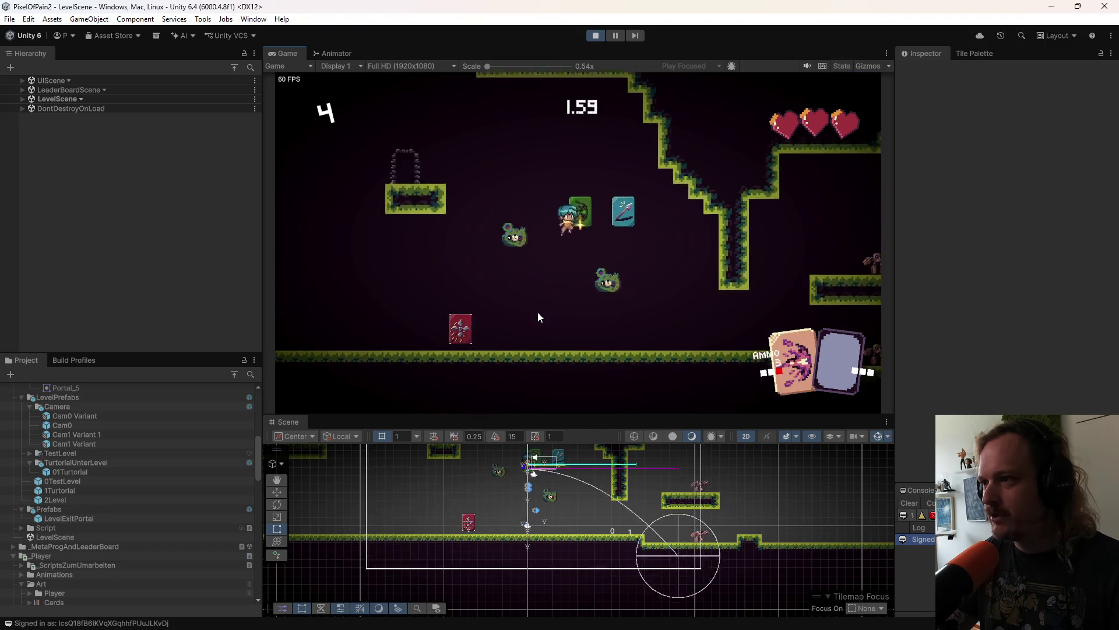
{"action": "key", "text": "a"}
{"action": "key", "text": "space"}
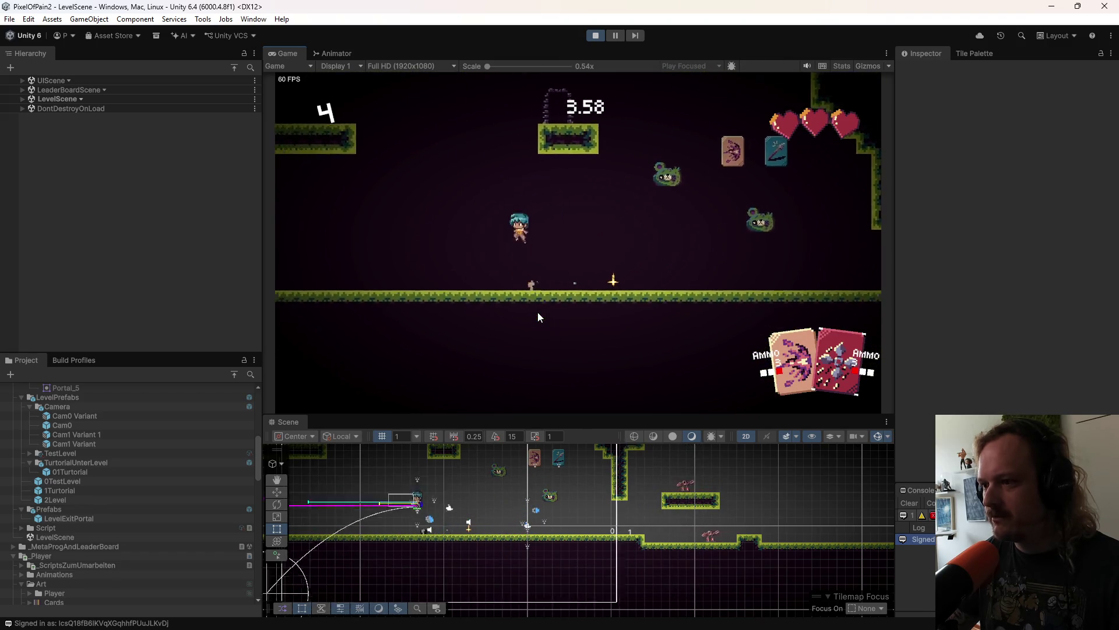
{"action": "key", "text": "a"}
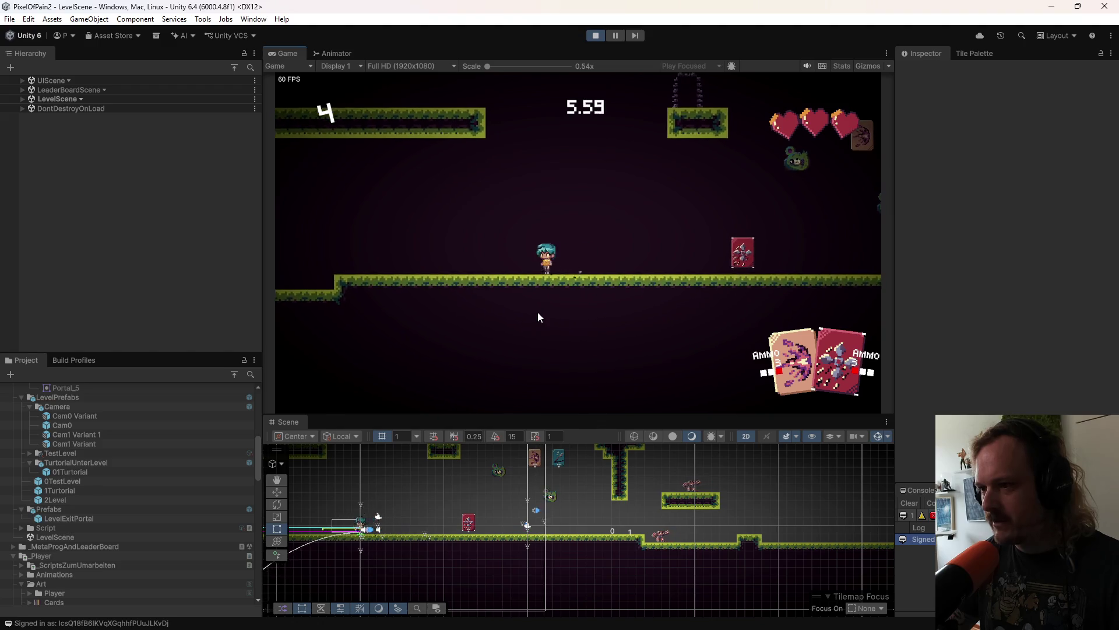
Step: Run the player right, fire a wave attack, and jump while moving right
{"action": "key", "text": "d"}
{"action": "left_click", "coordinate": [539, 318]}
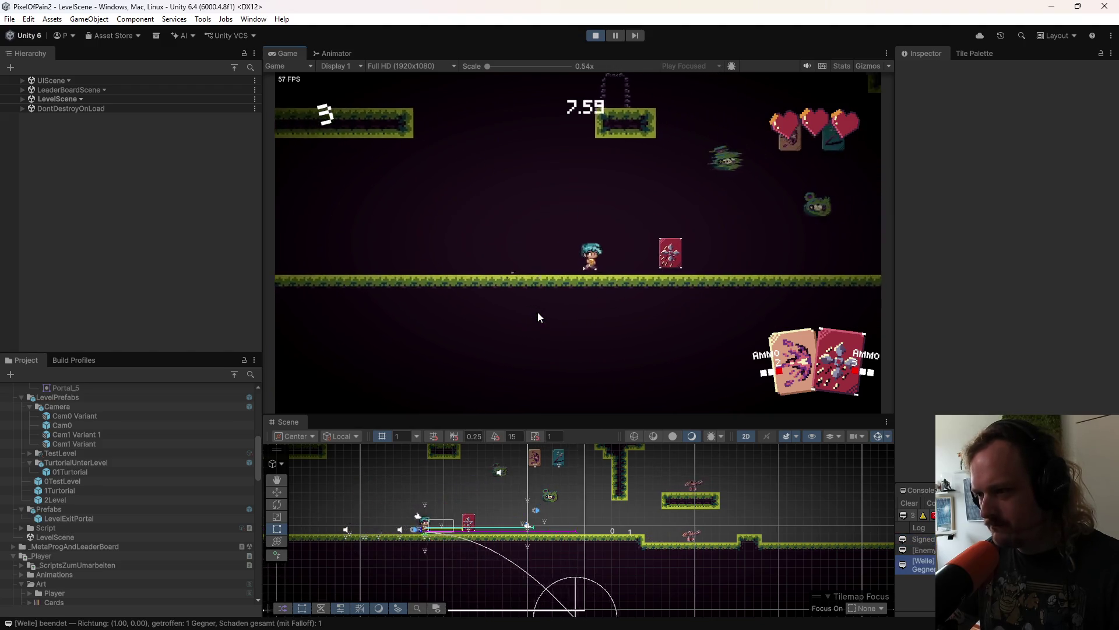
{"action": "key", "text": "d"}
{"action": "key", "text": "space"}
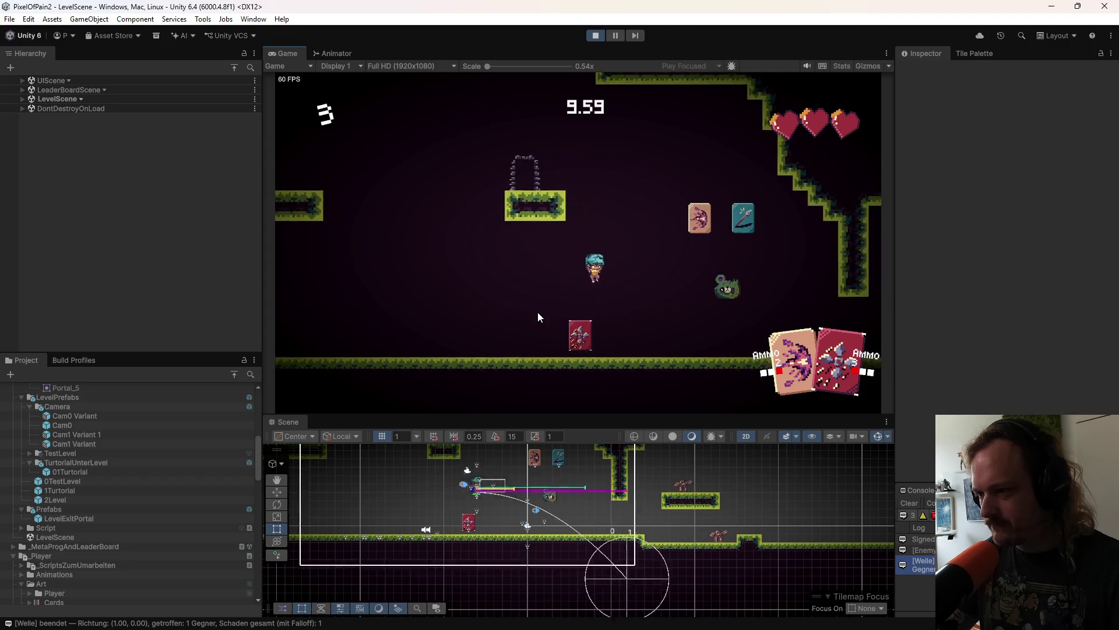
{"action": "key", "text": "d"}
{"action": "key", "text": "space"}
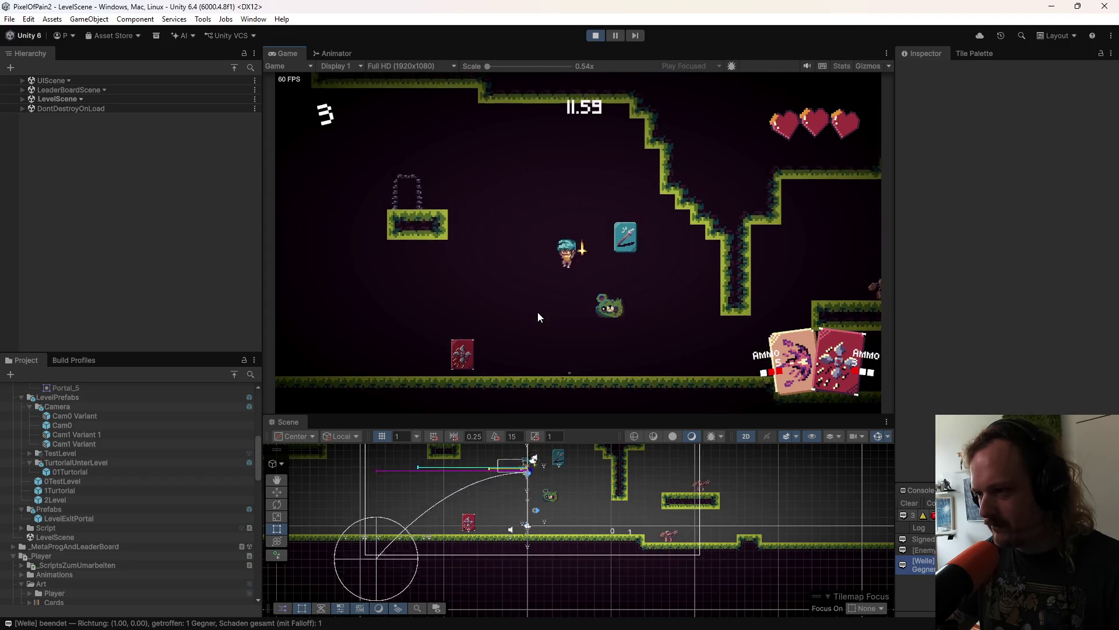
Step: Enlarge the Scene view and fight across the level, killing an enemy with melee and wave attacks
{"action": "left_click_drag", "start_coordinate": [584, 412], "coordinate": [606, 248]}
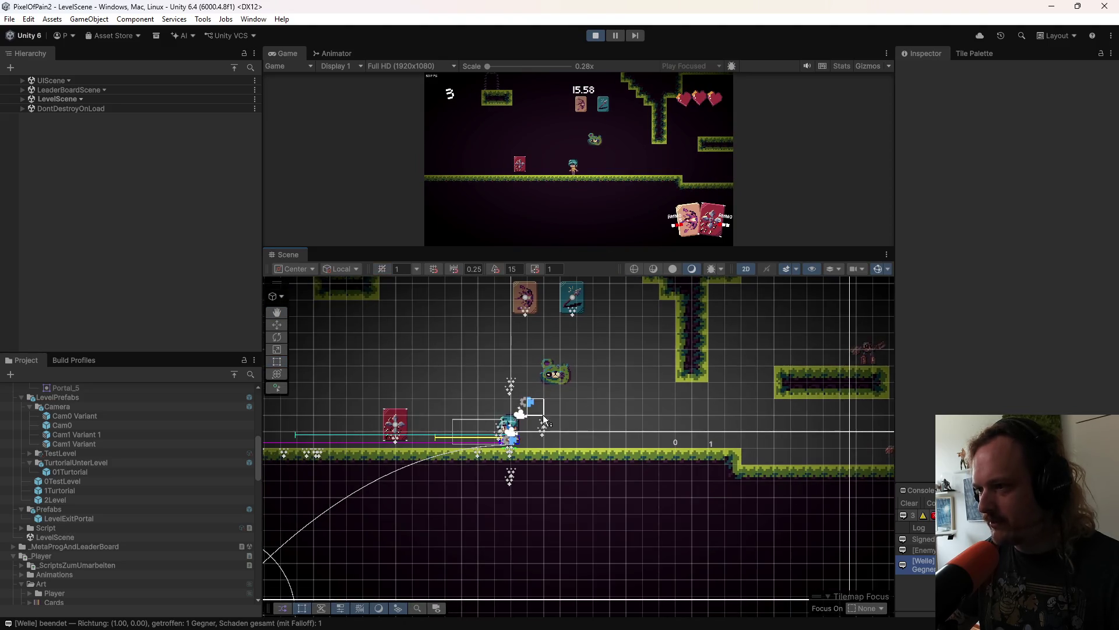
{"action": "left_click", "coordinate": [586, 171]}
{"action": "key", "text": "space"}
{"action": "key", "text": "a"}
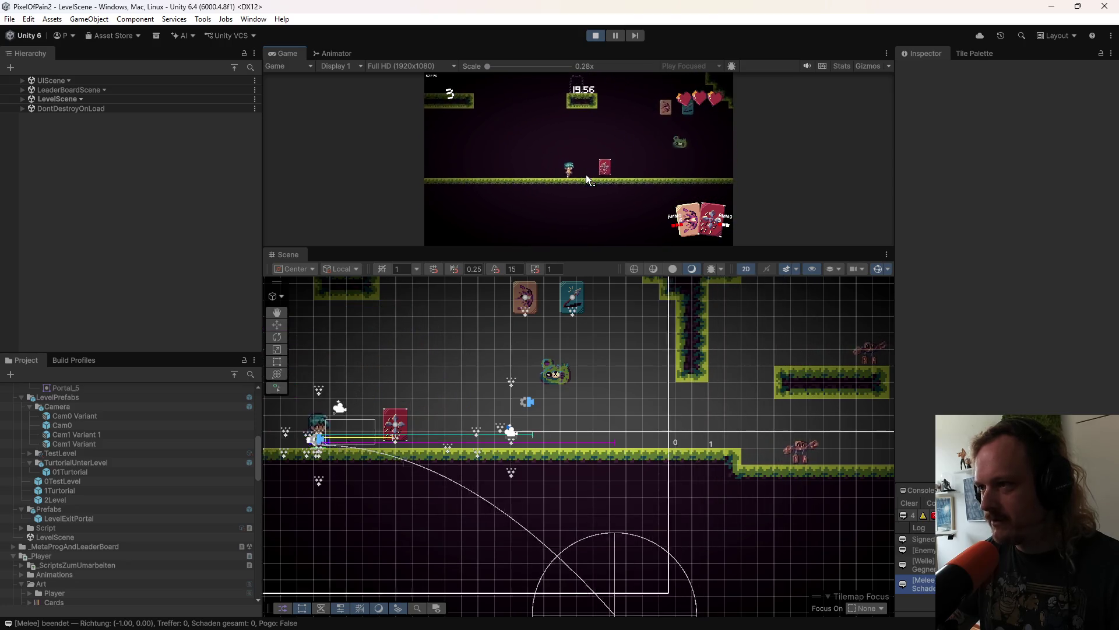
{"action": "key", "text": "d"}
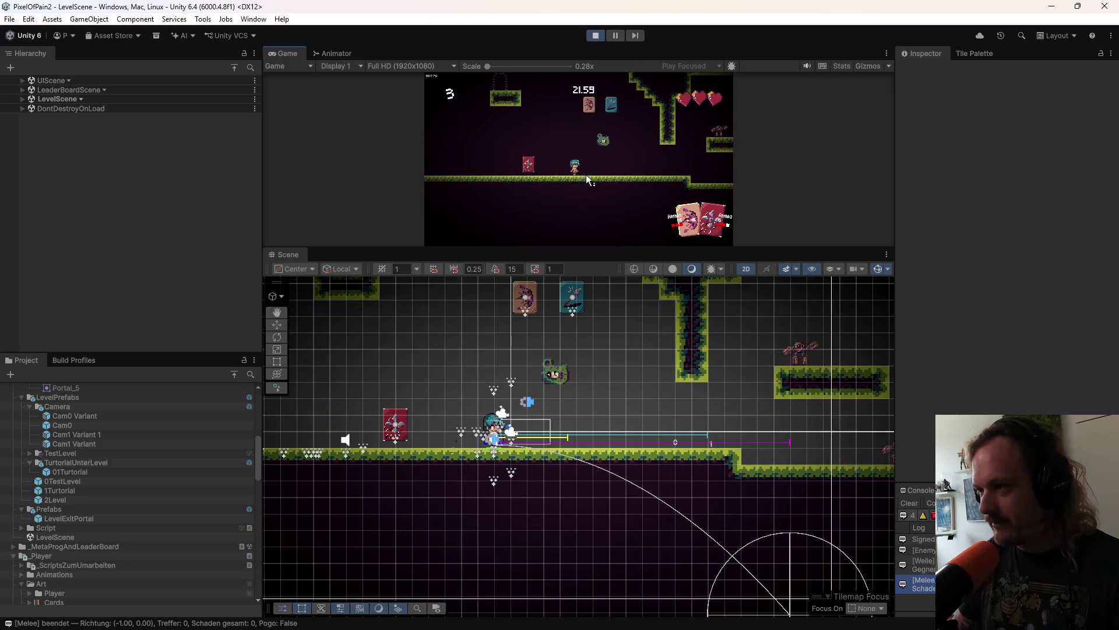
{"action": "key", "text": "d"}
{"action": "left_click", "coordinate": [586, 174]}
{"action": "key", "text": "a"}
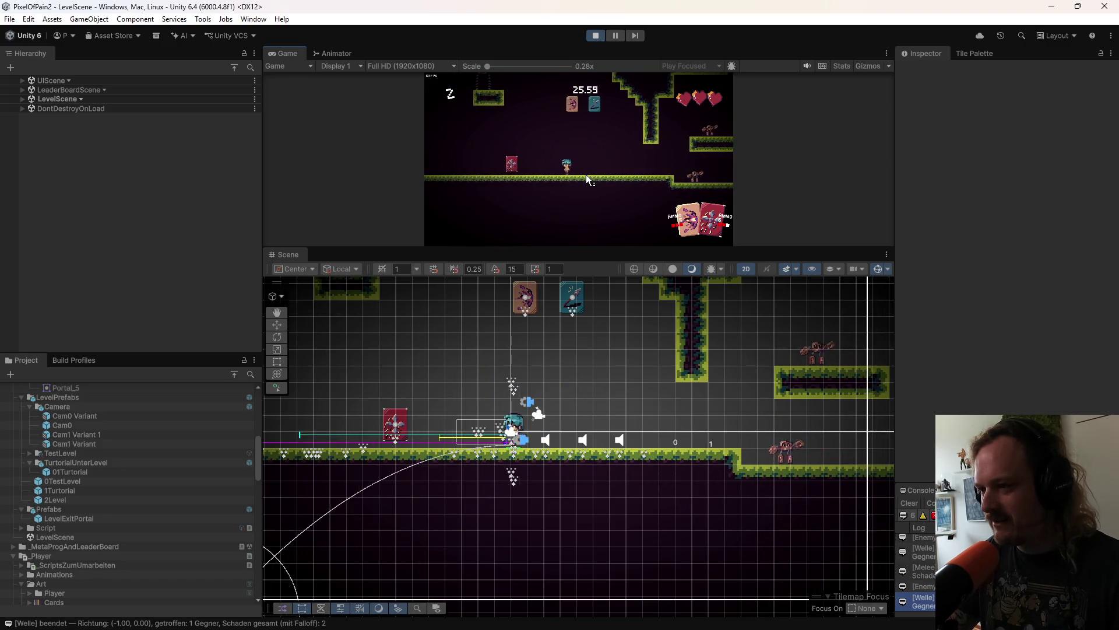
{"action": "key", "text": "d"}
{"action": "left_click", "coordinate": [586, 173]}
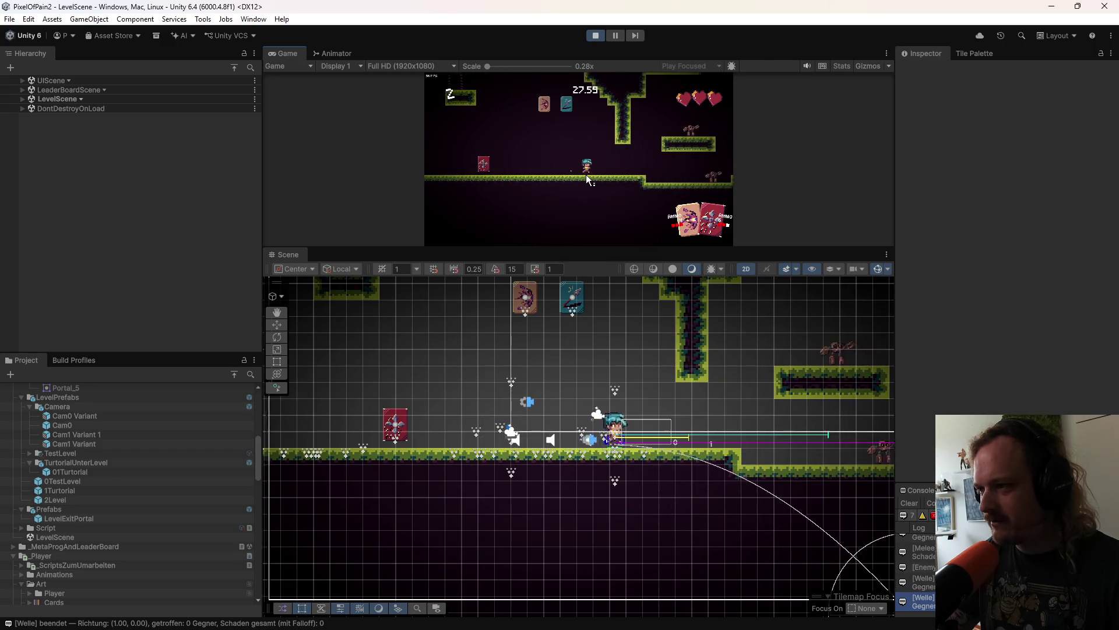
{"action": "key", "text": "a"}
{"action": "left_click", "coordinate": [586, 174]}
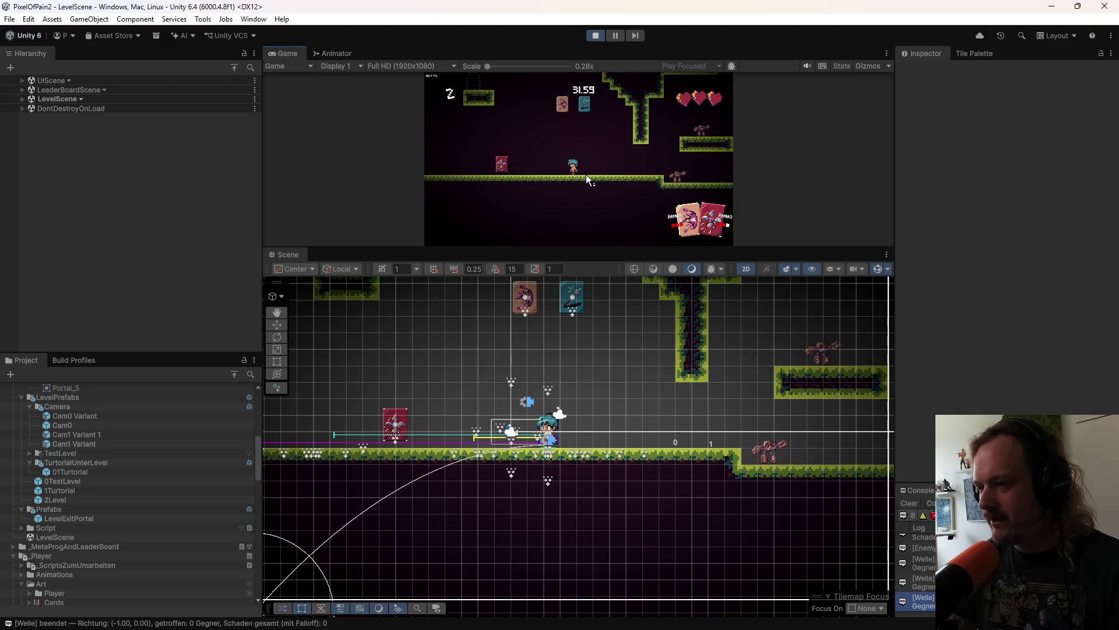
Step: Keep walking left and right, jumping, and firing repeated wave attacks at enemies
{"action": "key", "text": "a"}
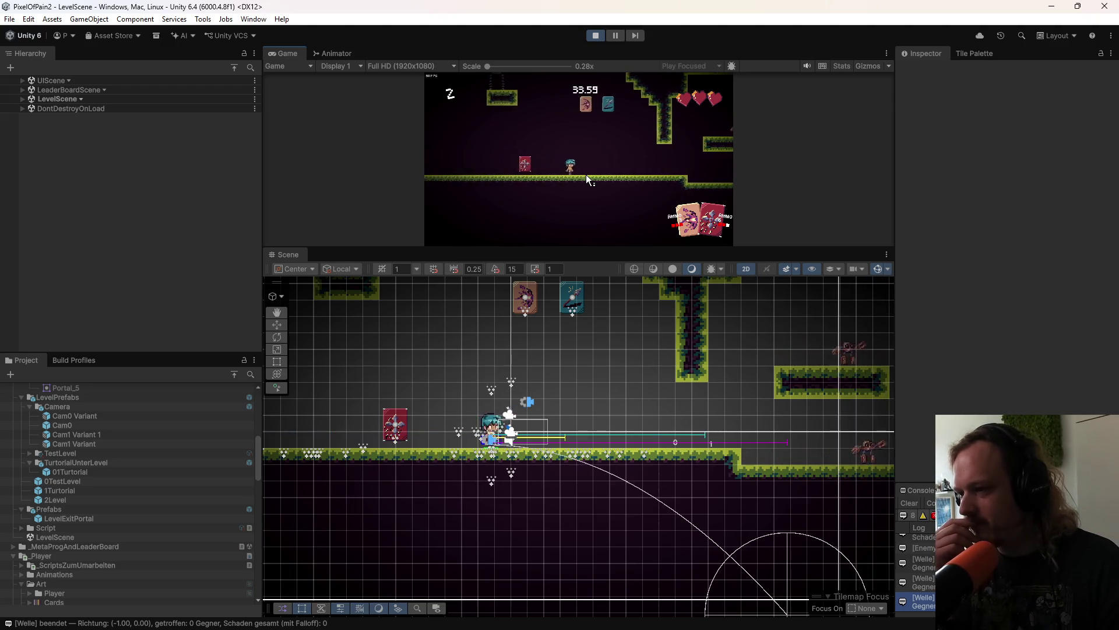
{"action": "key", "text": "d"}
{"action": "left_click", "coordinate": [586, 174]}
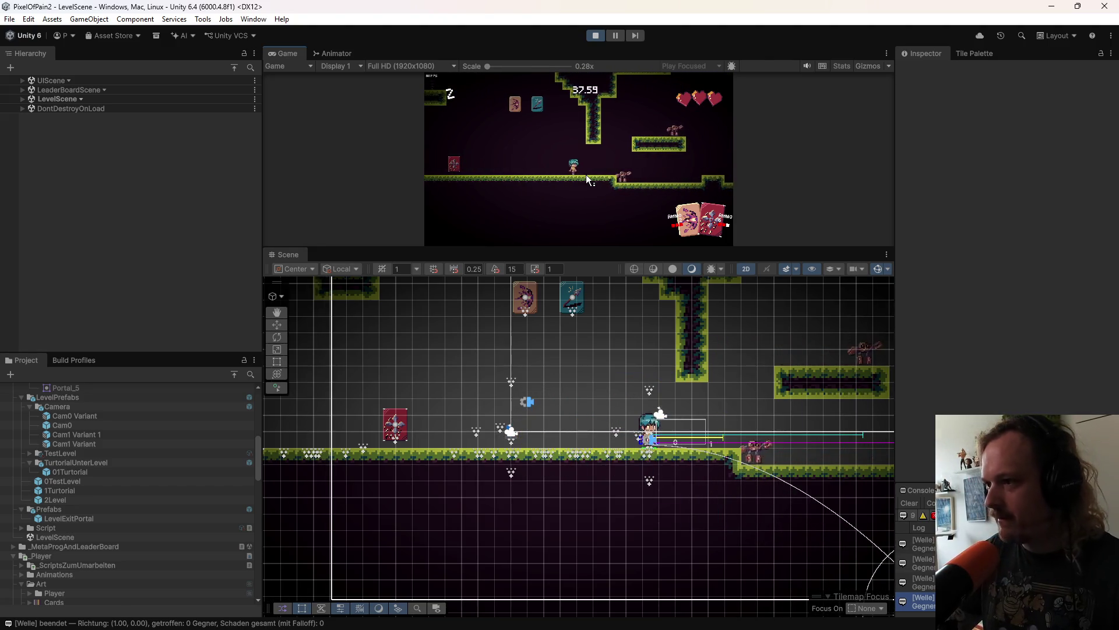
{"action": "key", "text": "a"}
{"action": "key", "text": "space"}
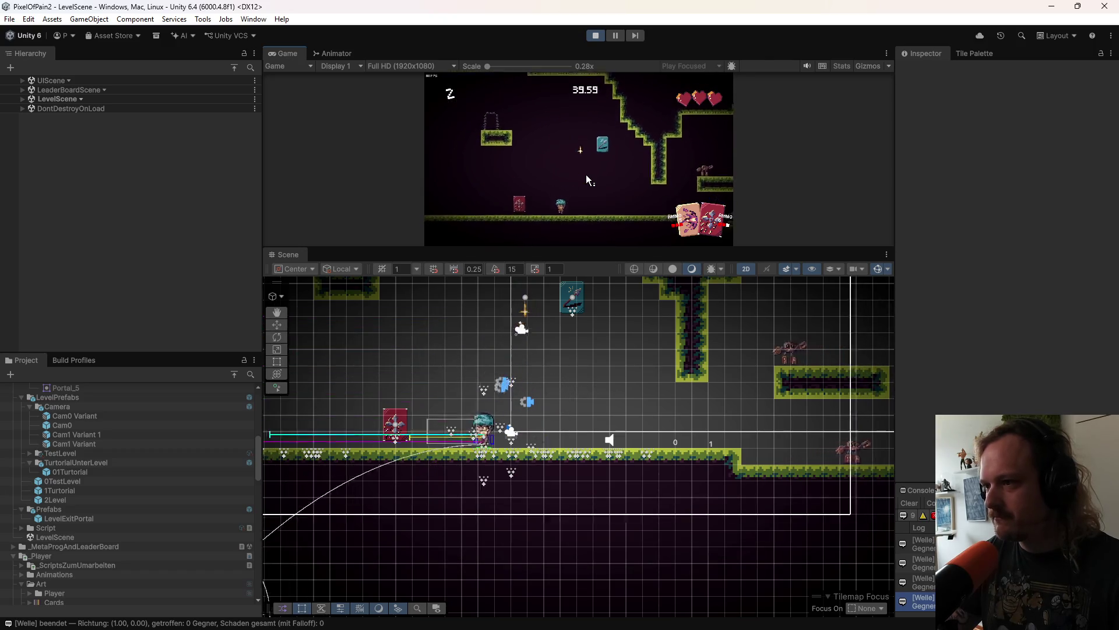
{"action": "key", "text": "d"}
{"action": "left_click", "coordinate": [586, 174]}
{"action": "key", "text": "space"}
{"action": "left_click", "coordinate": [586, 174]}
{"action": "left_click", "coordinate": [585, 174]}
{"action": "key", "text": "d"}
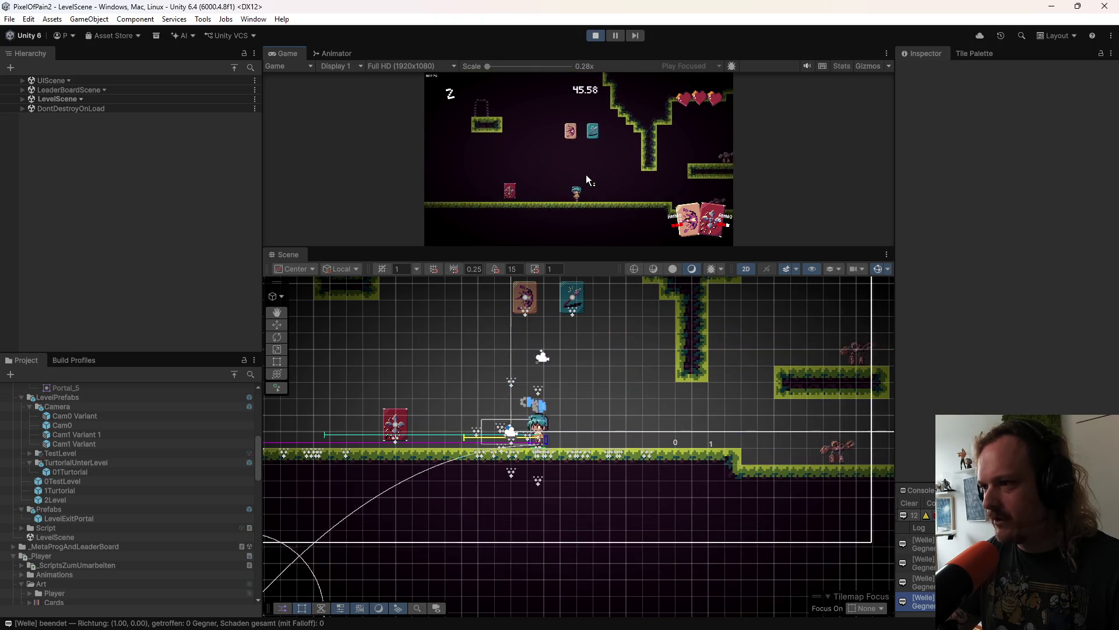
{"action": "left_click", "coordinate": [586, 173]}
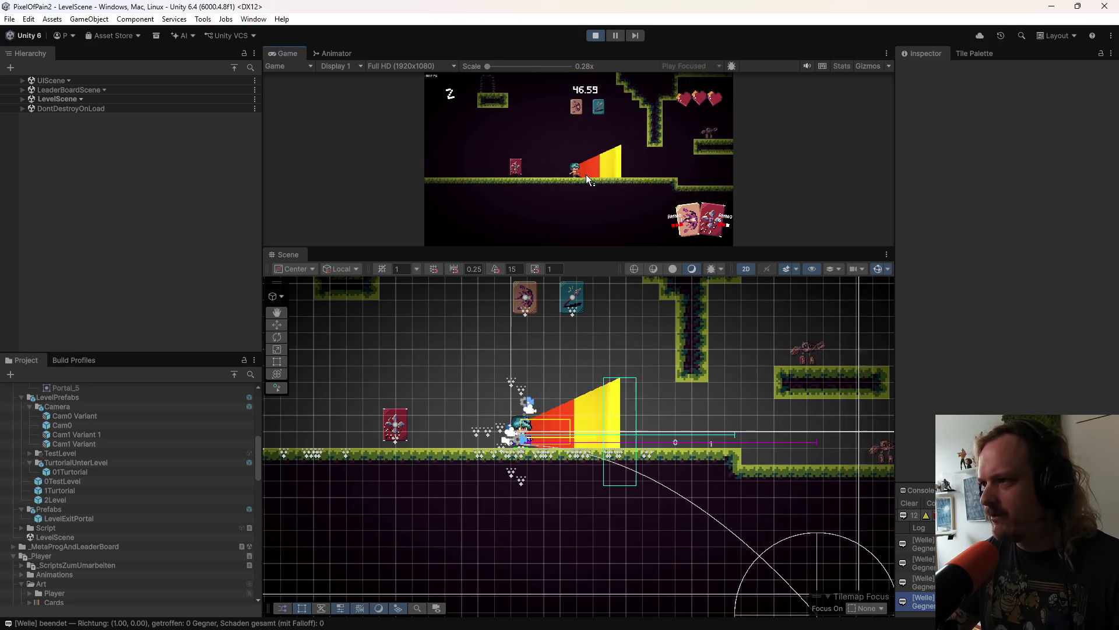
{"action": "left_click", "coordinate": [698, 239]}
{"action": "key", "text": "a"}
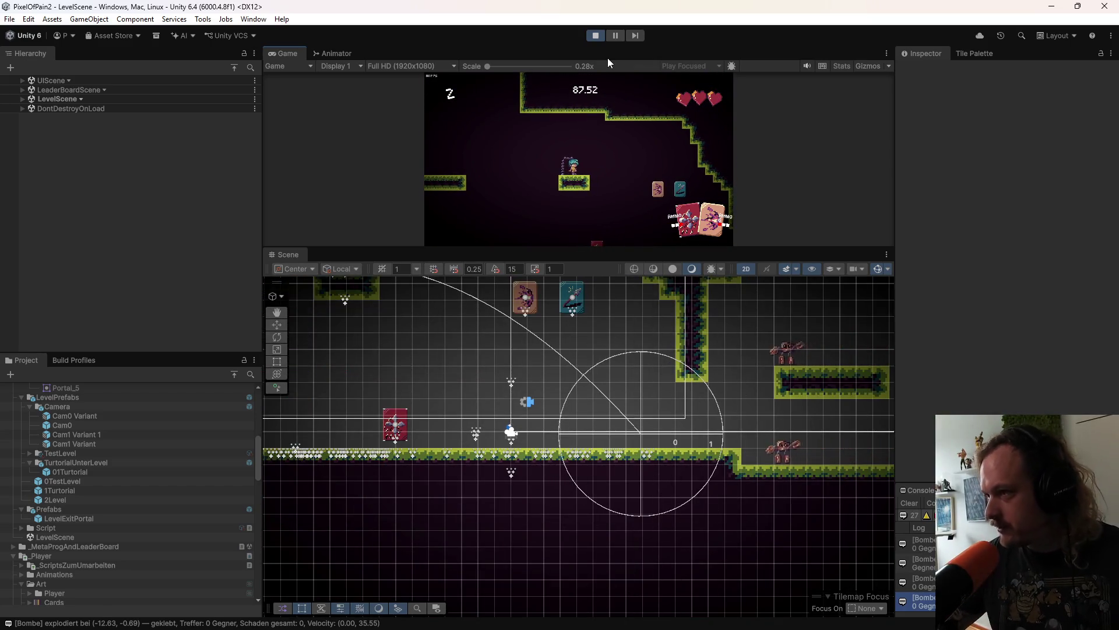
Step: Stop the play test to return to StartScene
{"action": "left_click", "coordinate": [594, 36]}
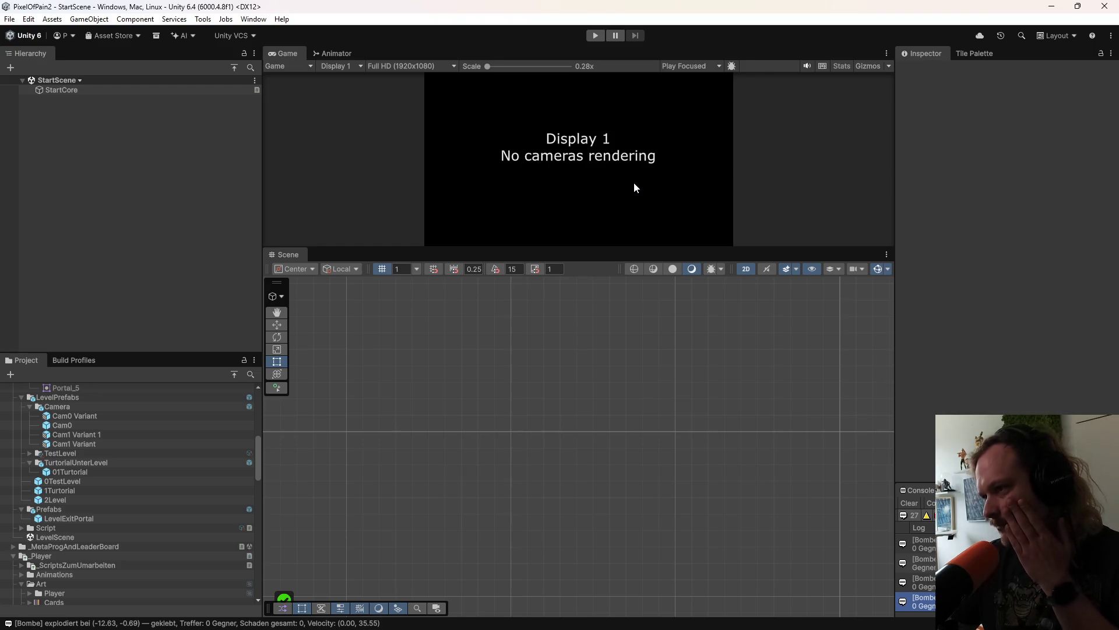
{"action": "mouse_move", "coordinate": [787, 621]}
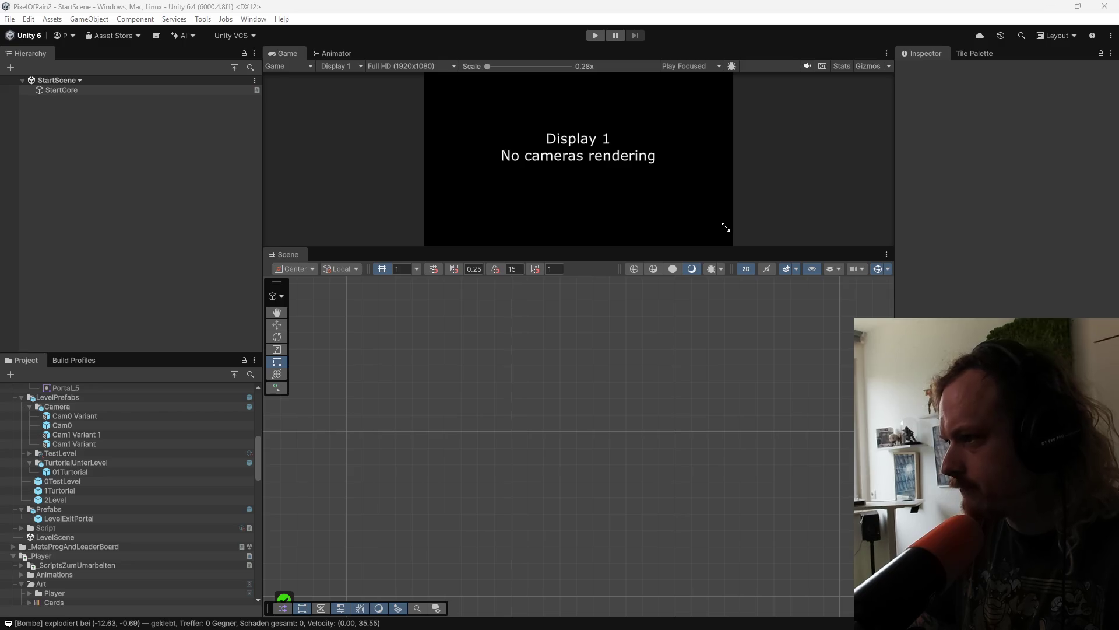
Step: Launch Elgato Camera Hub by searching 'el' in the Start menu
{"action": "key", "text": "super"}
{"action": "type", "text": "elg"}
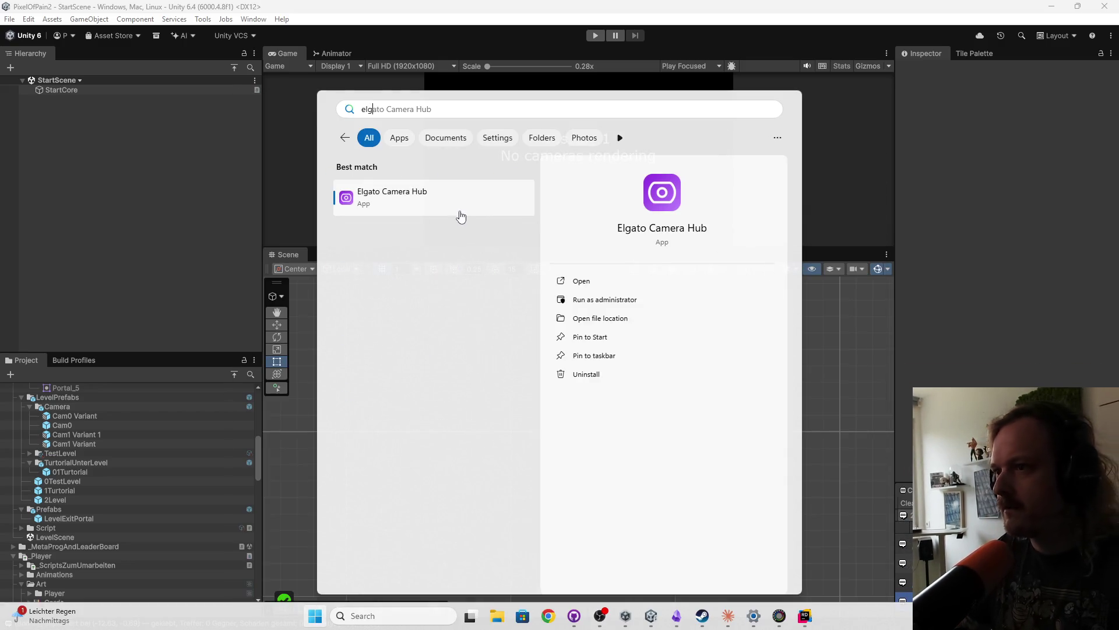
{"action": "left_click", "coordinate": [459, 214]}
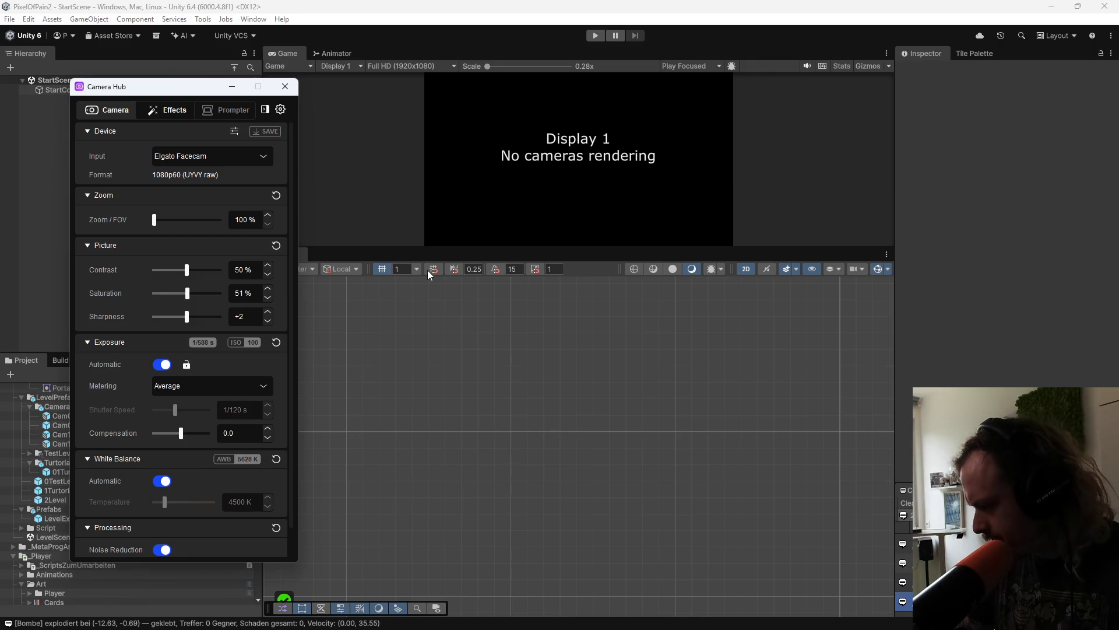
Step: Shift the Camera Hub window right and test webcam zoom at 350%, then return to 100%
{"action": "left_click_drag", "start_coordinate": [208, 88], "coordinate": [260, 71]}
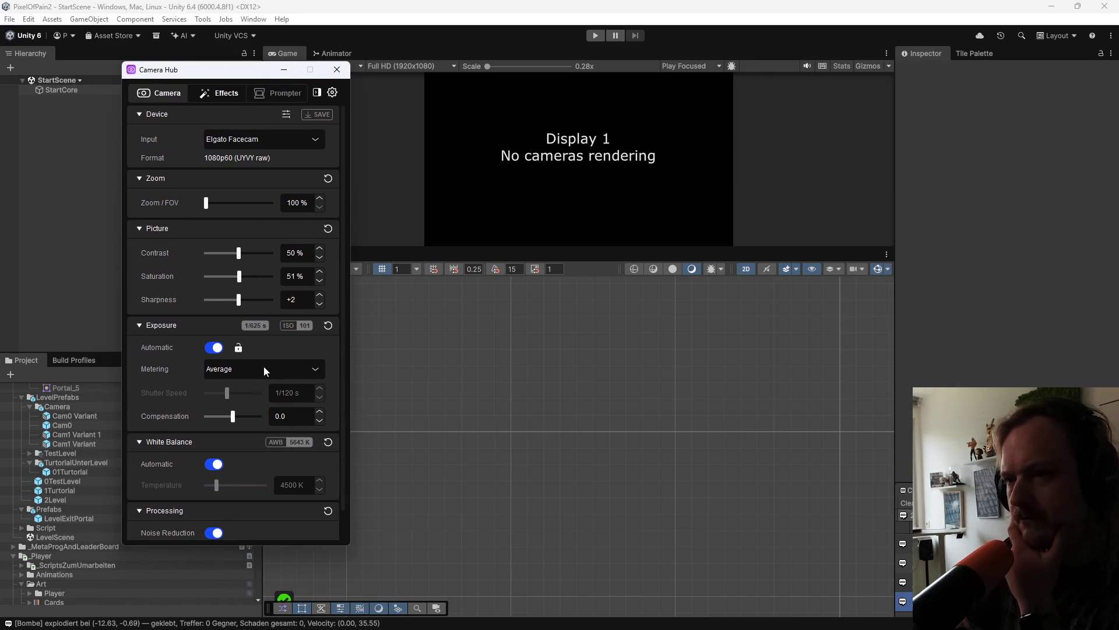
{"action": "mouse_move", "coordinate": [206, 203]}
{"action": "left_mouse_down"}
{"action": "mouse_move", "coordinate": [275, 206]}
{"action": "mouse_move", "coordinate": [180, 202]}
{"action": "mouse_move", "coordinate": [275, 221]}
{"action": "left_mouse_up"}
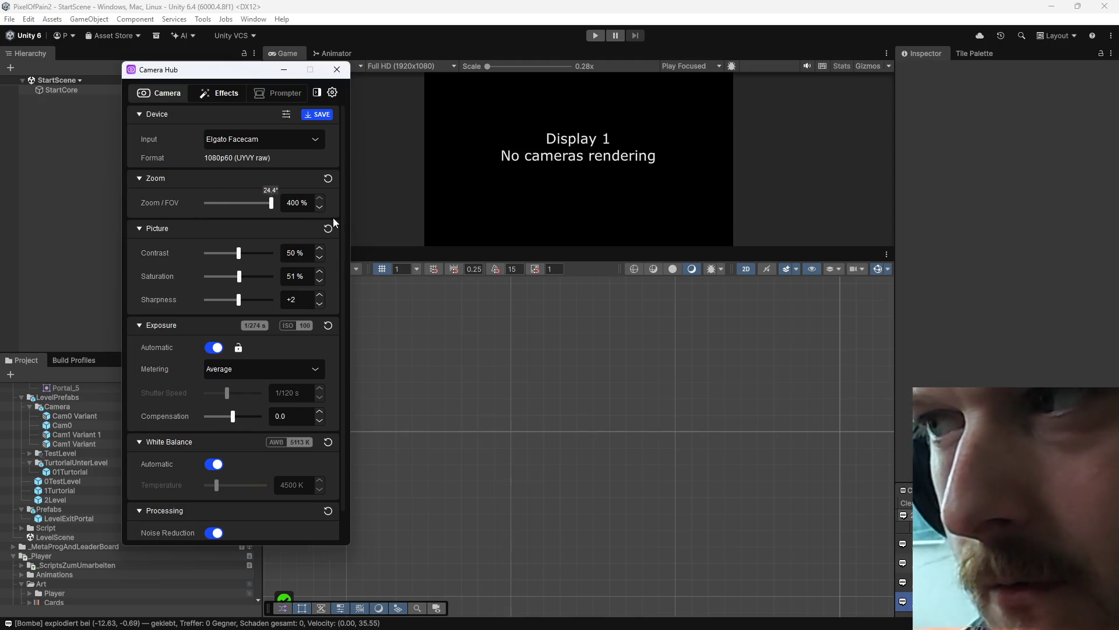
{"action": "mouse_move", "coordinate": [271, 203]}
{"action": "left_mouse_down"}
{"action": "mouse_move", "coordinate": [195, 209]}
{"action": "mouse_move", "coordinate": [299, 205]}
{"action": "mouse_move", "coordinate": [133, 226]}
{"action": "left_mouse_up"}
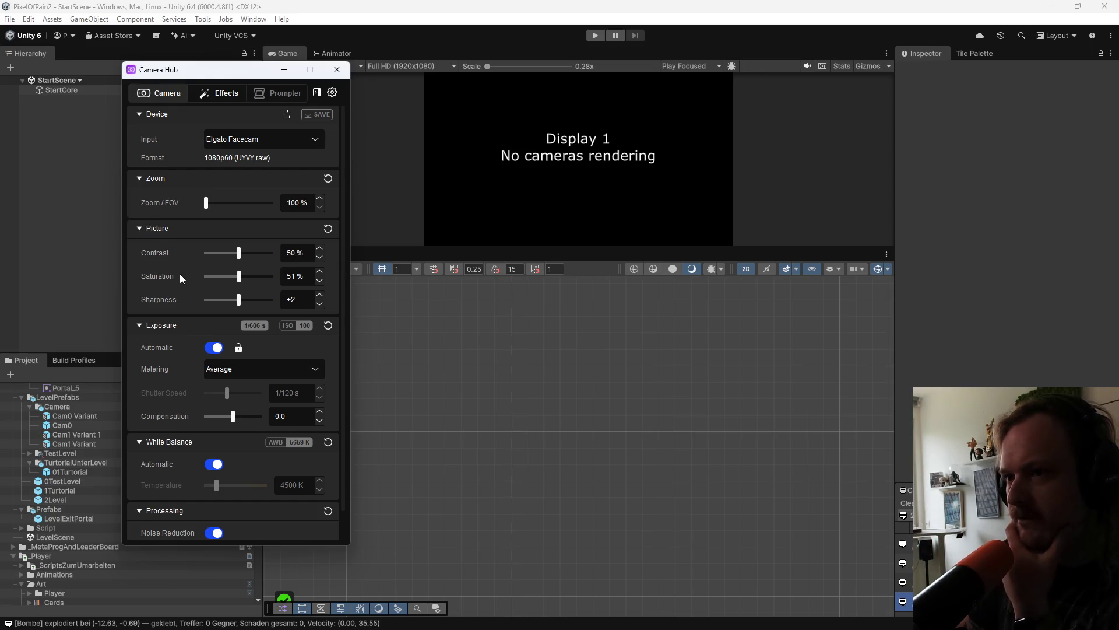
Step: Set metering to Center-weighted, toggle automatic white balance off and on, and raise exposure compensation
{"action": "left_click", "coordinate": [226, 376]}
{"action": "left_click", "coordinate": [235, 389]}
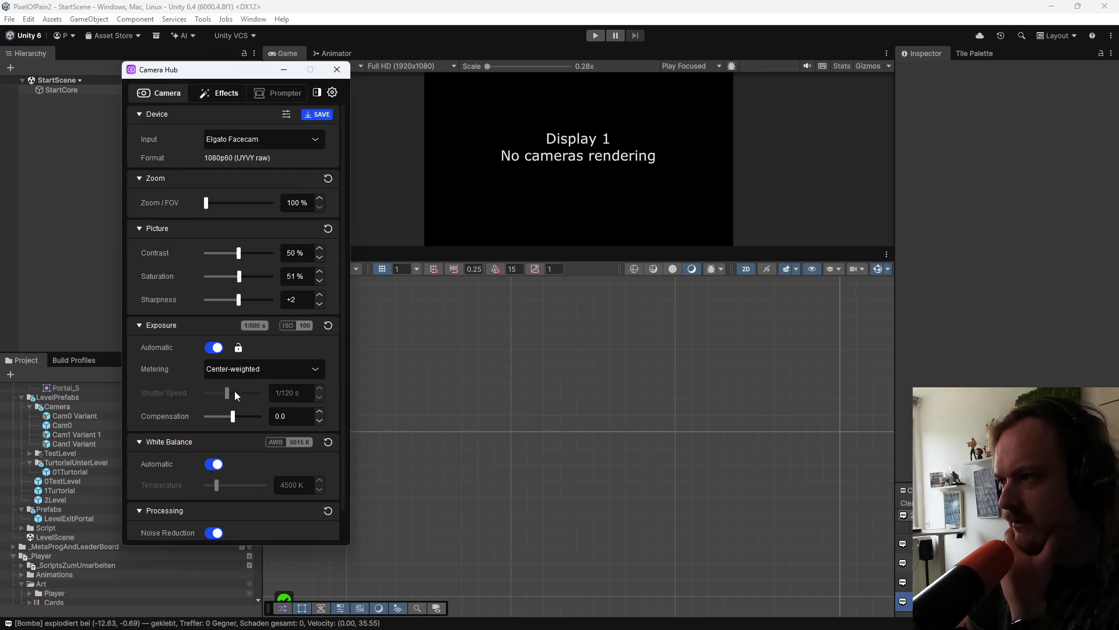
{"action": "mouse_move", "coordinate": [220, 390]}
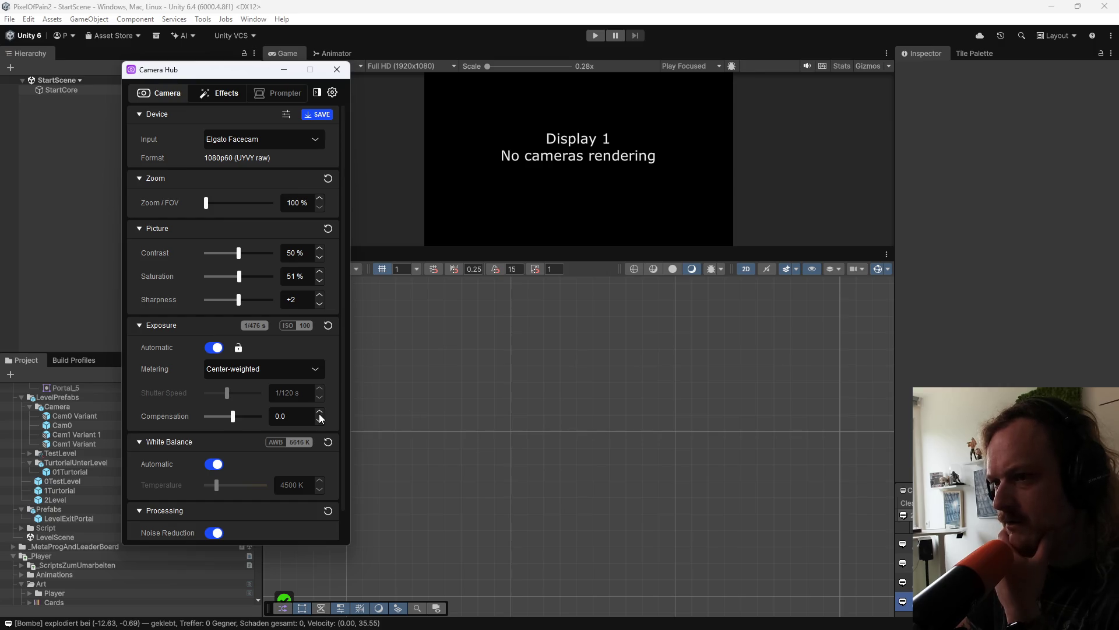
{"action": "left_click", "coordinate": [215, 465]}
{"action": "left_click", "coordinate": [215, 465]}
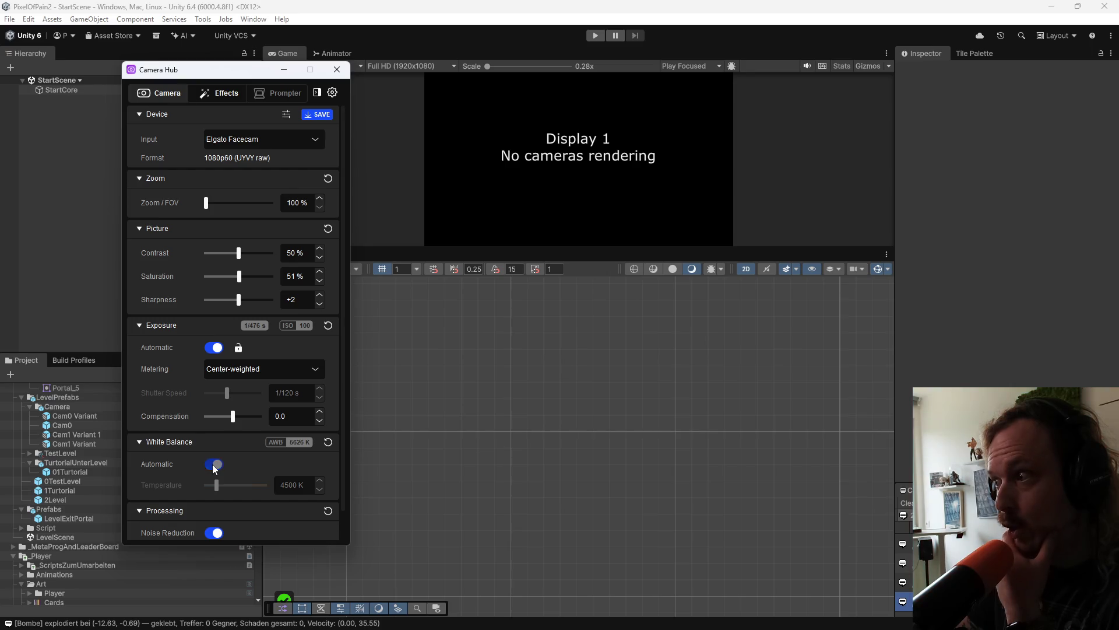
{"action": "scroll", "coordinate": [217, 471], "scroll_direction": "down", "scroll_amount": 1}
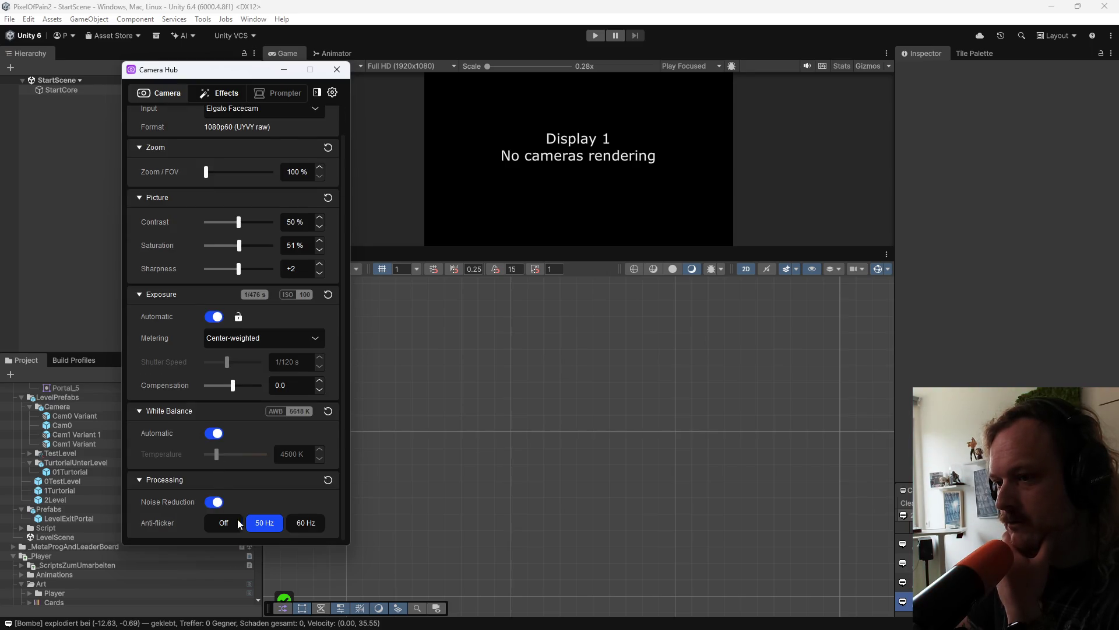
{"action": "scroll", "coordinate": [193, 402], "scroll_direction": "up", "scroll_amount": 1}
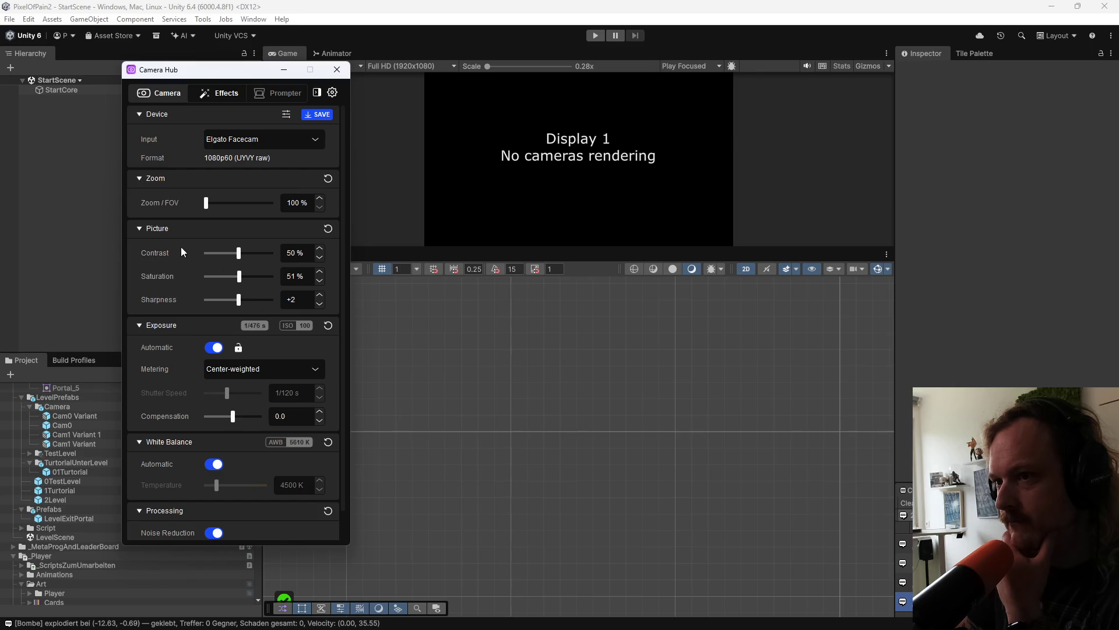
{"action": "mouse_move", "coordinate": [233, 416]}
{"action": "left_mouse_down"}
{"action": "mouse_move", "coordinate": [312, 417]}
{"action": "mouse_move", "coordinate": [122, 425]}
{"action": "mouse_move", "coordinate": [453, 394]}
{"action": "mouse_move", "coordinate": [239, 400]}
{"action": "mouse_move", "coordinate": [252, 416]}
{"action": "left_mouse_up"}
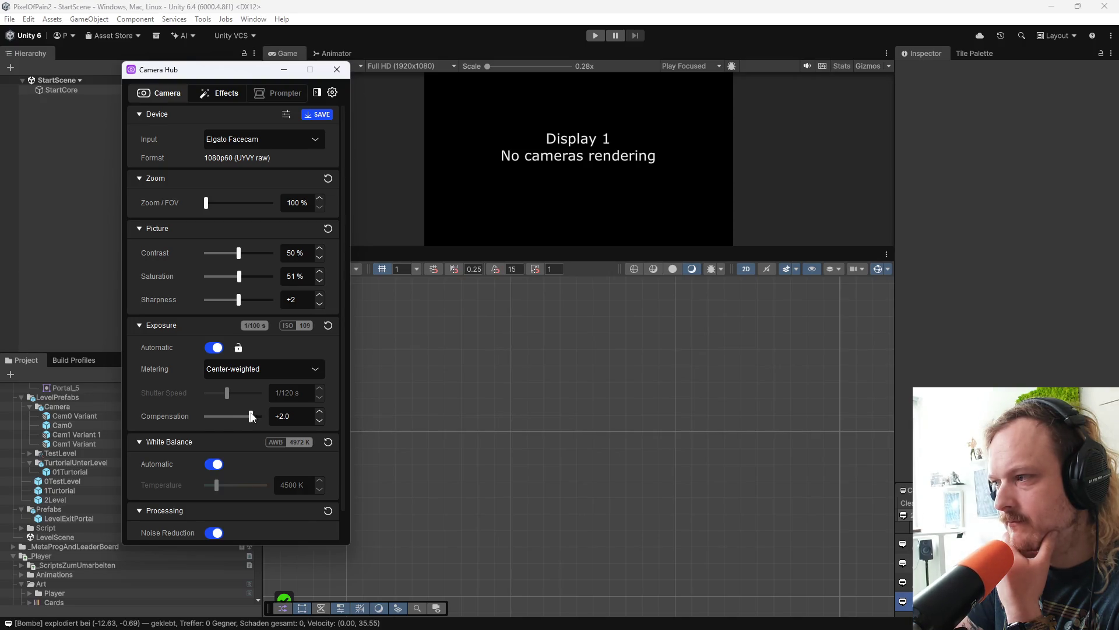
Step: Step the exposure compensation down from +1.7 to +1.3
{"action": "left_click", "coordinate": [319, 421]}
{"action": "left_click", "coordinate": [319, 421]}
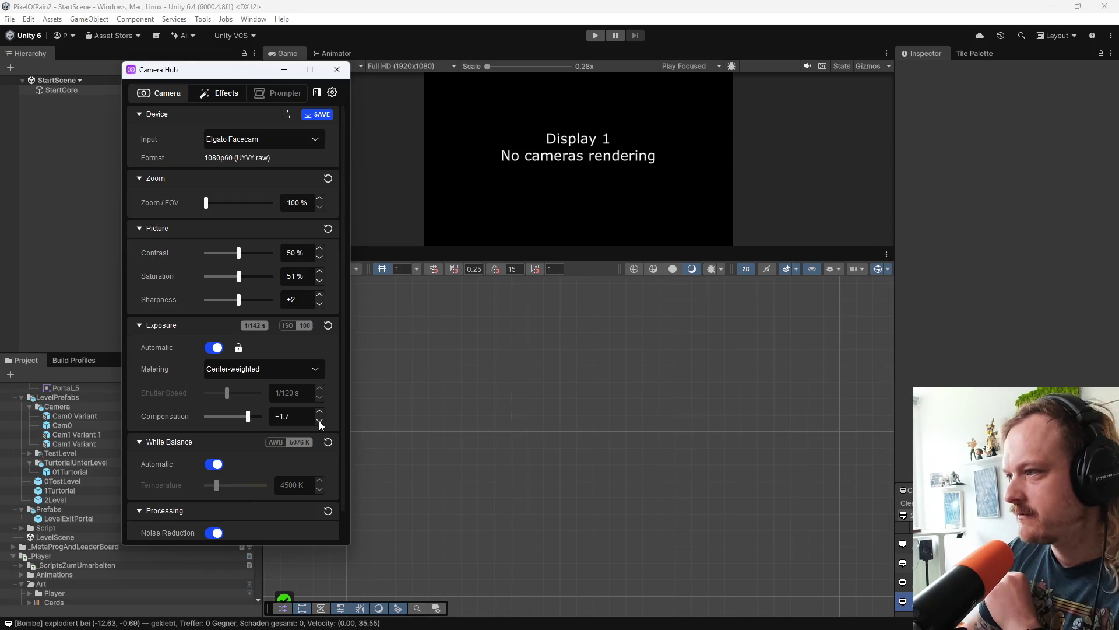
{"action": "left_click", "coordinate": [319, 419]}
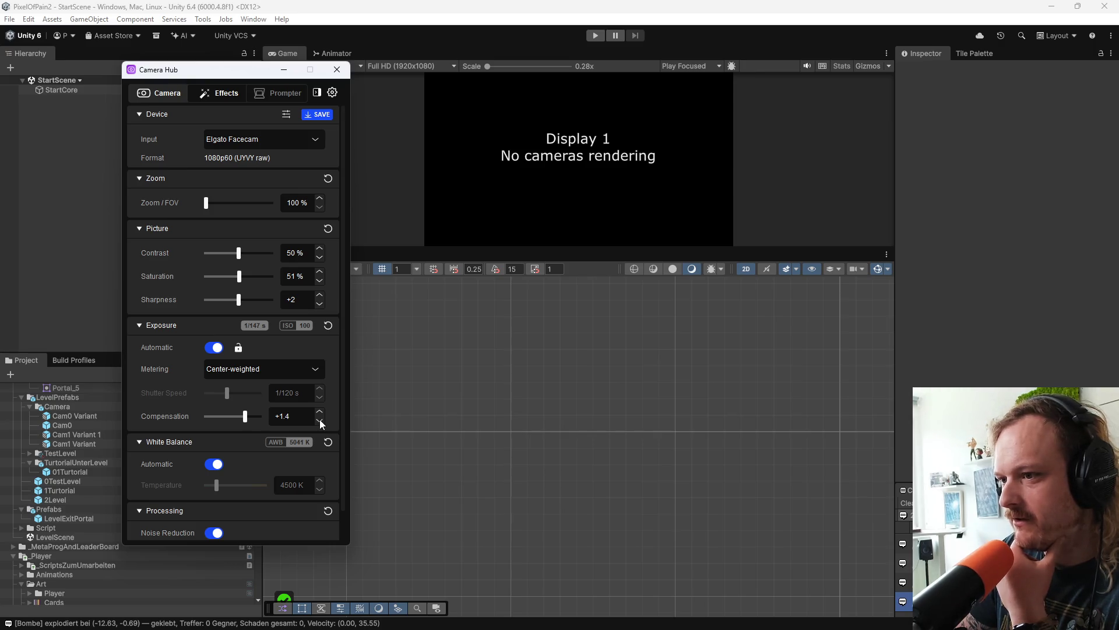
{"action": "left_click", "coordinate": [320, 419]}
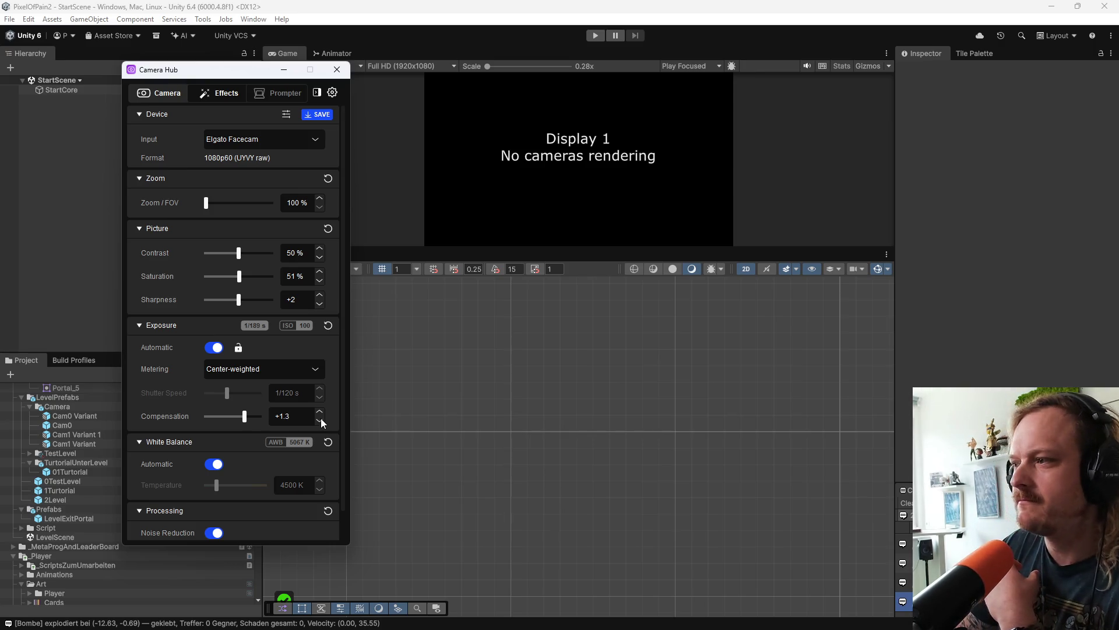